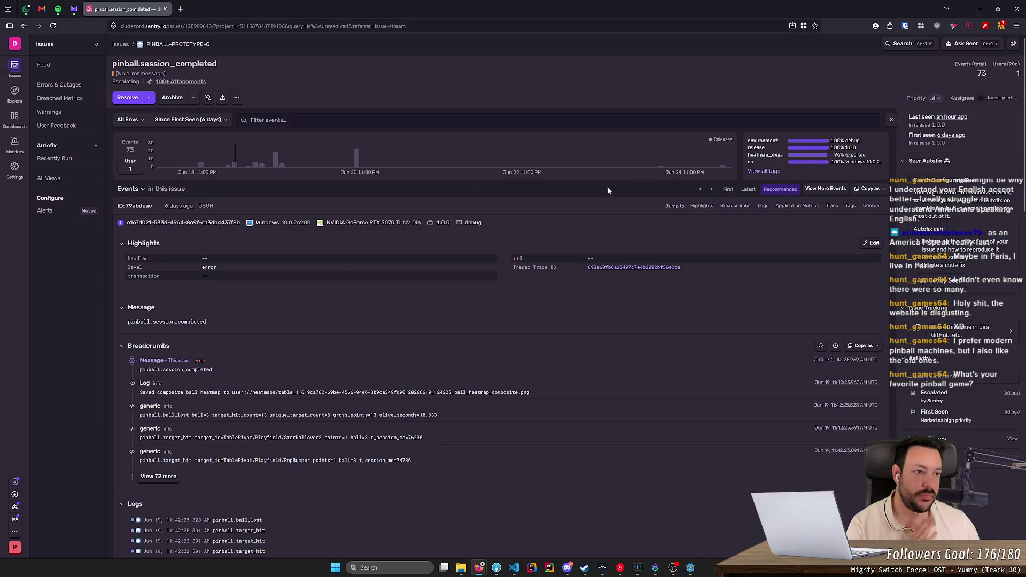
- Clear the red breakpoint at line 96 of telemetry.gd in the Godot script editor
key("alt+Tab")
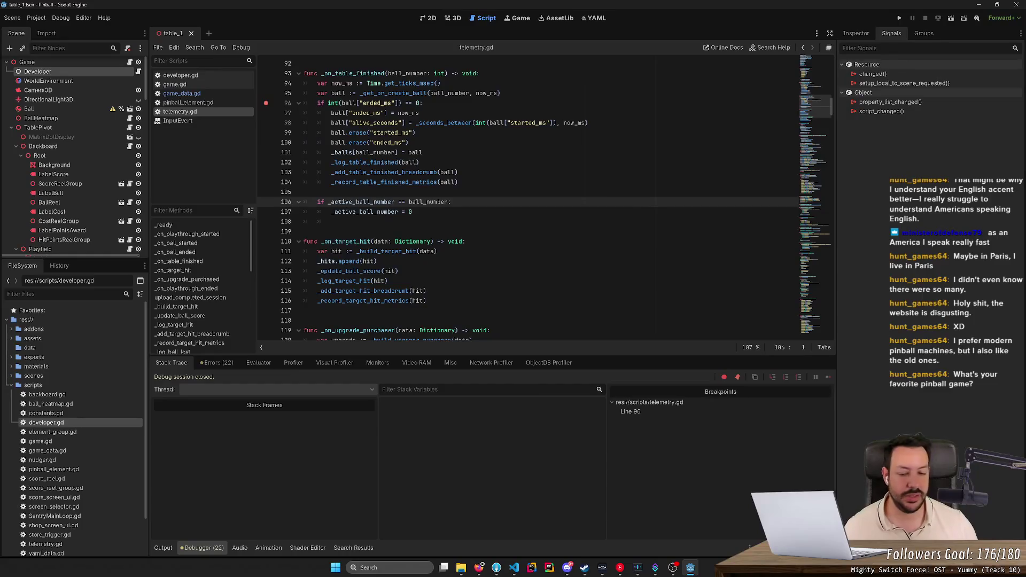
scroll(545, 198, "up", 2)
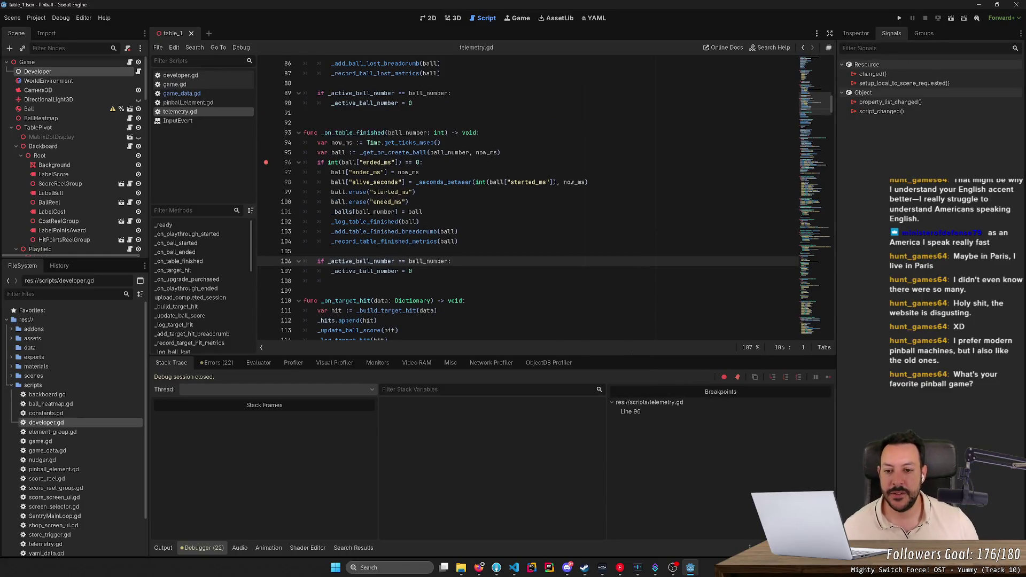
scroll(545, 198, "down", 1)
left_click(266, 133)
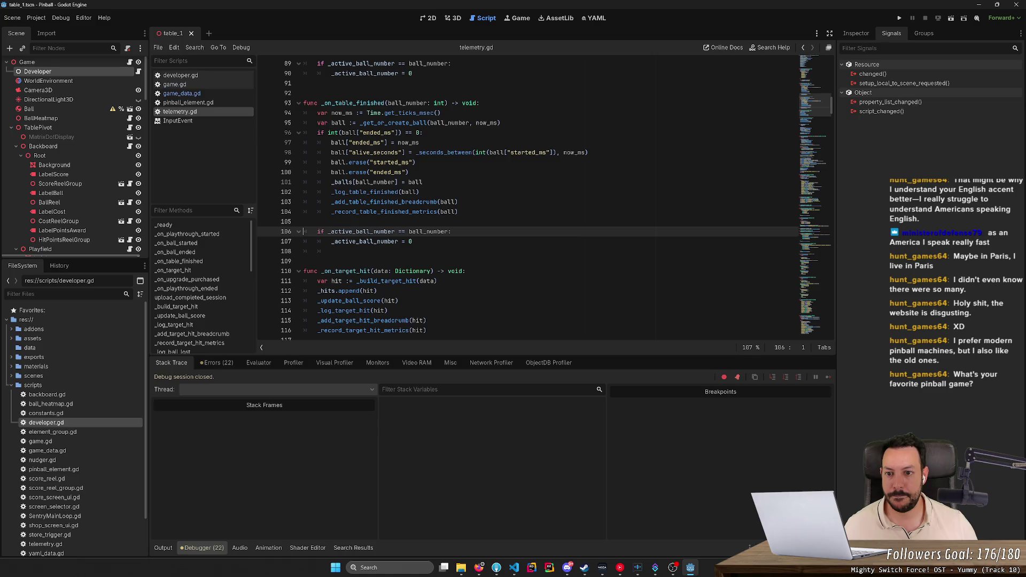
scroll(269, 136, "up", 3)
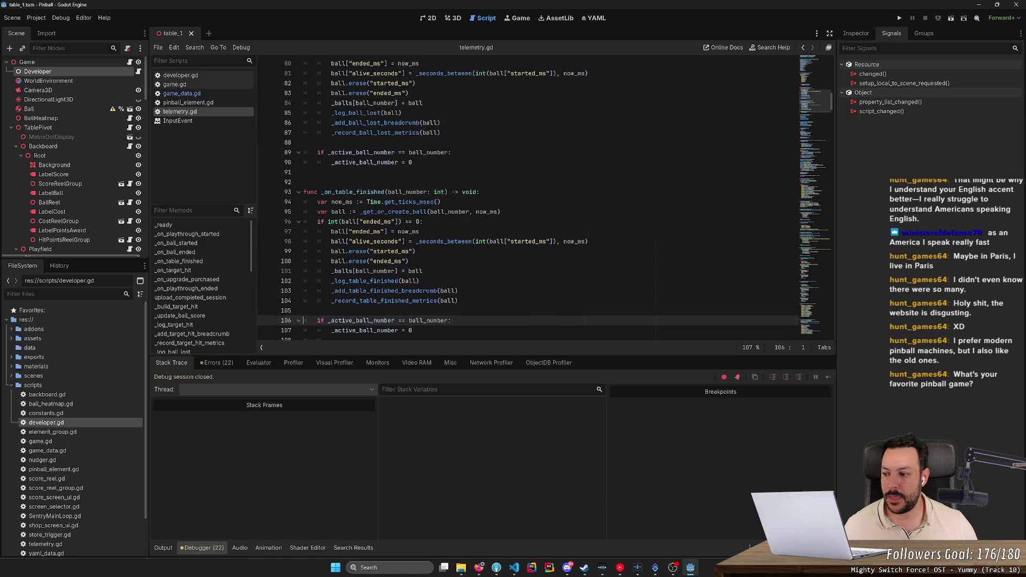
scroll(546, 198, "down", 4)
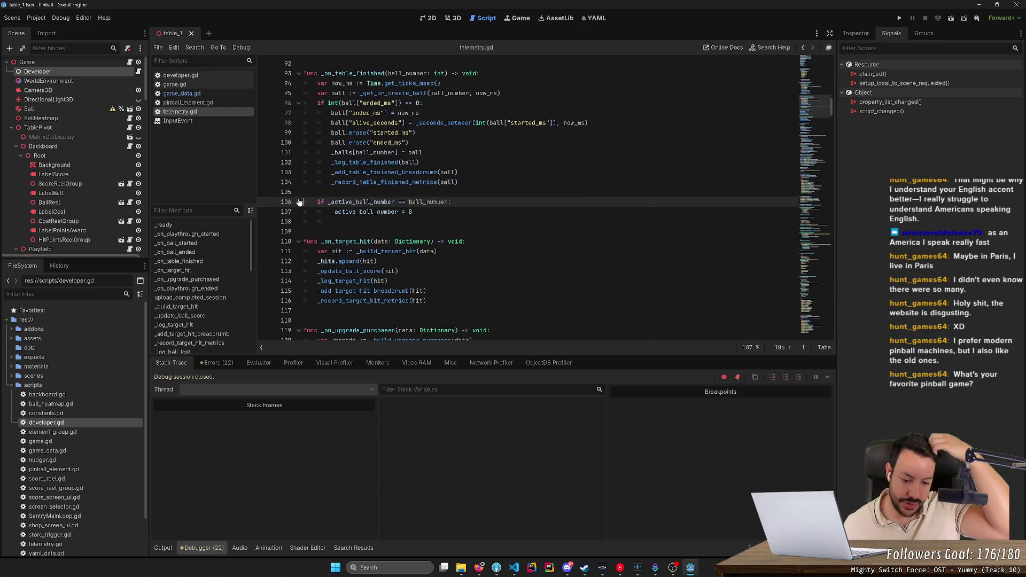
mouse_move(479, 568)
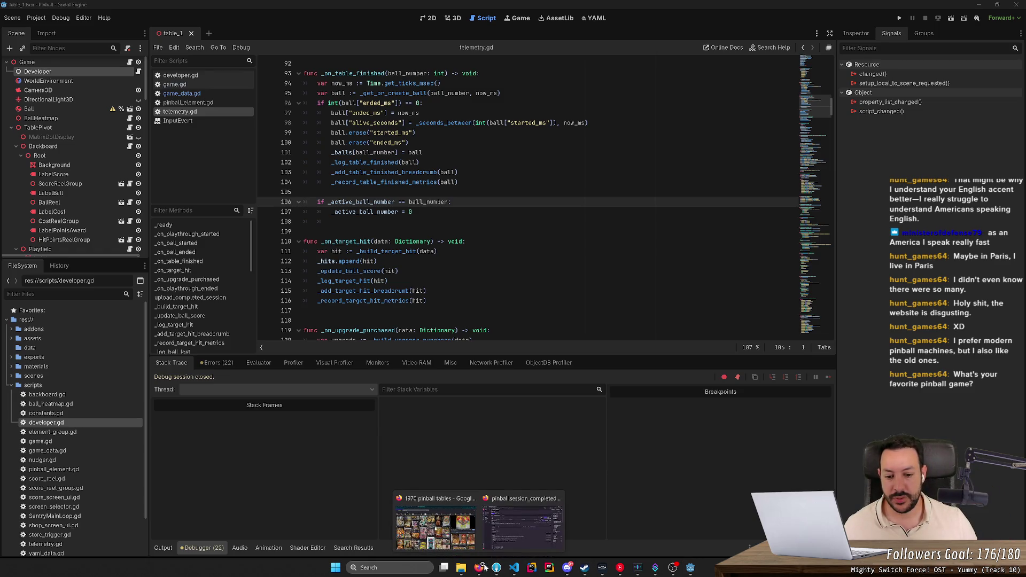
left_click(511, 542)
- Search Google for 'pinball sounds' in a new tab and open the Soundsnap result
left_click(512, 541)
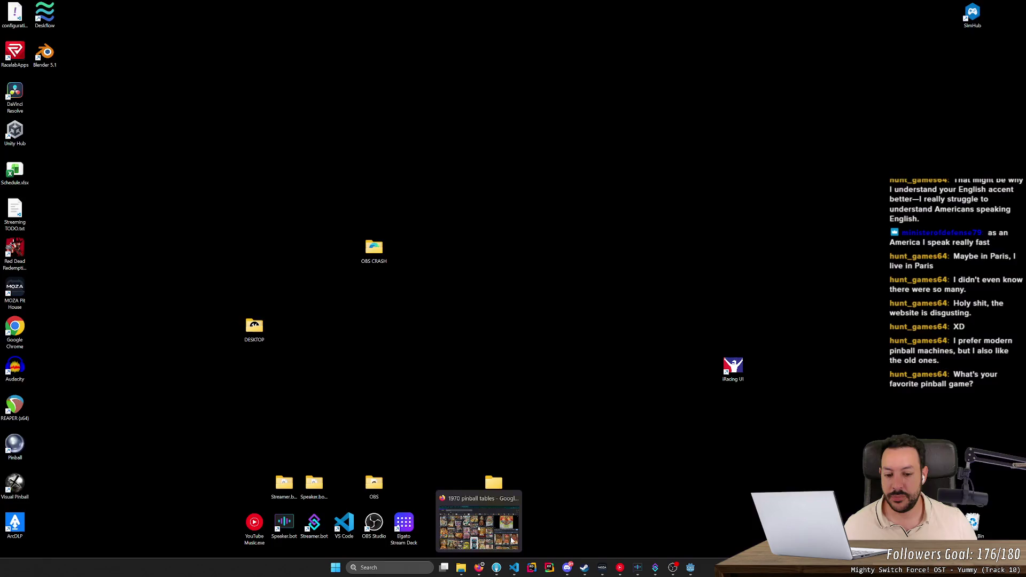
left_click(503, 540)
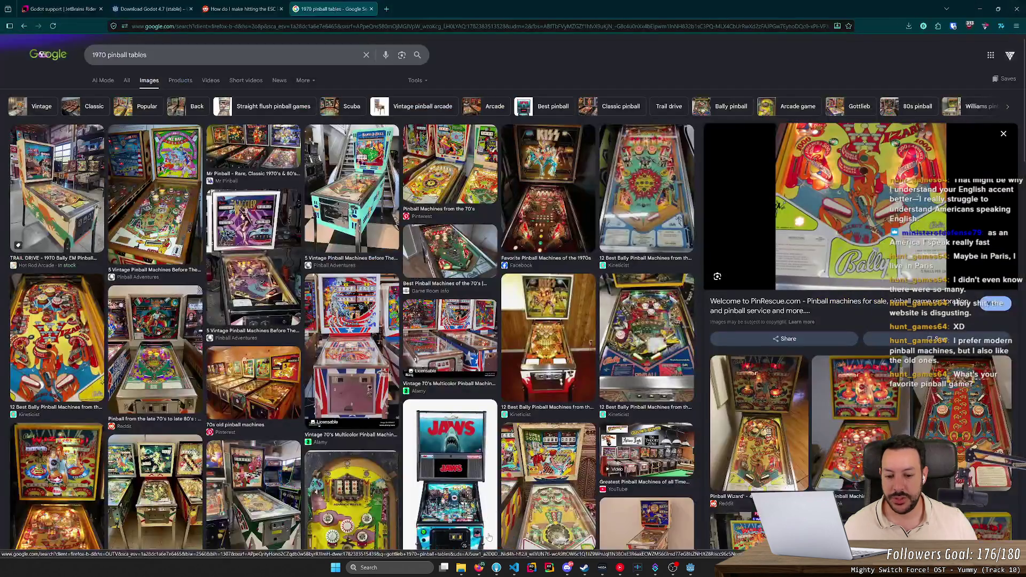
left_click(384, 9)
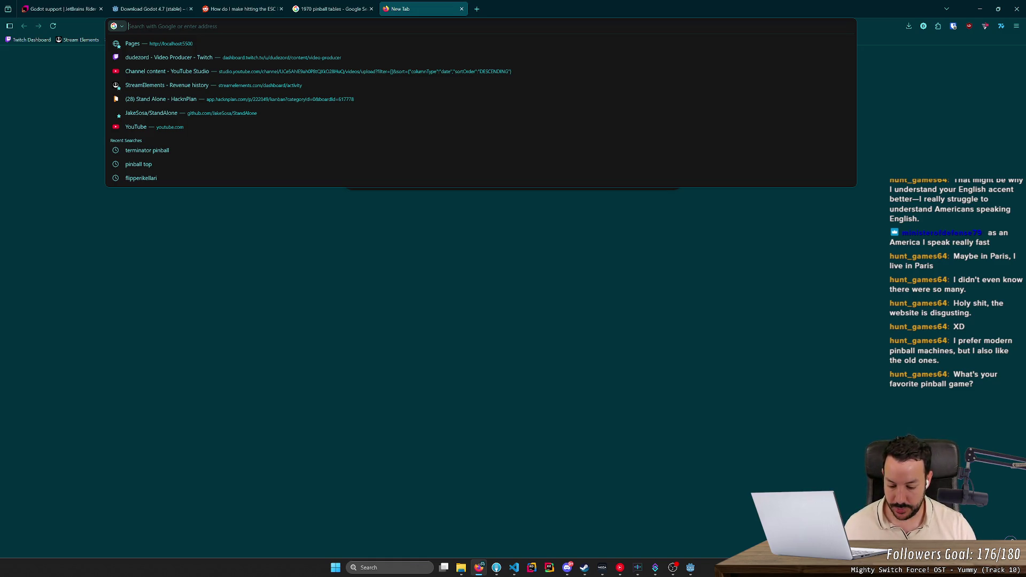
type("pinball f")
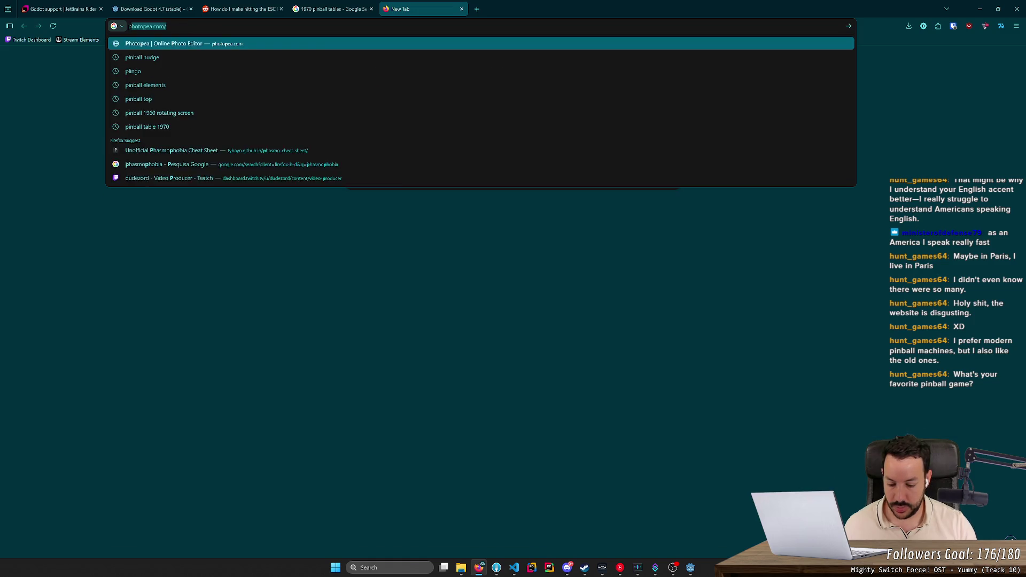
key("BackSpace")
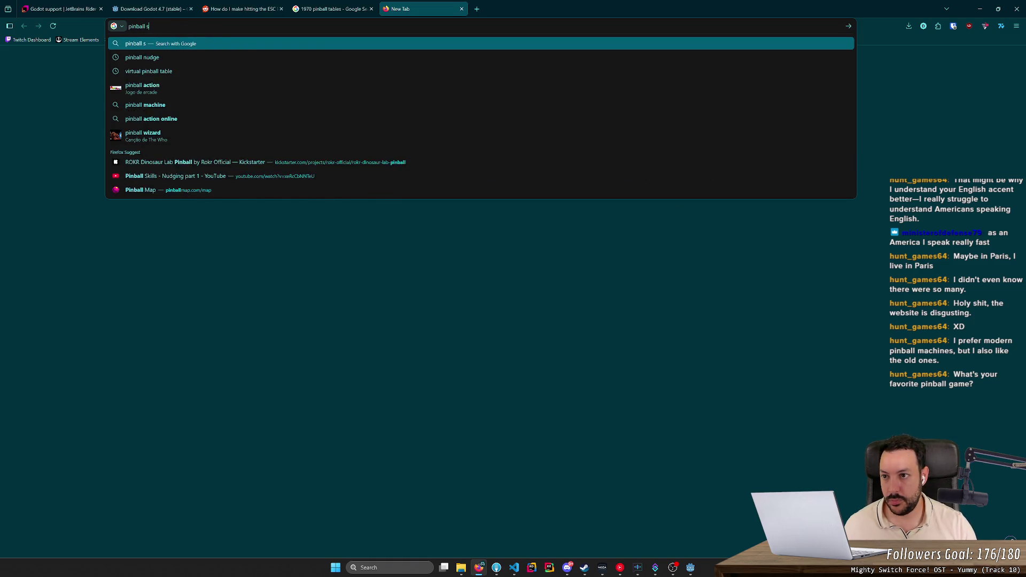
type("sounds")
key("Return")
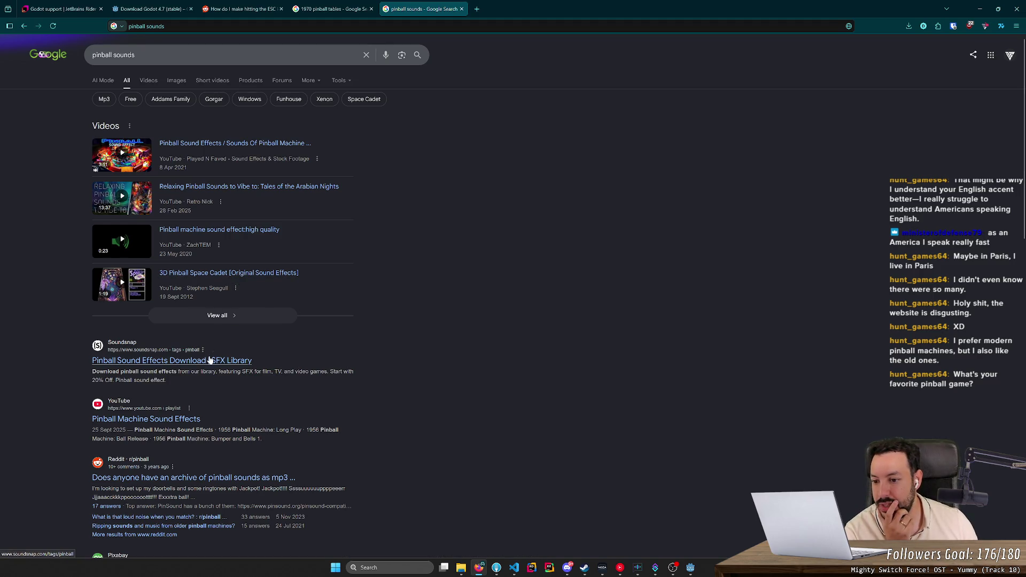
middle_click(161, 361)
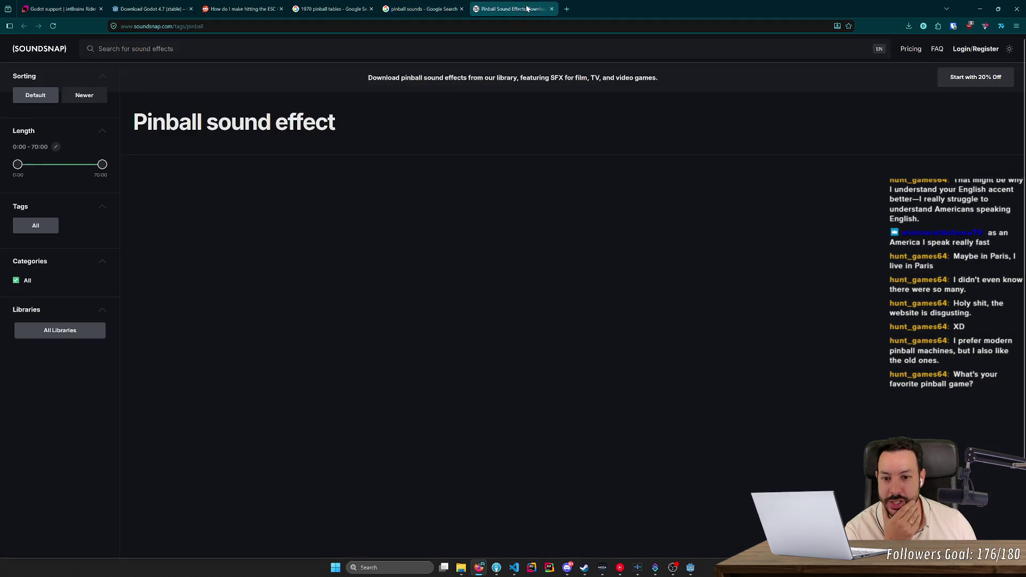
left_click(512, 8)
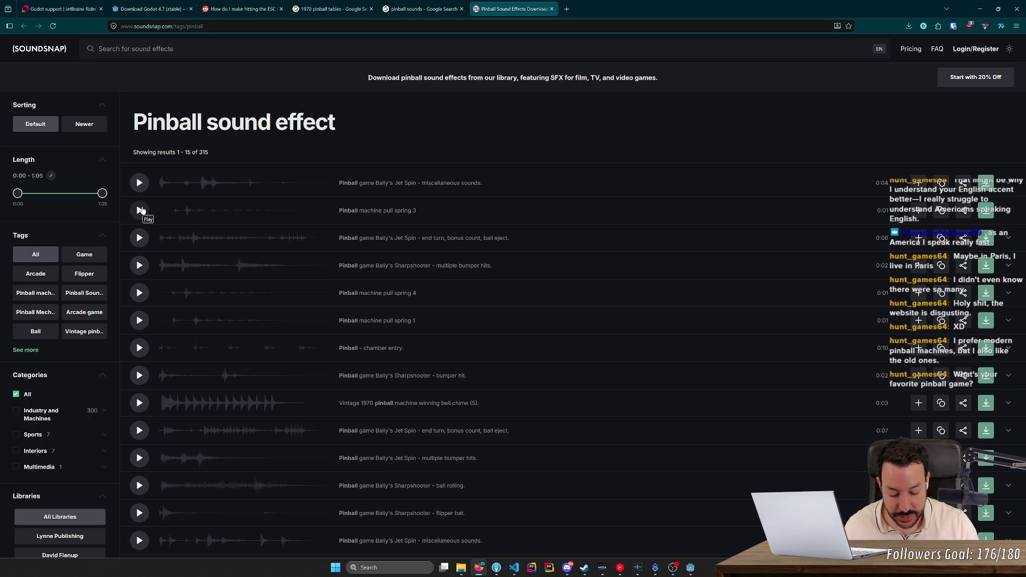
- Preview the pull spring 3, 4 and 1 sounds plus the Sharpshooter and Jet Spin bumper hits
key("XF86AudioRaiseVolume")
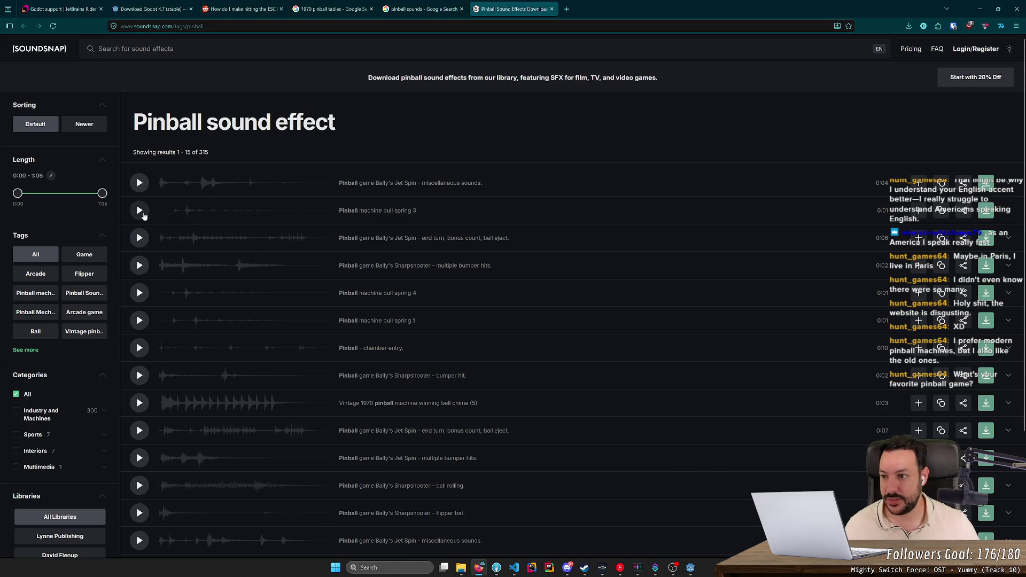
left_click(143, 215)
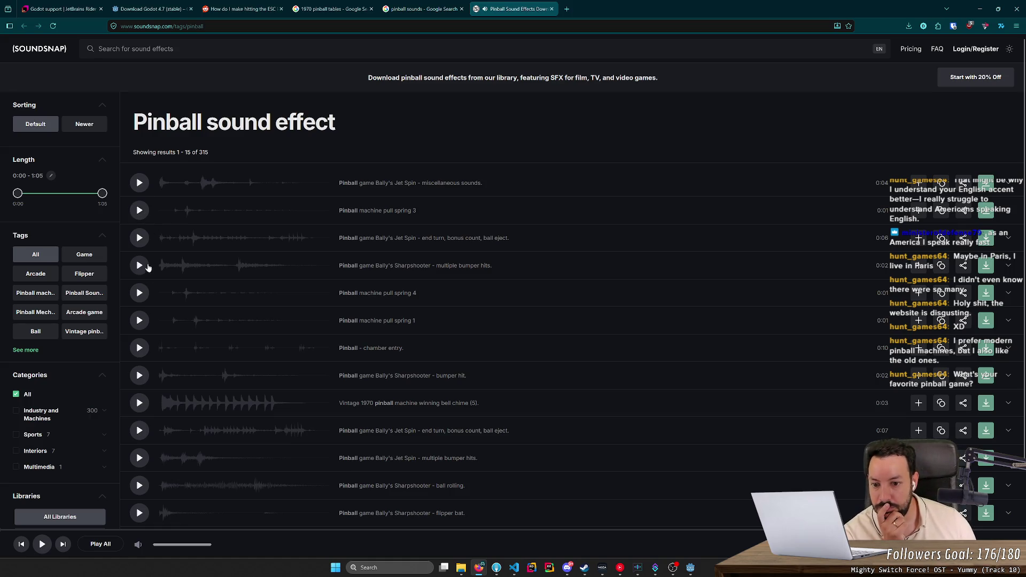
left_click(140, 294)
left_click(140, 322)
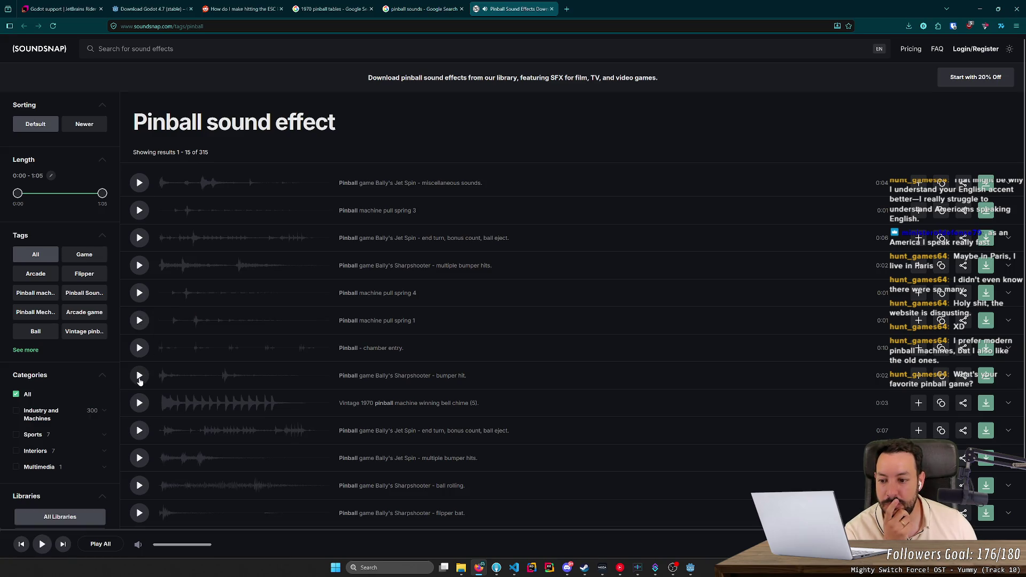
left_click(140, 380)
scroll(139, 380, "down", 2)
left_click(139, 375)
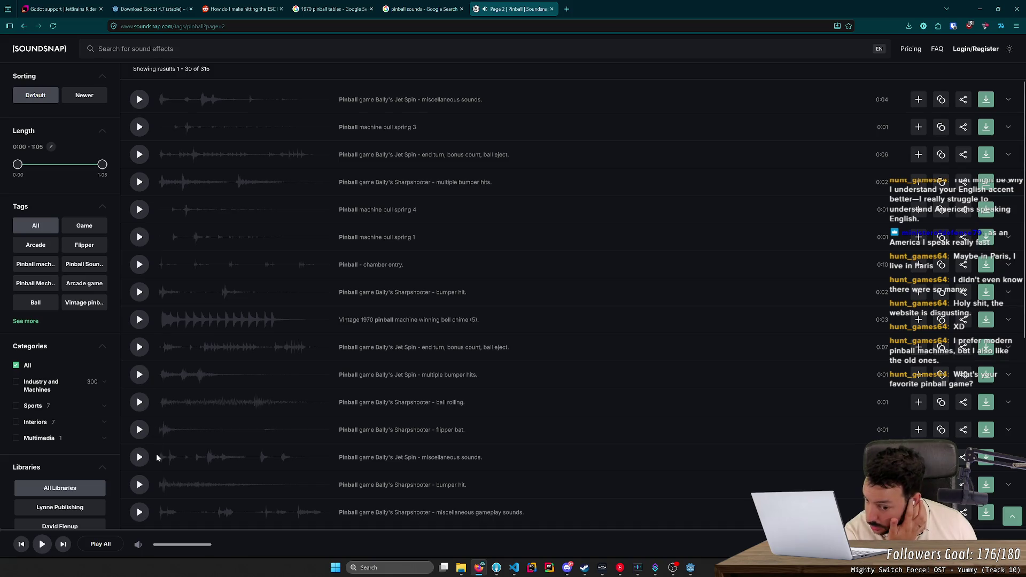
left_click(141, 486)
- Preview the pull spring 5, ball eject and ball shooter sounds further down the results
scroll(142, 481, "down", 3)
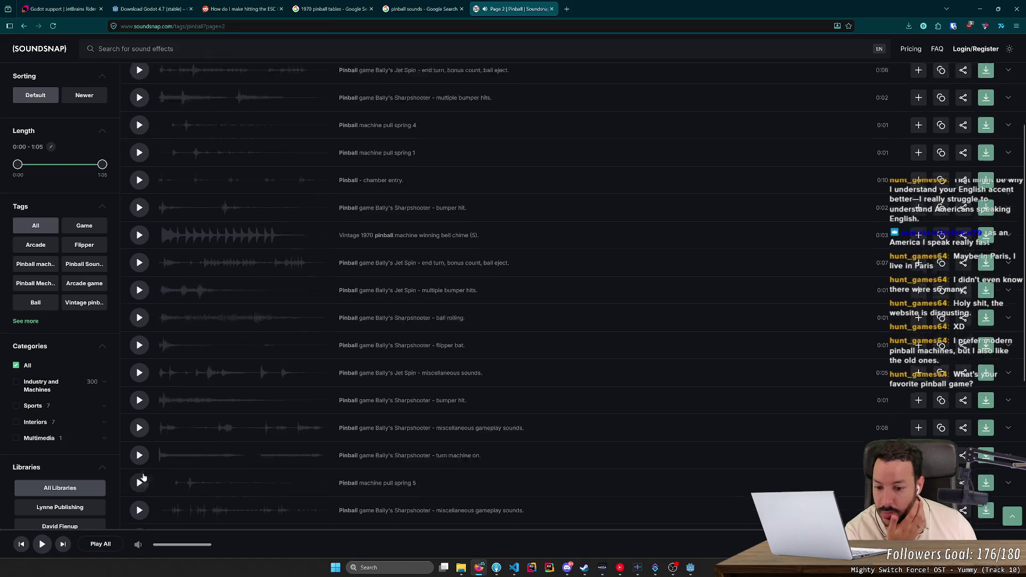
scroll(143, 475, "down", 1)
left_click(137, 443)
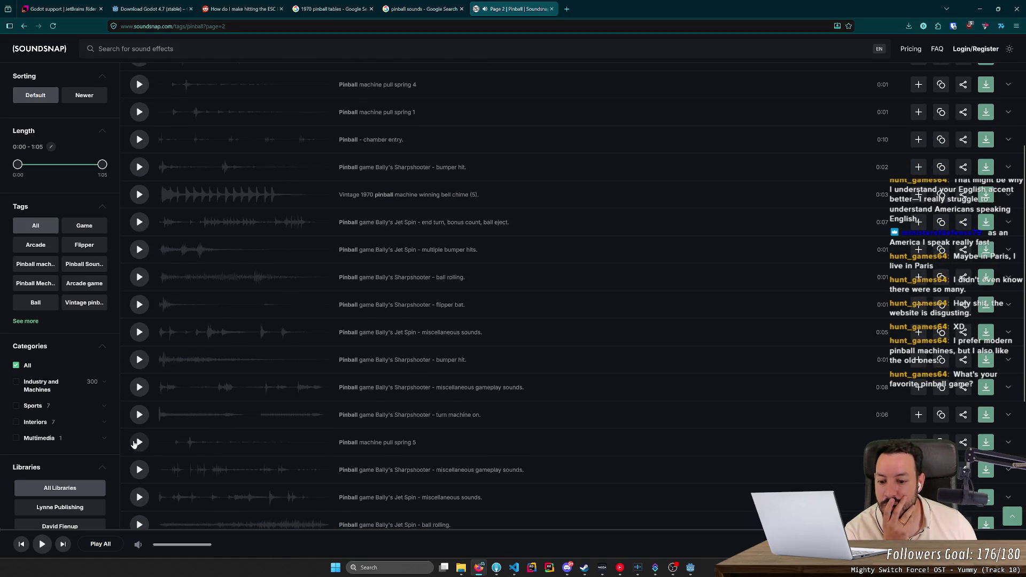
scroll(207, 386, "down", 3)
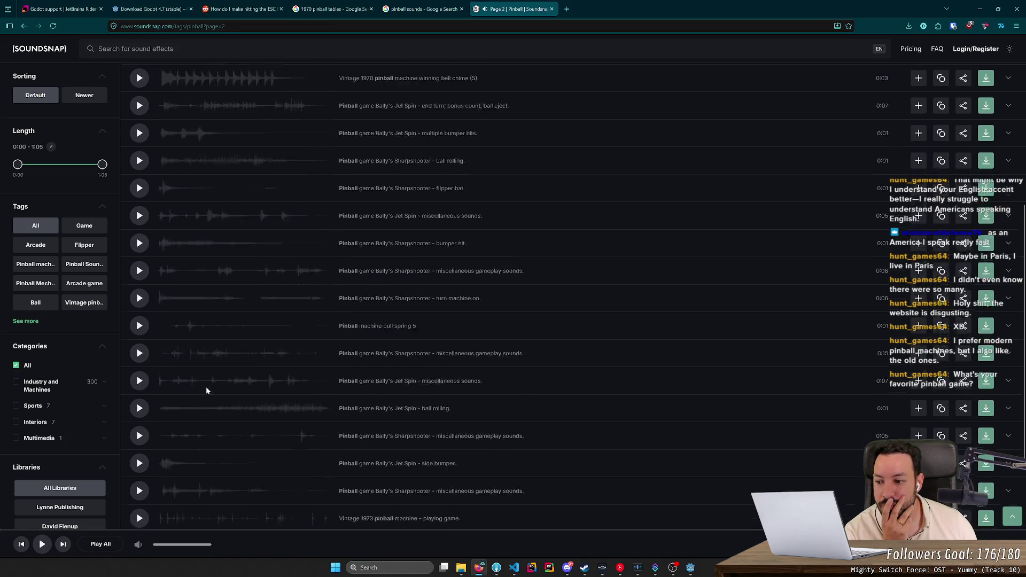
scroll(181, 409, "down", 3)
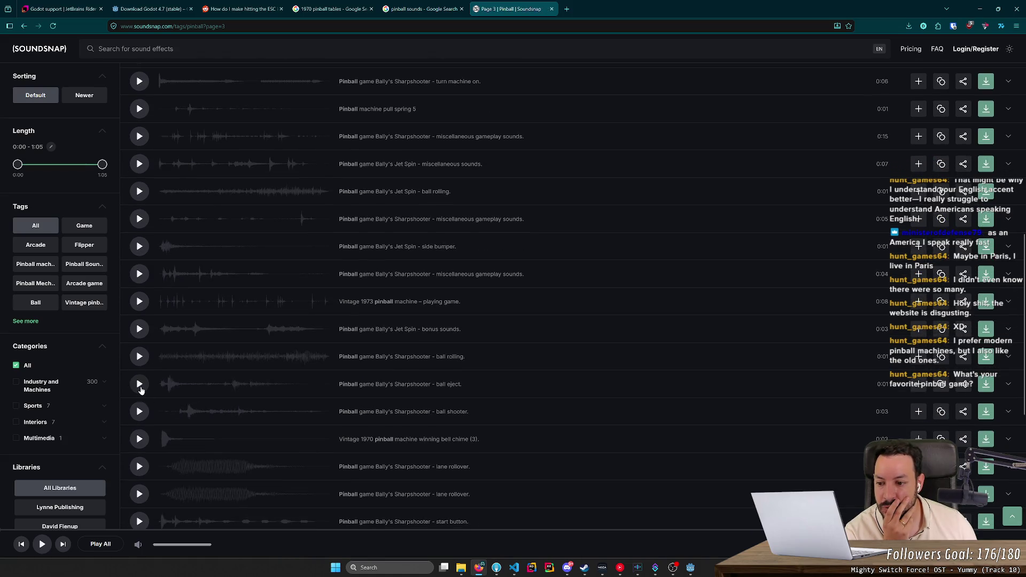
left_click(141, 389)
left_click(139, 411)
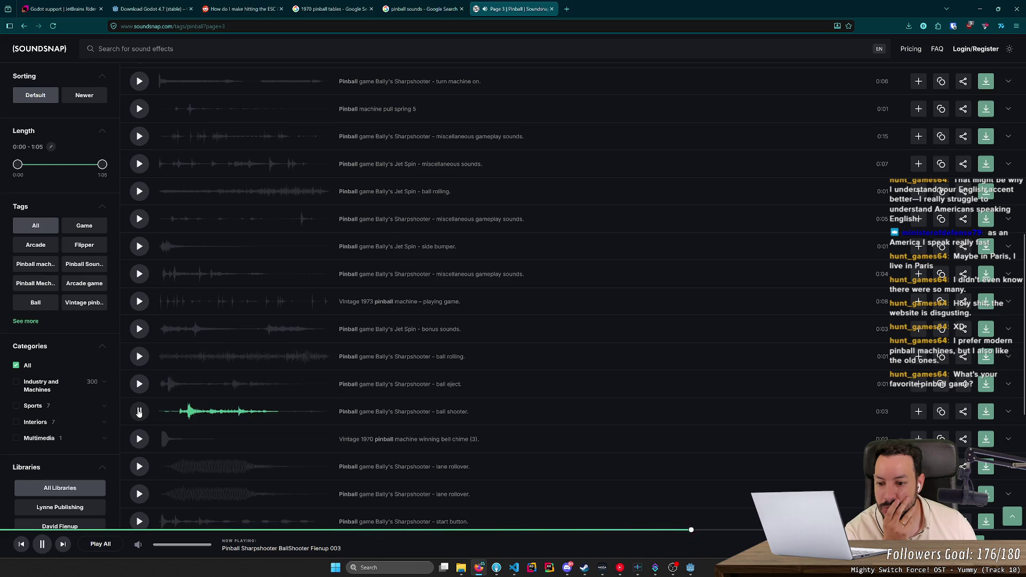
- Preview the ball rolling, start button and flipper bat sounds
left_click(139, 359)
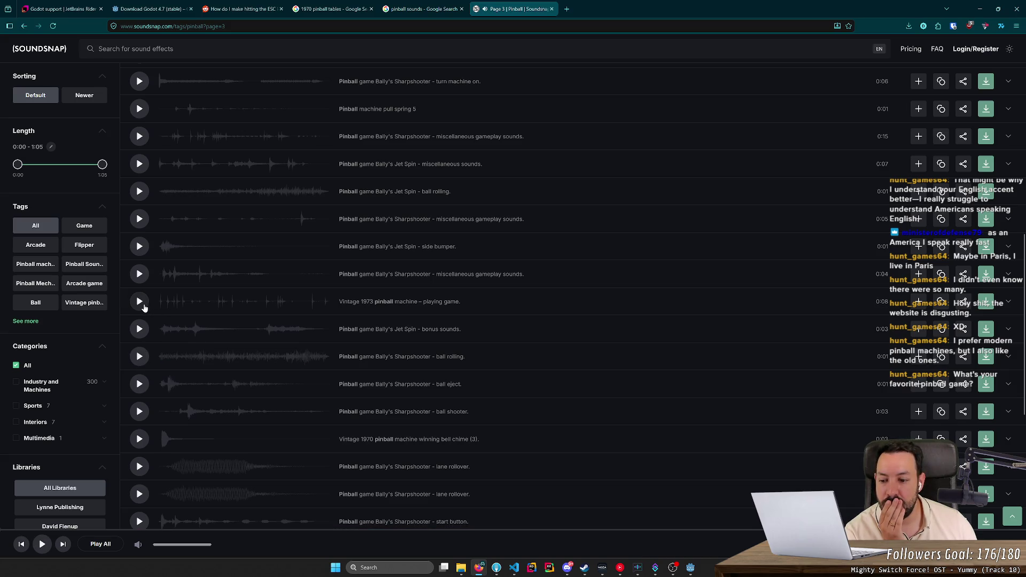
scroll(149, 385, "down", 2)
left_click(139, 396)
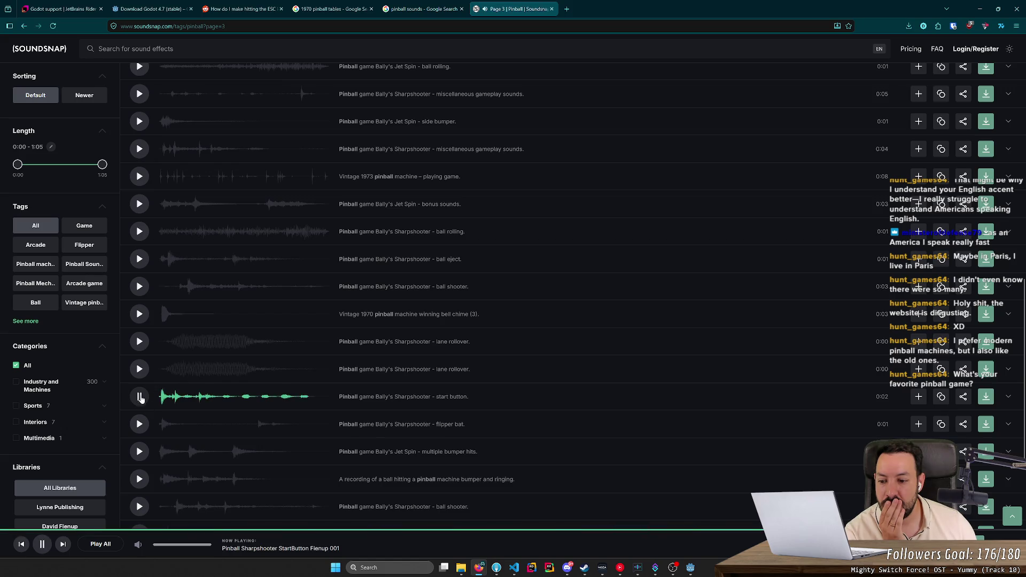
left_click(140, 424)
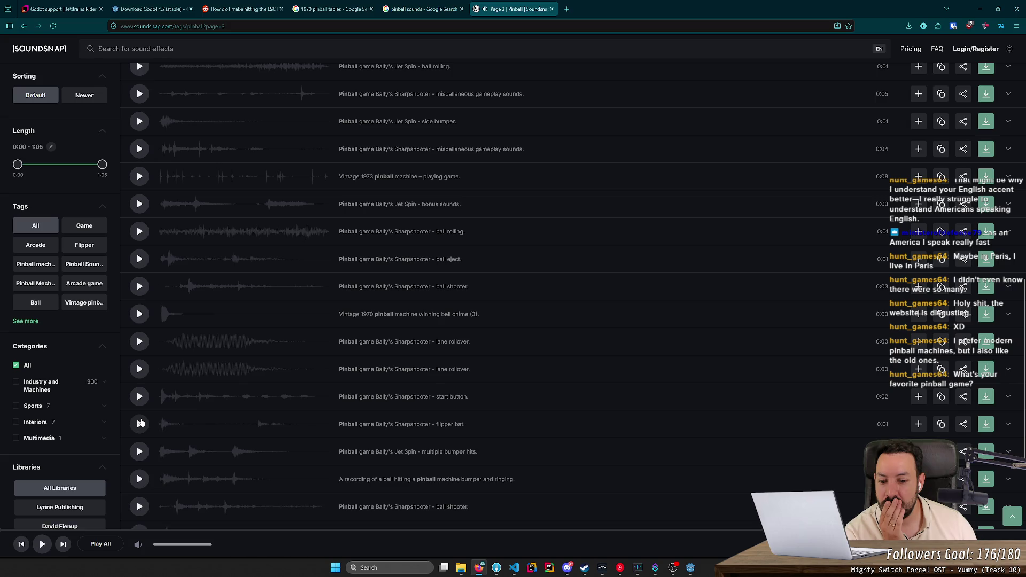
scroll(232, 362, "up", 10)
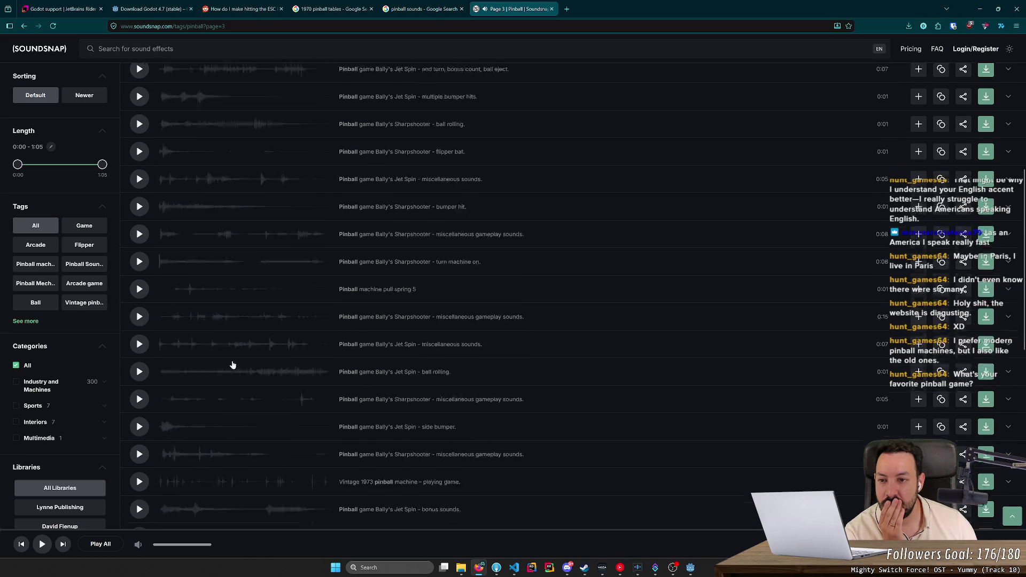
left_click(214, 49)
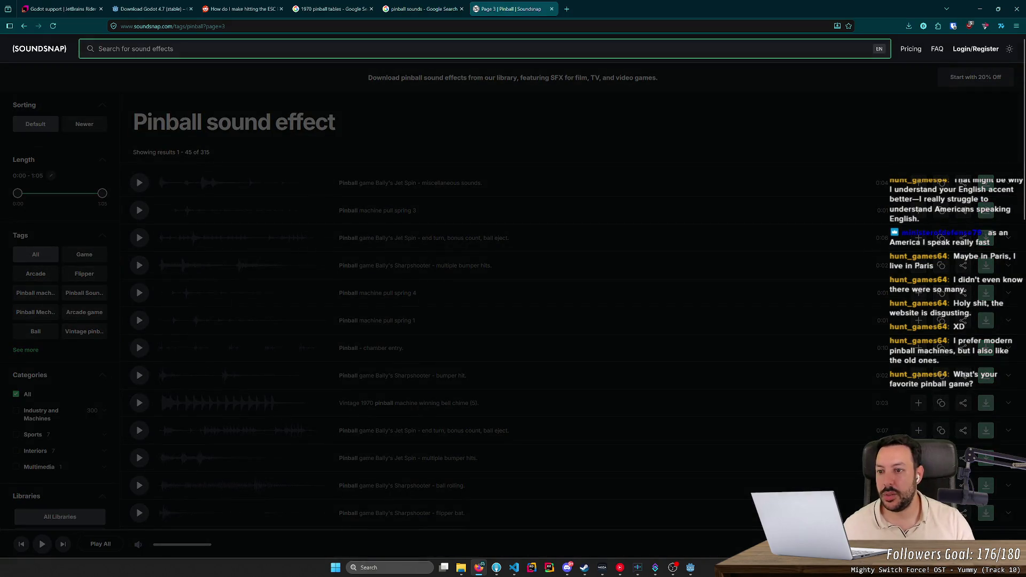
- Search Soundsnap for 'pinball flipper' and preview flipper 5, 1, 2, Dual Flipper and short flipper clips
type("pinball flipper")
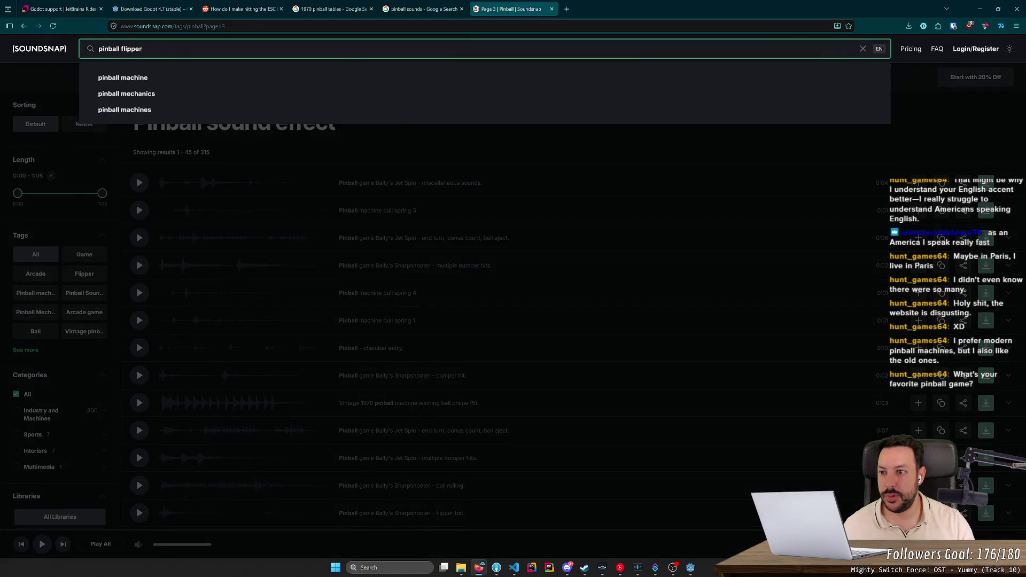
key("Return")
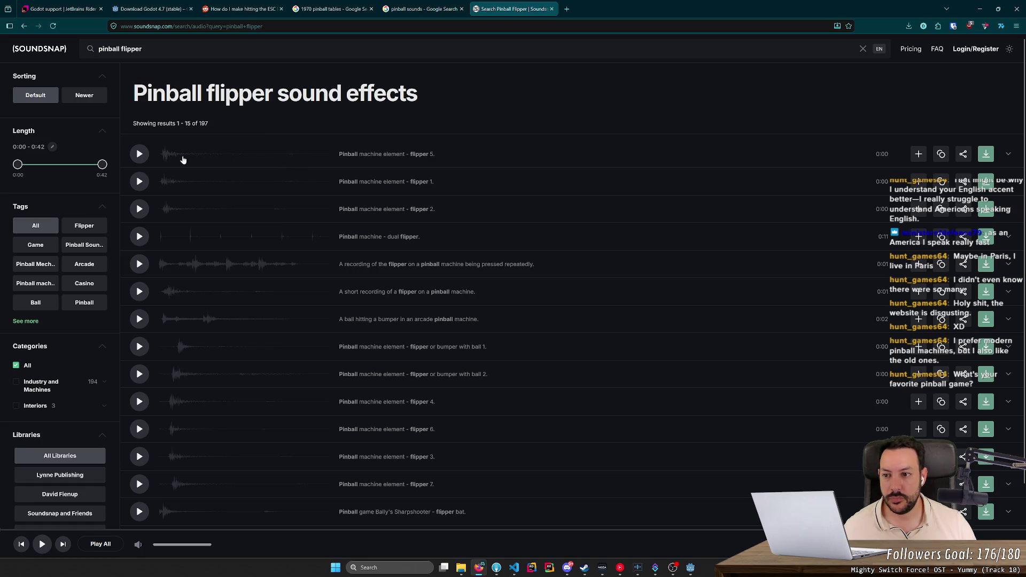
left_click(138, 156)
left_click(139, 182)
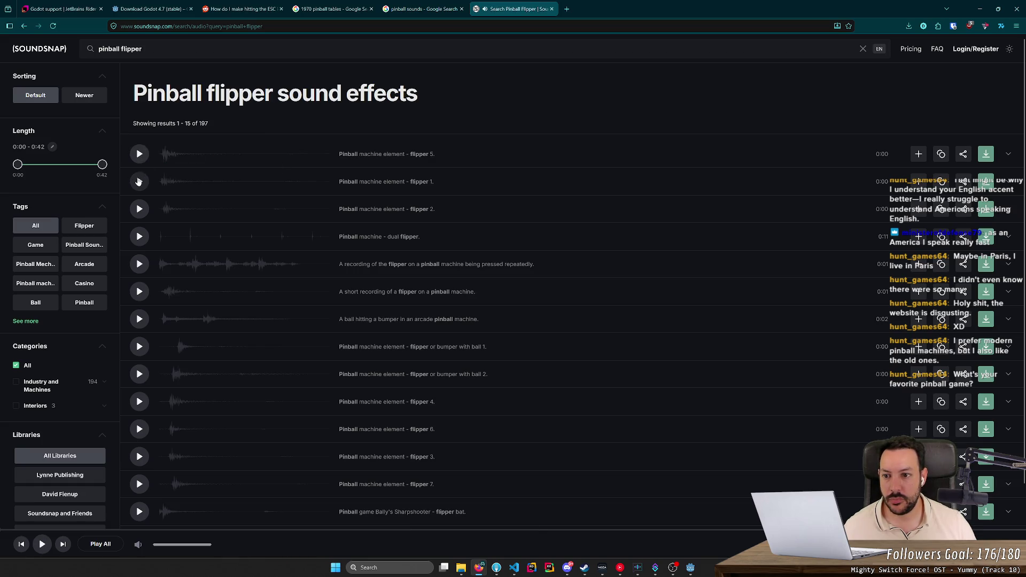
left_click(138, 208)
left_click(139, 236)
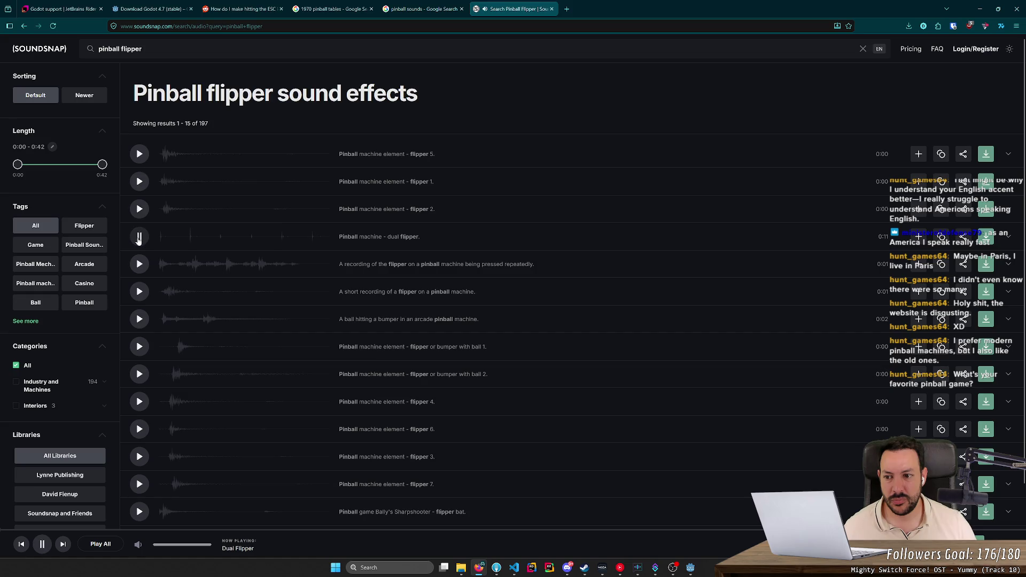
left_click(140, 264)
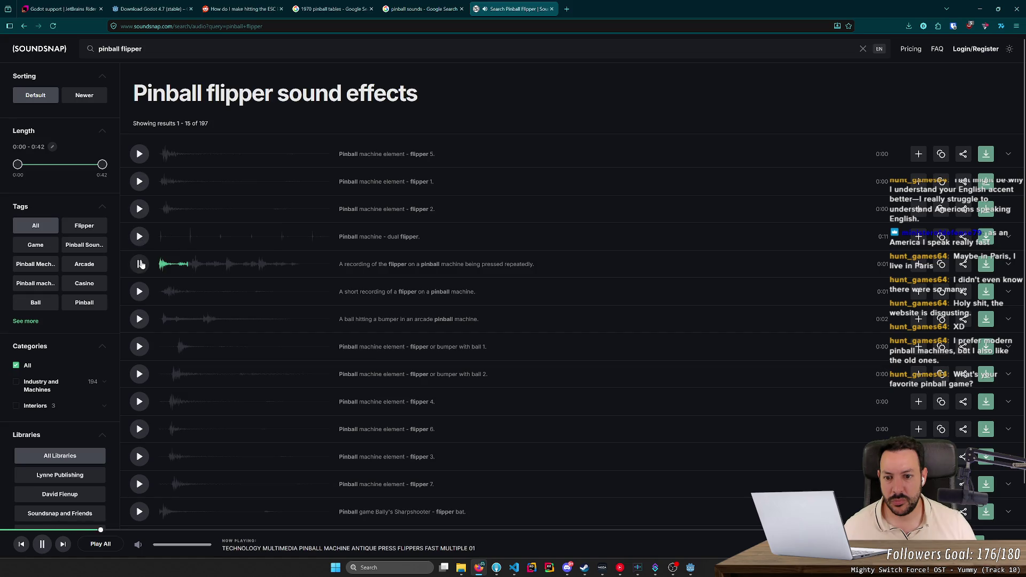
left_click(141, 290)
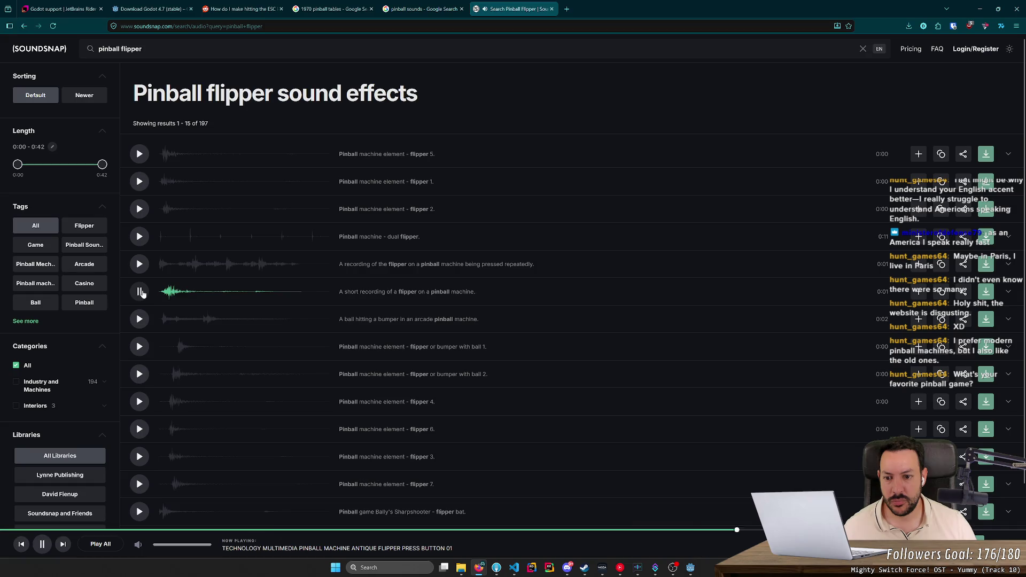
left_click(142, 293)
- Preview the ball-hitting-bumper, flipper-or-bumper-with-ball, flipper 4 and flipper 6 sounds
left_click(143, 320)
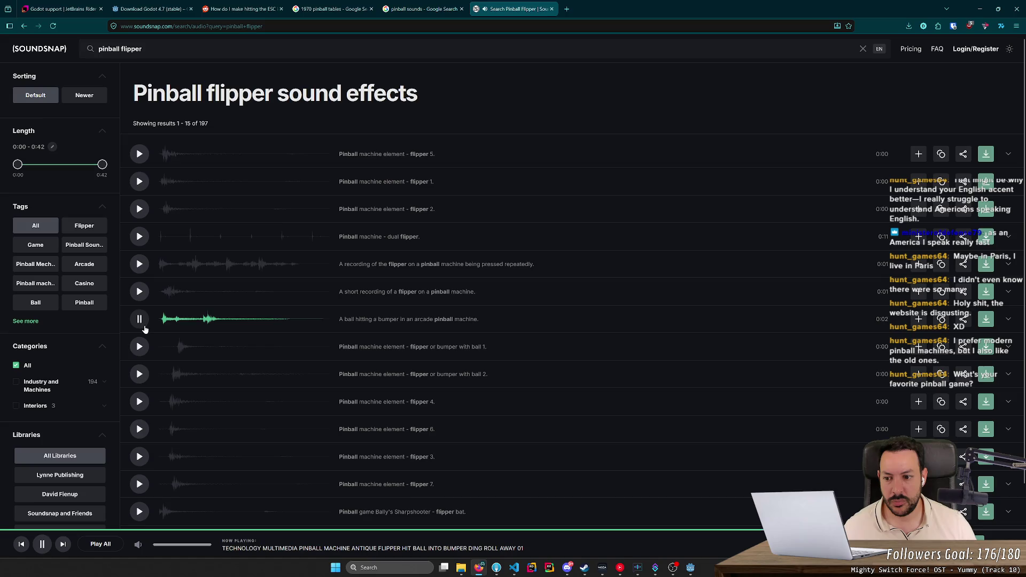
left_click(144, 326)
left_click(143, 350)
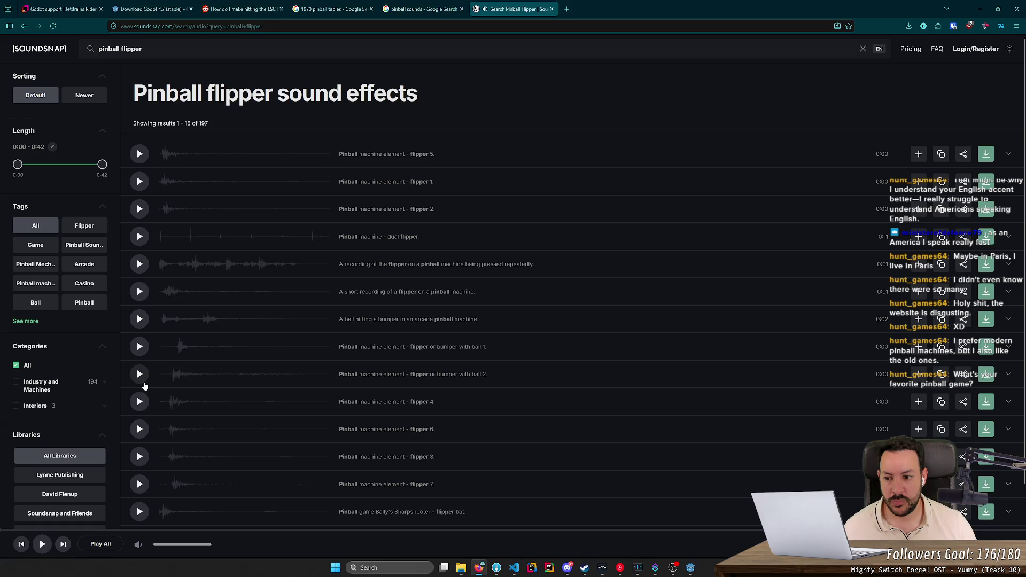
left_click(140, 402)
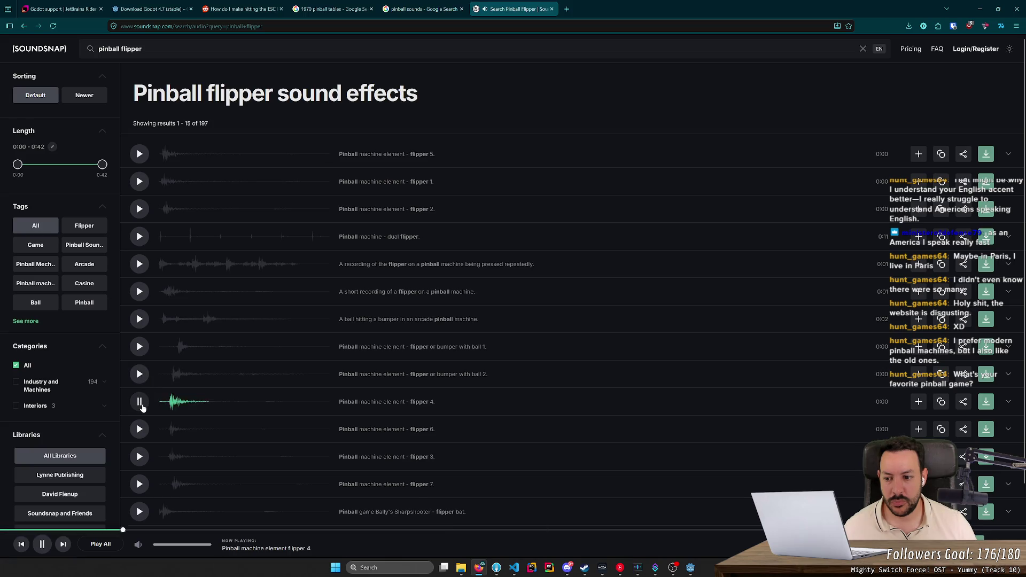
scroll(150, 374, "down", 2)
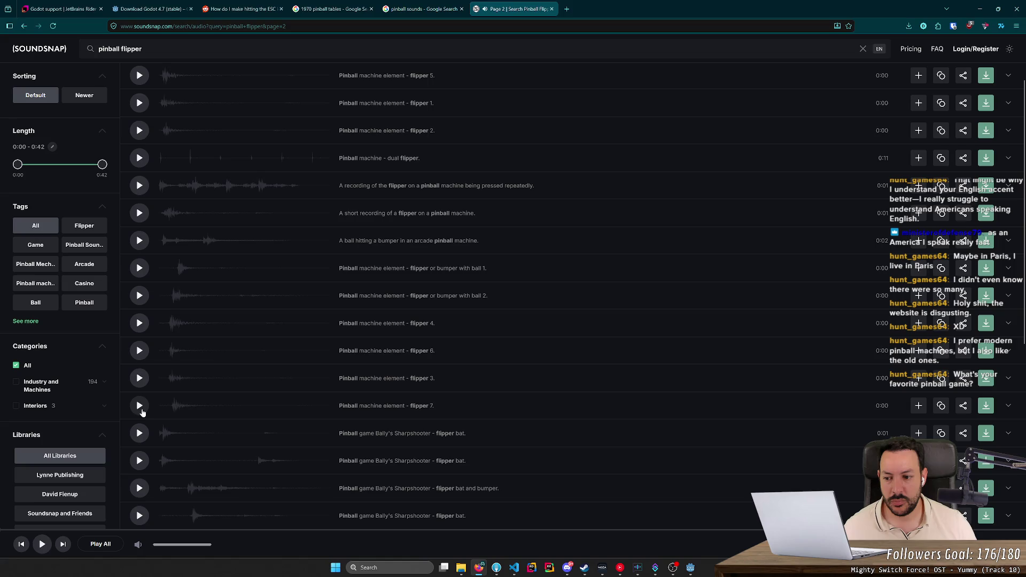
left_click(140, 379)
left_click(141, 351)
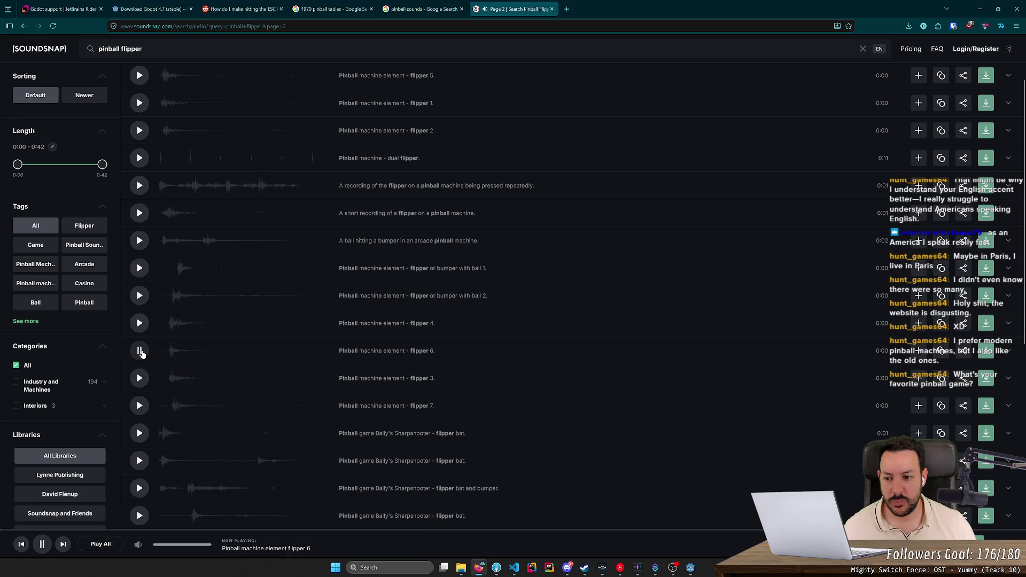
- Preview several Bally's Sharpshooter flipper bat sounds lower in the results
scroll(160, 355, "down", 1)
scroll(169, 358, "down", 1)
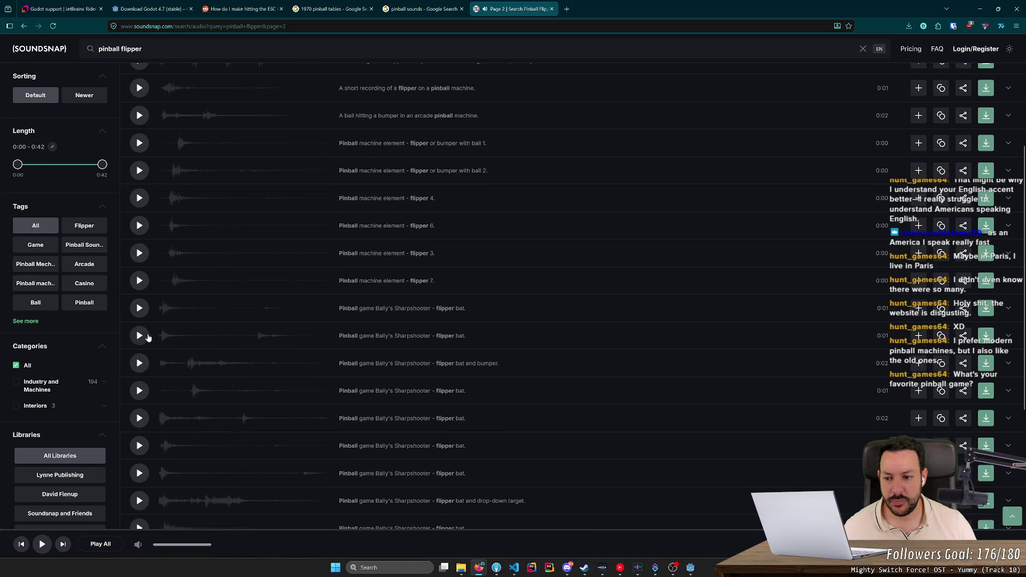
left_click(139, 309)
left_click(143, 336)
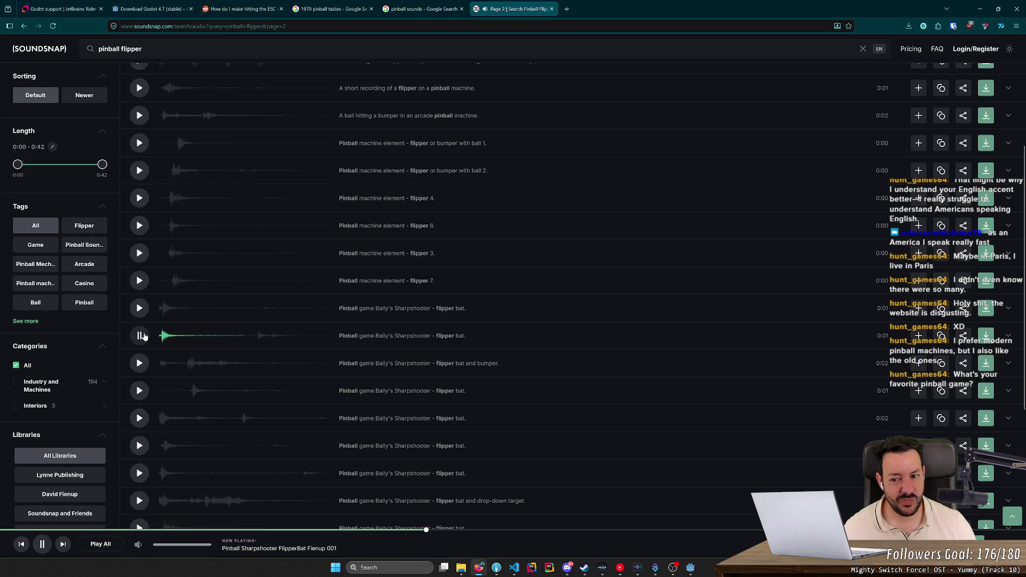
left_click(143, 335)
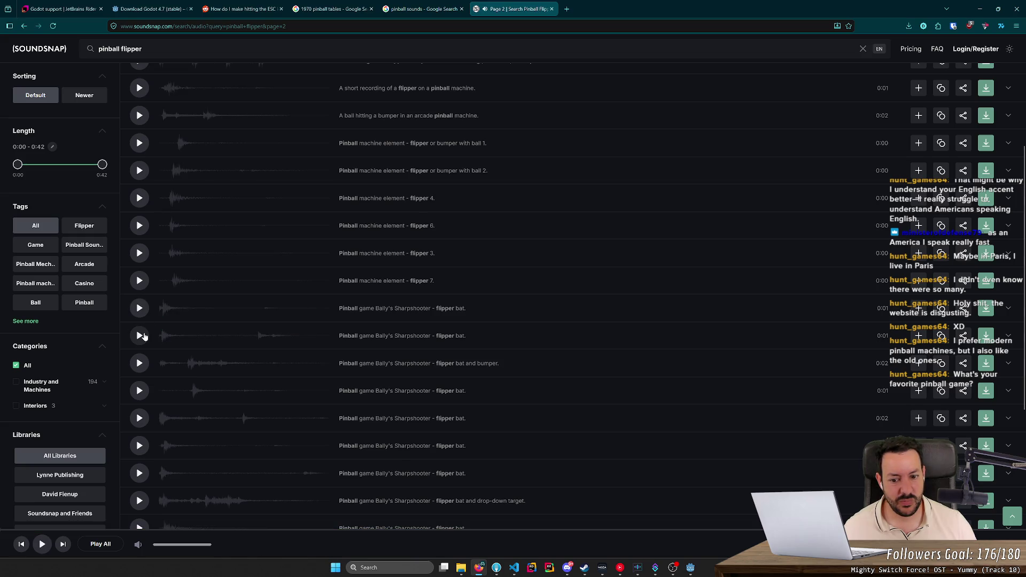
left_click(141, 390)
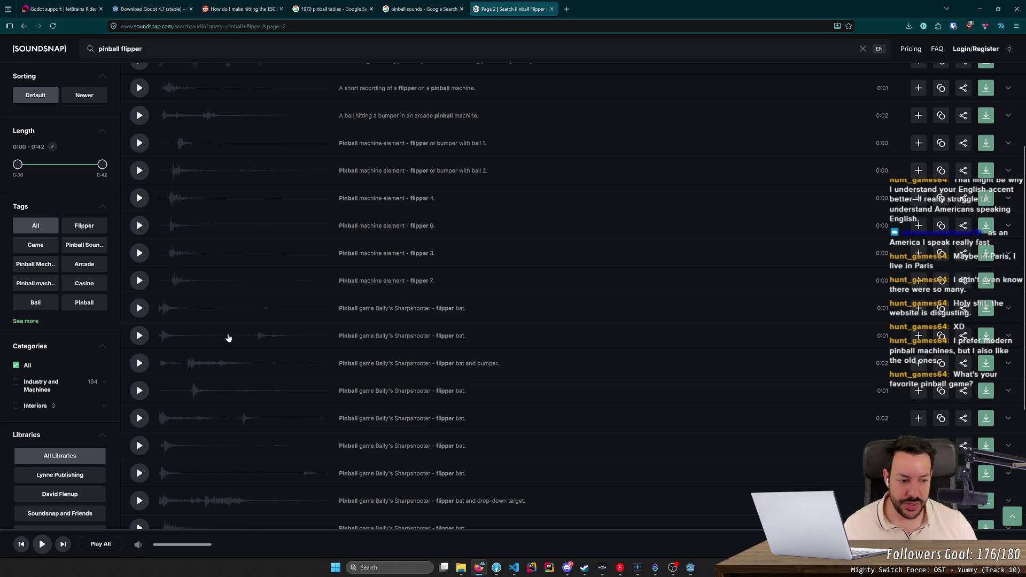
scroll(230, 333, "down", 1)
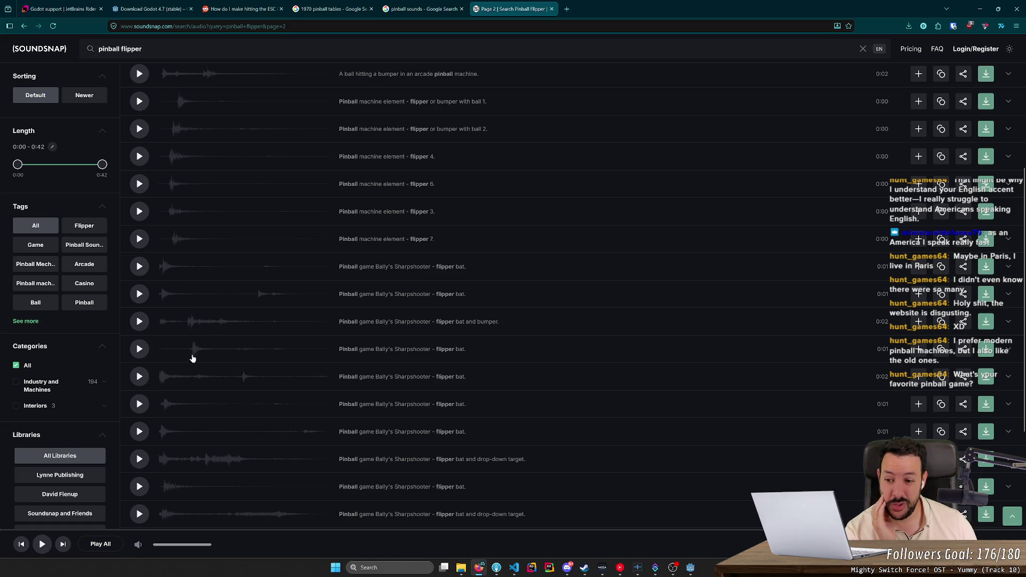
scroll(181, 385, "down", 2)
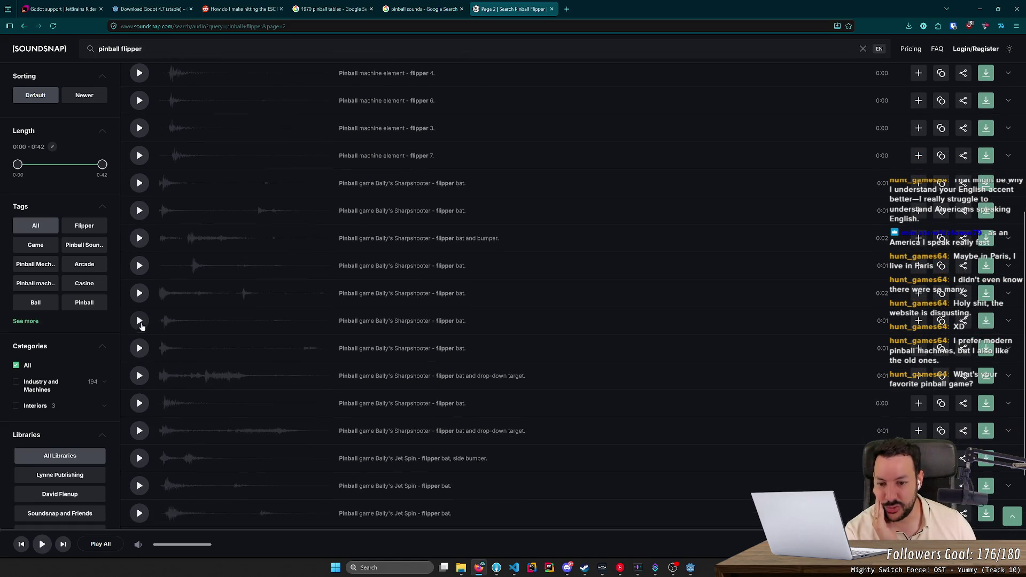
- Repeatedly audition the Sharpshooter FlipperBat Fienup 002 and 003 clips
left_click(140, 321)
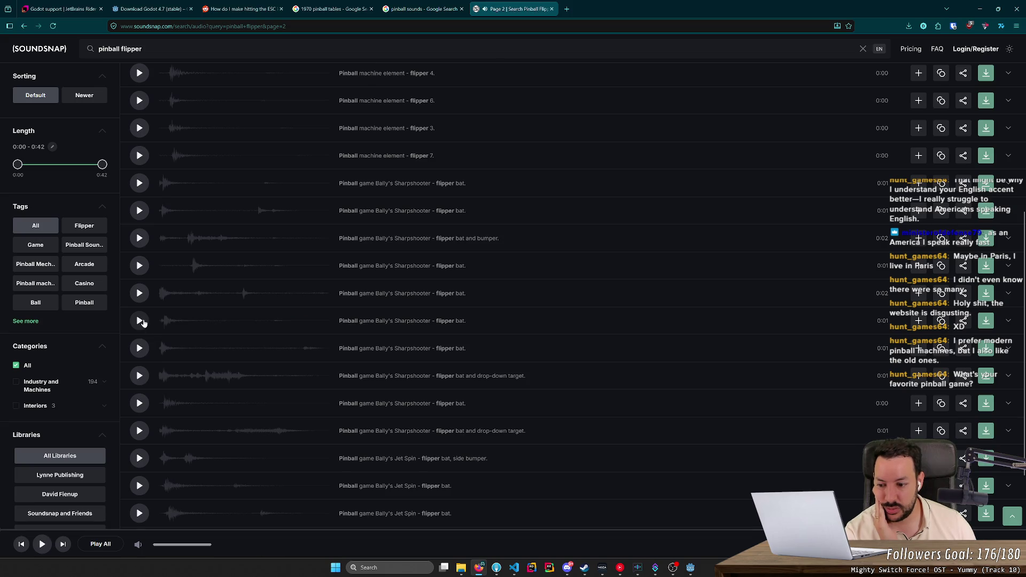
left_click(141, 320)
left_click(140, 320)
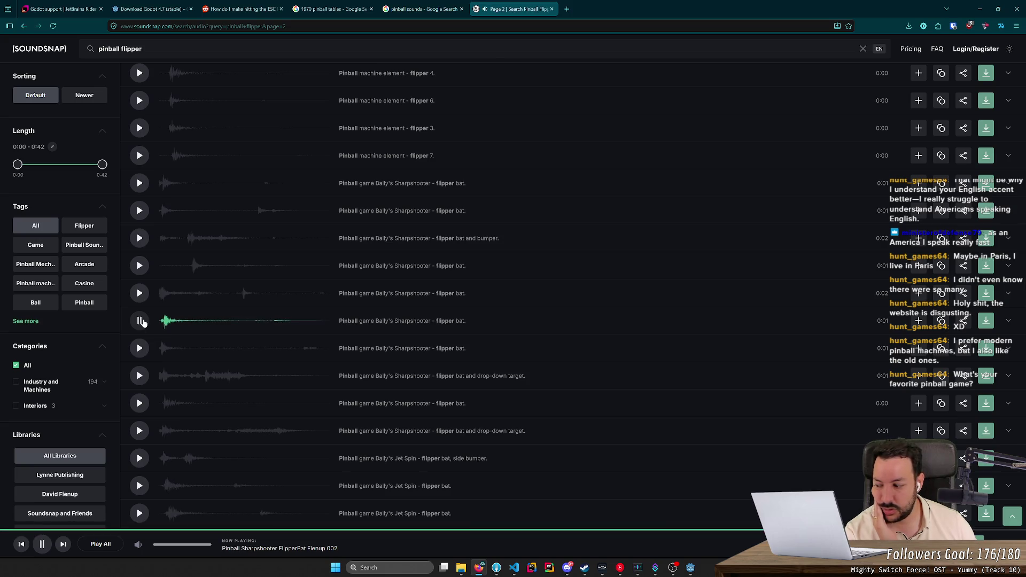
left_click(140, 348)
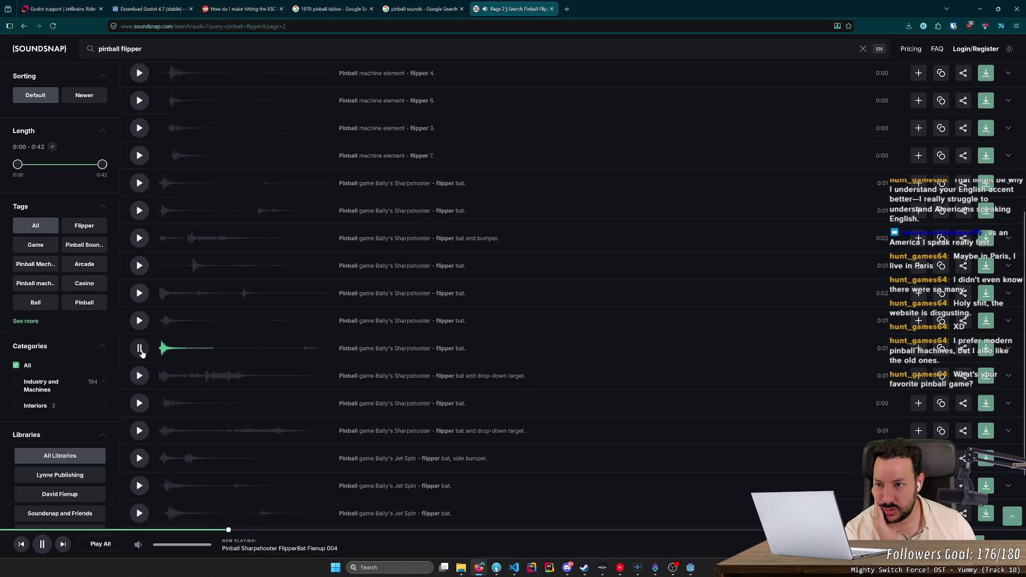
left_click(144, 401)
left_click(143, 404)
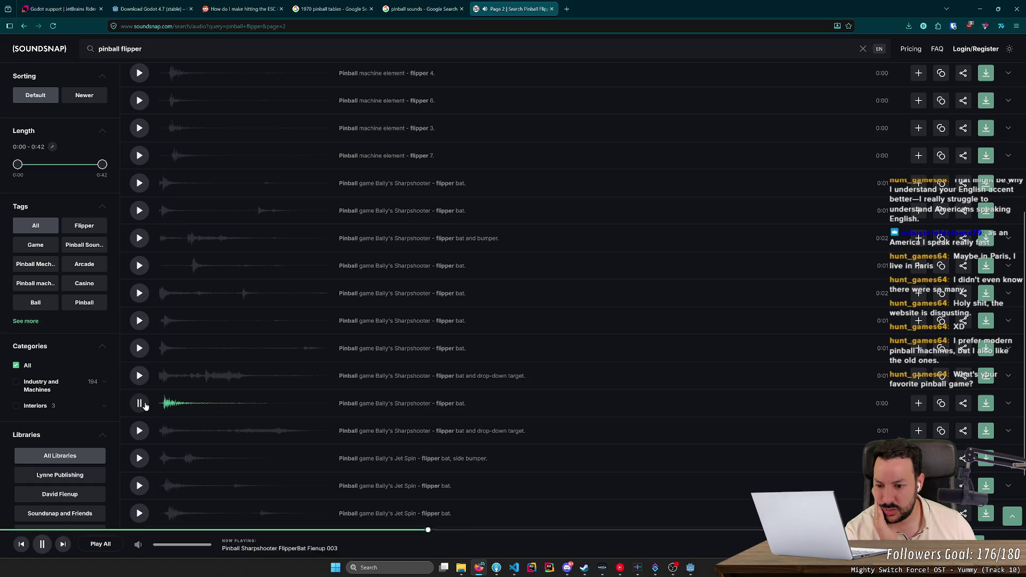
left_click(139, 292)
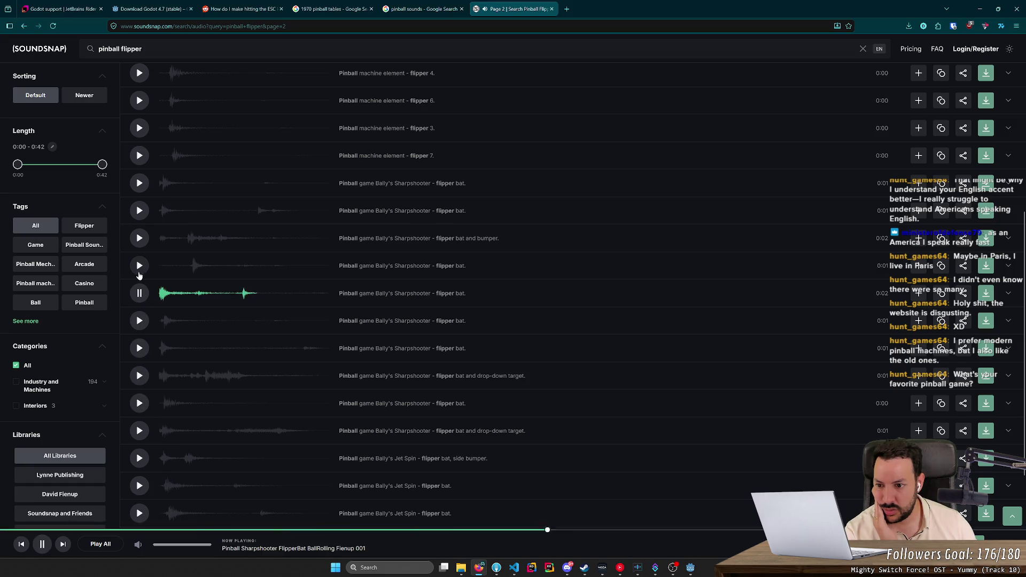
left_click(139, 274)
left_click(139, 323)
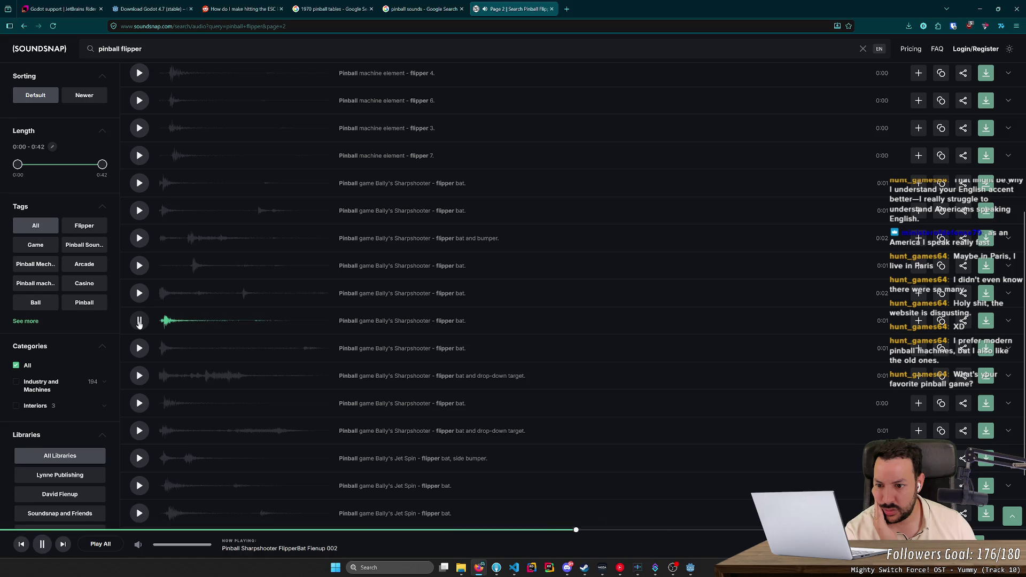
left_click(139, 323)
left_click(139, 322)
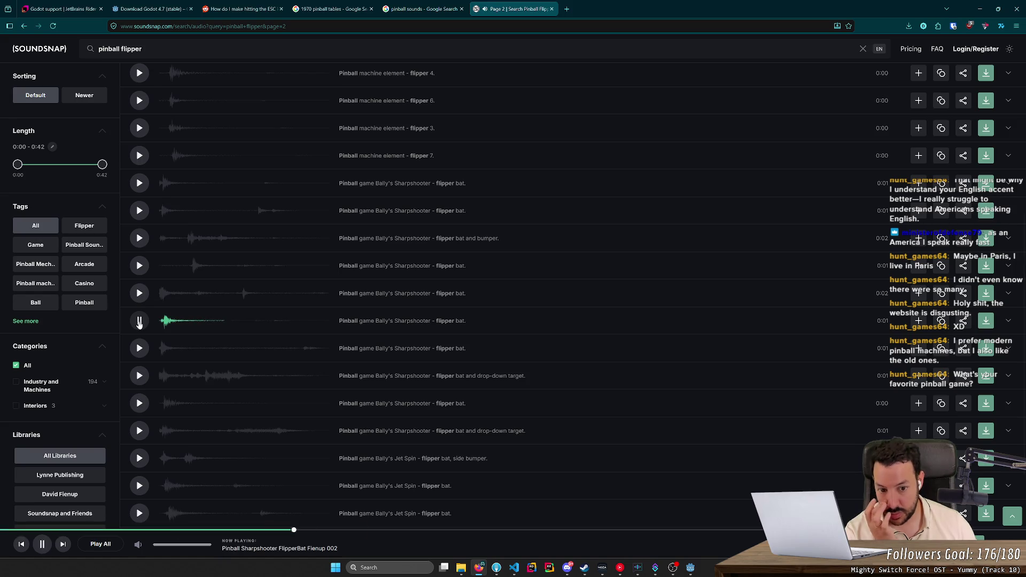
- Try downloading the Fienup 002 clip, dismiss the 'Choose a plan' offer, and close Soundsnap
left_click(986, 321)
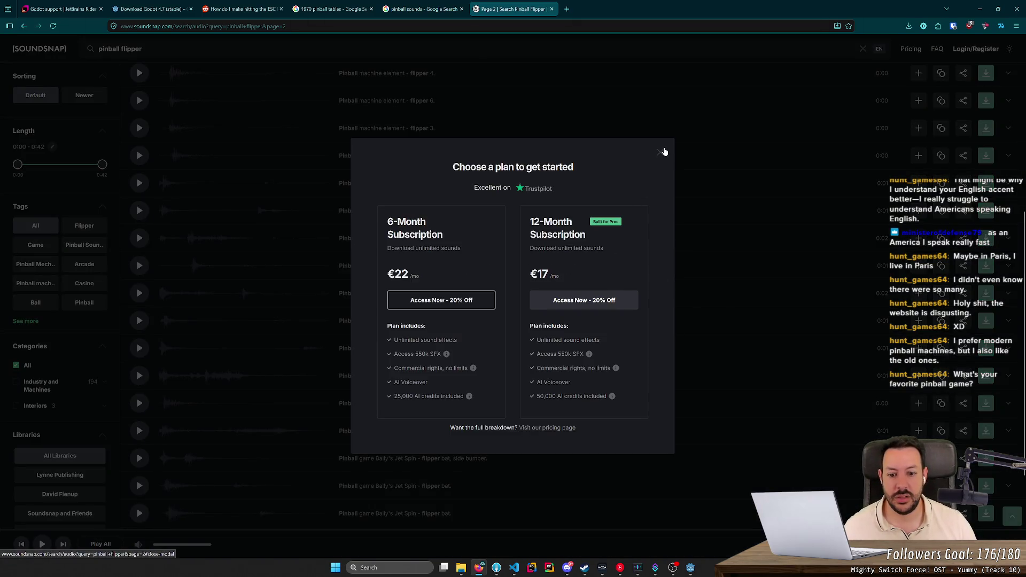
left_click(661, 153)
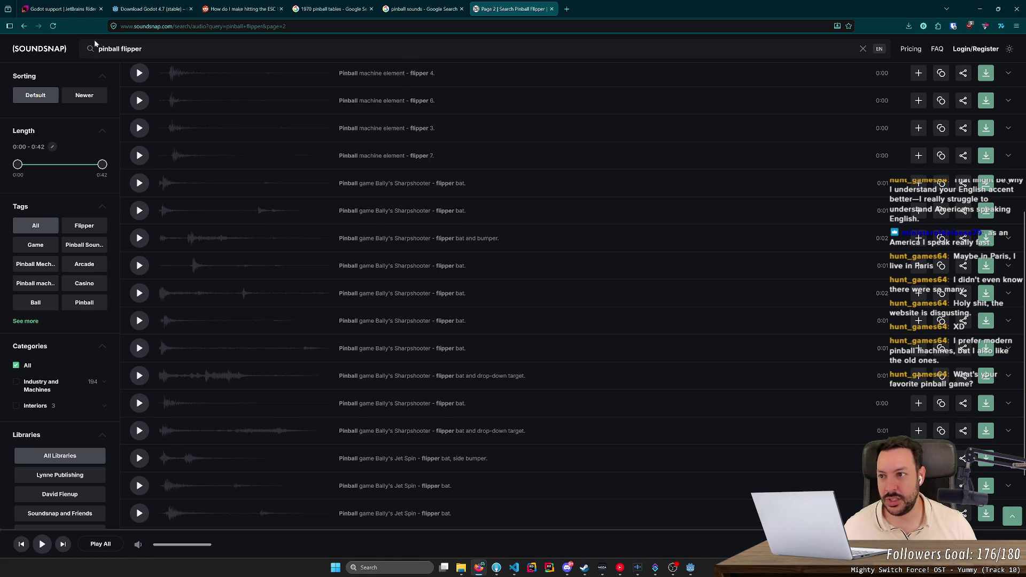
left_click(551, 9)
- Open the Pixabay pinball results and preview the Instant Drain sound
scroll(187, 225, "down", 3)
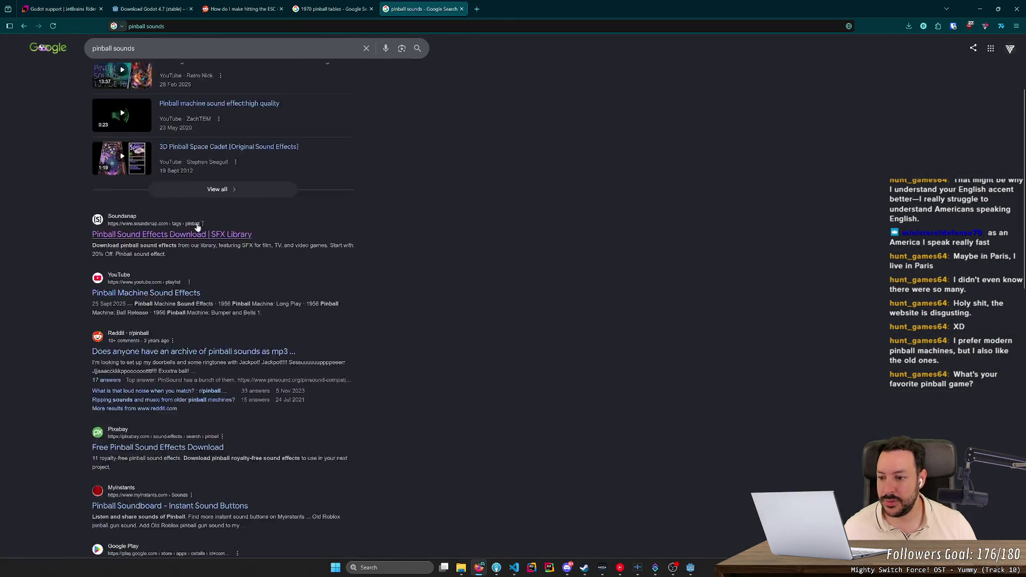
middle_click(160, 407)
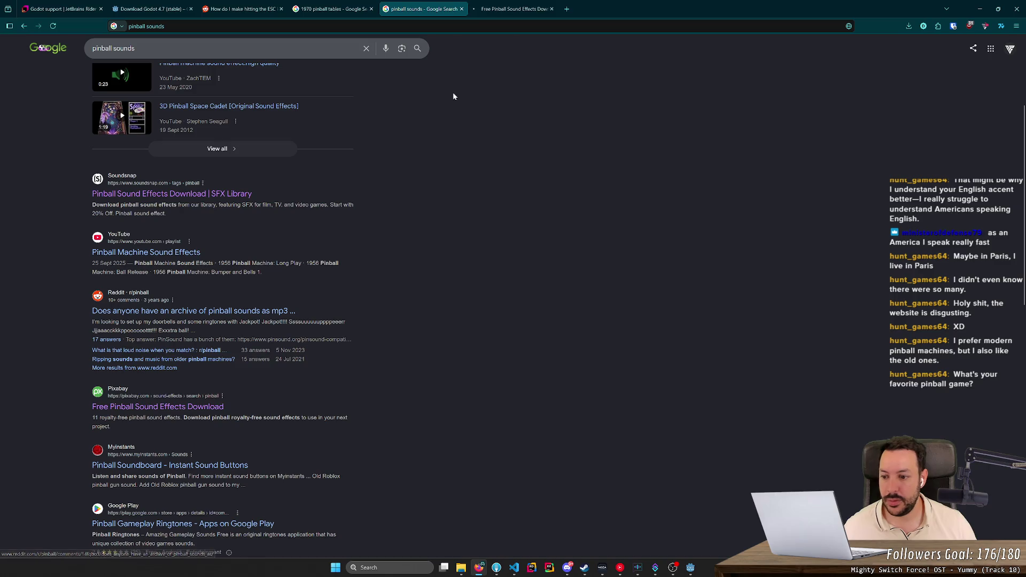
left_click(513, 8)
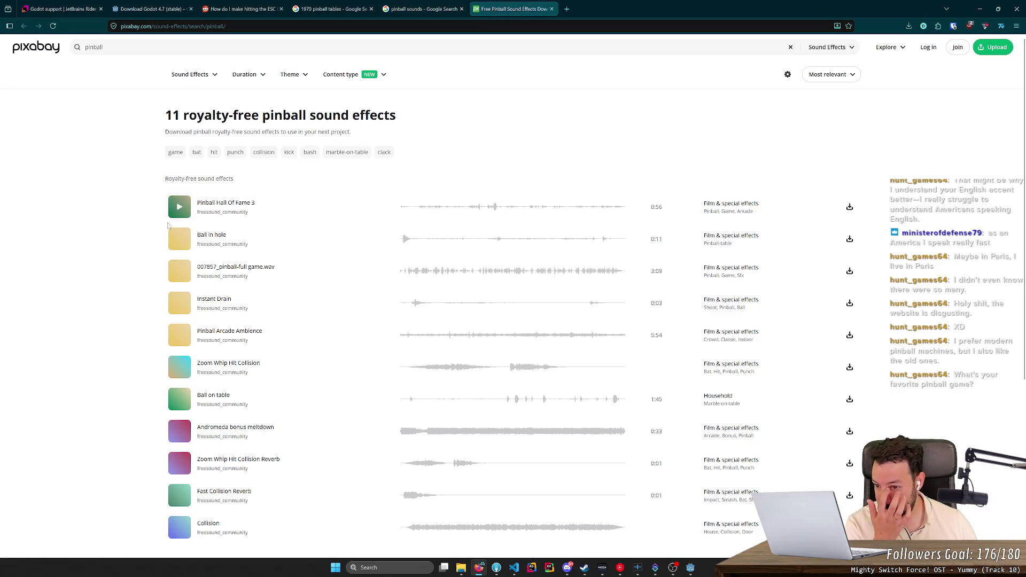
left_click(179, 303)
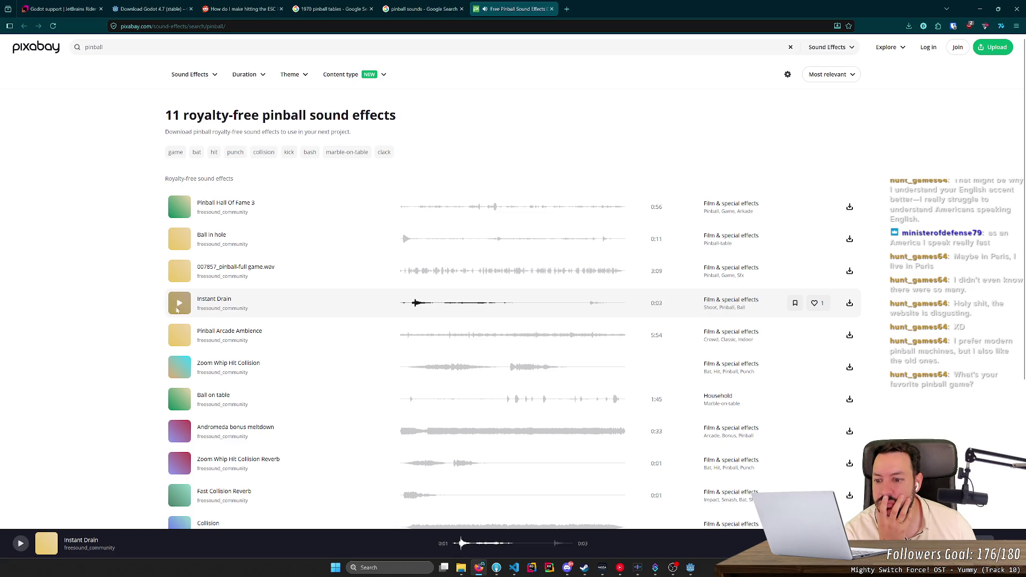
scroll(153, 279, "down", 3)
scroll(148, 279, "up", 2)
scroll(232, 122, "up", 1)
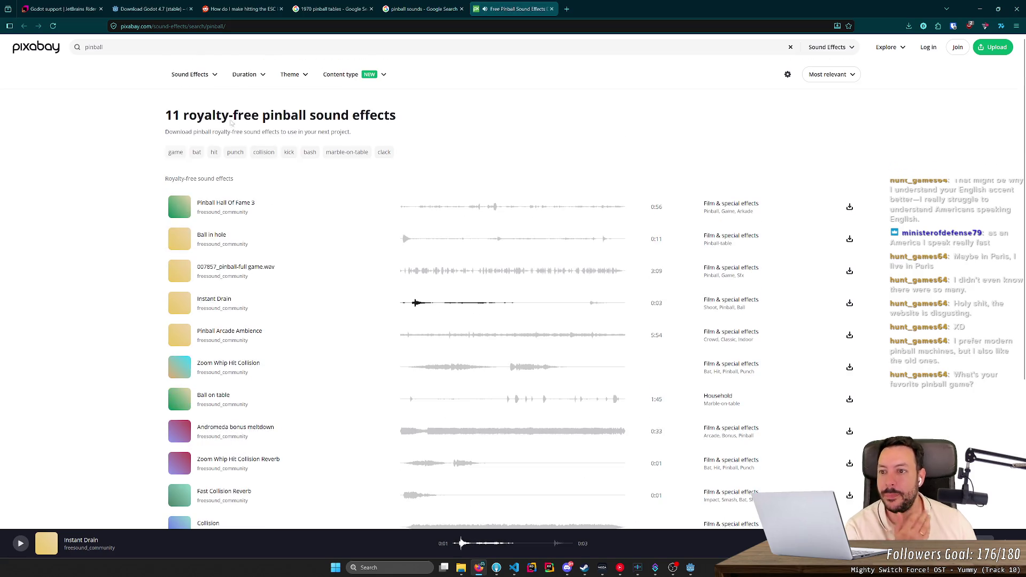
left_click(226, 48)
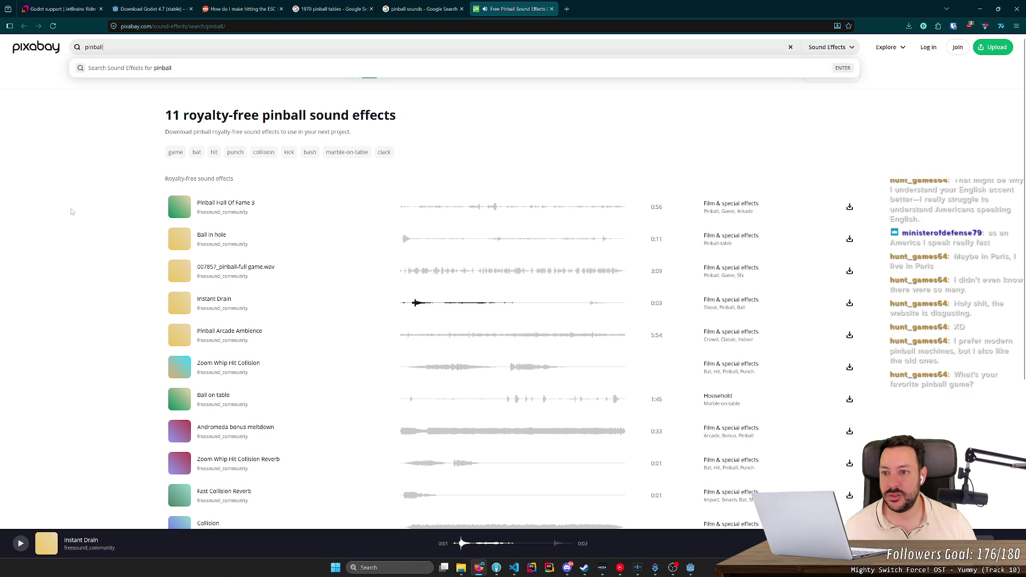
left_click(89, 238)
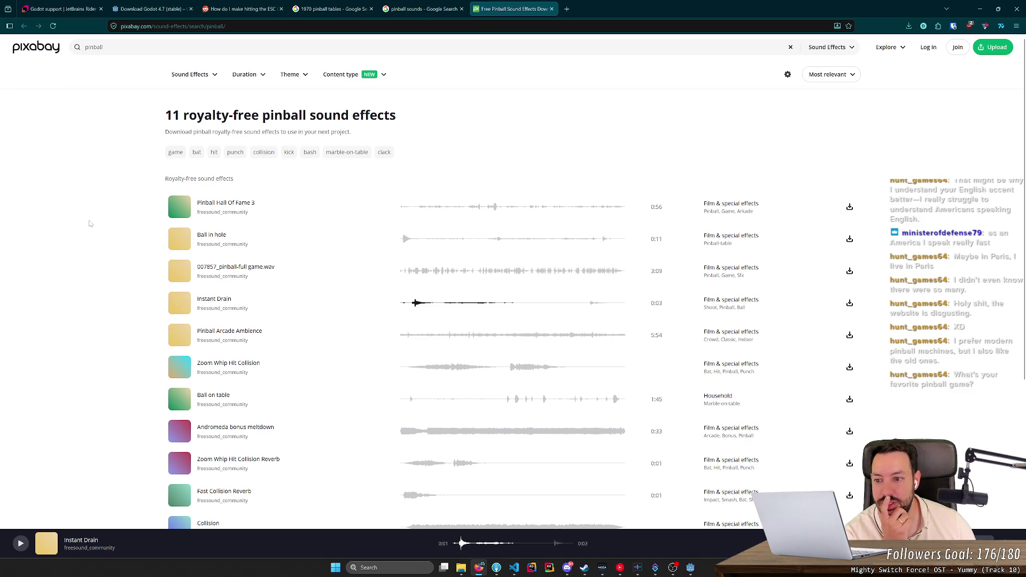
- Preview Collision, Pinball Hall Of Fame 3, Ball in hole and 007857_pinball-full game.wav, then close Pixabay
scroll(90, 224, "down", 3)
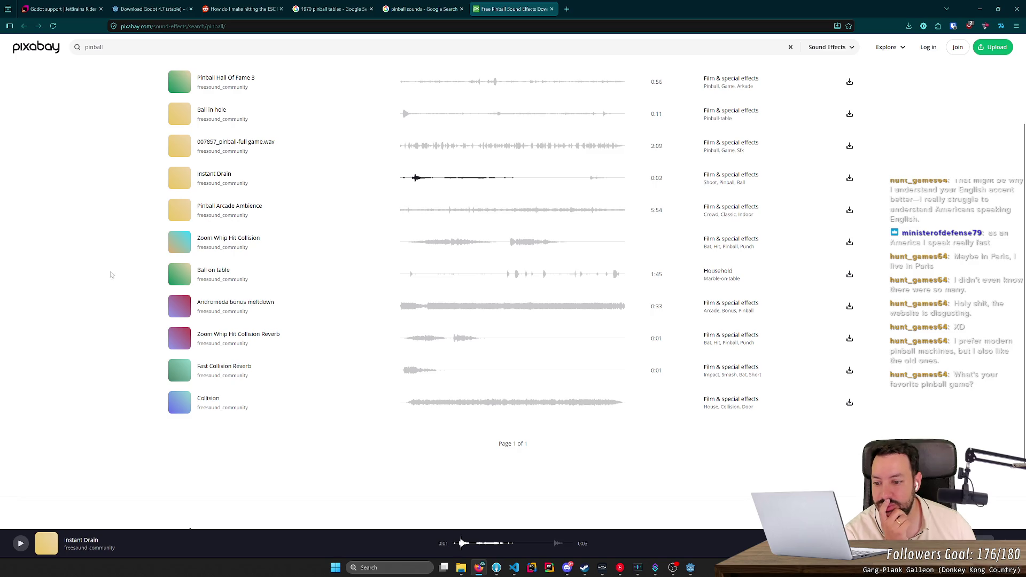
left_click(180, 402)
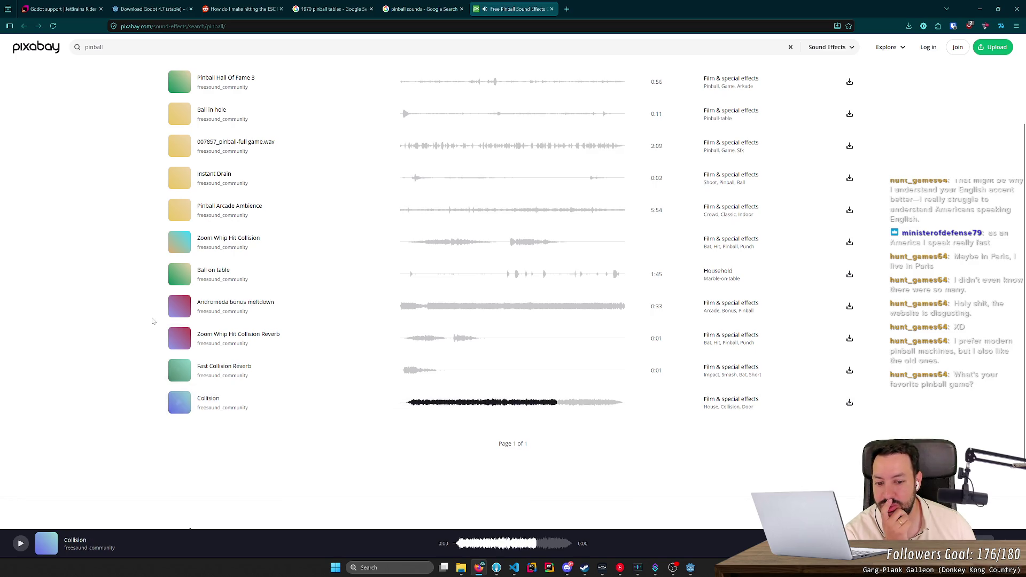
scroll(152, 321, "up", 3)
left_click(181, 209)
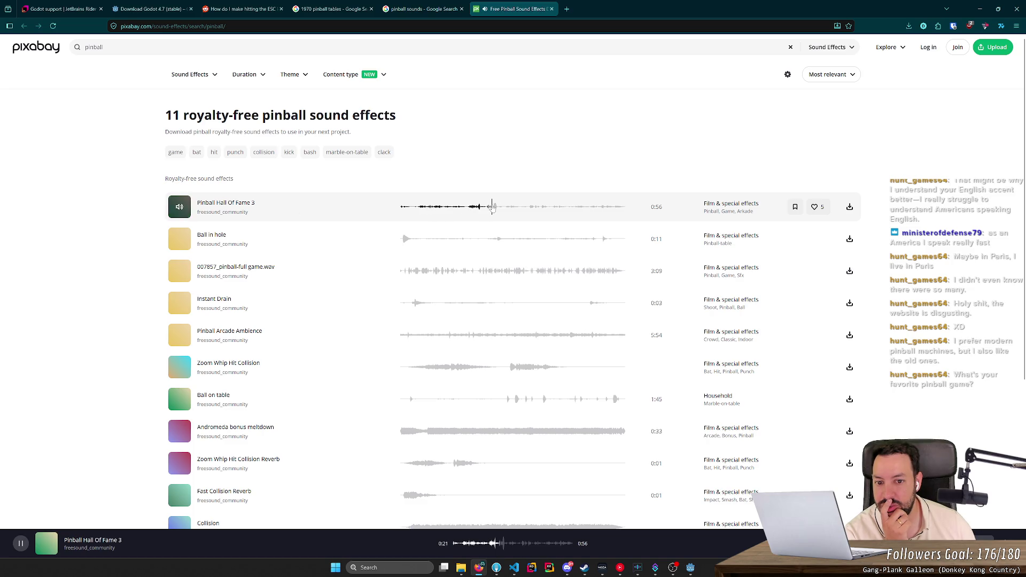
left_click(178, 239)
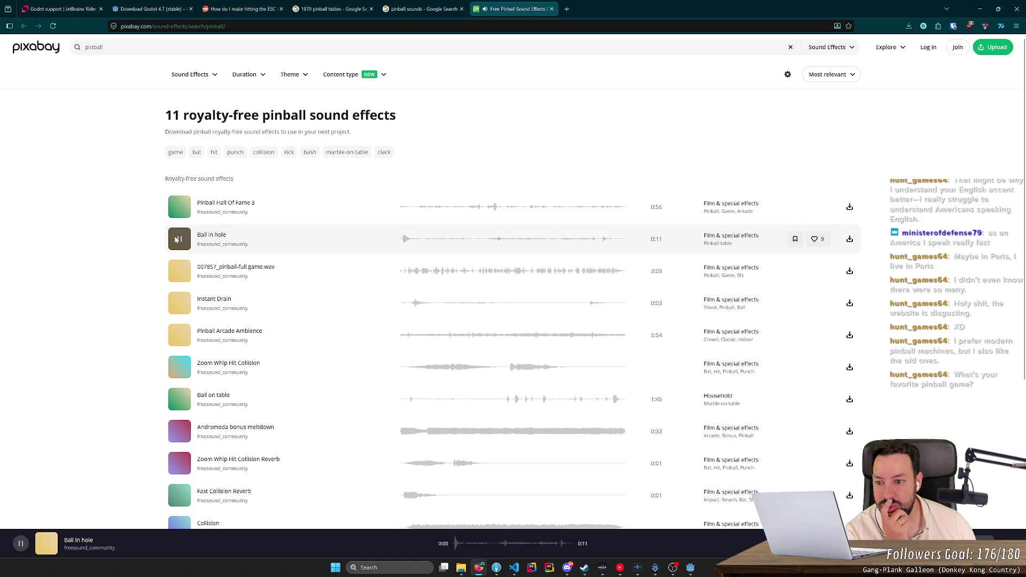
left_click(179, 276)
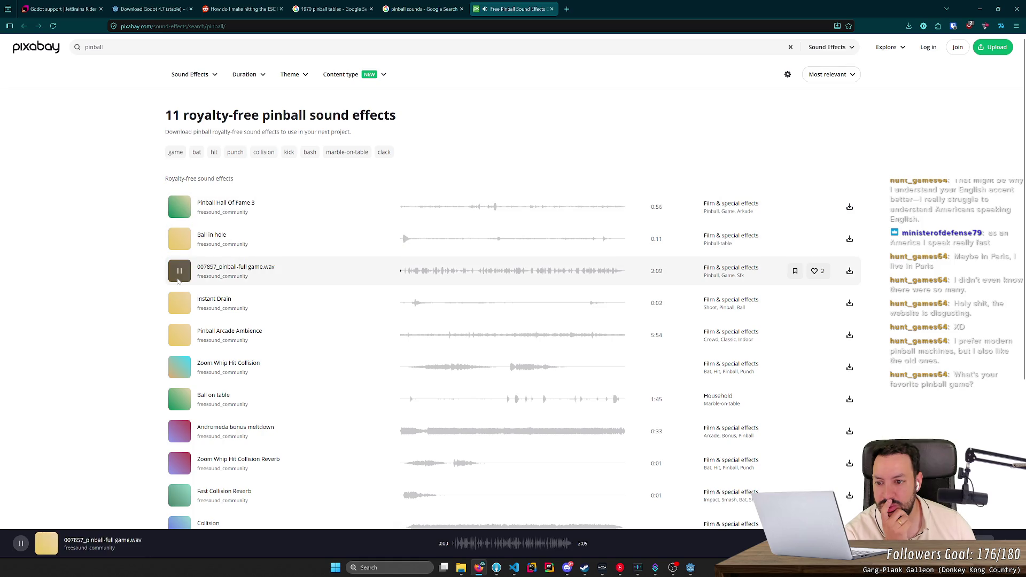
left_click(478, 272)
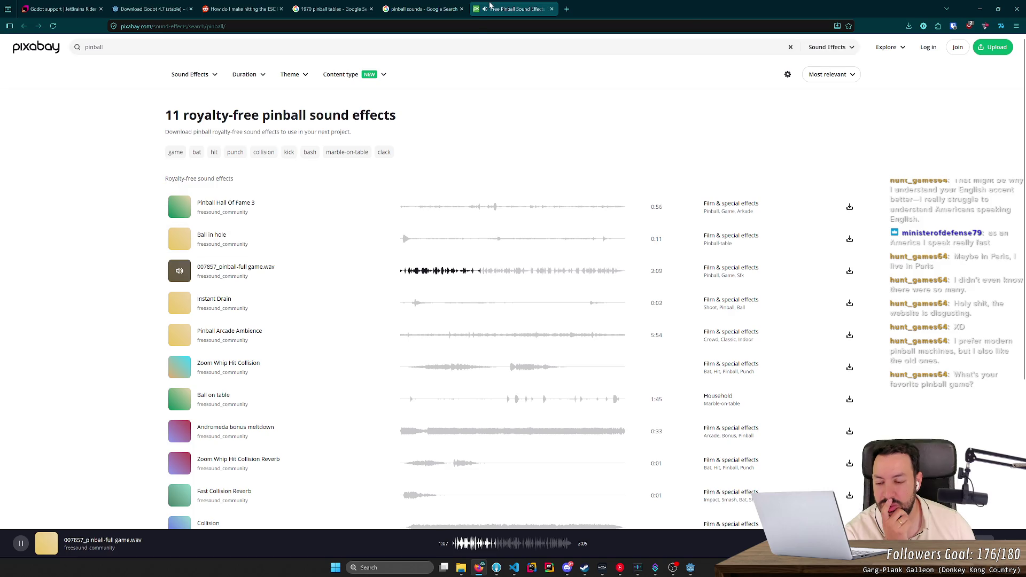
middle_click(490, 5)
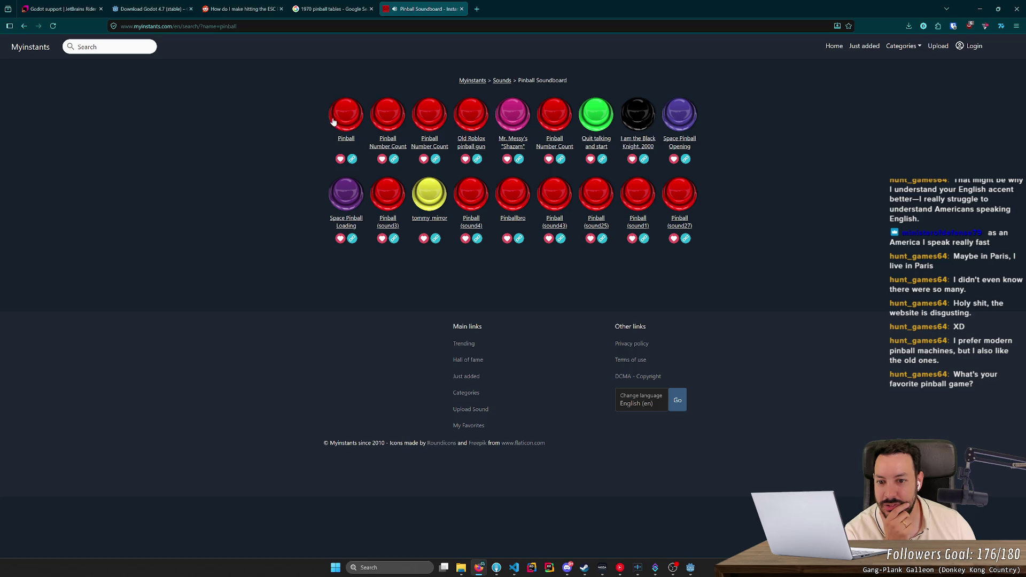
- Back on Google's results, glance at PinSound, close it, and open the Pinball Machine Sound Effects playlist
key("alt+Left")
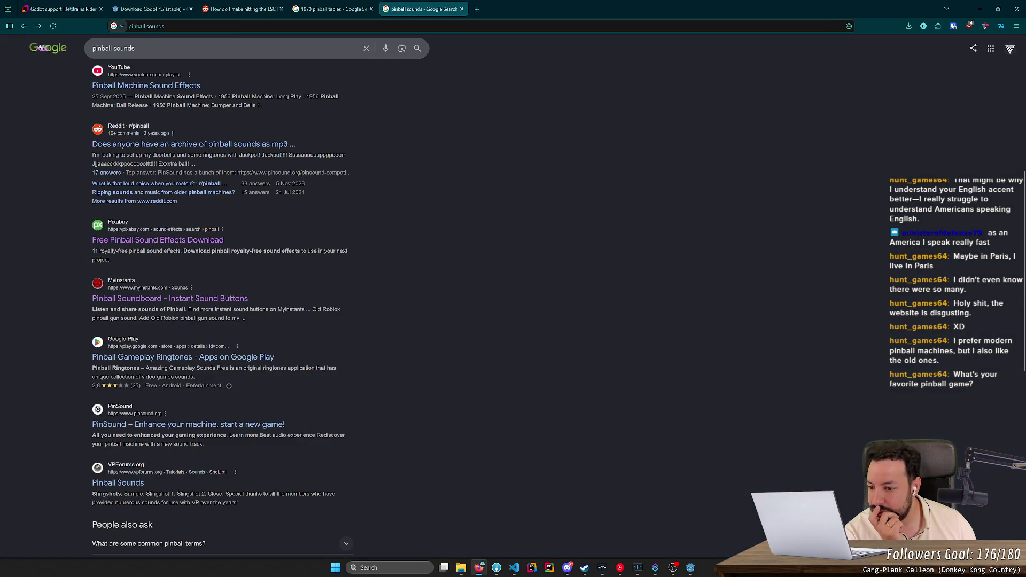
middle_click(184, 426)
left_click(523, 4)
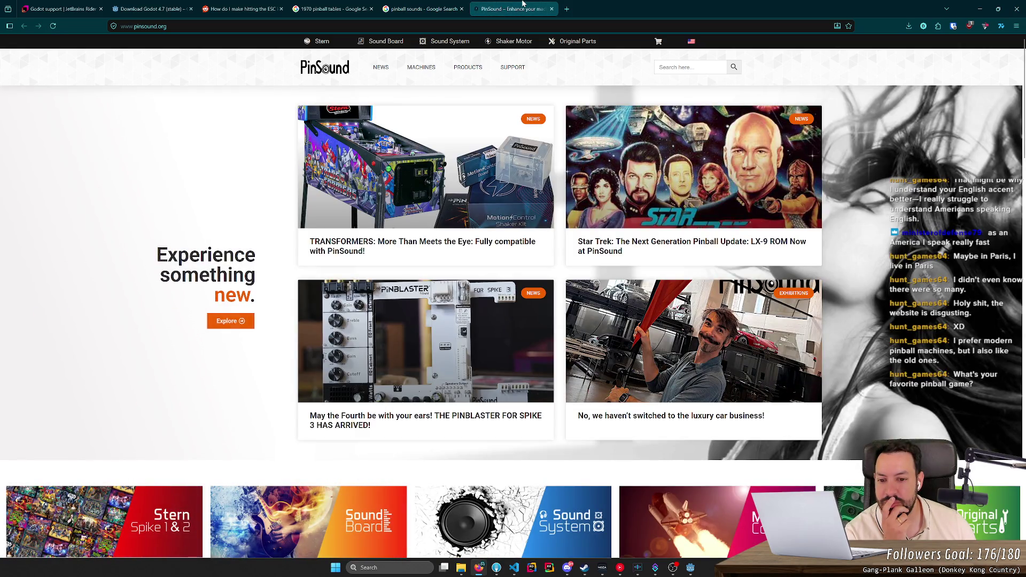
key("ctrl+w")
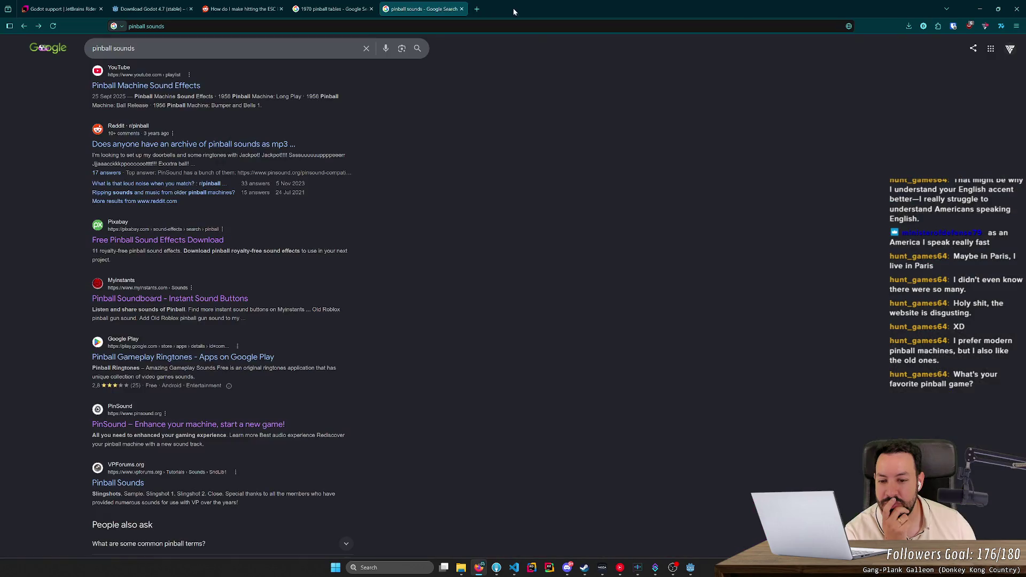
scroll(398, 184, "up", 4)
scroll(395, 191, "up", 1)
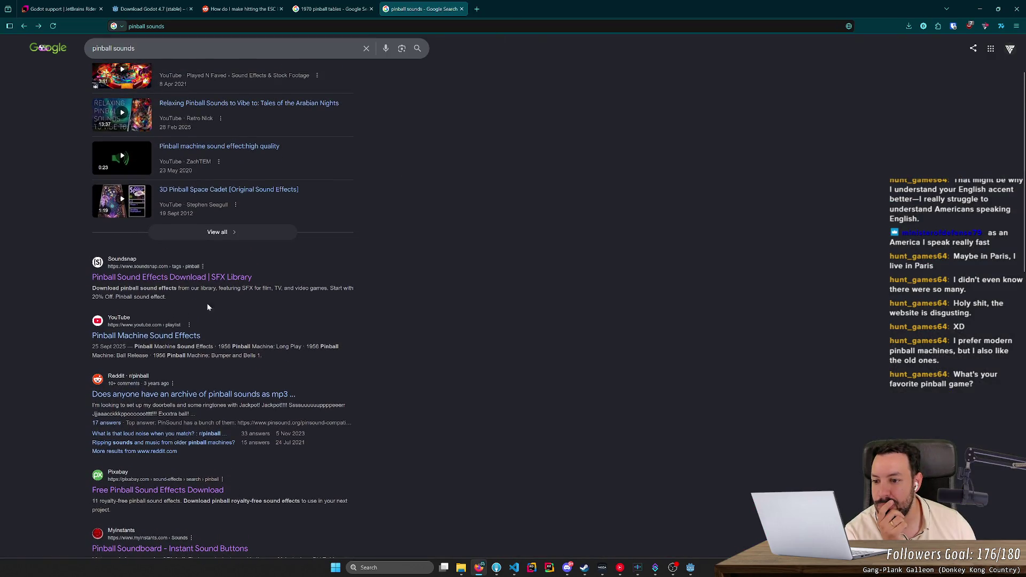
left_click(180, 337)
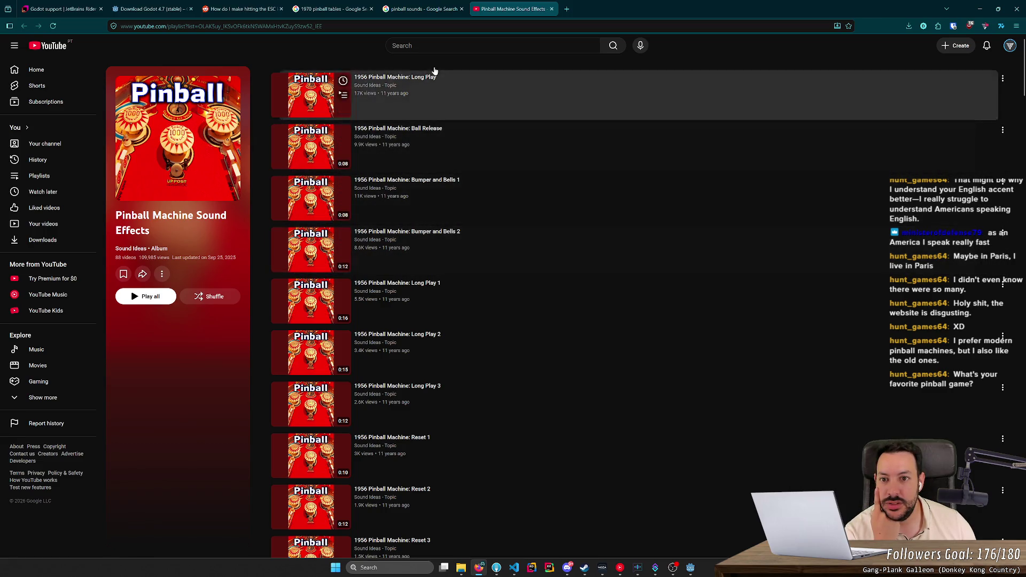
- Open 1956 Pinball Machine: Long Play separately and close the 1970 pinball tables and Reddit tabs
middle_click(434, 72)
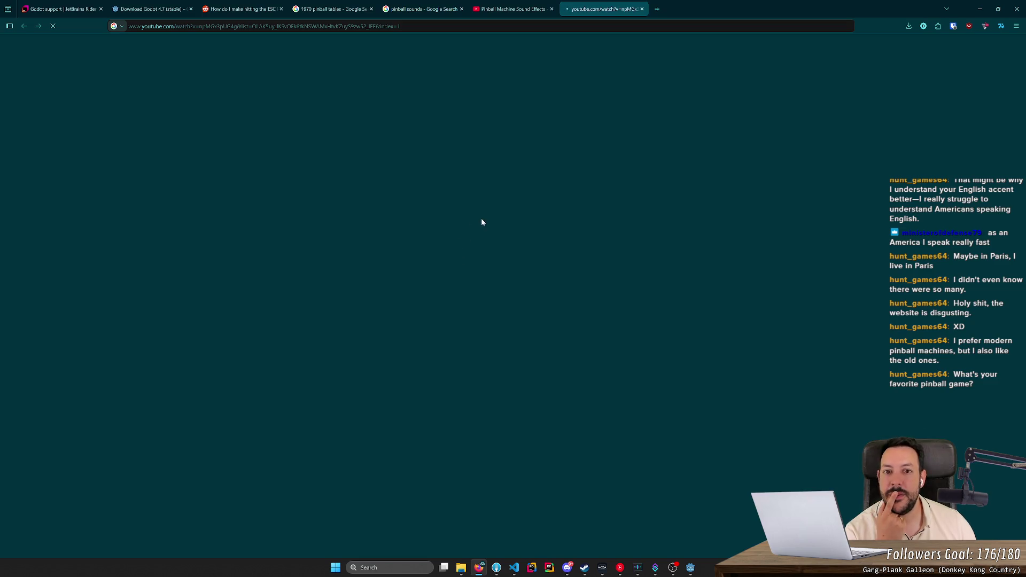
middle_click(334, 9)
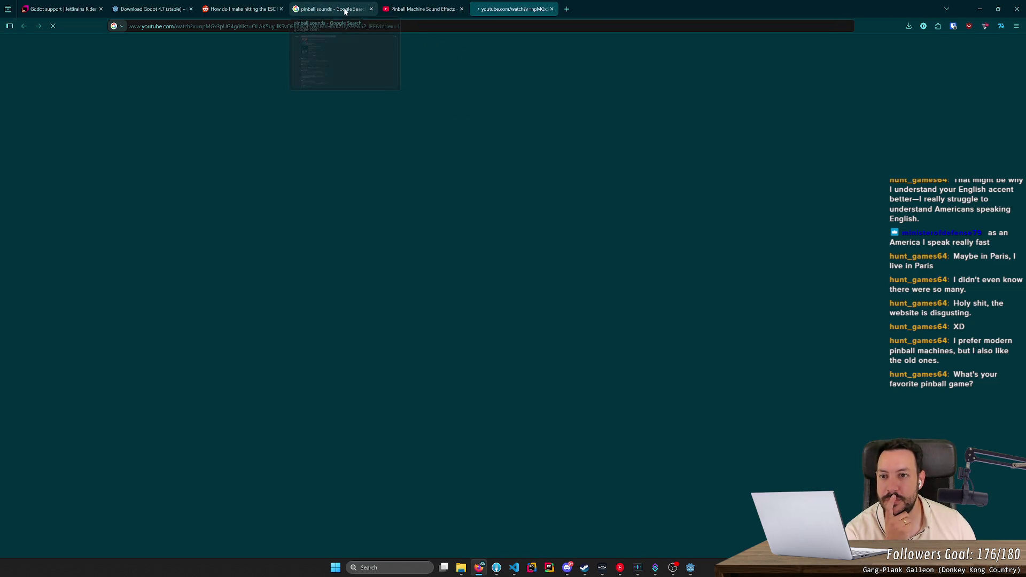
middle_click(240, 9)
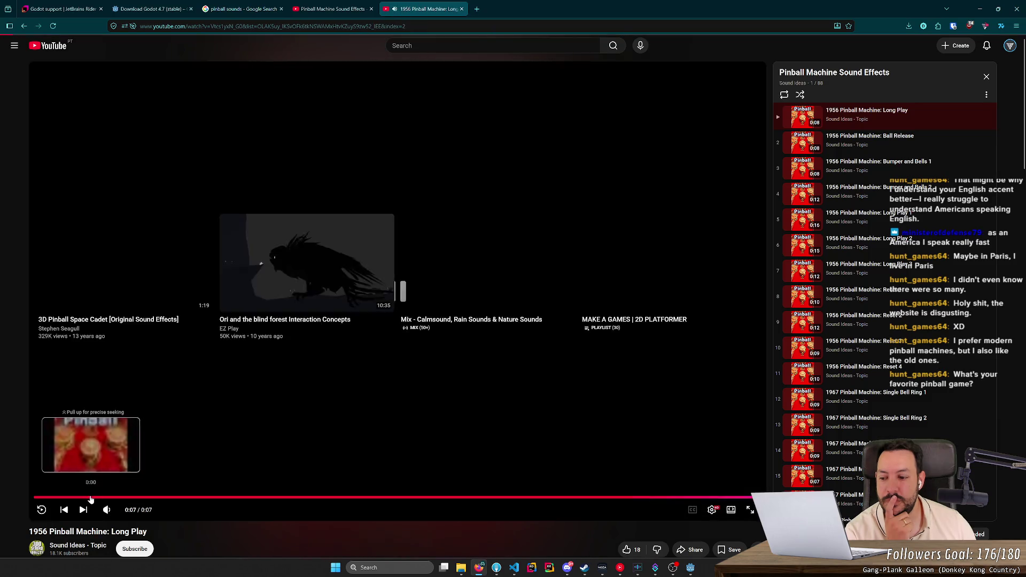
left_click(102, 497)
left_click(332, 9)
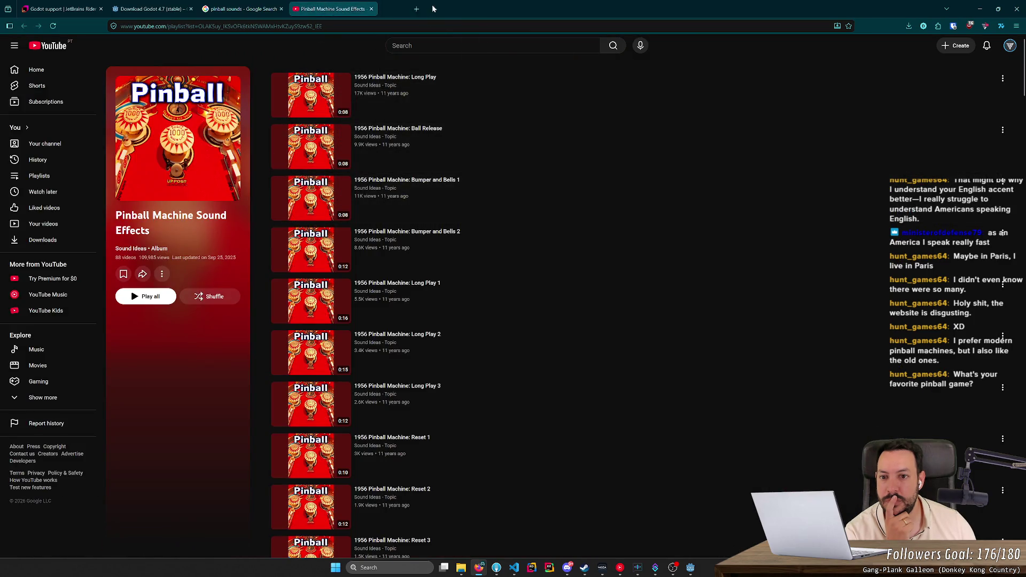
- Play the 1956 Pinball Machine: Ball Release clip with its description expanded, then close it
middle_click(385, 131)
left_click(434, 6)
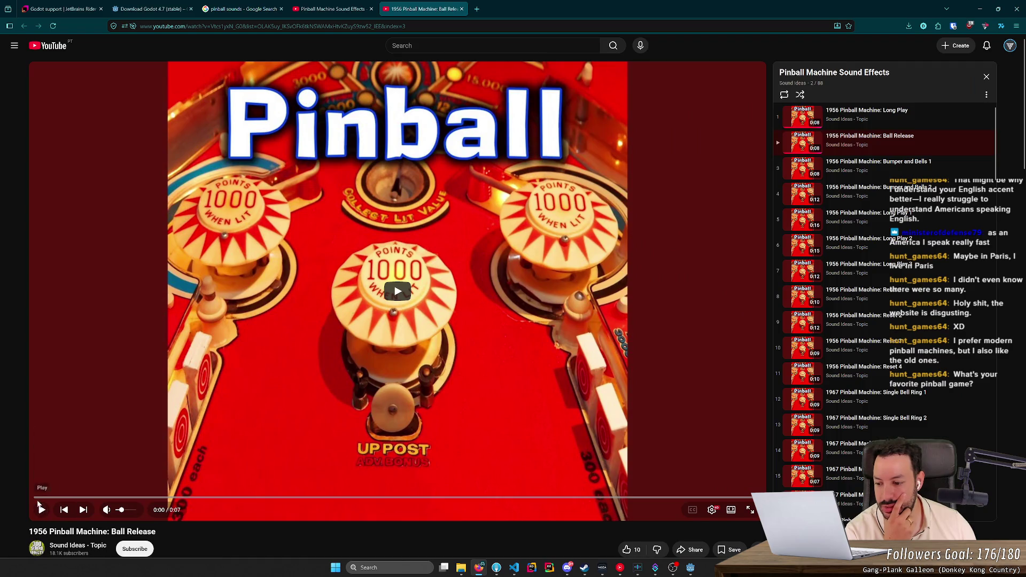
scroll(71, 488, "down", 2)
left_click(174, 473)
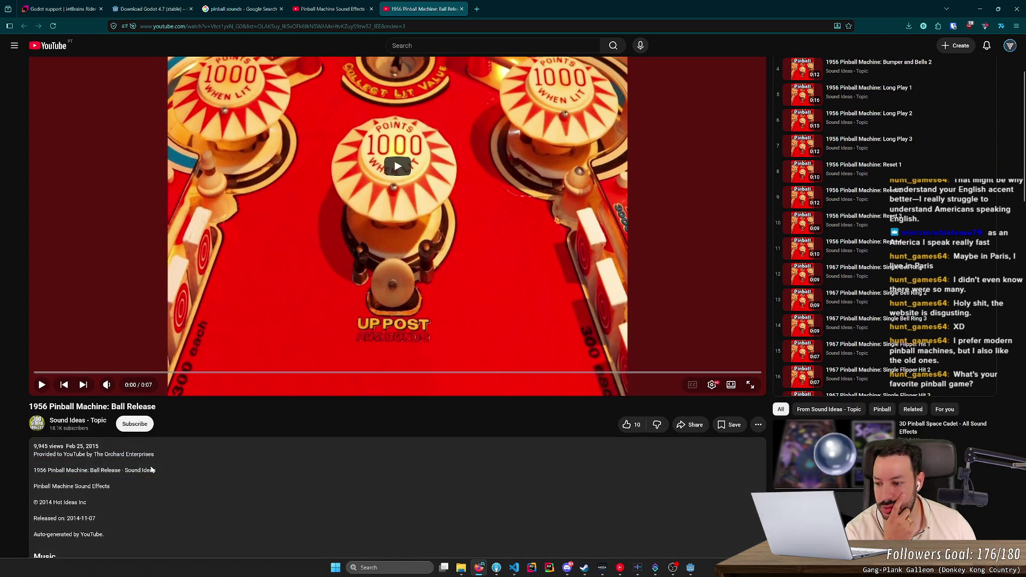
scroll(151, 470, "down", 2)
scroll(161, 466, "up", 5)
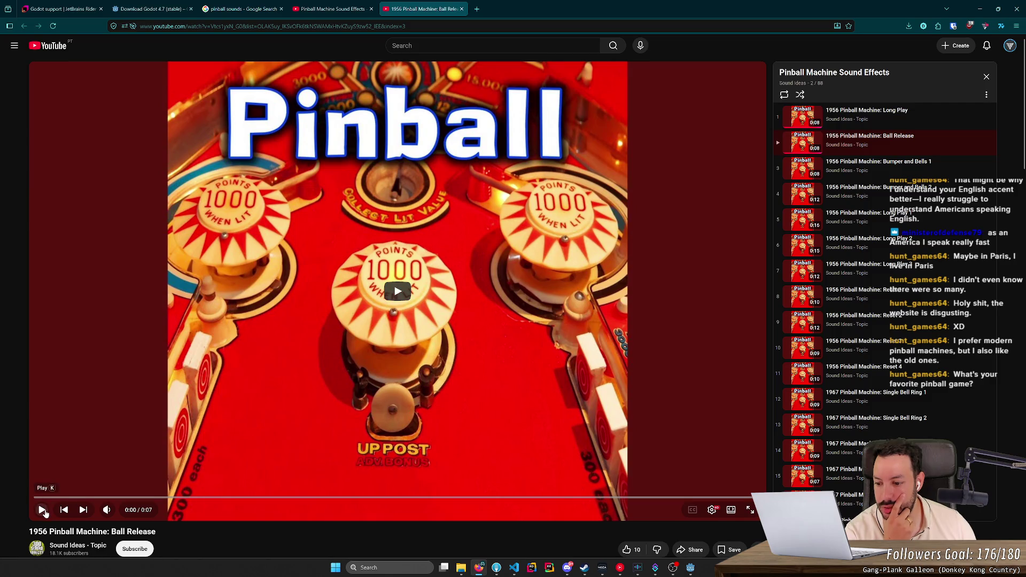
left_click(42, 510)
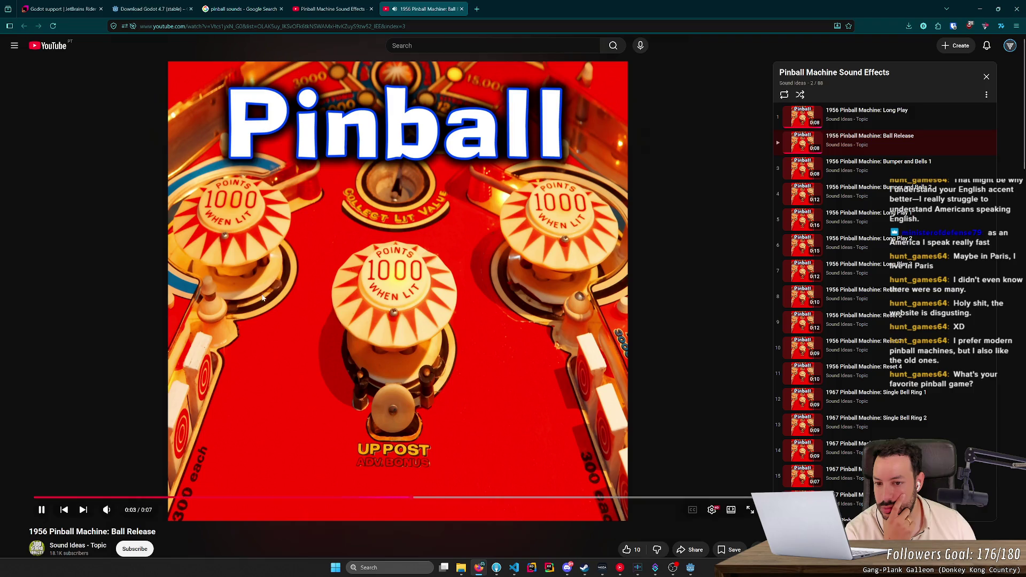
left_click(331, 8)
middle_click(427, 10)
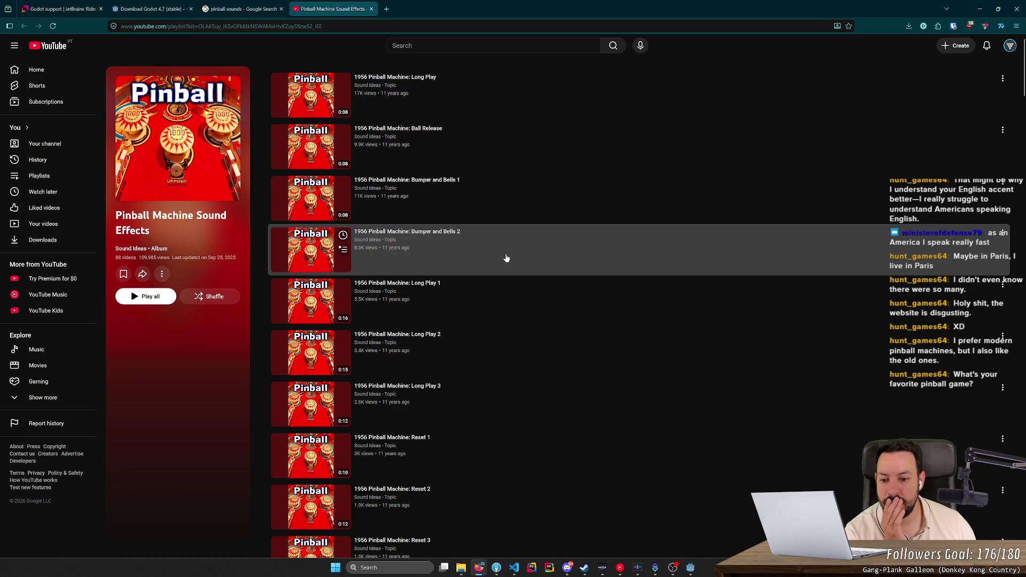
- Scroll the playlist to clips like Ball Released on Pinball Machine and Pinball Machine Flipper Move
scroll(506, 258, "down", 3)
scroll(508, 259, "down", 3)
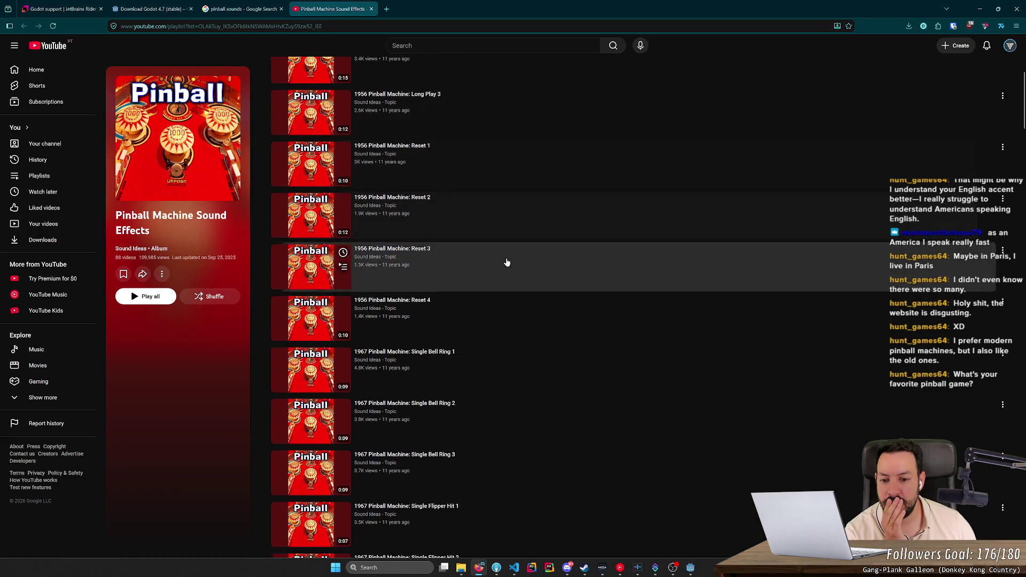
scroll(524, 266, "down", 3)
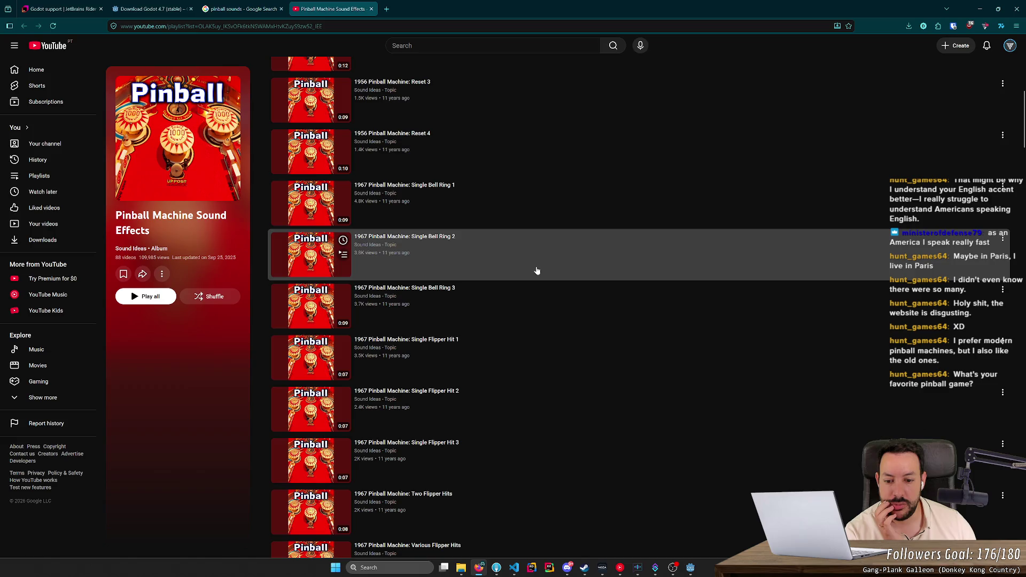
scroll(537, 271, "down", 2)
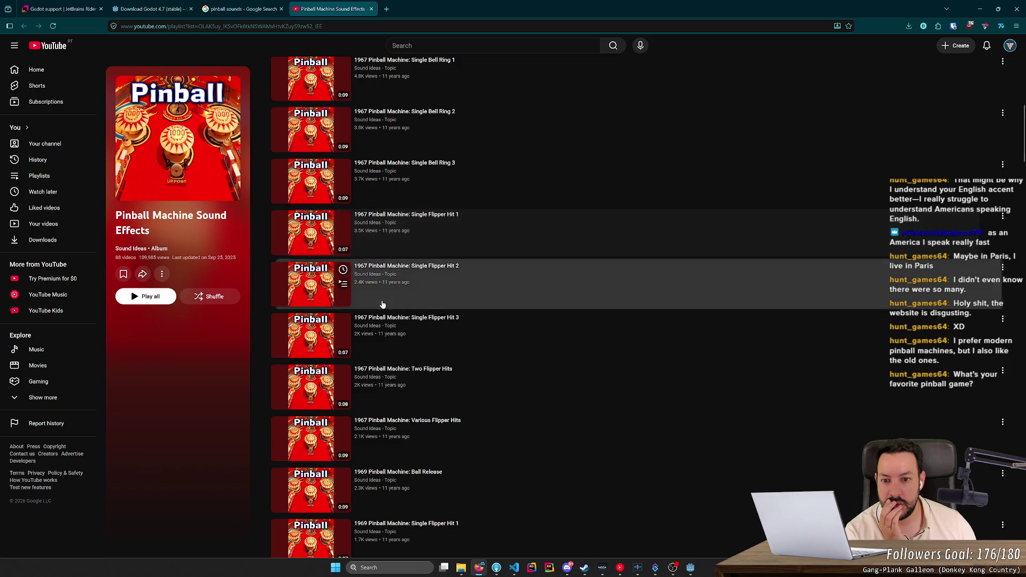
scroll(422, 262, "down", 6)
scroll(433, 262, "up", 4)
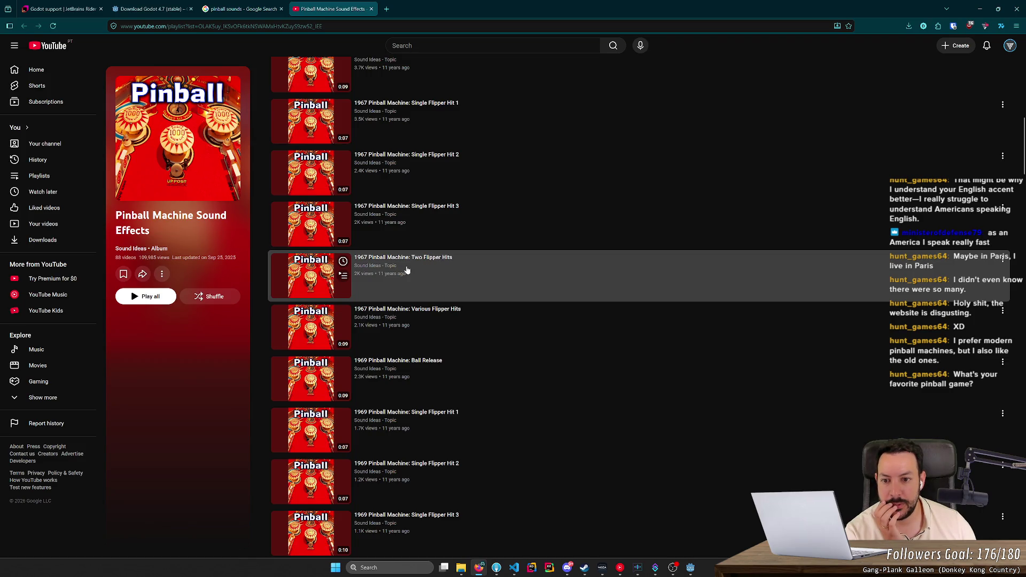
scroll(408, 270, "down", 8)
middle_click(646, 227)
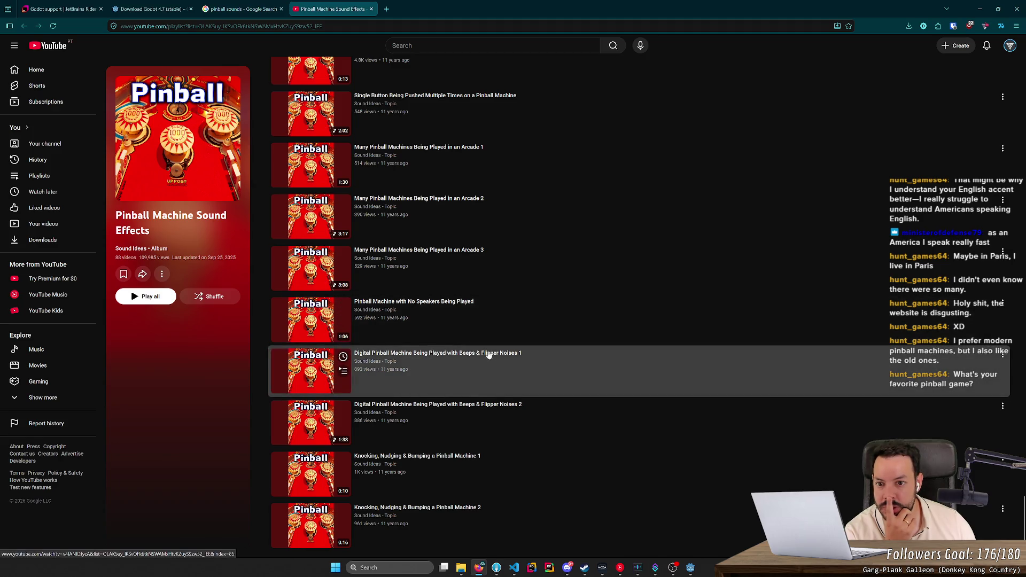
scroll(463, 332, "up", 3)
scroll(463, 332, "up", 1)
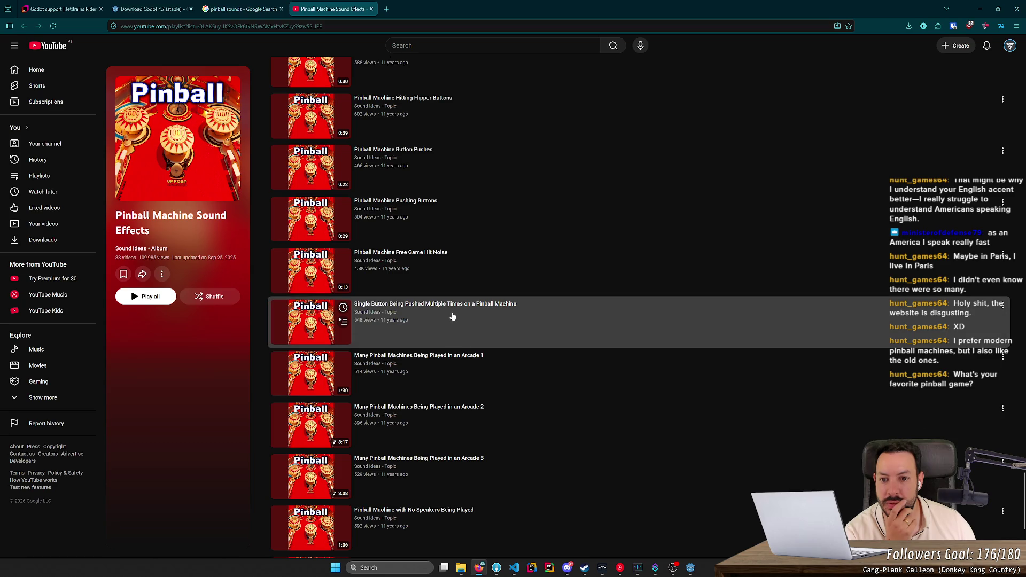
scroll(451, 318, "up", 1)
scroll(459, 319, "up", 2)
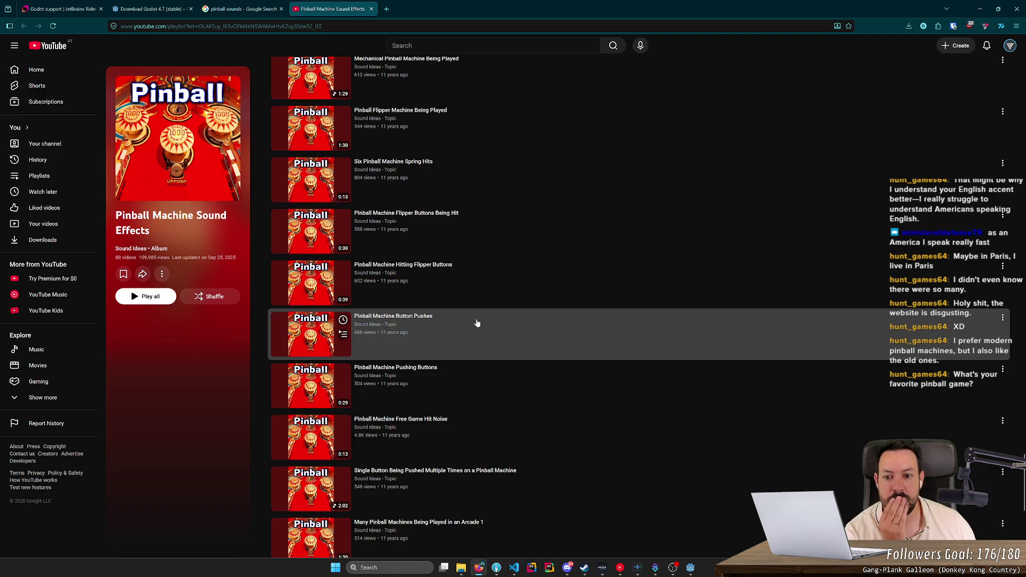
scroll(478, 323, "up", 1)
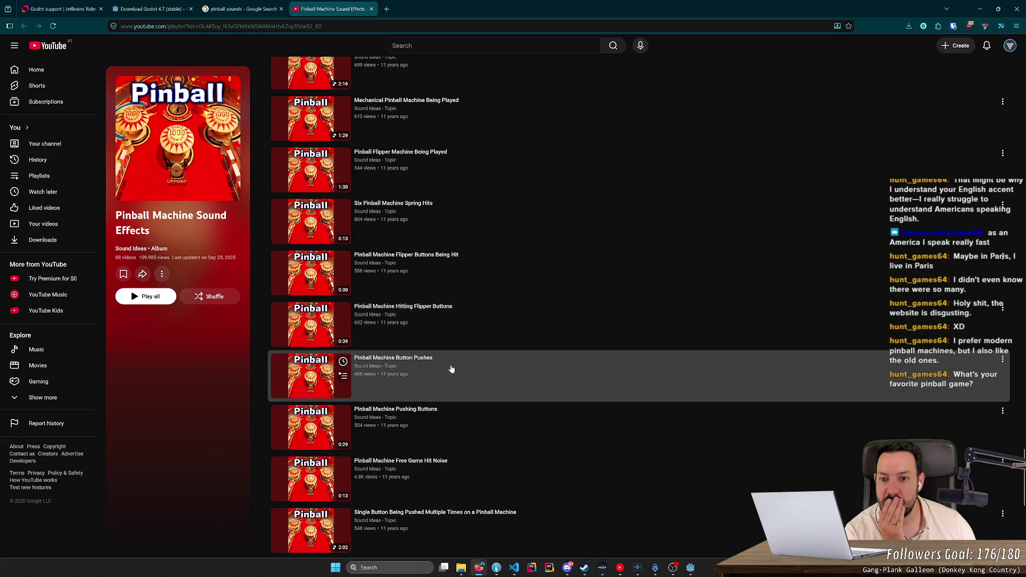
scroll(451, 369, "up", 3)
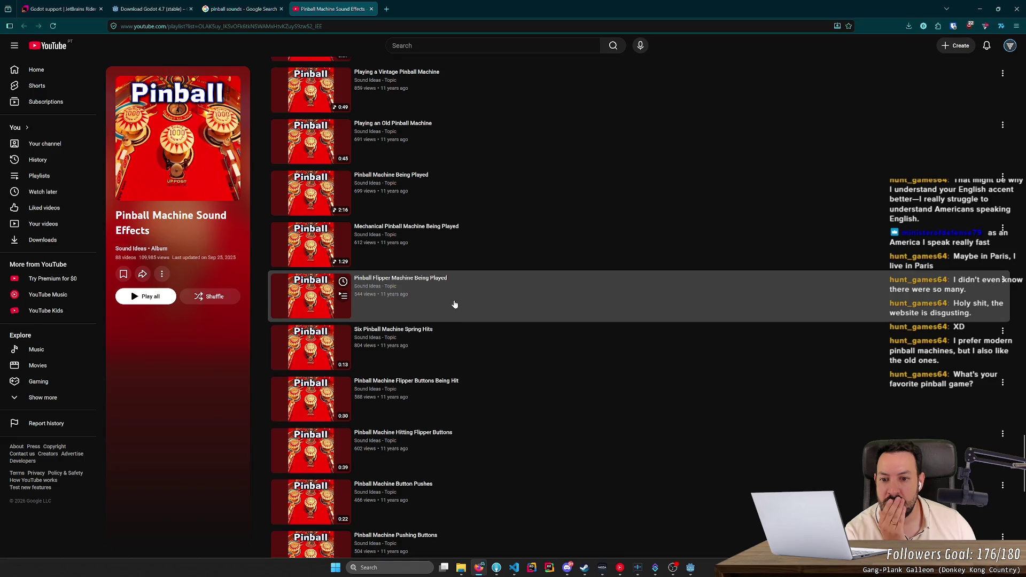
scroll(454, 305, "up", 1)
scroll(508, 353, "up", 2)
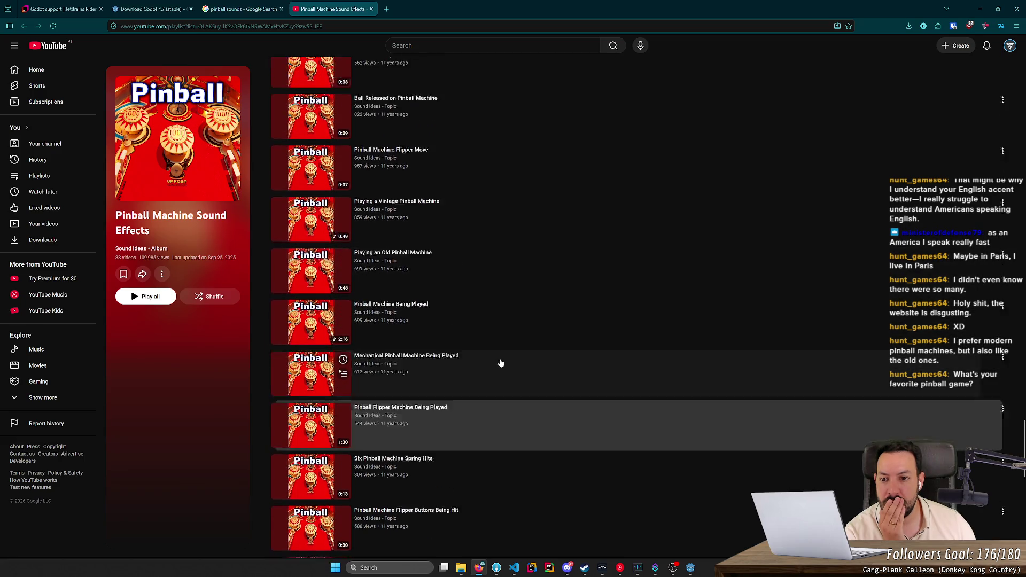
scroll(497, 361, "up", 1)
scroll(492, 353, "up", 2)
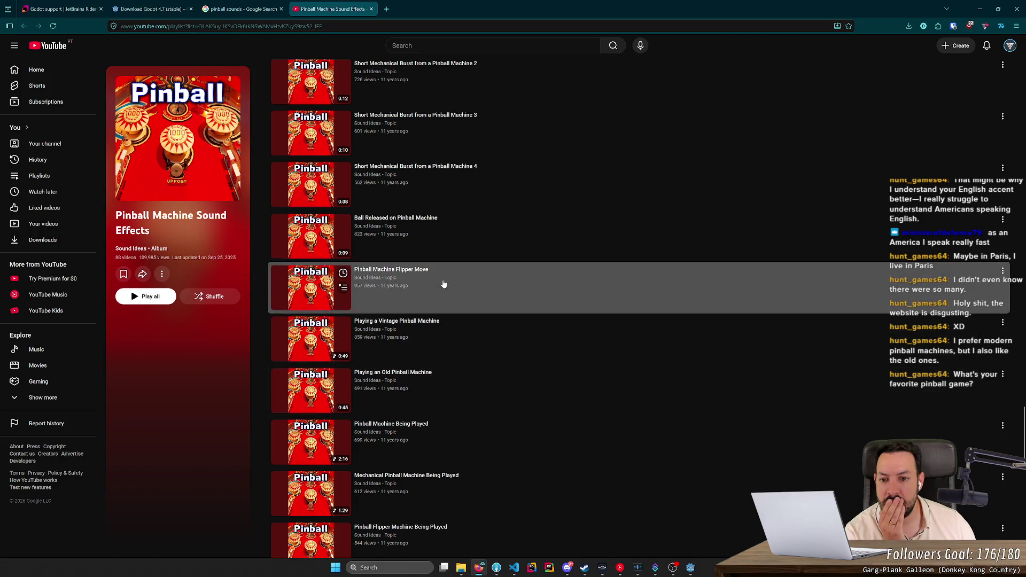
- Play the Pinball Machine Flipper Move clip in its own tab, replay it, then close it
middle_click(443, 283)
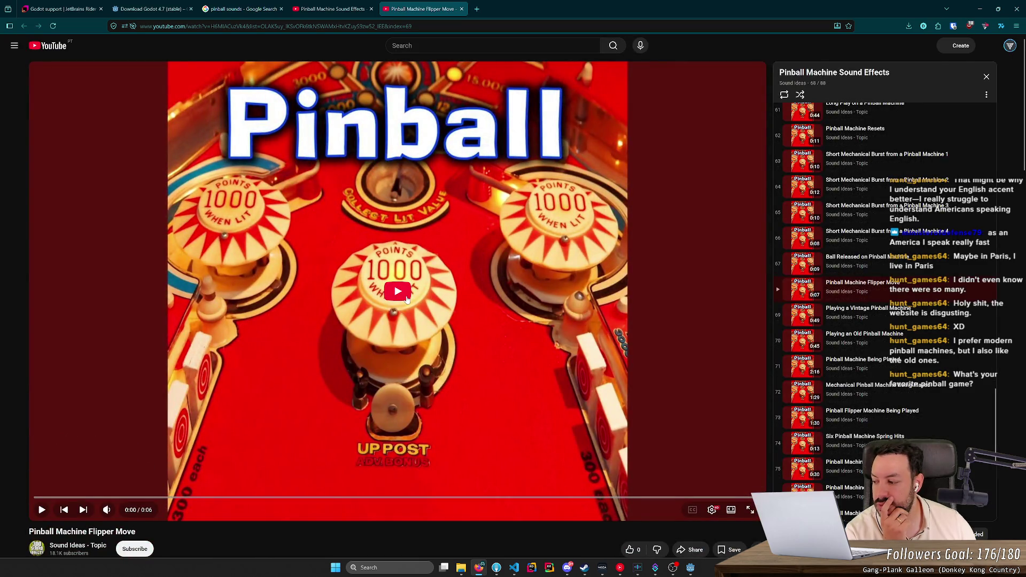
left_click(402, 296)
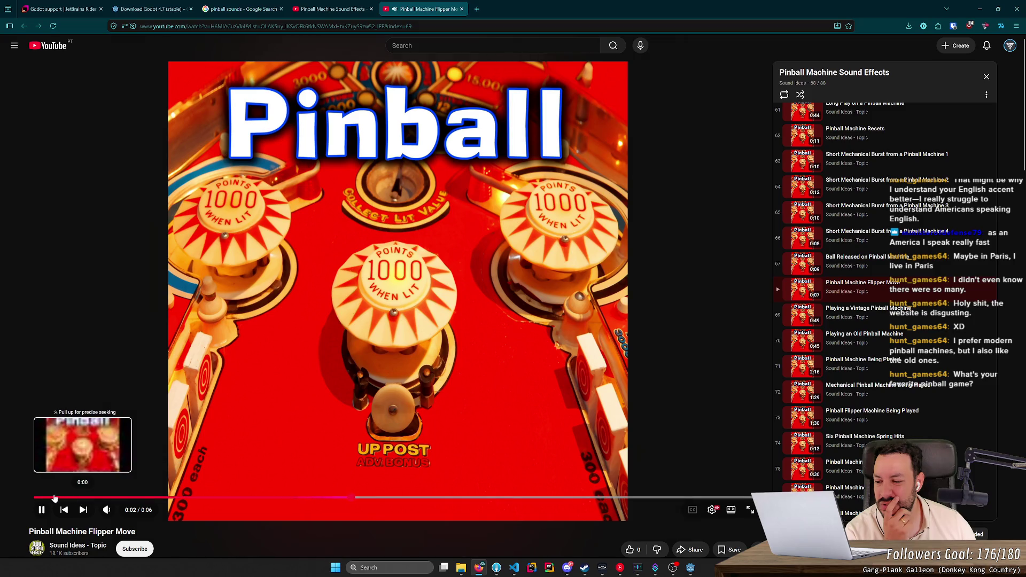
left_click(49, 498)
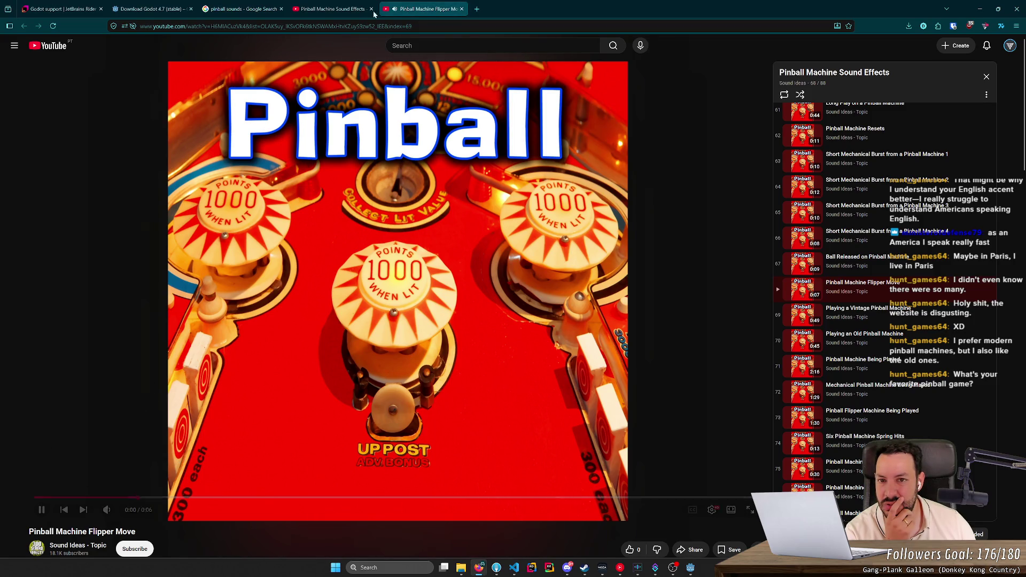
key("ctrl+w")
- Open Single Flipper Move 1 and 2 in separate tabs, listen, then close both tabs
scroll(482, 293, "up", 2)
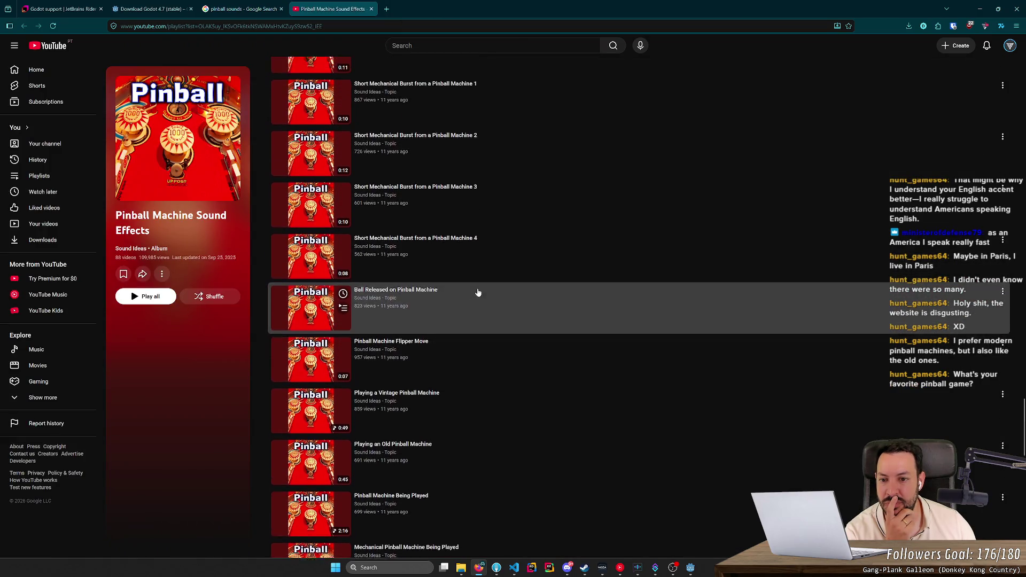
scroll(467, 295, "up", 4)
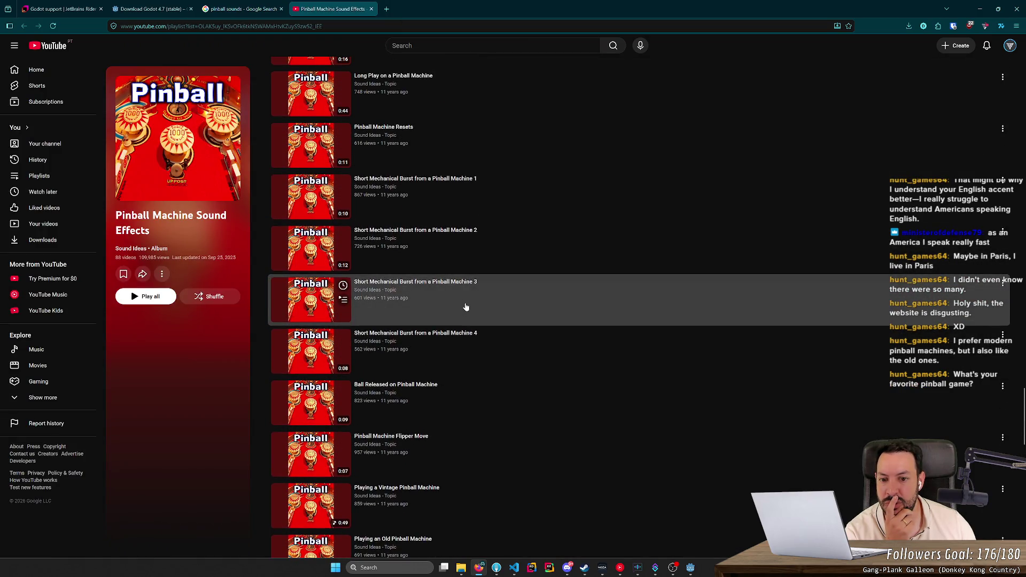
scroll(455, 309, "up", 2)
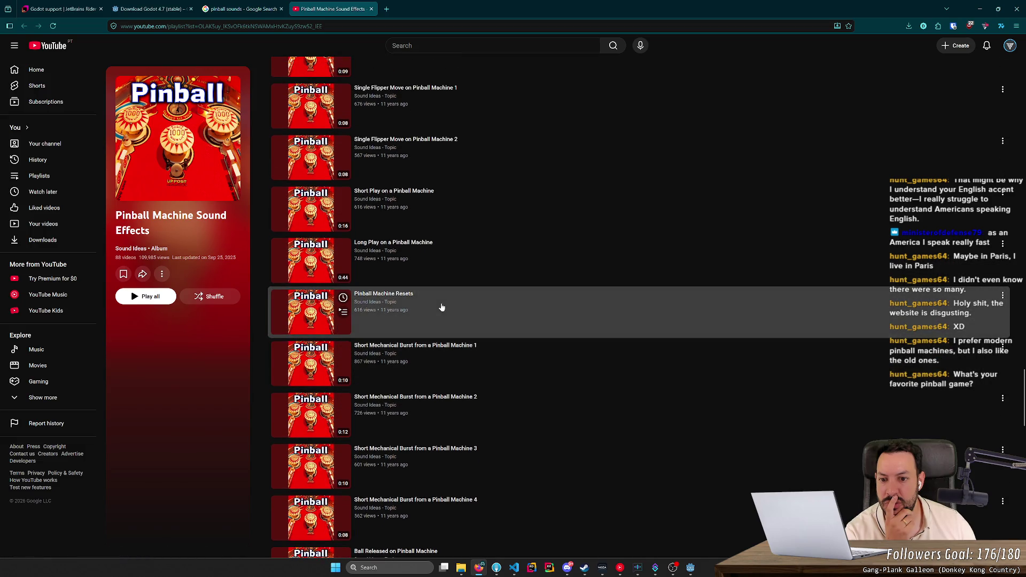
scroll(442, 304, "up", 2)
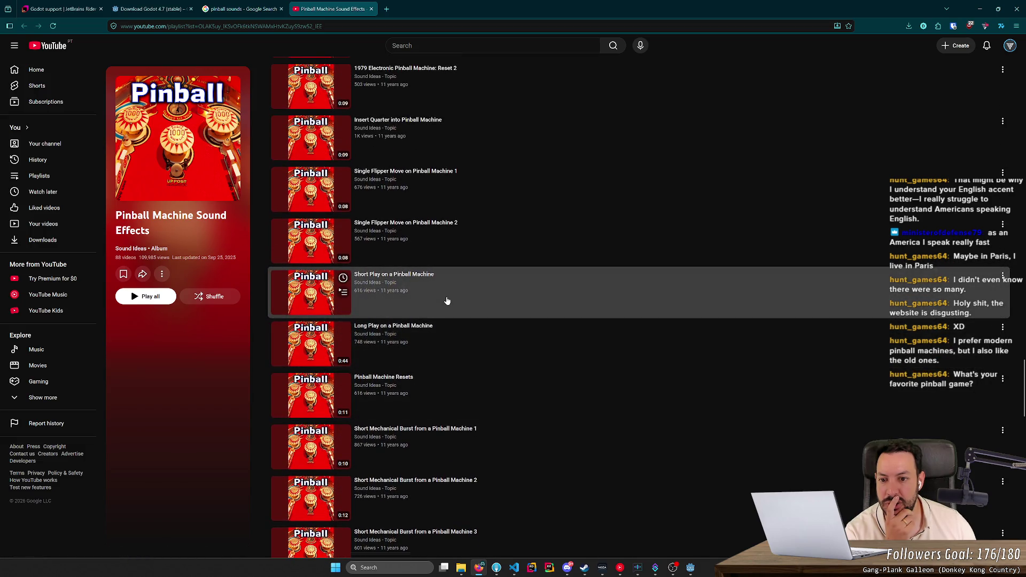
scroll(447, 301, "up", 2)
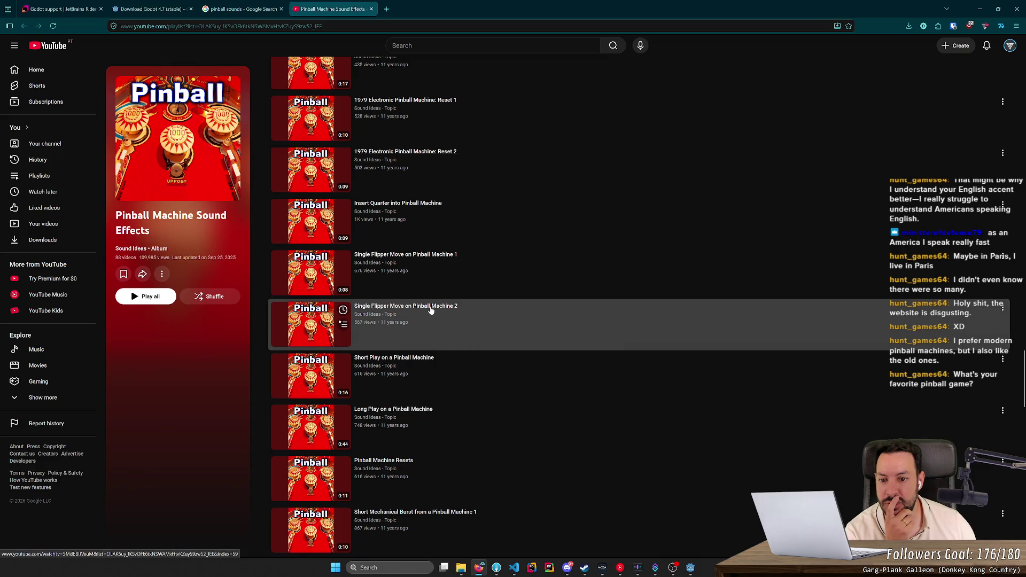
middle_click(431, 310)
middle_click(434, 259)
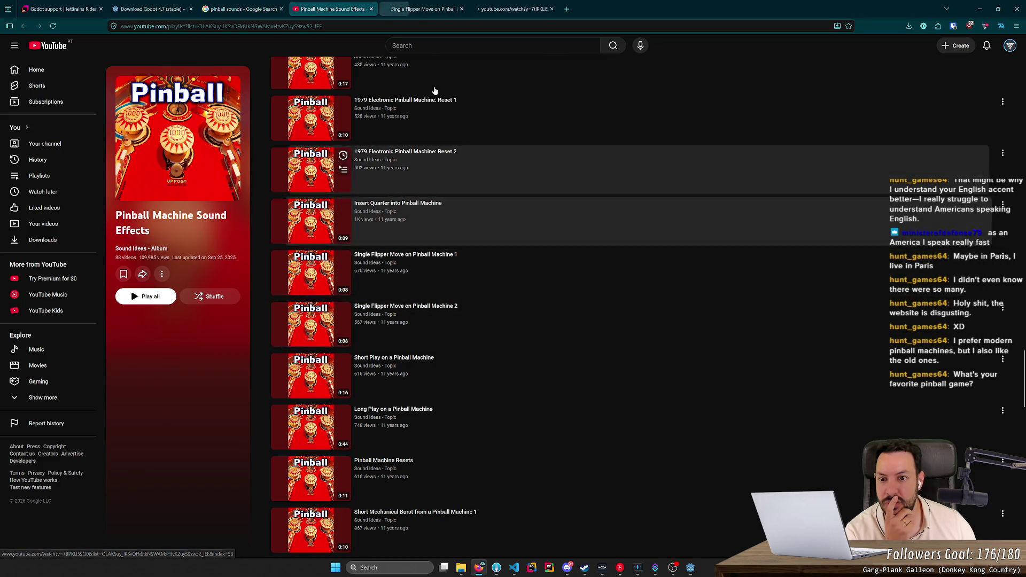
key("ctrl+Tab")
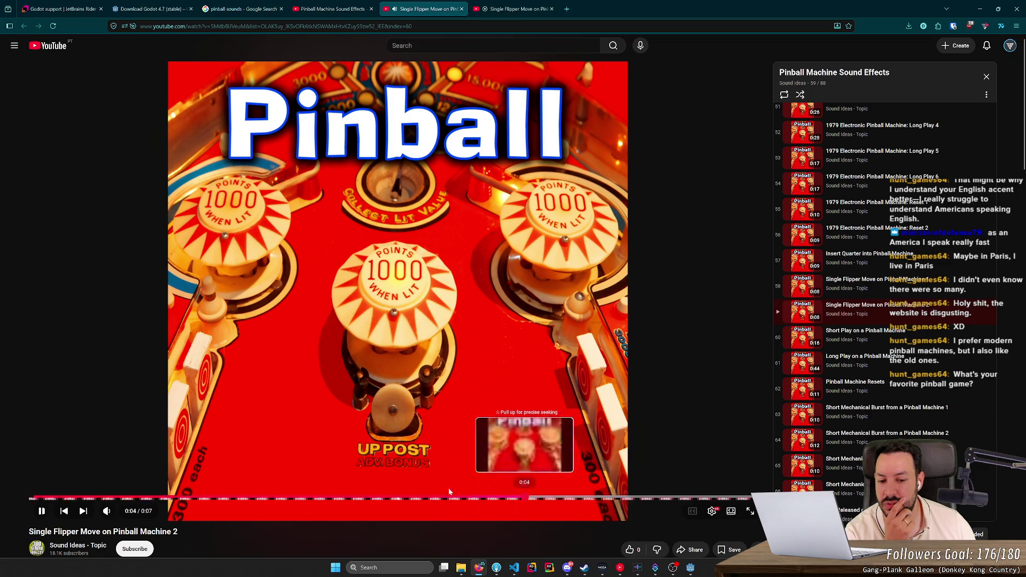
left_click(530, 498)
key("ctrl+w")
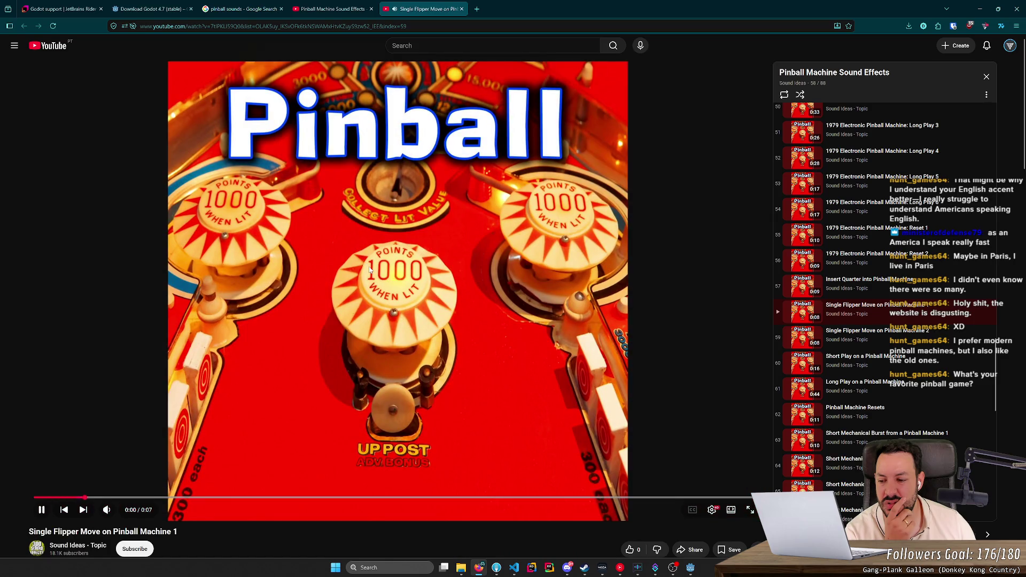
key("ctrl+w")
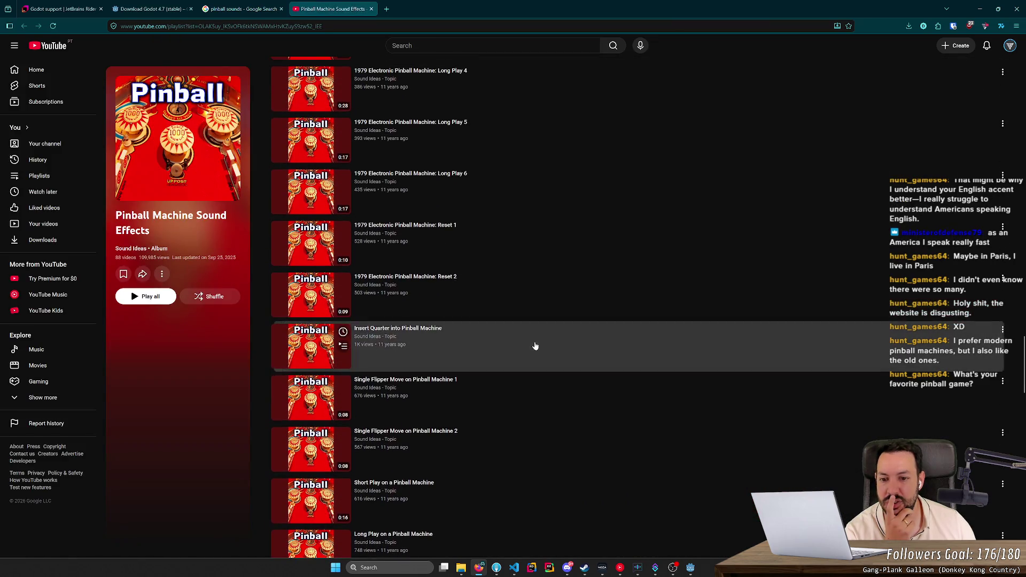
- Preview the 1979 Various Flipper Hits 1 and 2 clips, then close their tabs
scroll(532, 340, "up", 6)
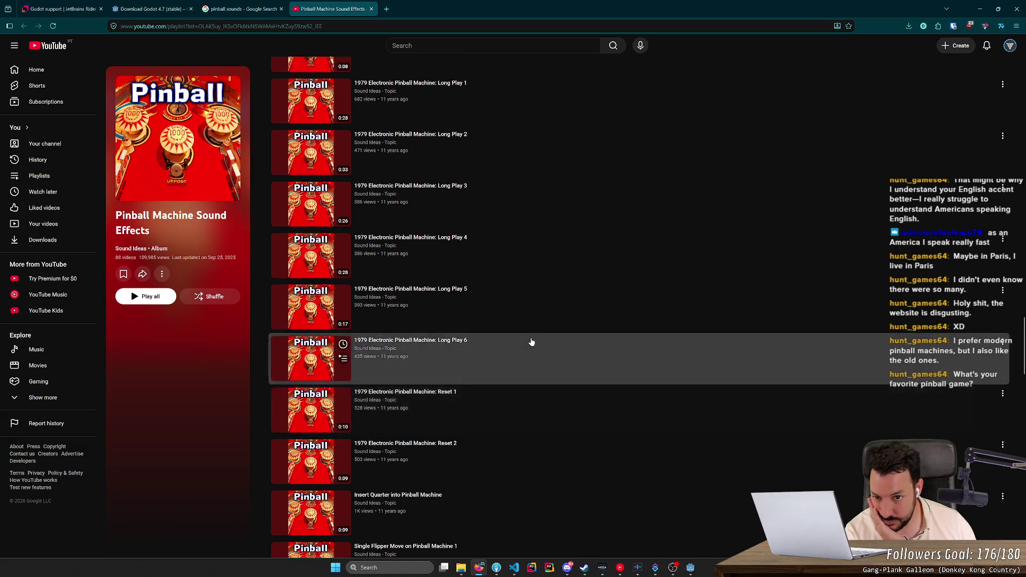
scroll(532, 345, "up", 1)
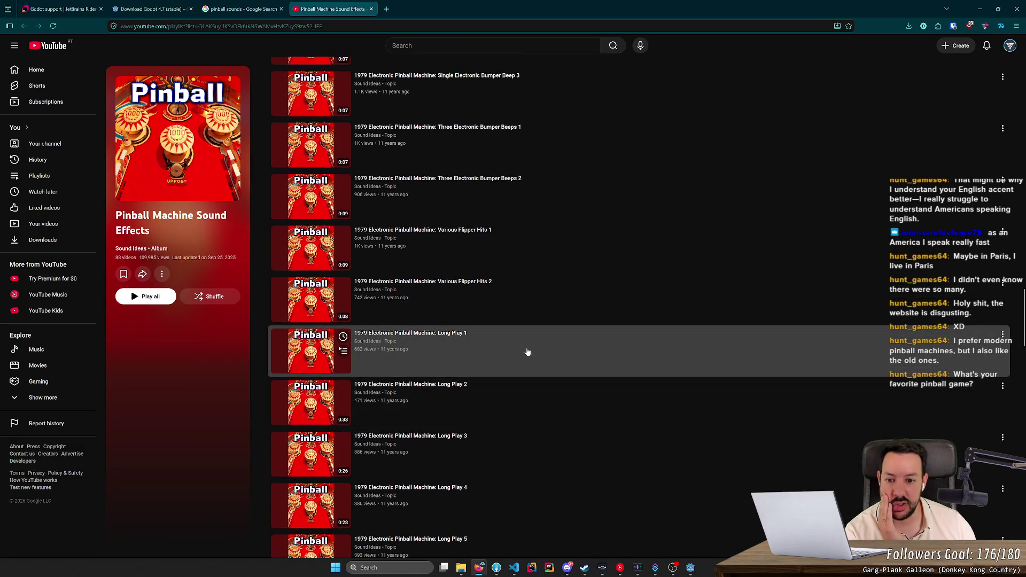
scroll(521, 344, "up", 1)
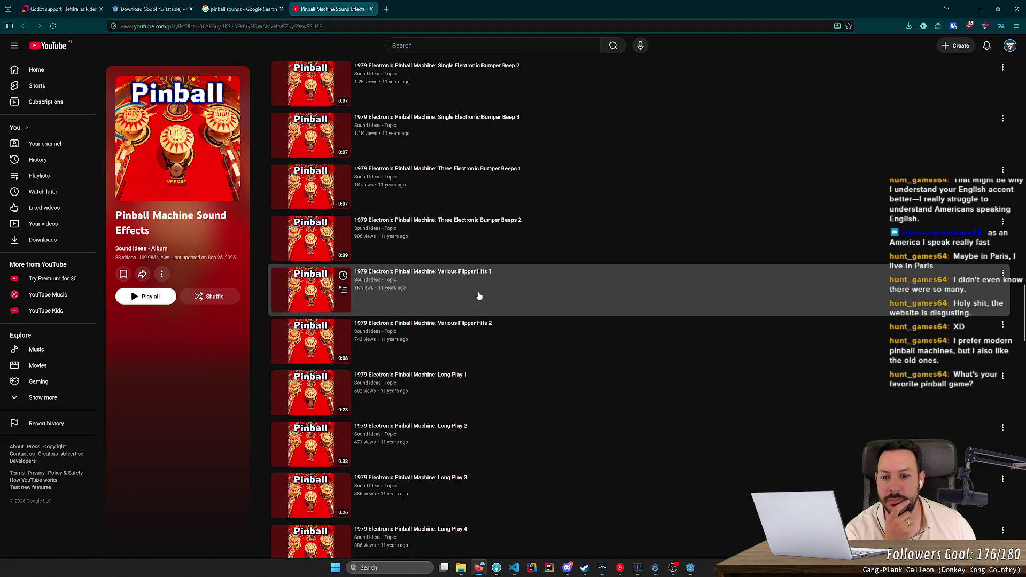
middle_click(331, 305)
scroll(331, 308, "down", 1)
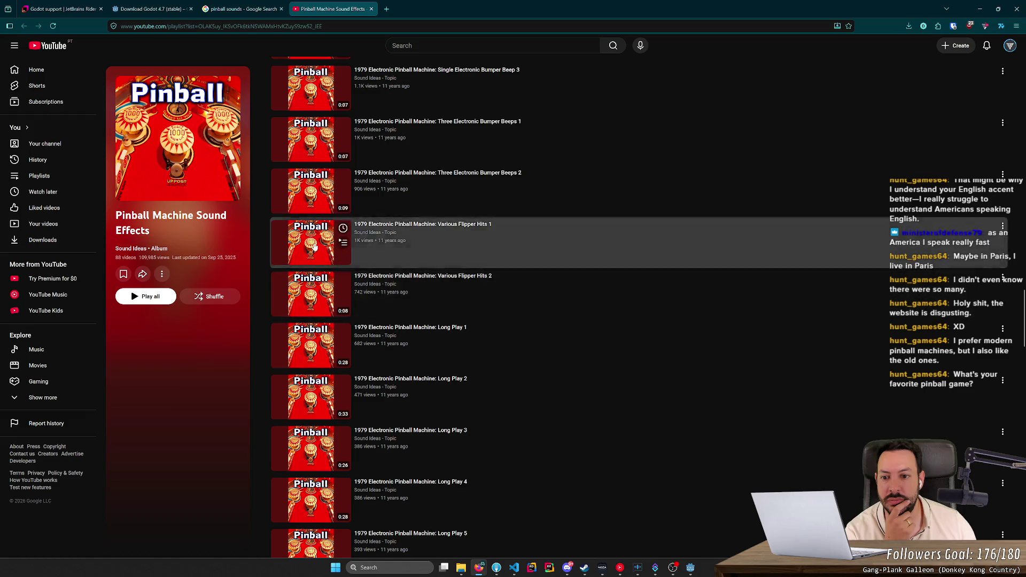
middle_click(331, 309)
scroll(331, 308, "up", 1)
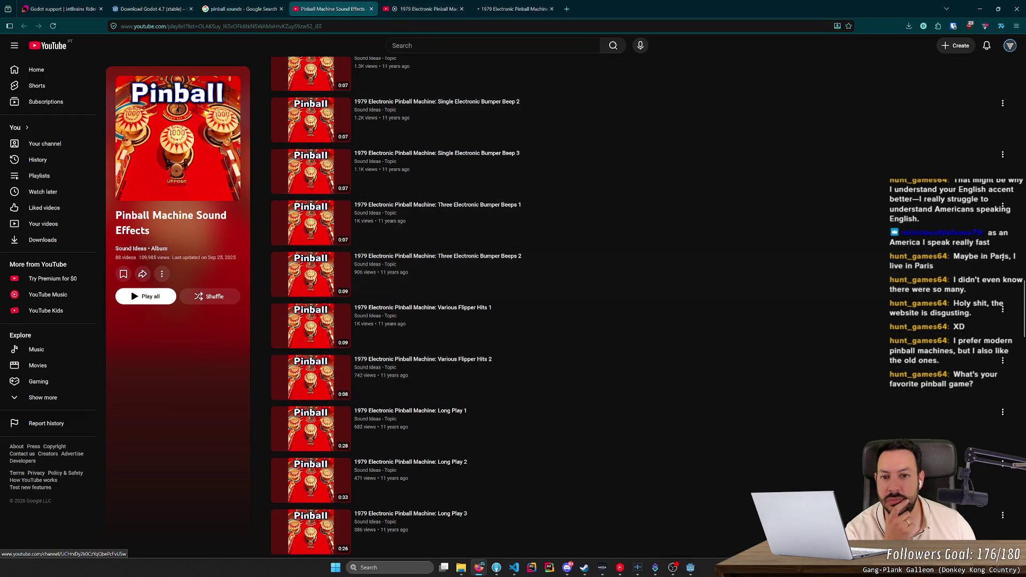
left_click(423, 9)
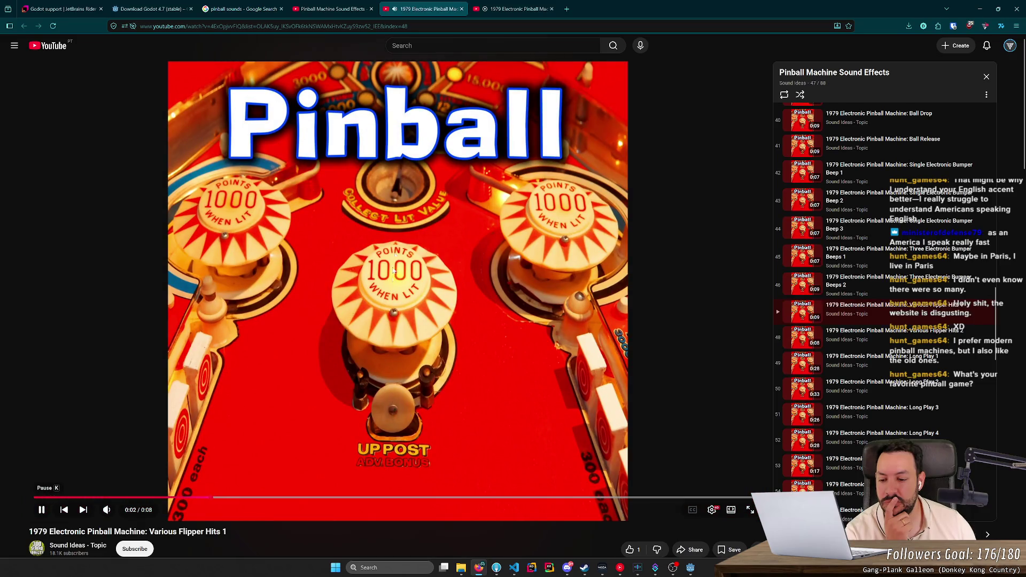
middle_click(427, 3)
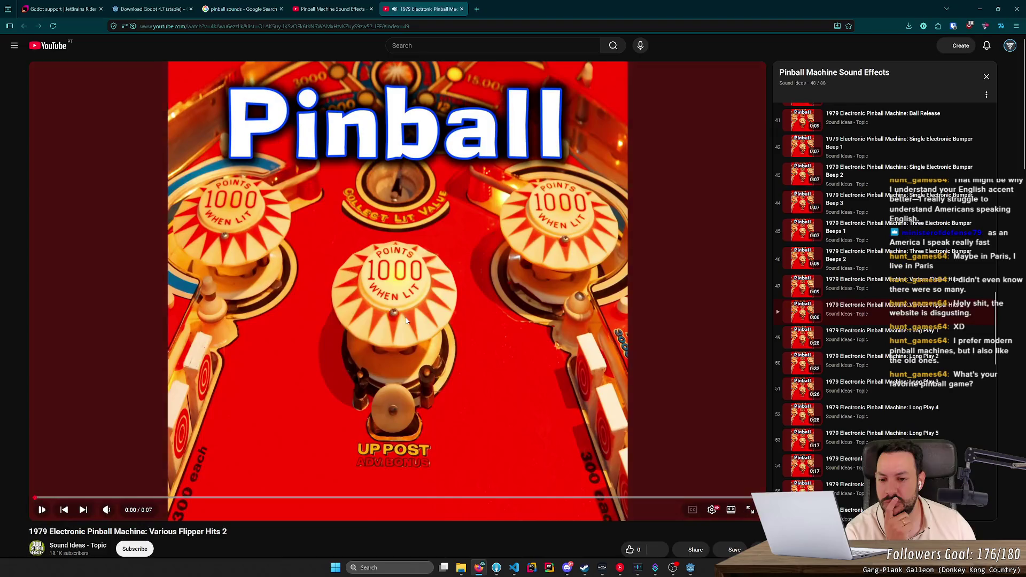
middle_click(426, 7)
- Open 1969 Single Flipper Hit 1, 2 and 3 in separate tabs
scroll(523, 237, "up", 4)
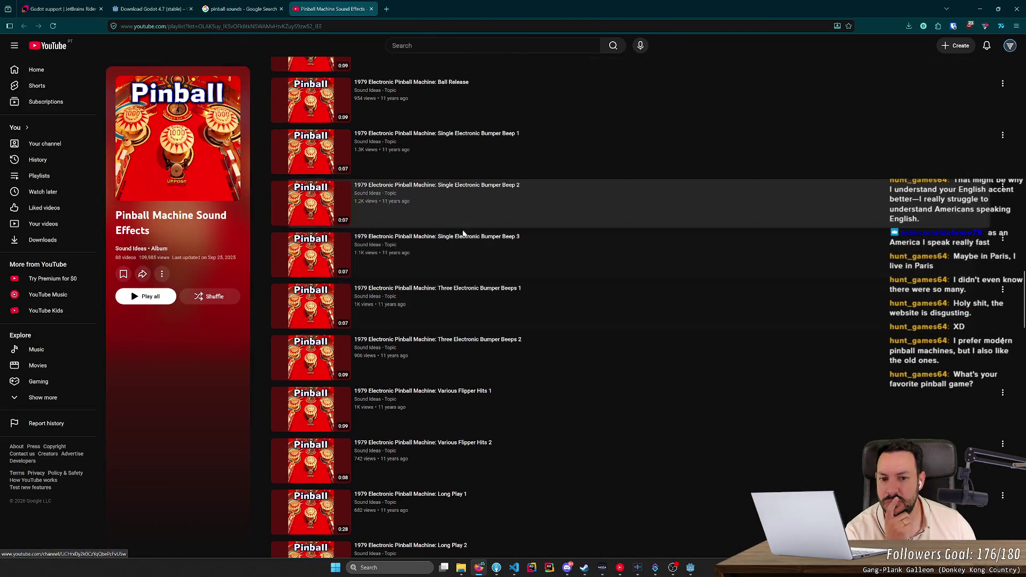
scroll(522, 237, "up", 3)
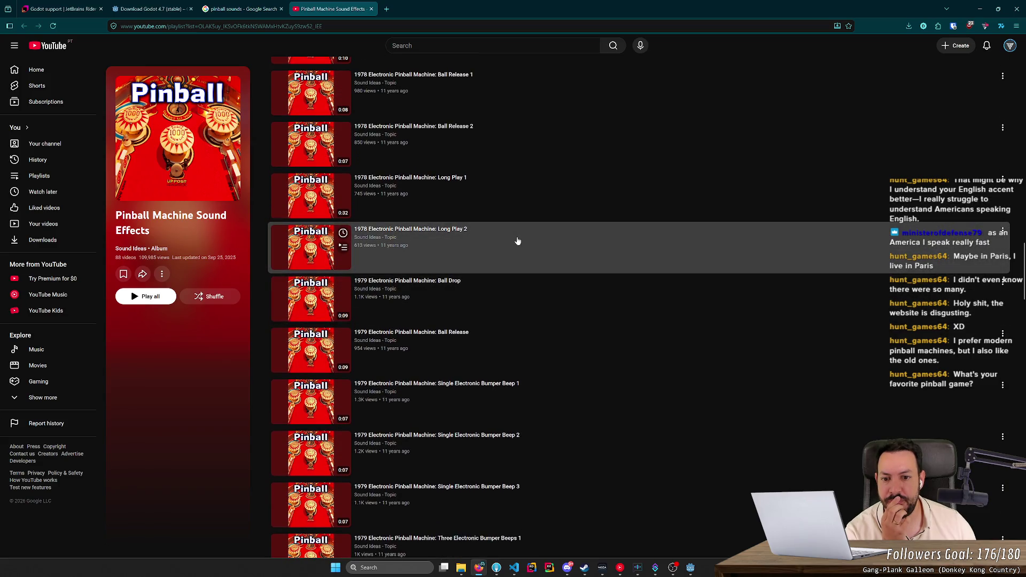
scroll(518, 241, "up", 2)
scroll(514, 251, "up", 2)
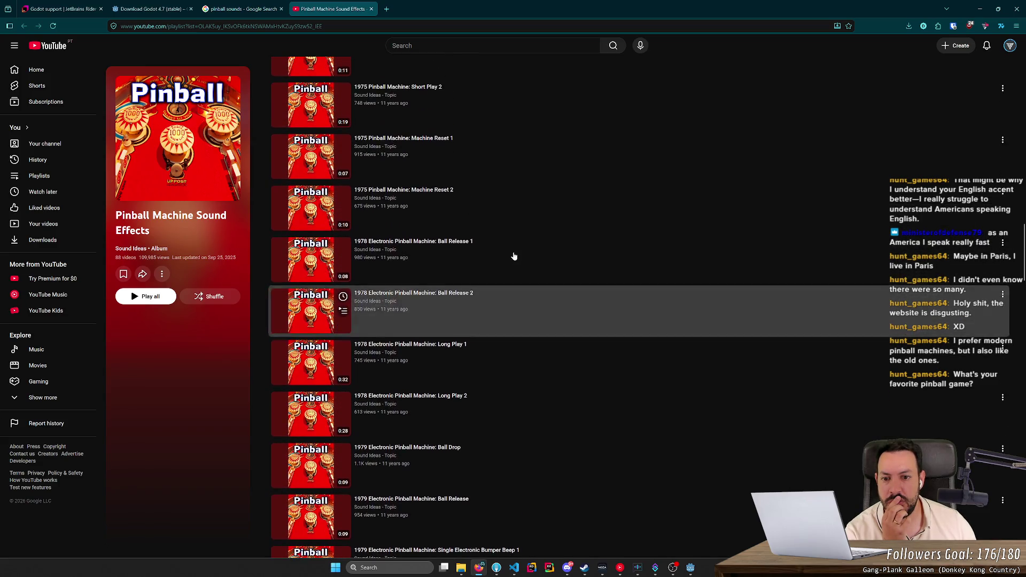
scroll(509, 257, "up", 3)
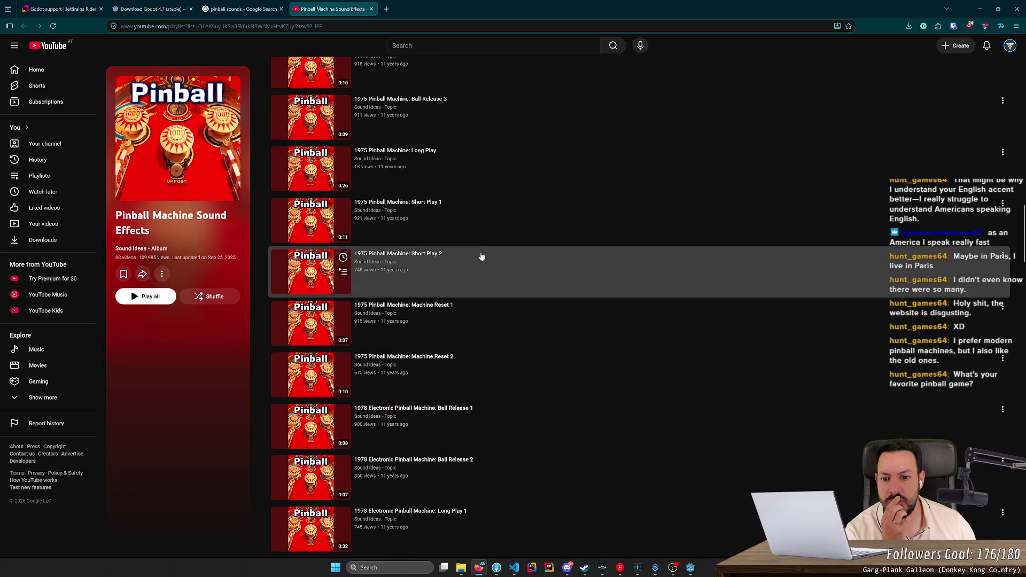
scroll(481, 257, "up", 2)
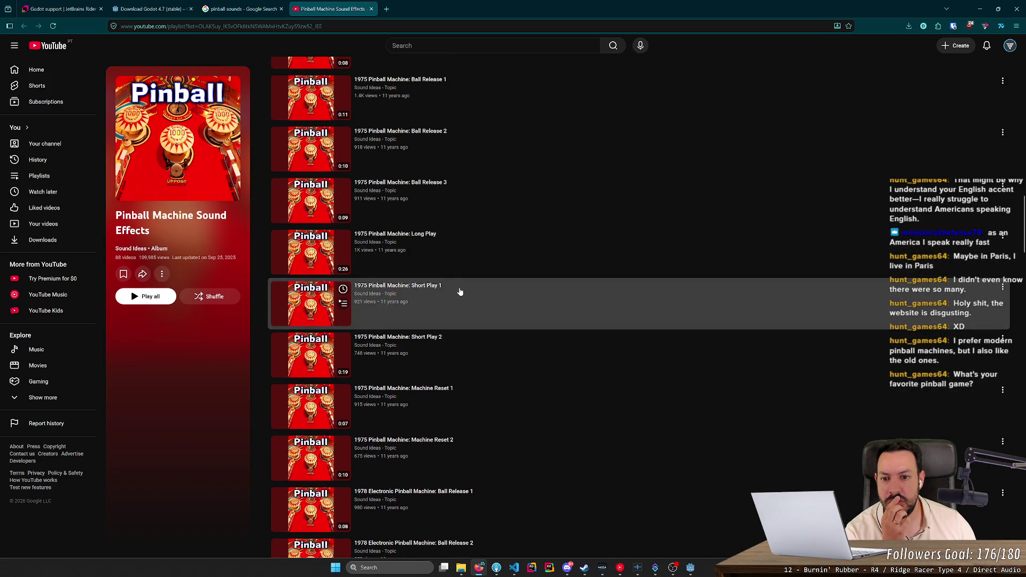
scroll(458, 289, "up", 4)
scroll(455, 288, "up", 5)
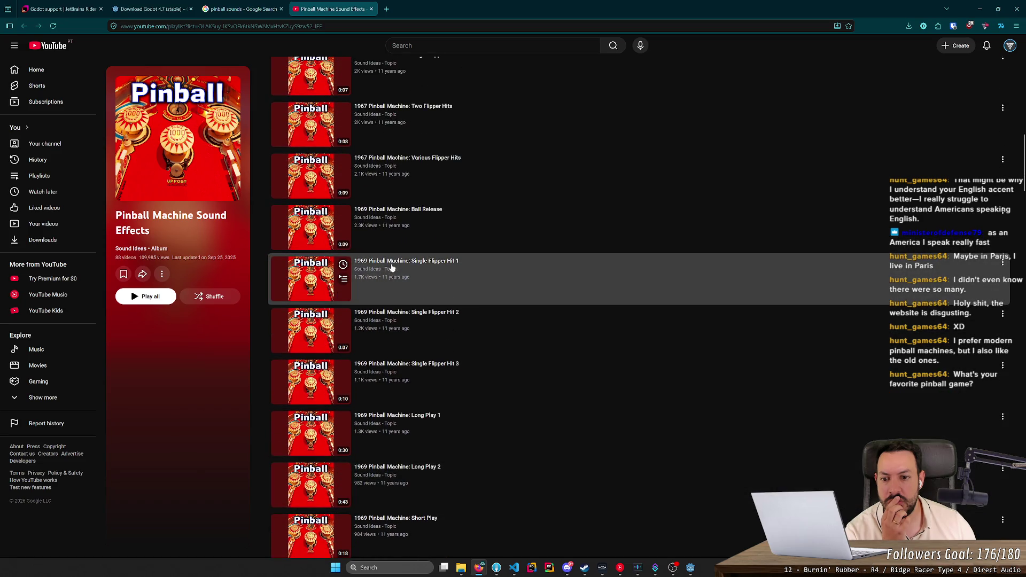
middle_click(307, 279)
middle_click(307, 330)
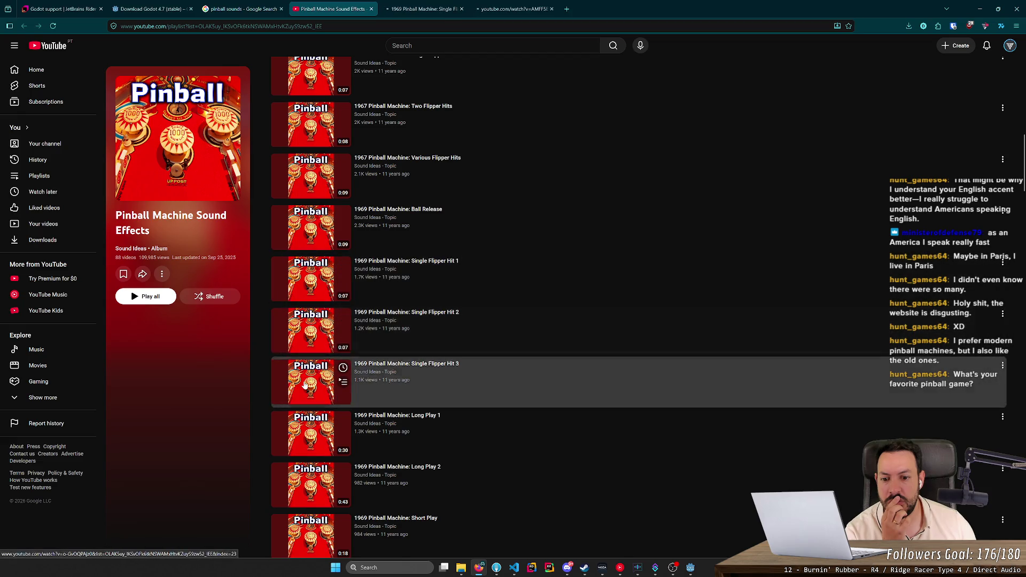
middle_click(307, 383)
- Open four of the 1967 flipper hit clips in separate tabs
scroll(310, 214, "up", 1)
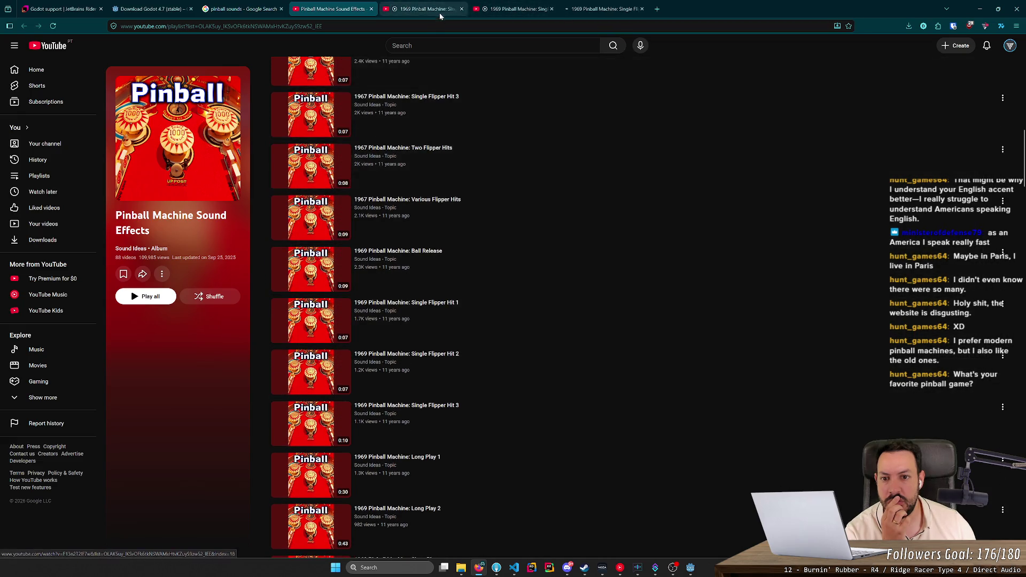
scroll(312, 179, "up", 2)
middle_click(312, 95)
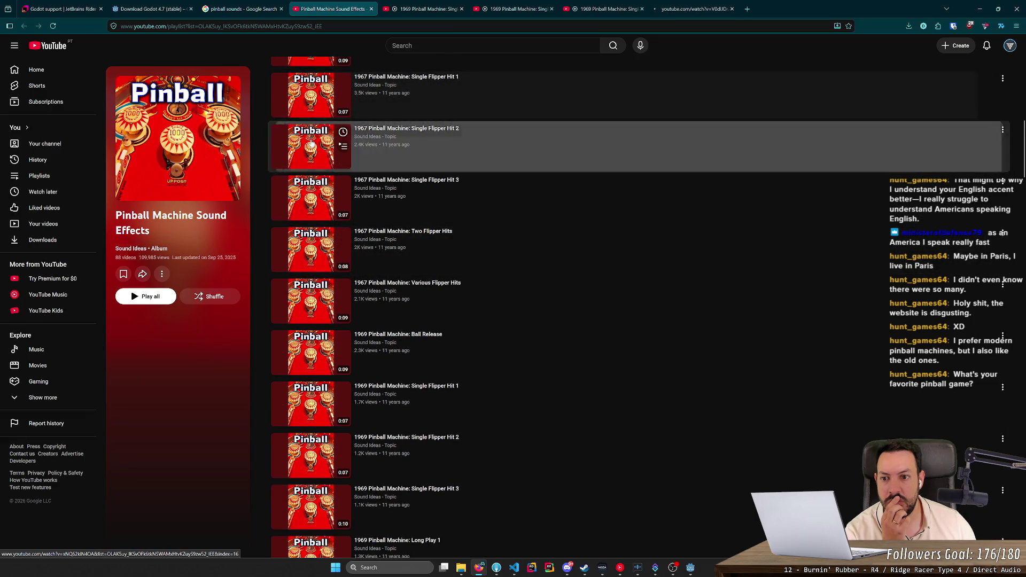
middle_click(312, 145)
middle_click(312, 193)
middle_click(313, 243)
scroll(315, 243, "up", 4)
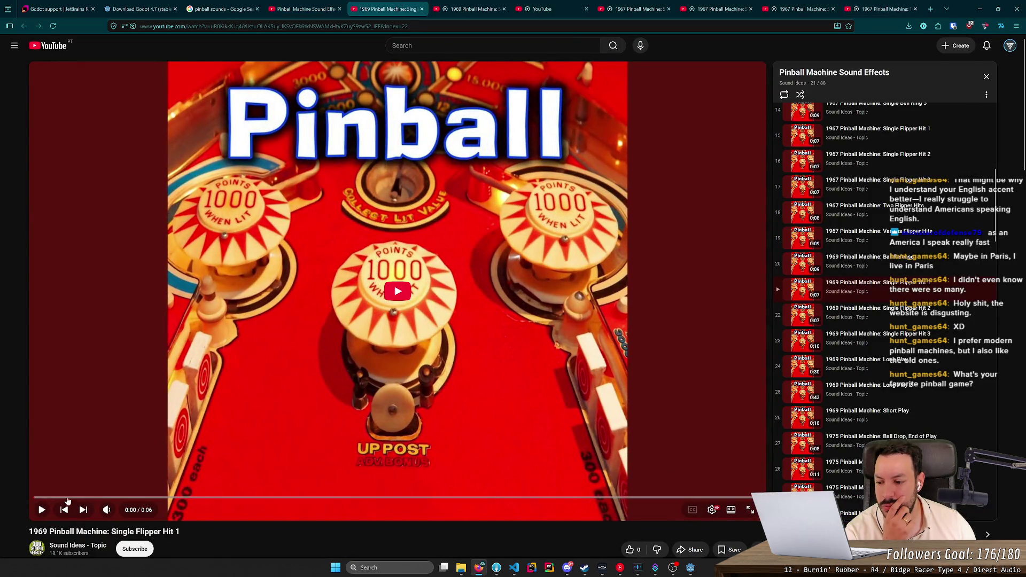
- Play the 1969 Single Flipper Hit 1, 2 and 3 clips, then close the 1969 tab
left_click(41, 511)
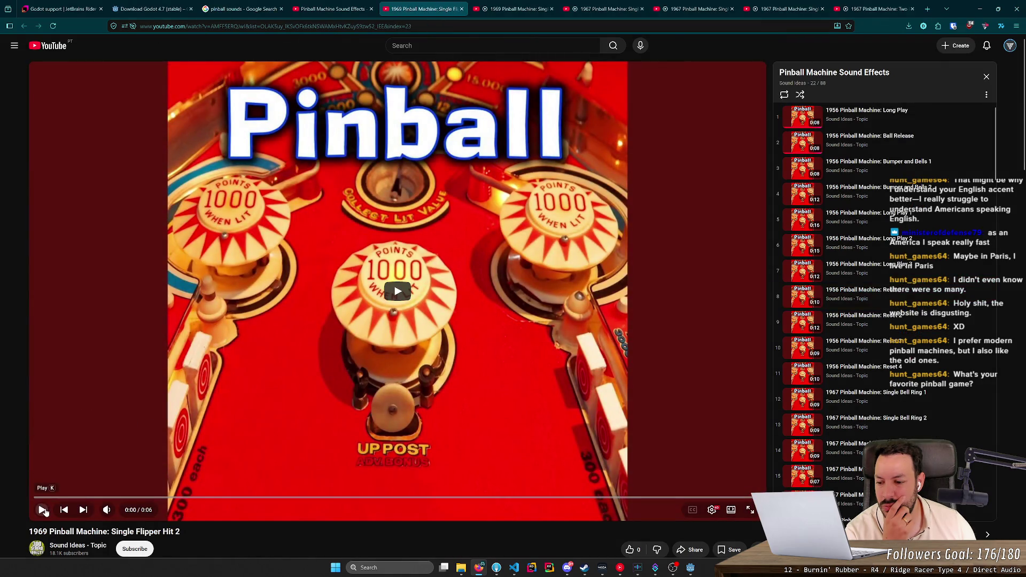
left_click(43, 510)
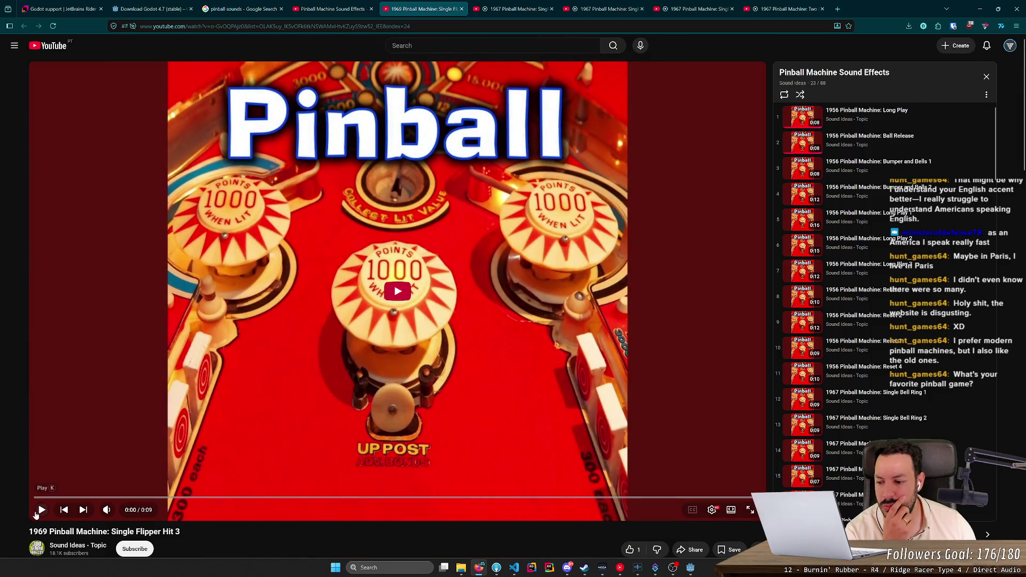
left_click(38, 512)
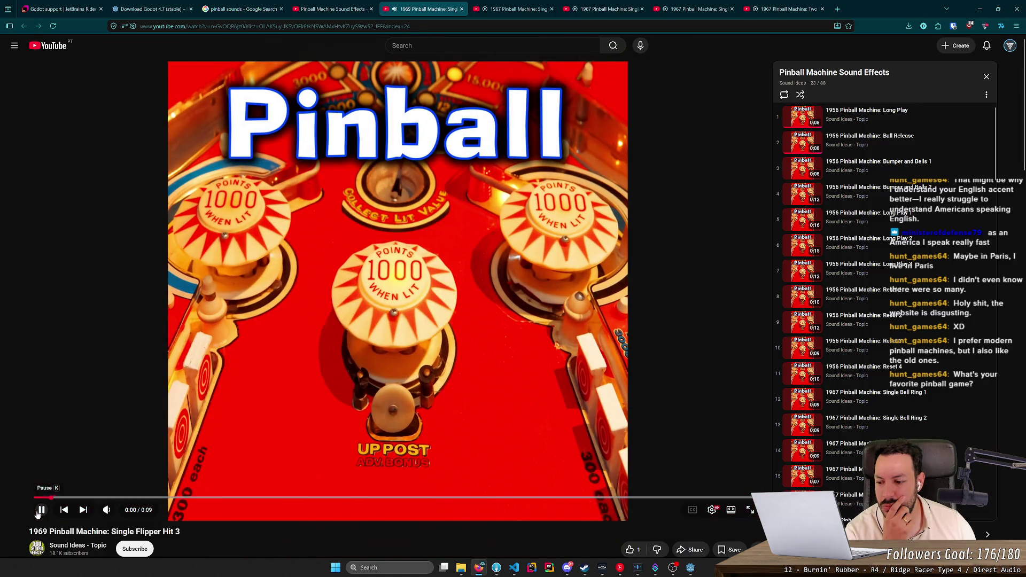
left_click(359, 500)
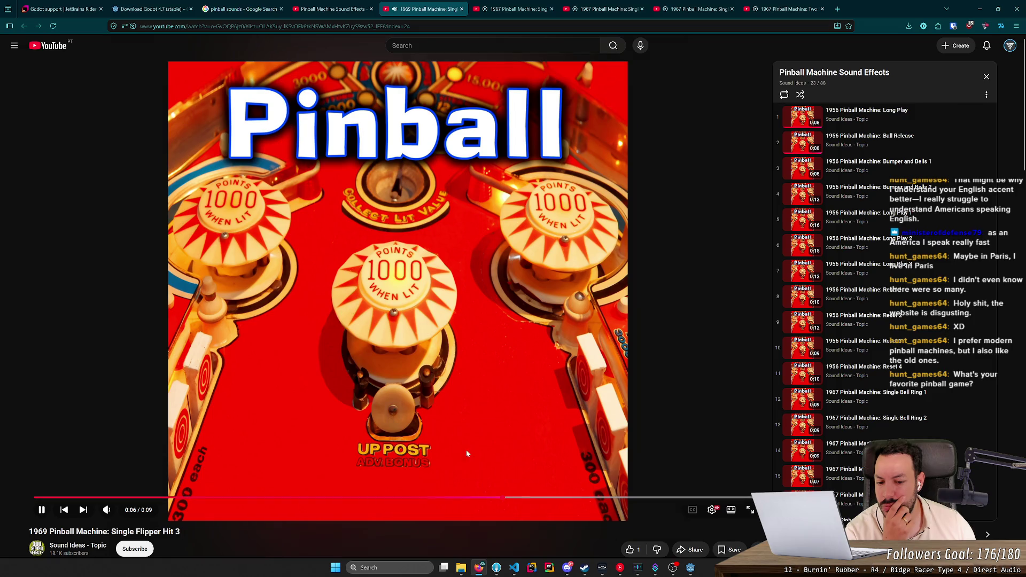
key("ctrl+w")
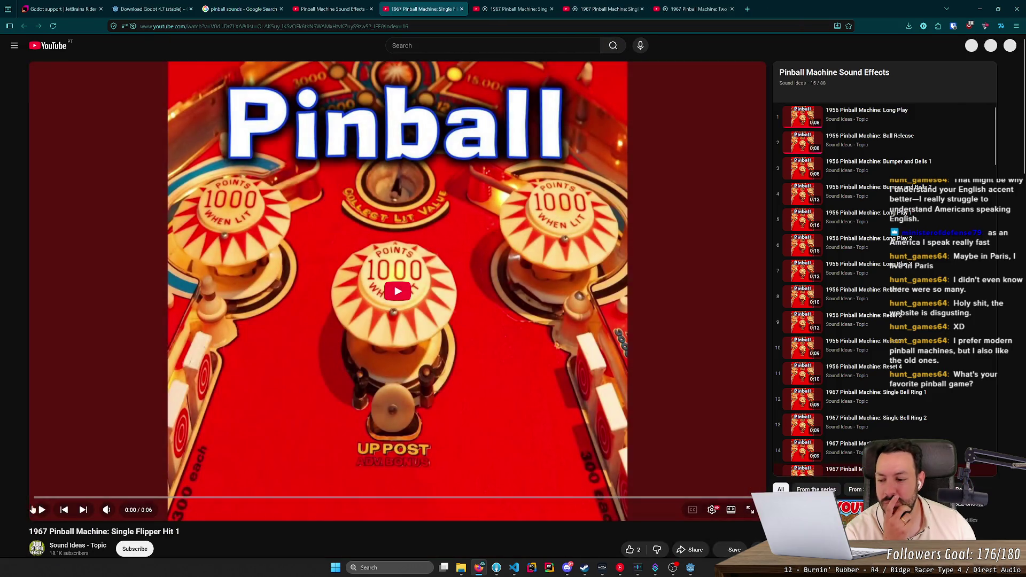
- Play the 1967 Single Flipper Hit clips, then close the Hit 2, Hit 3 and Two Flipper Hits tabs
left_click(42, 511)
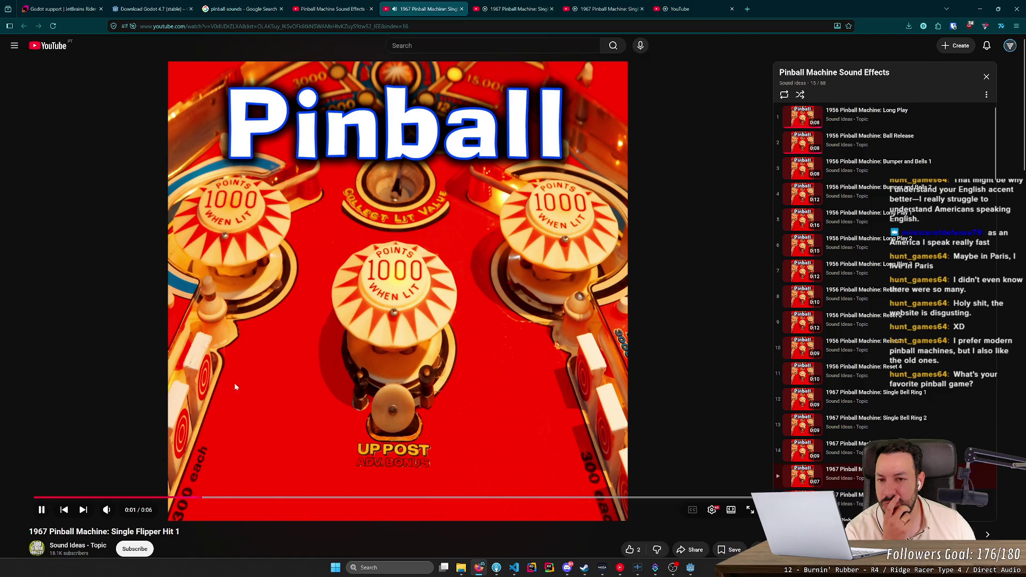
key("shift+n")
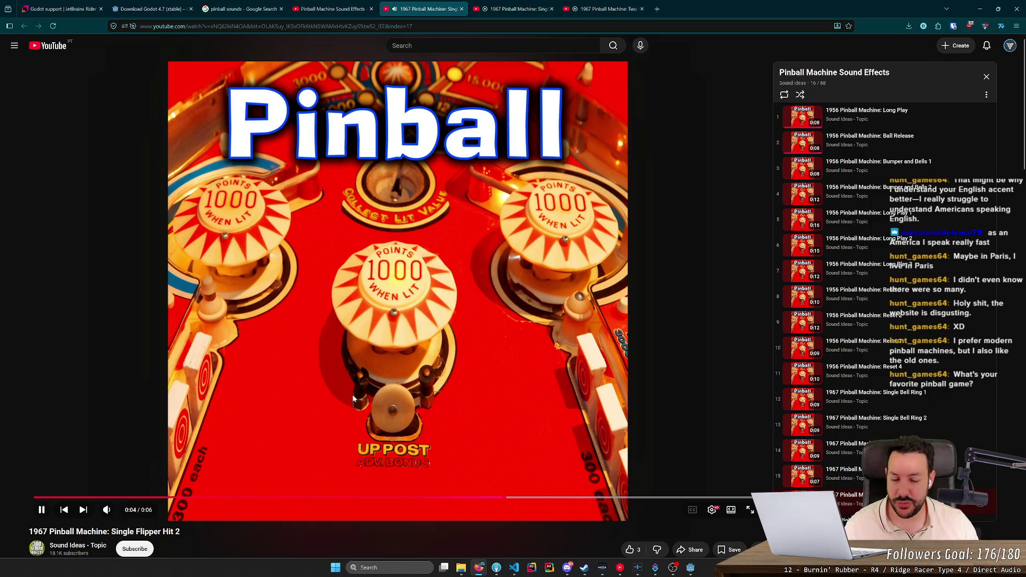
key("space")
left_click(283, 498)
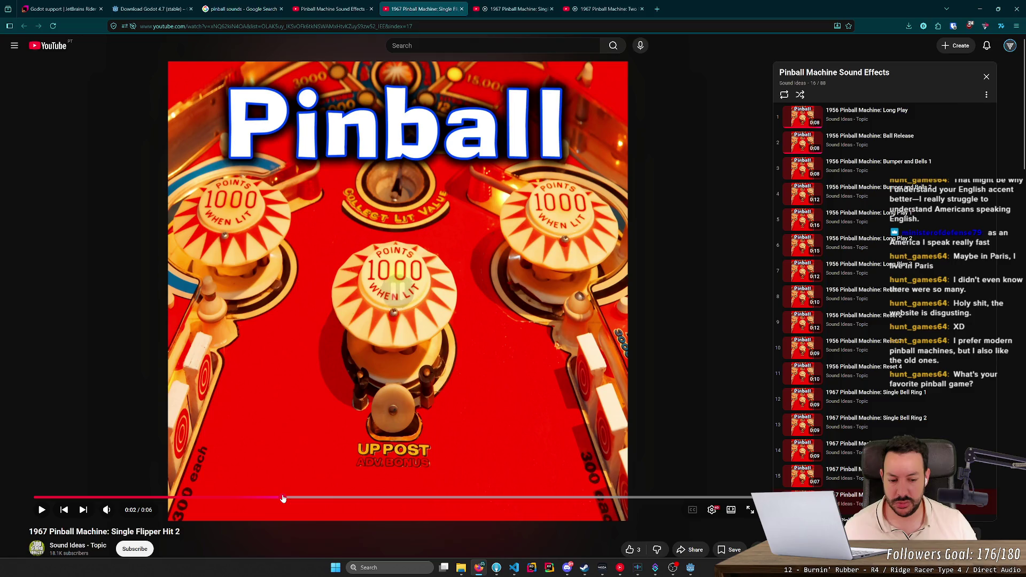
left_click(288, 441)
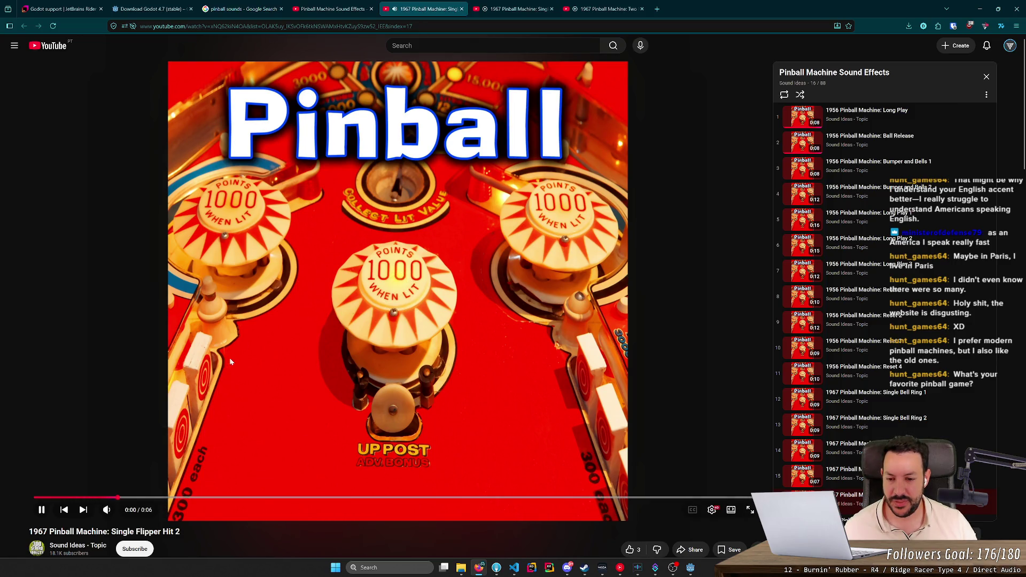
middle_click(401, 3)
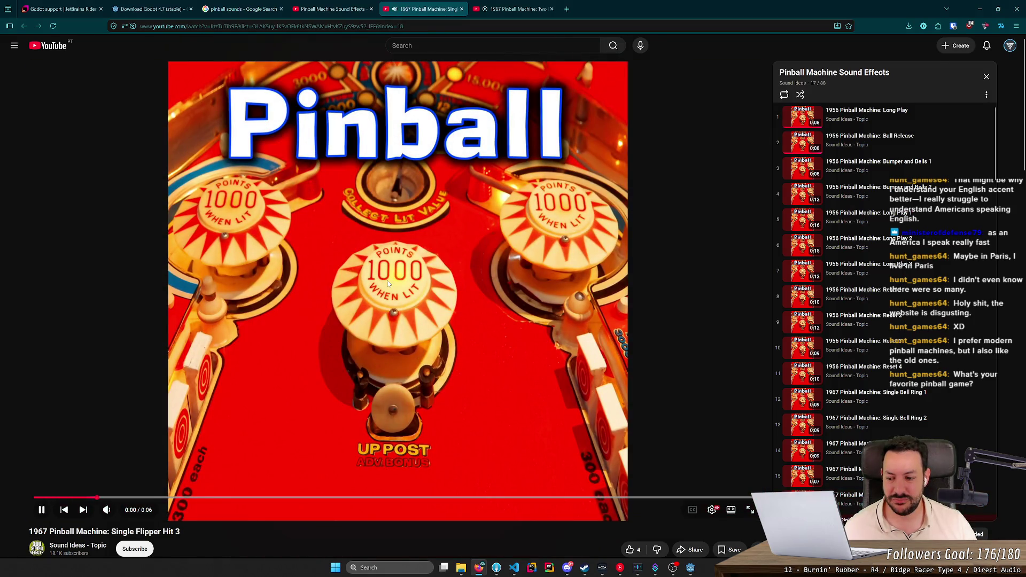
middle_click(443, 3)
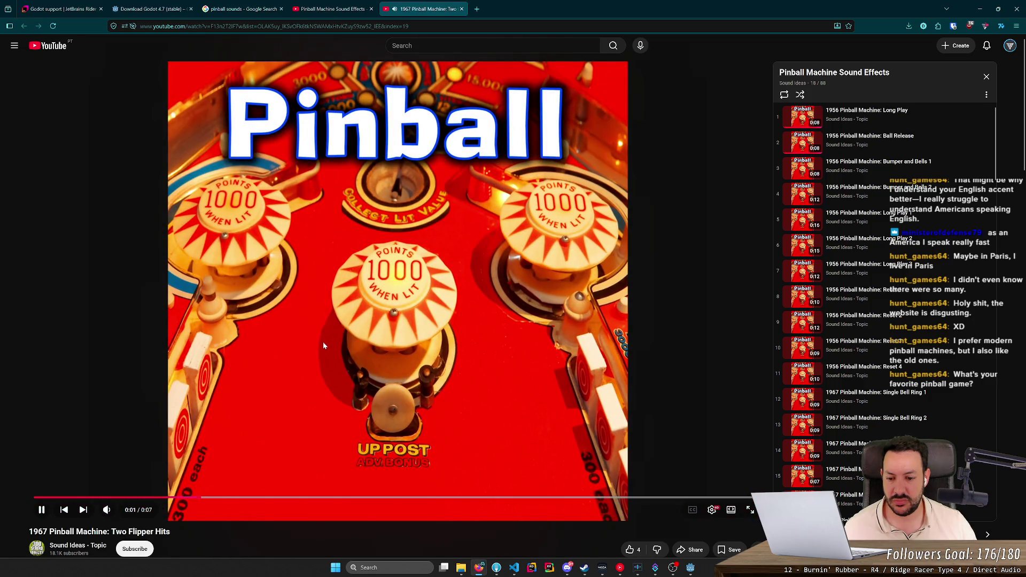
key("ctrl+w")
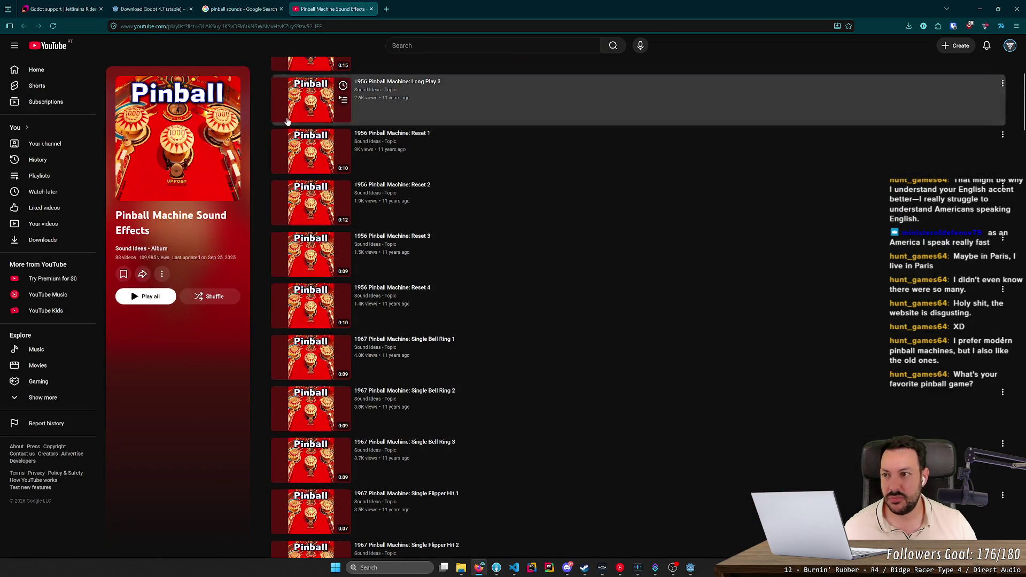
- Close the Pinball Machine Sound Effects playlist and open the Reddit pinball sounds thread in a new tab
key("ctrl+w")
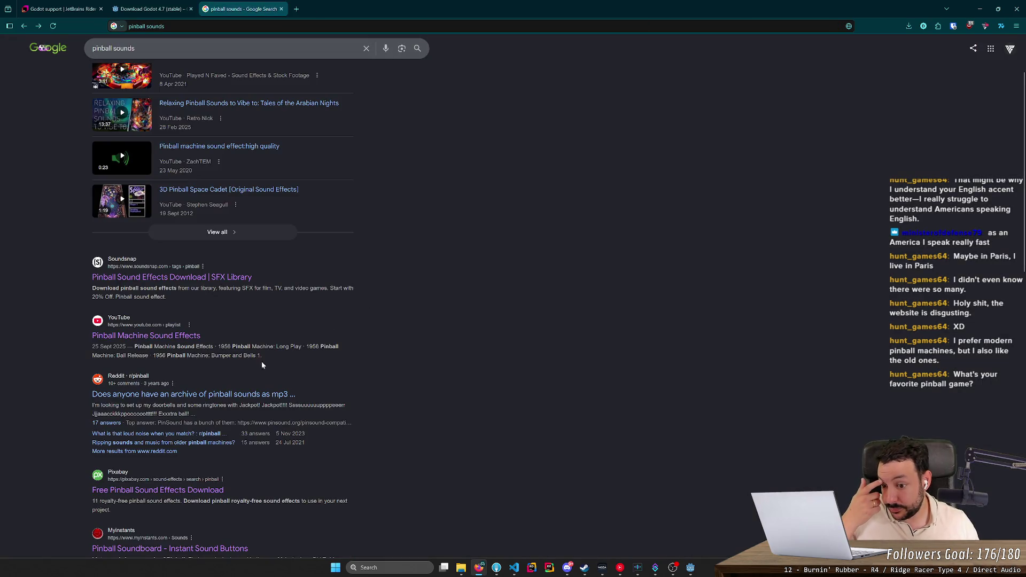
scroll(246, 398, "up", 1)
middle_click(243, 437)
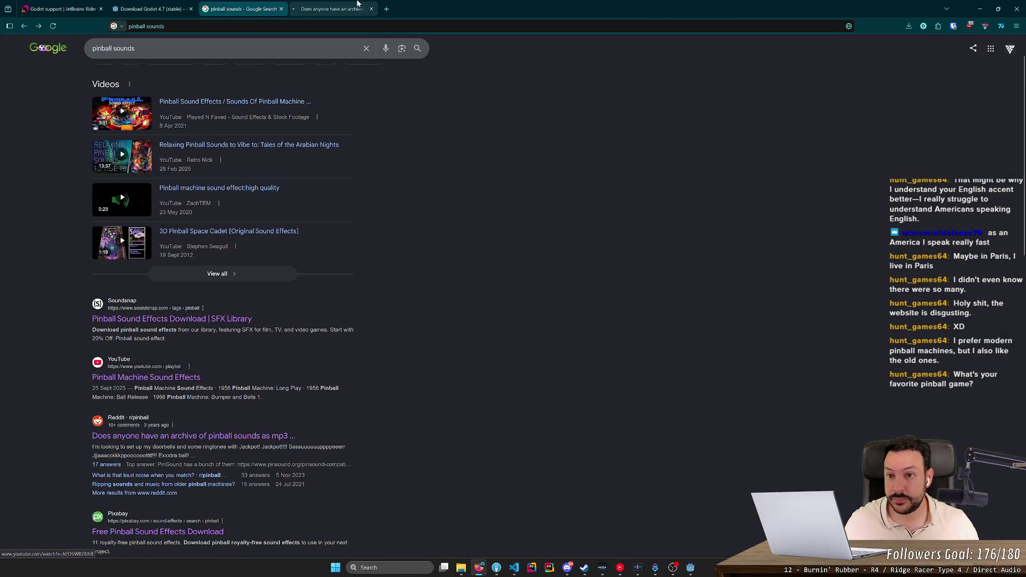
left_click(355, 4)
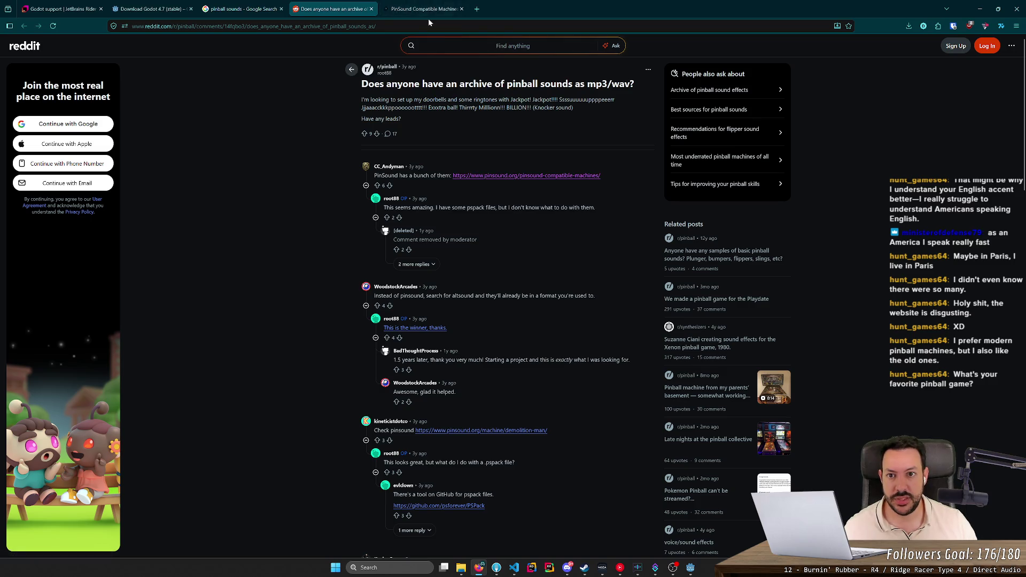
- Browse the PinSound compatible machines, including an AC/DC page, then close the PinSound and Reddit tabs
left_click(426, 12)
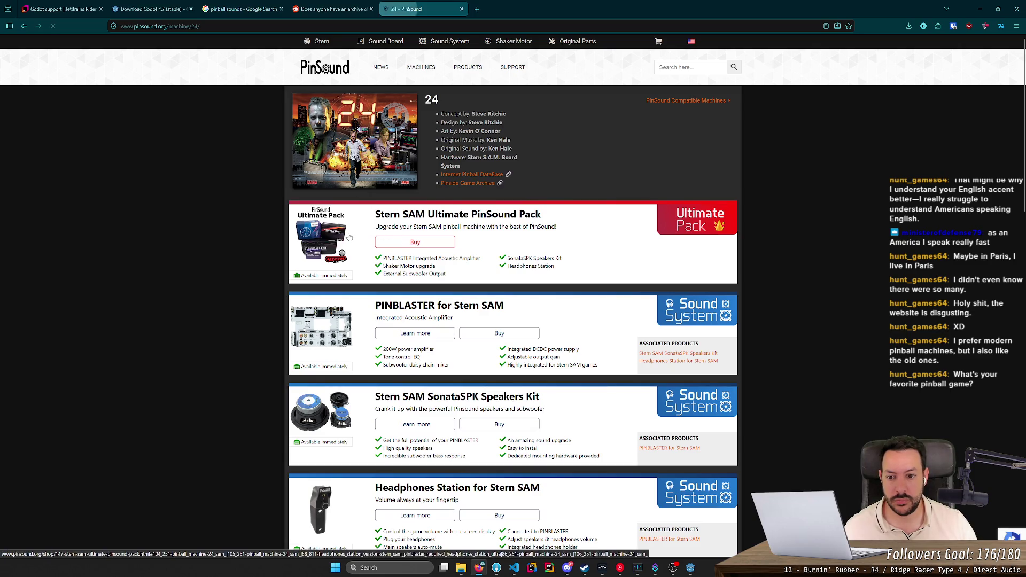
key("alt+Left")
scroll(501, 259, "down", 3)
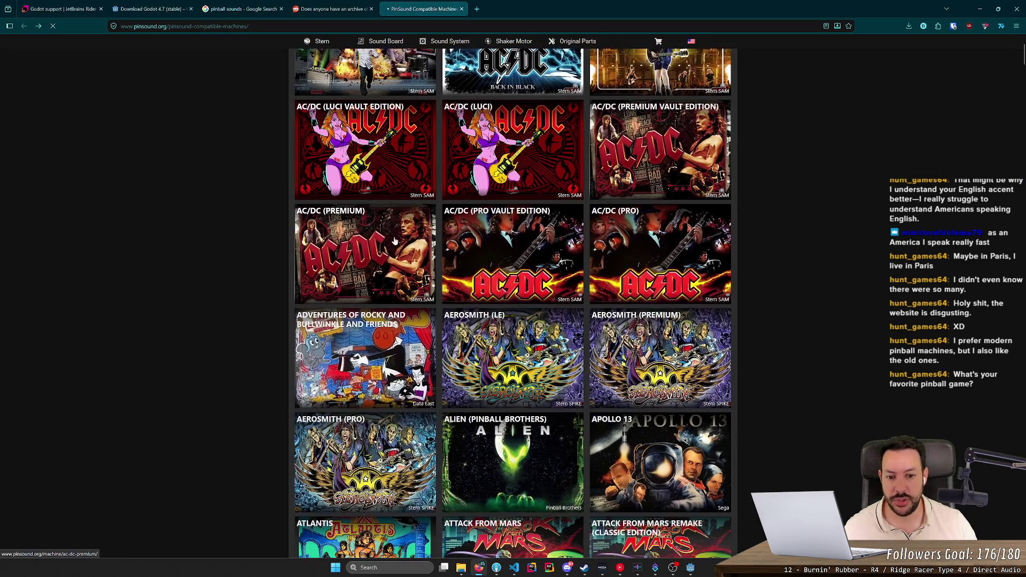
left_click(501, 259)
middle_click(433, 4)
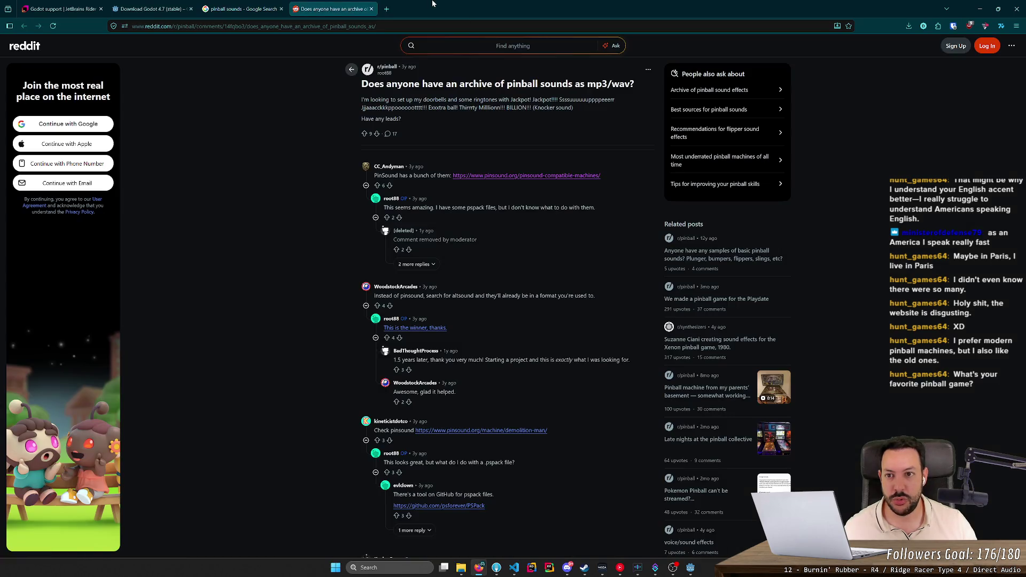
middle_click(351, 4)
- Open the VPForums Pinball Sounds search result in a new tab
scroll(215, 232, "down", 4)
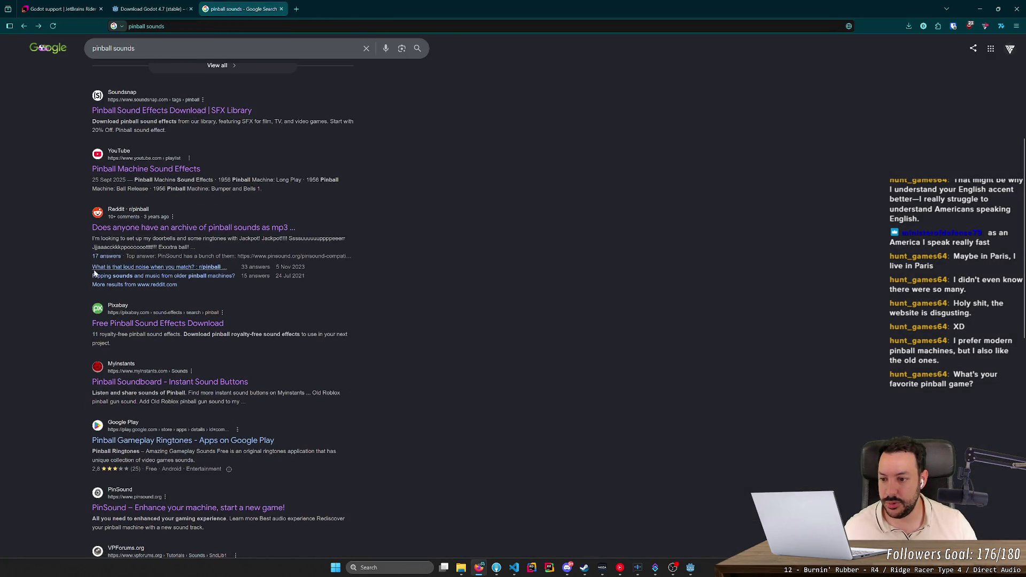
scroll(85, 278, "down", 4)
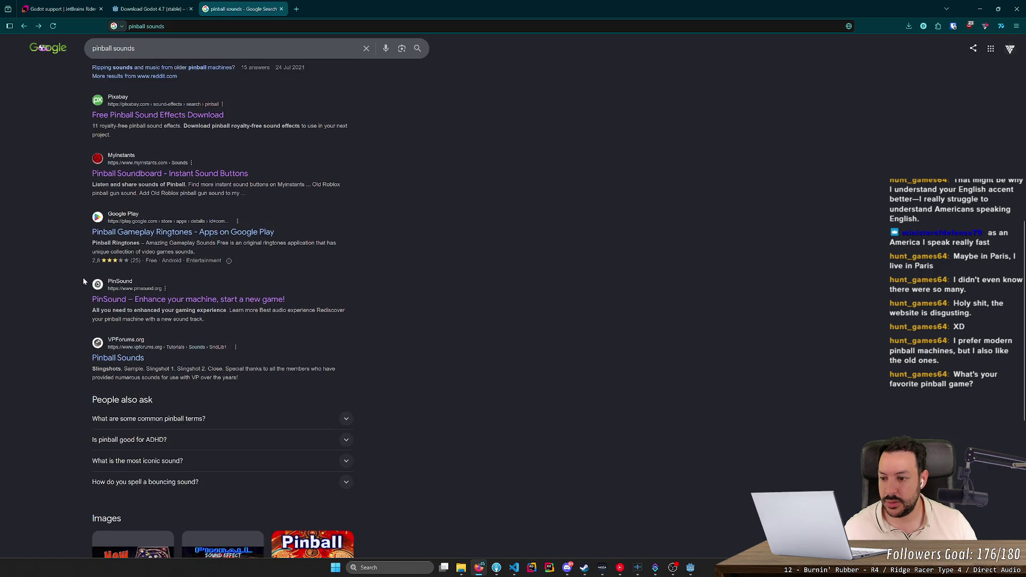
middle_click(119, 358)
- Download the Flipper Up 1 sound from the VPF Sound Library page
left_click(320, 9)
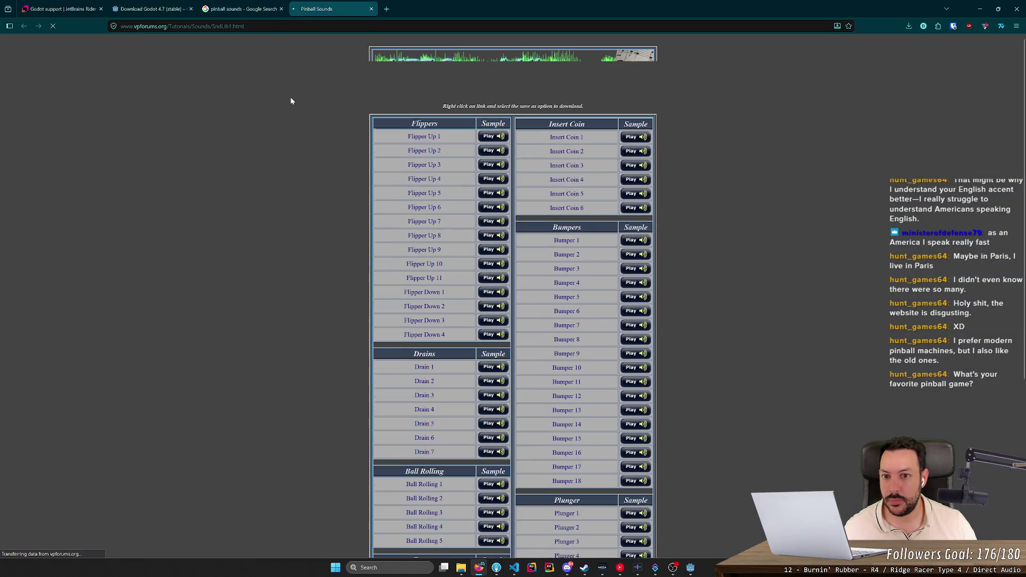
left_click(270, 4)
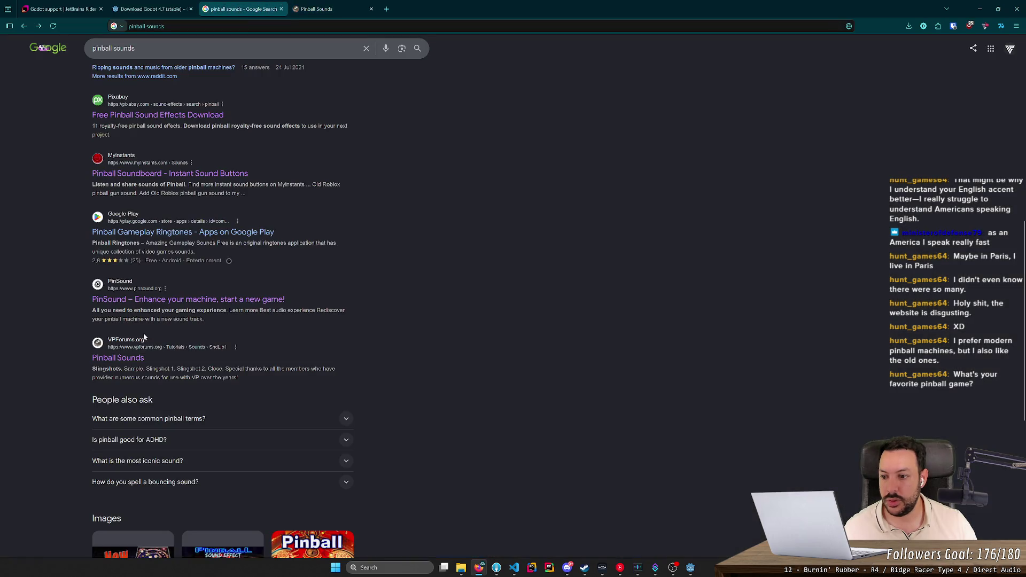
left_click(321, 8)
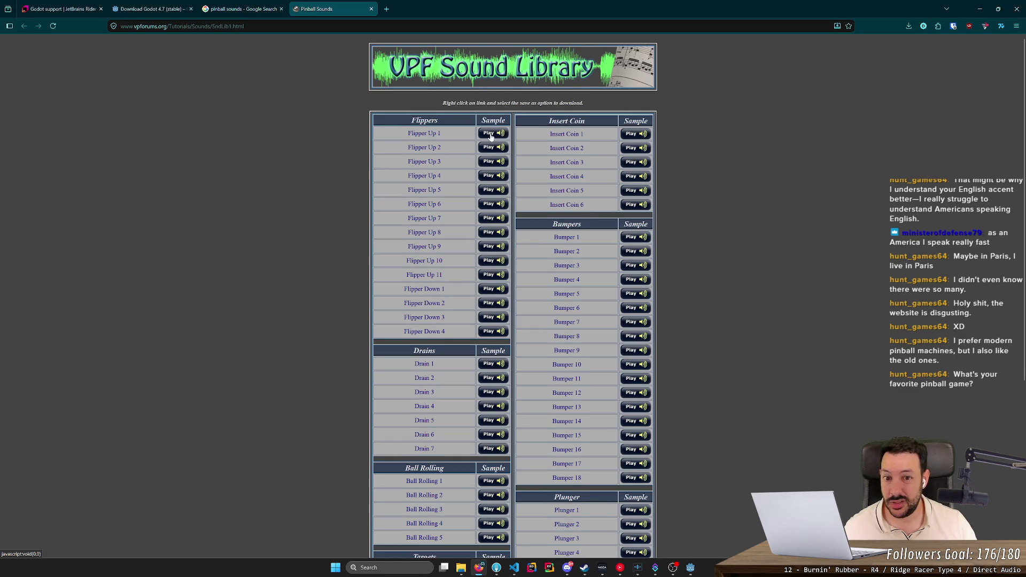
left_click(434, 137)
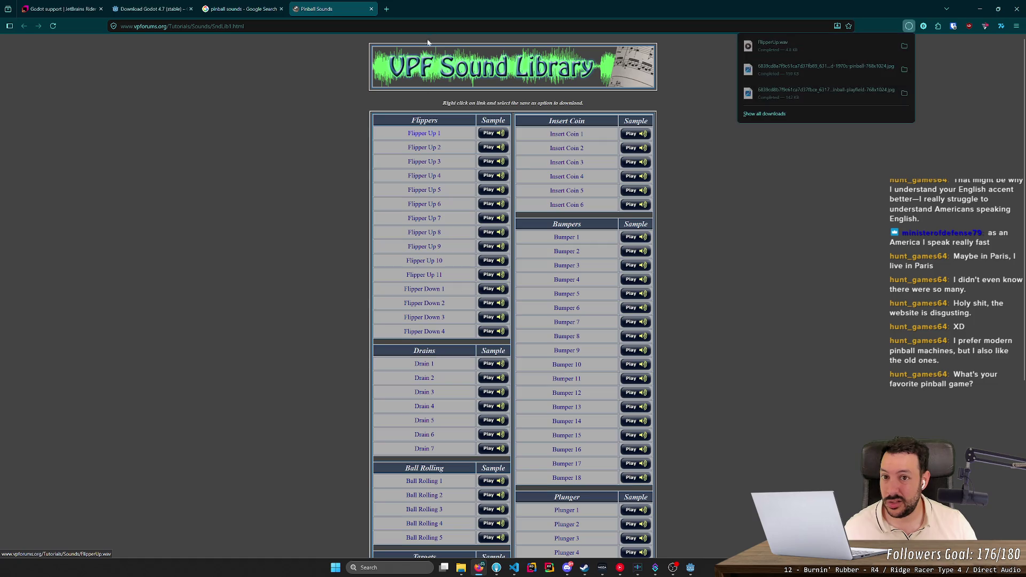
left_click(485, 151)
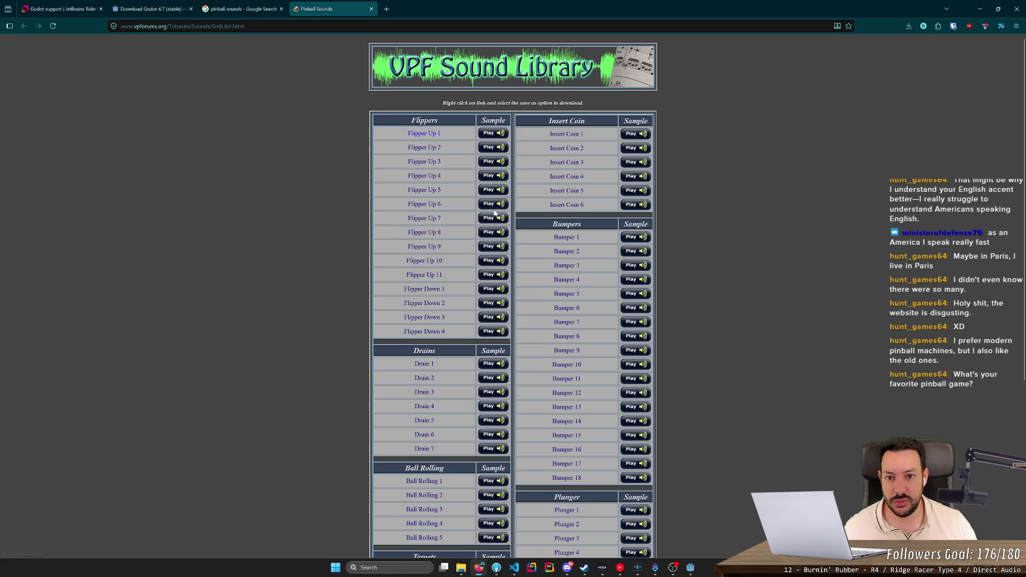
- Open the downloaded FlipperUp.wav from recent downloads to listen to it
scroll(484, 229, "down", 5)
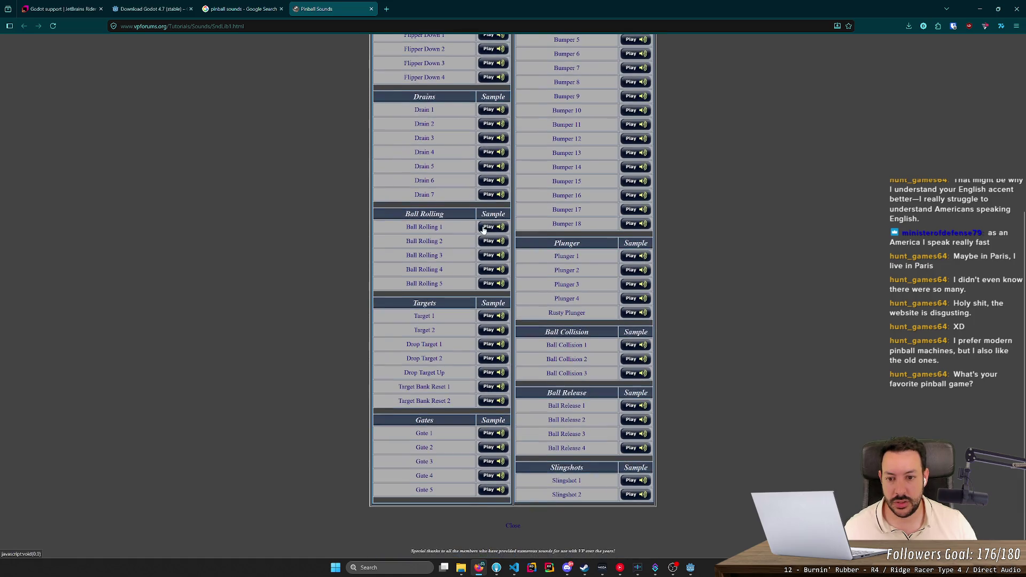
scroll(484, 230, "up", 4)
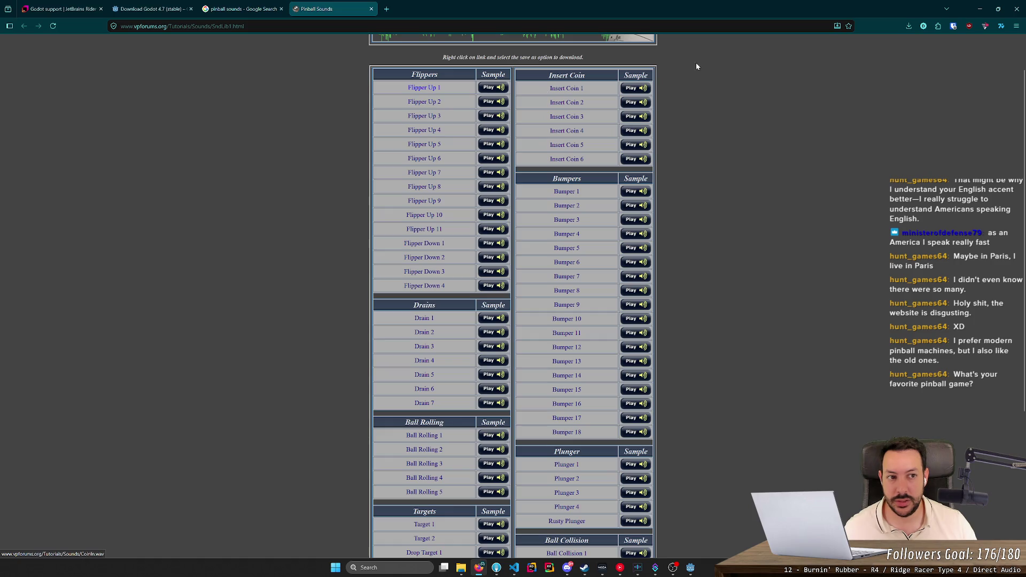
left_click(907, 30)
left_click(865, 47)
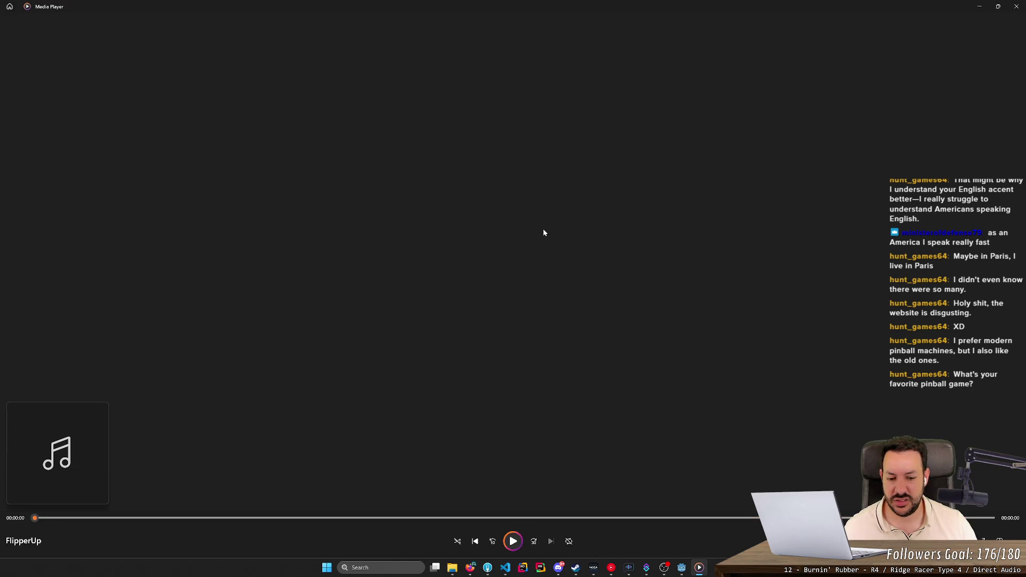
- Close Media Player, save more flipper sounds such as Flipper Down 1, then open File Explorer
key("alt+F4")
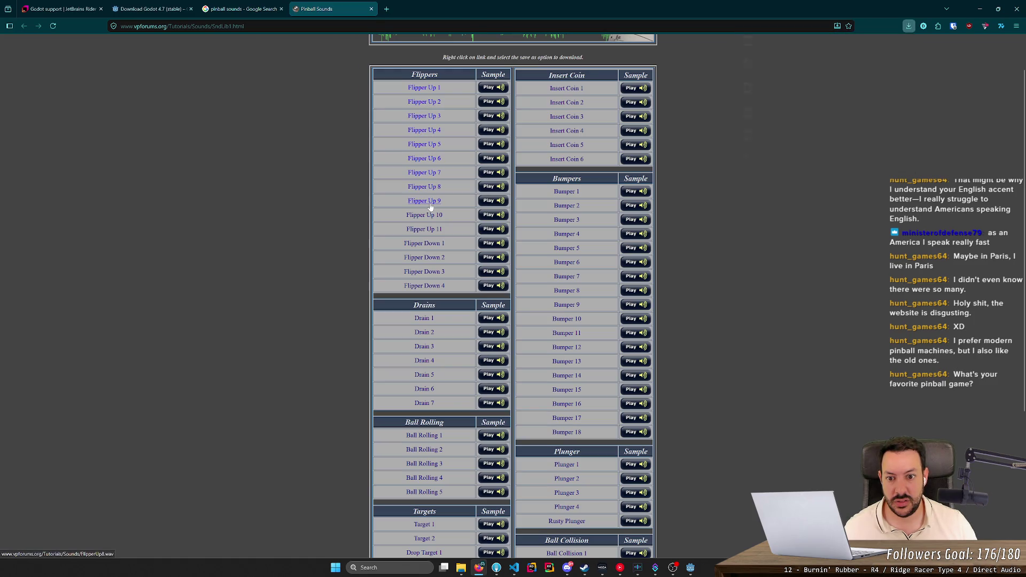
right_click(433, 247)
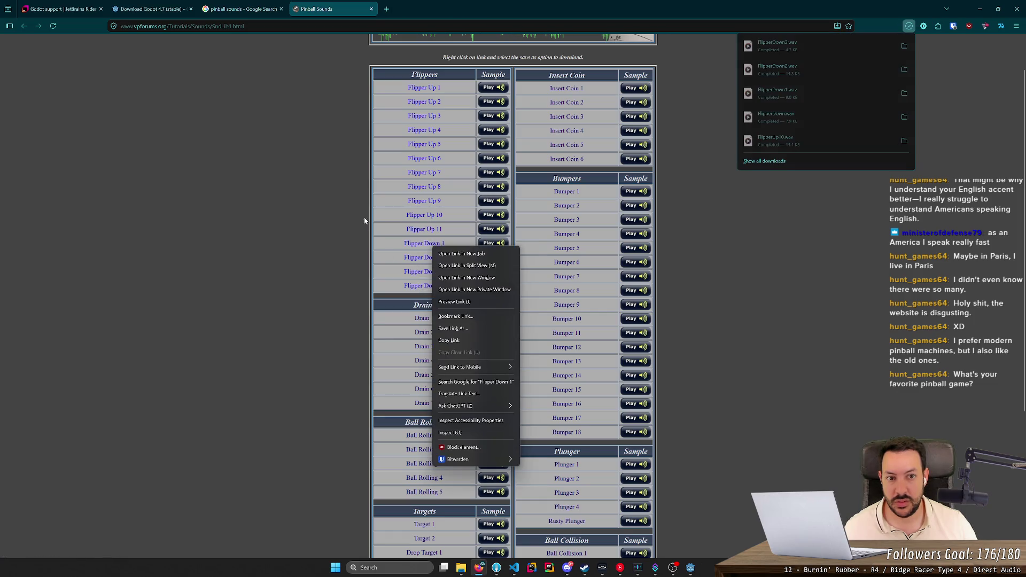
left_click(909, 26)
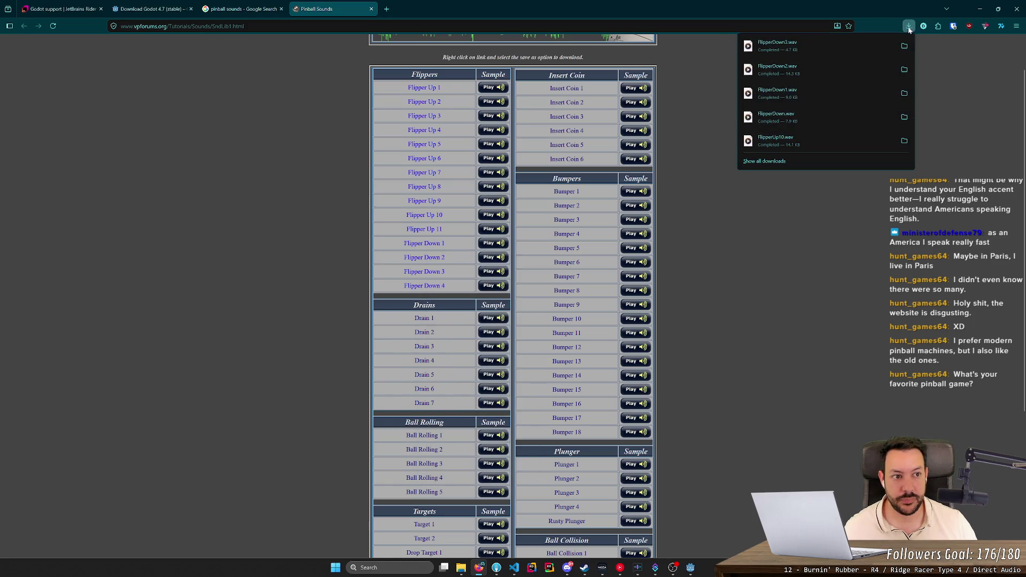
left_click(461, 569)
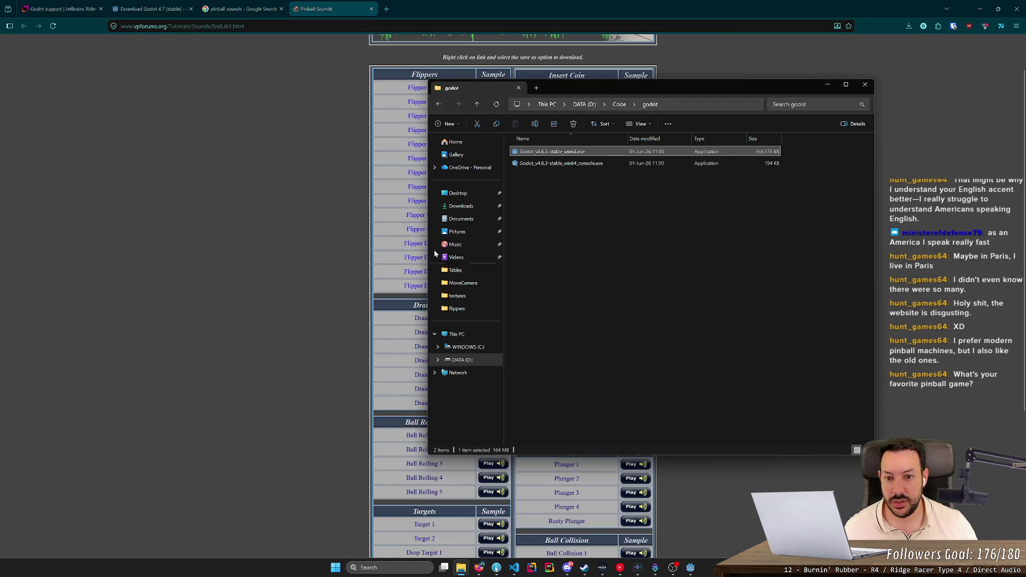
- Delete the two downloaded JPG images from Downloads
left_click(599, 162)
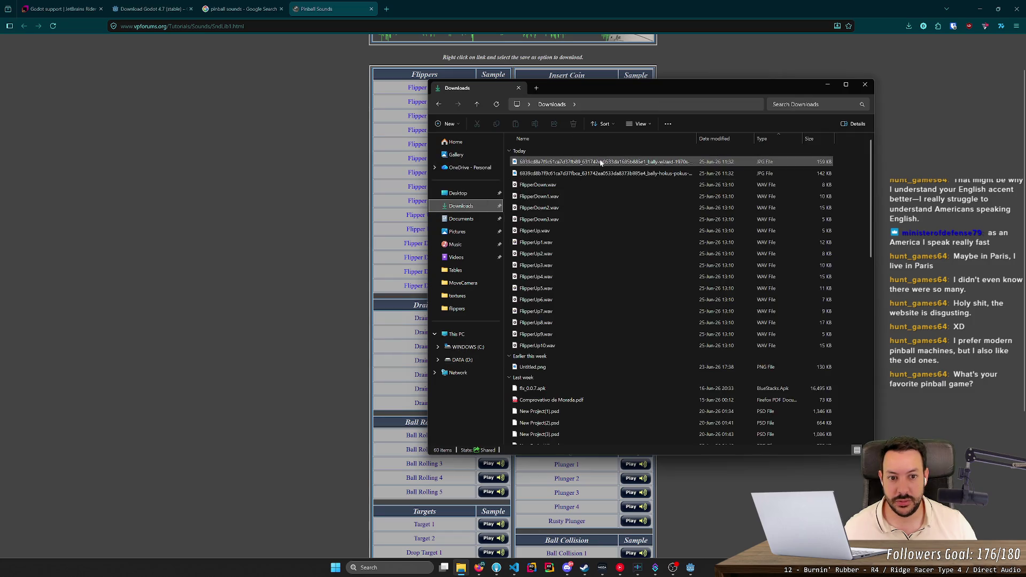
left_click(596, 174, "shift")
key("Delete")
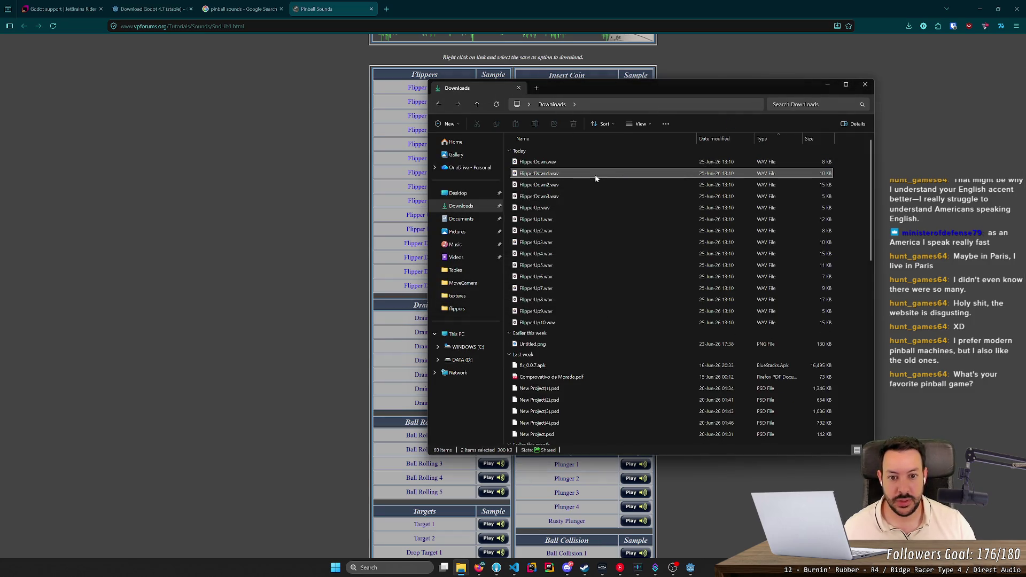
- Preview FlipperDown.wav, FlipperDown1.wav and the other flipper-down sounds in Media Player
double_click(565, 163)
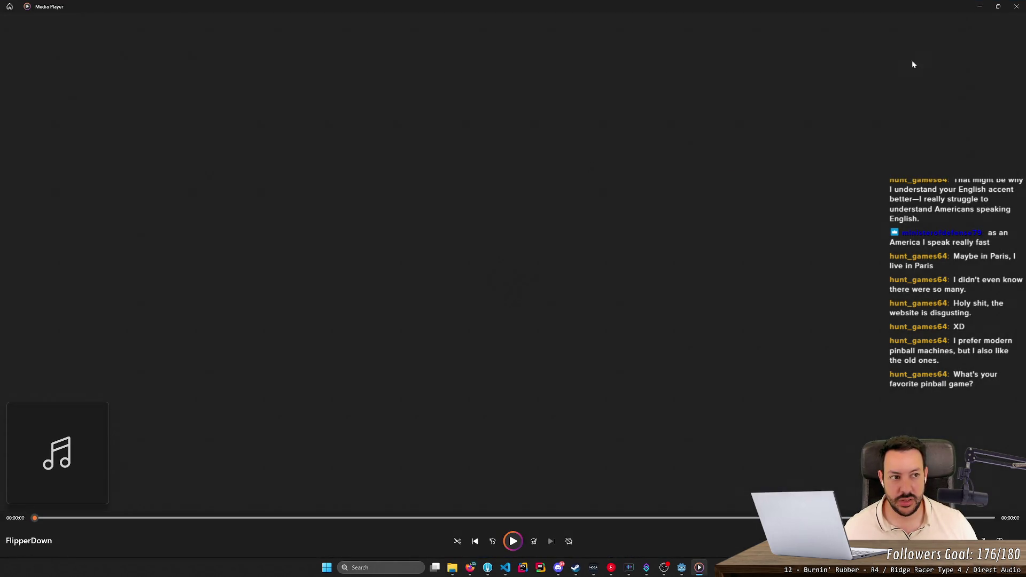
left_click(1021, 9)
double_click(566, 172)
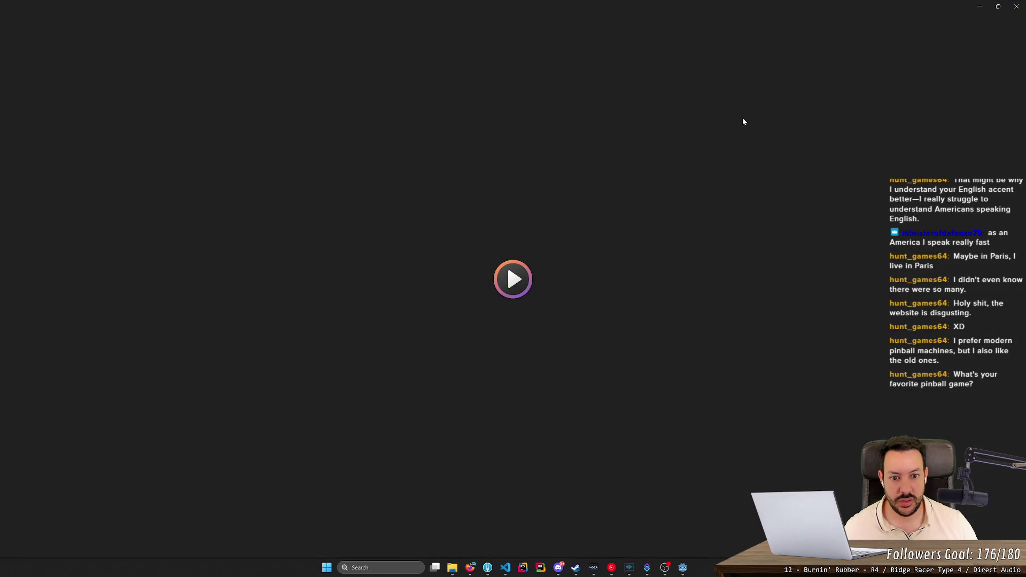
left_click(1017, 7)
double_click(567, 181)
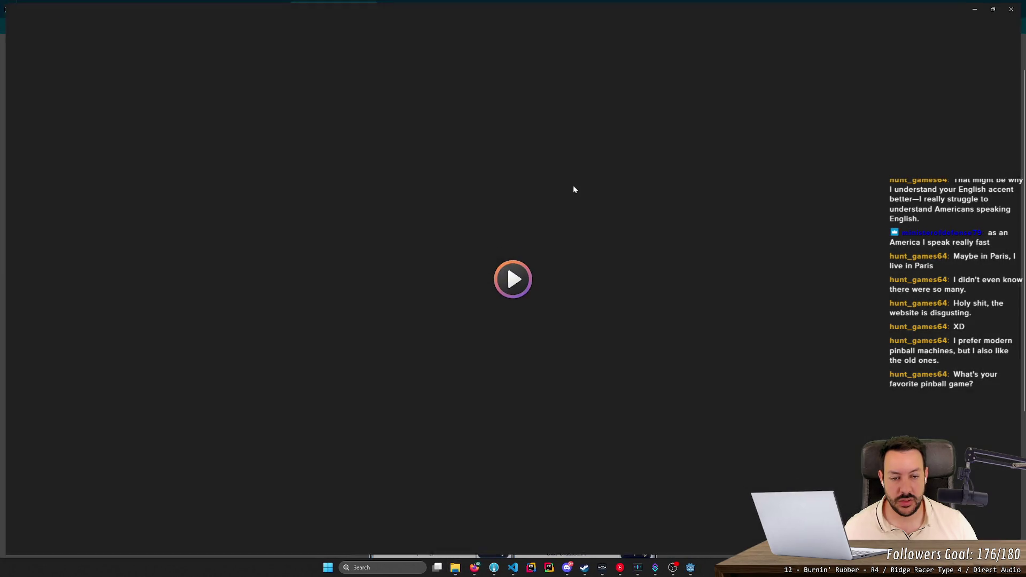
left_click(1017, 6)
double_click(585, 200)
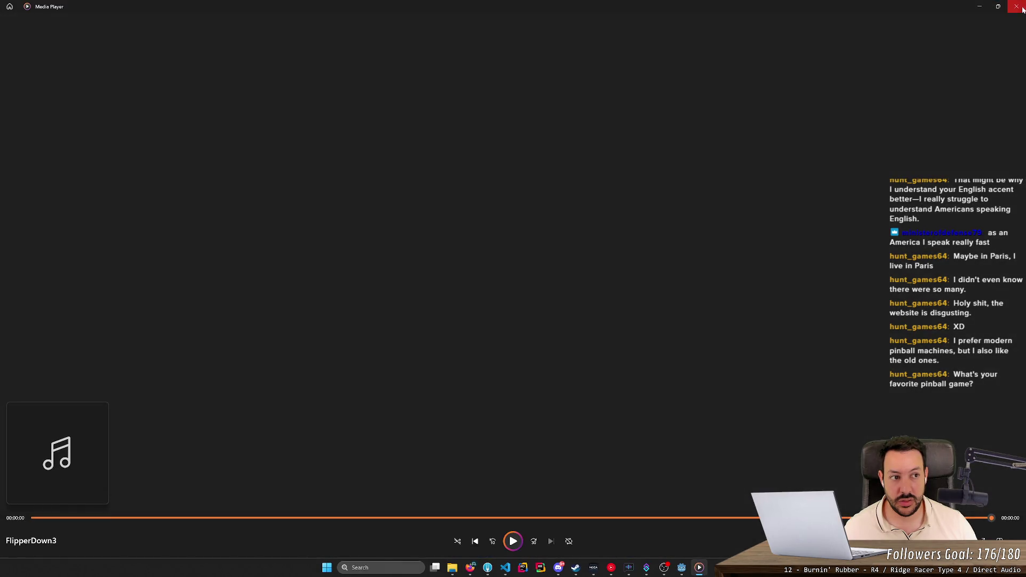
left_click(1018, 7)
double_click(568, 172)
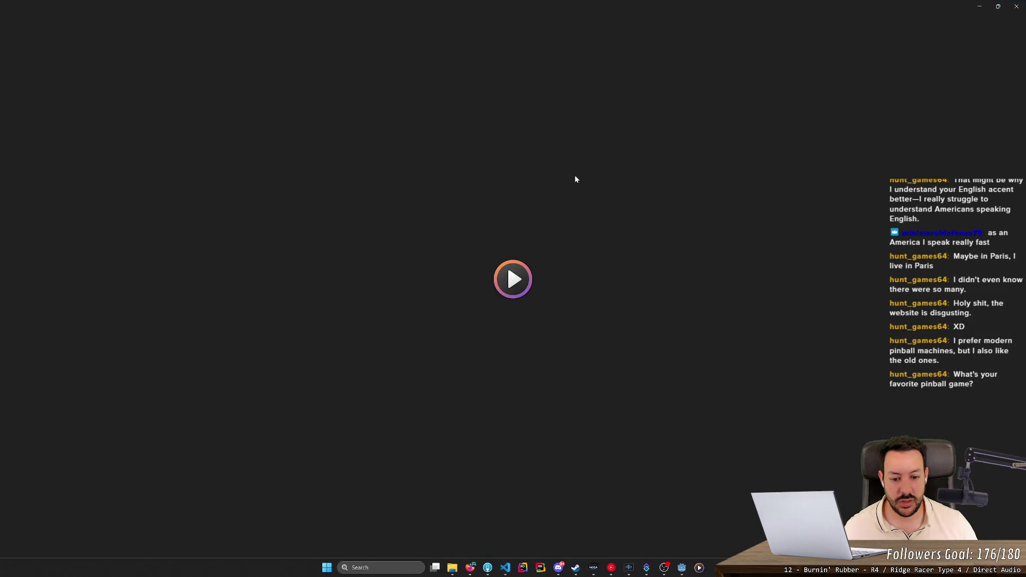
left_click(1018, 4)
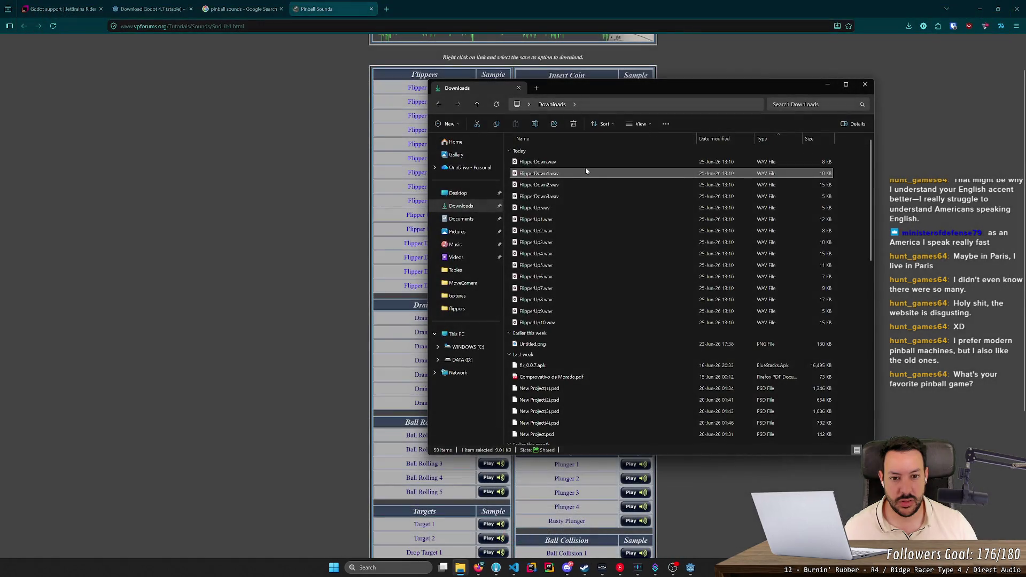
- Listen to FlipperDown2.wav, then delete it
double_click(581, 183)
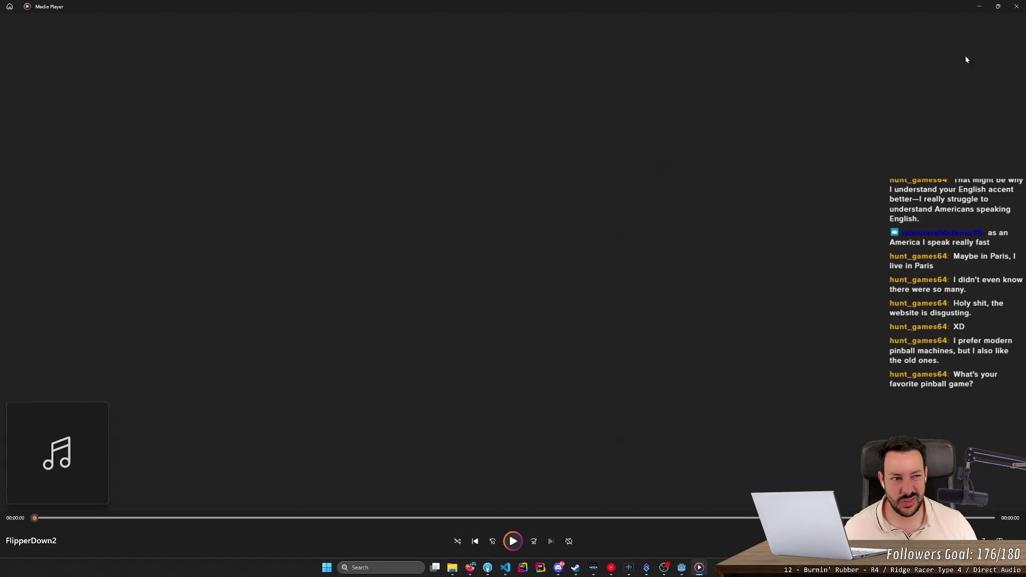
left_click(1008, 11)
key("Delete")
key("Return")
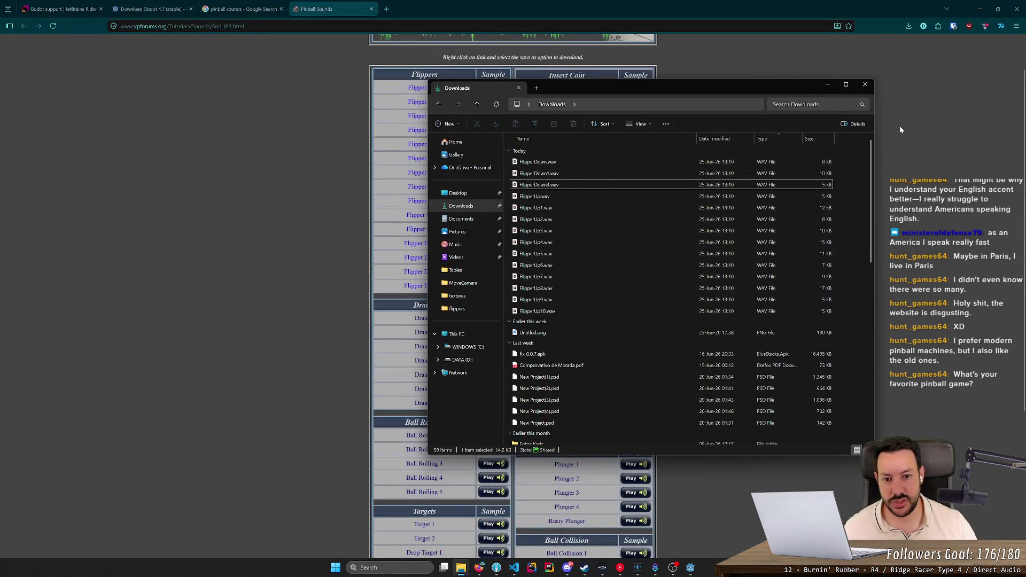
- Re-listen to FlipperDown.wav and others, then delete FlipperDown3.wav after hearing it
double_click(662, 162)
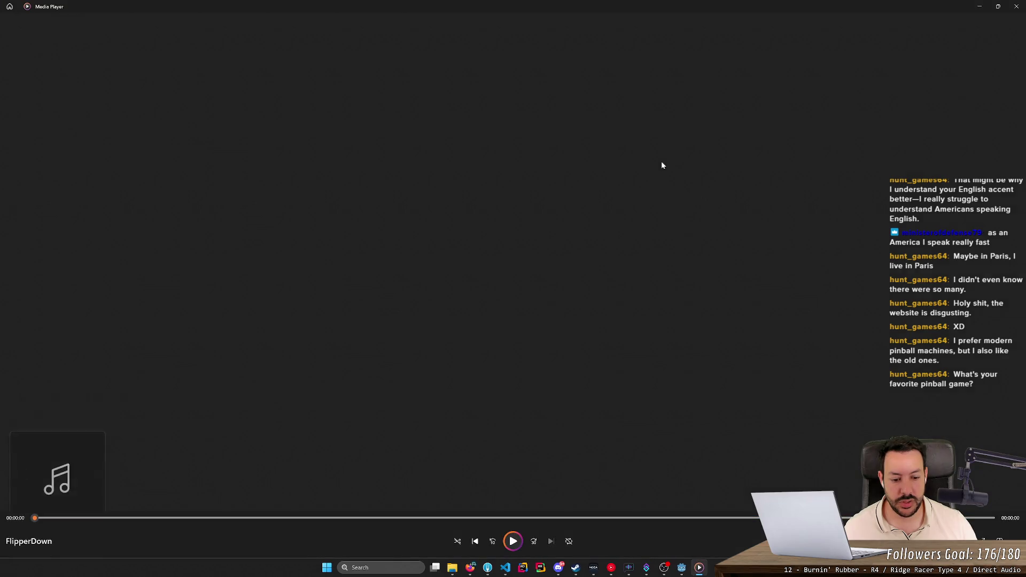
left_click(1017, 6)
double_click(540, 177)
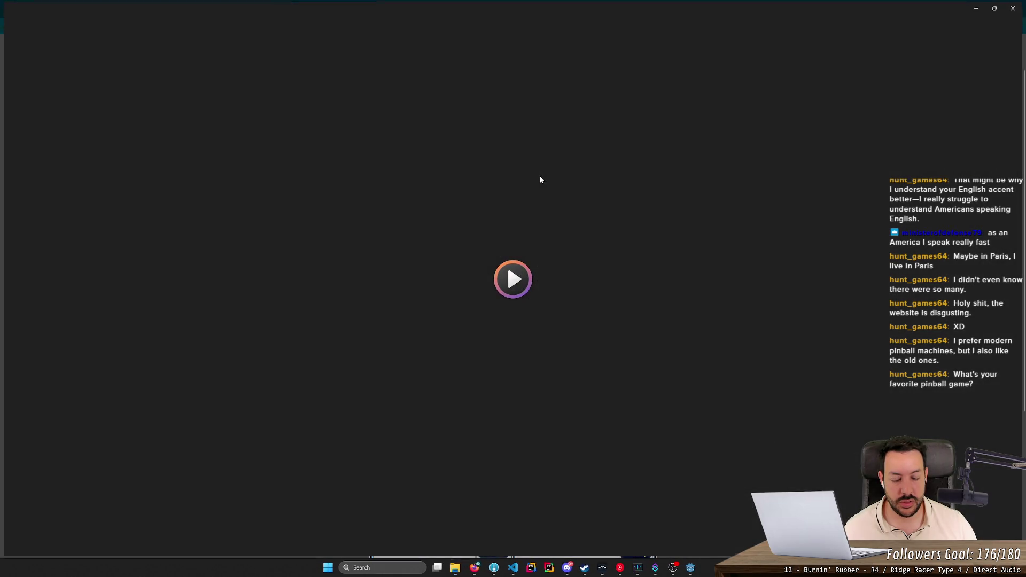
left_click(1017, 6)
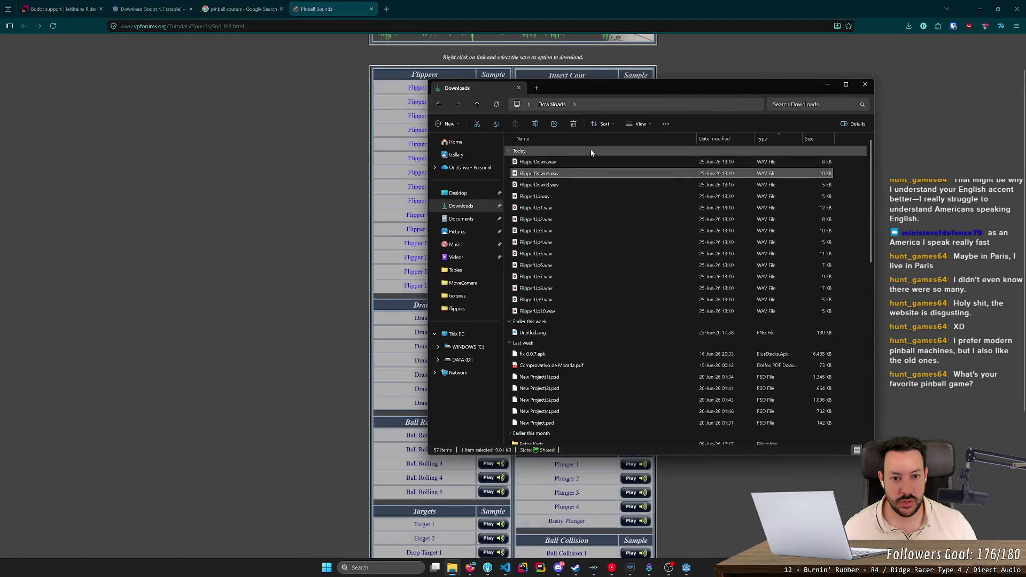
double_click(580, 186)
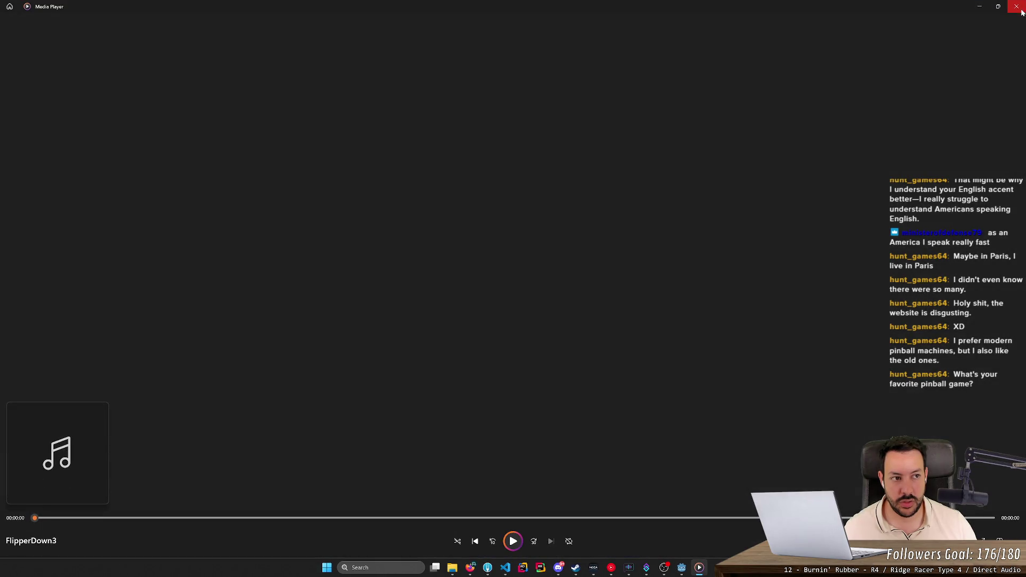
left_click(1019, 10)
key("Delete")
key("Return")
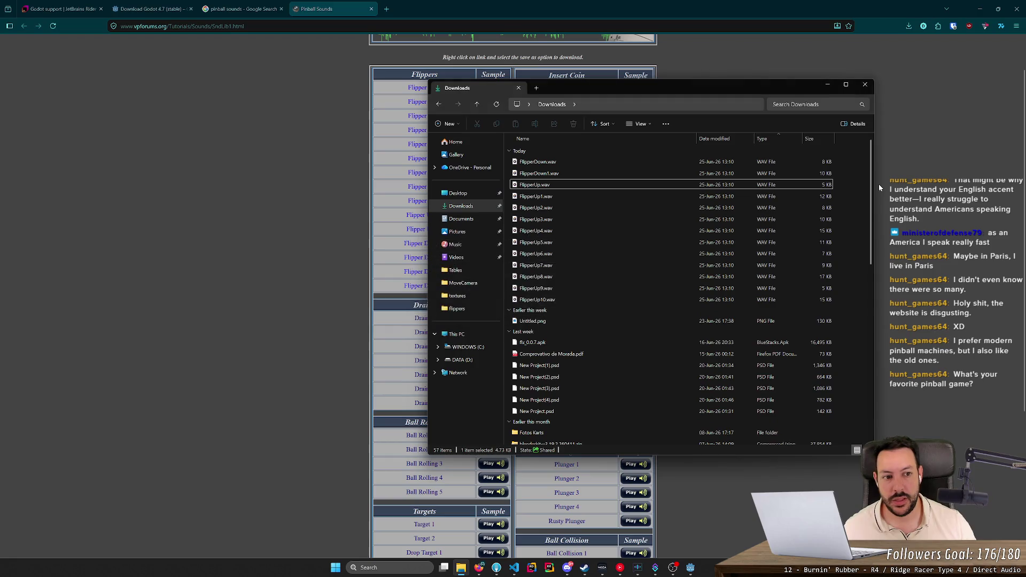
- Preview FlipperUp.wav through FlipperUp4.wav in Media Player one by one
double_click(621, 185)
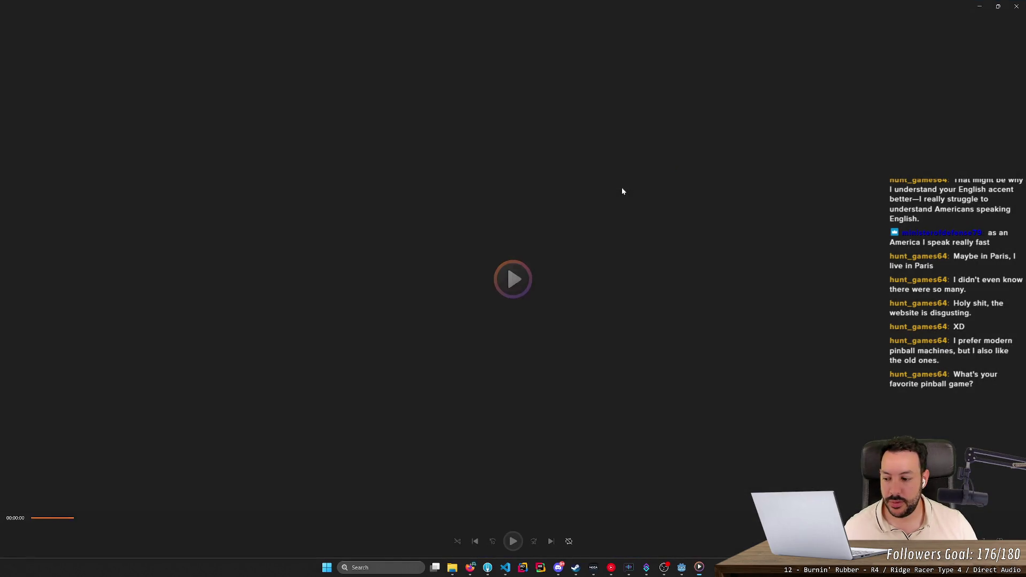
left_click(1016, 6)
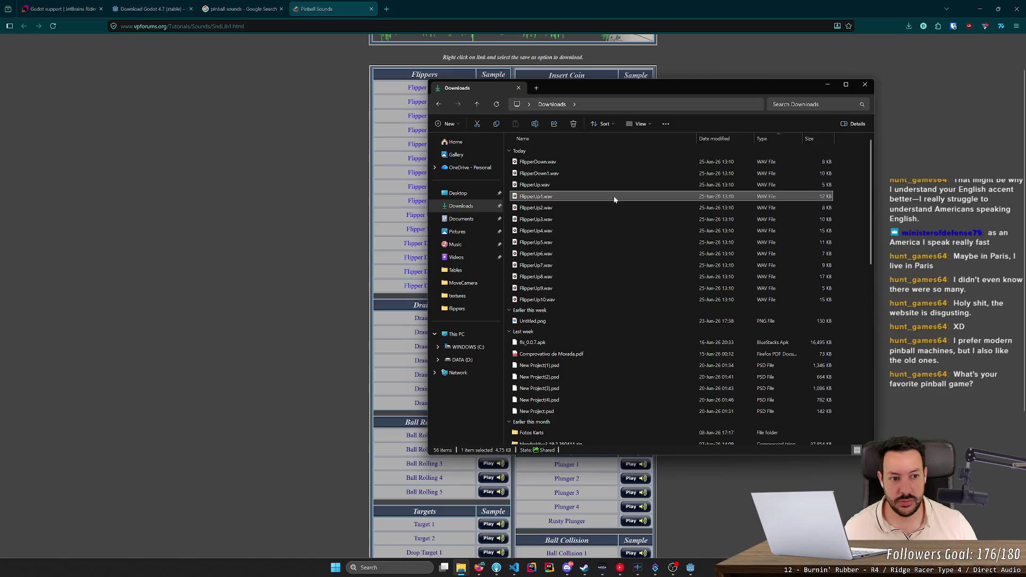
double_click(614, 198)
left_click(1016, 6)
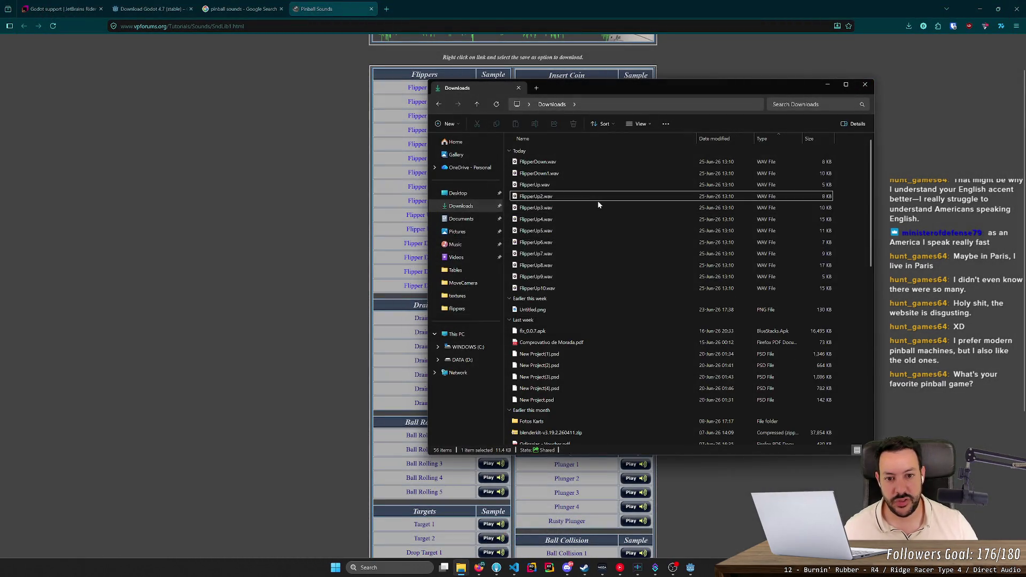
double_click(643, 197)
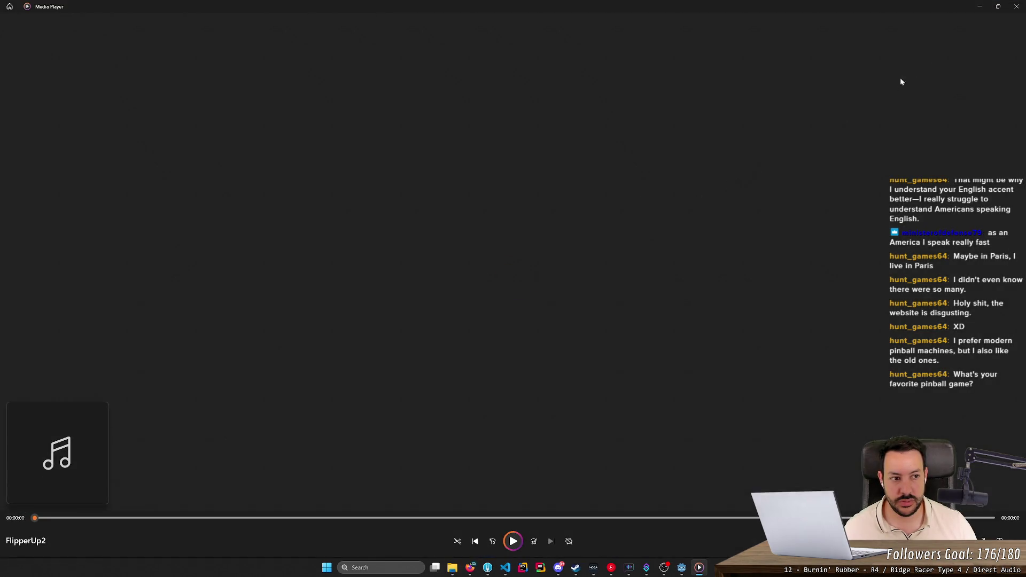
left_click(1020, 8)
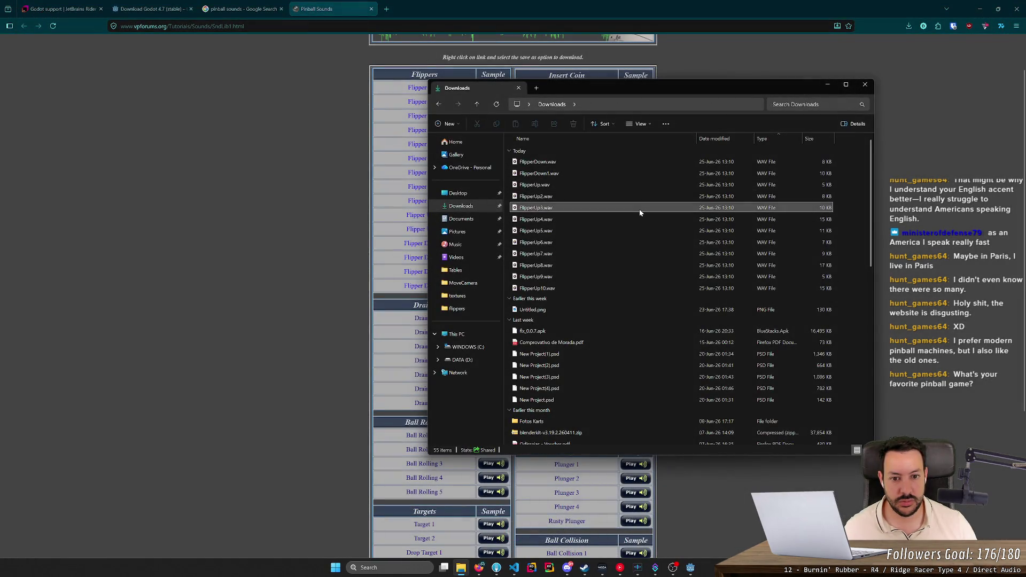
double_click(639, 209)
left_click(1017, 7)
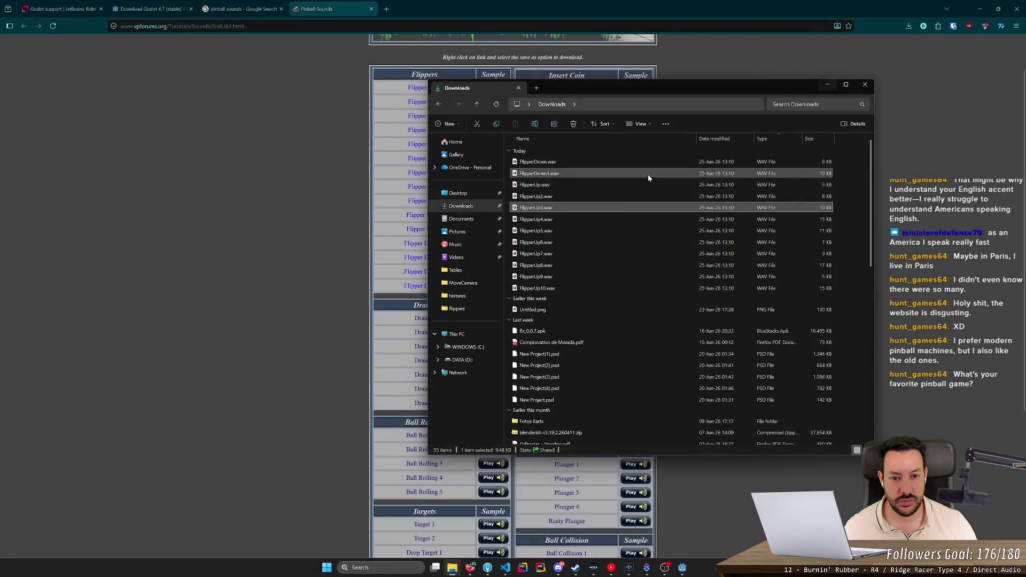
double_click(611, 220)
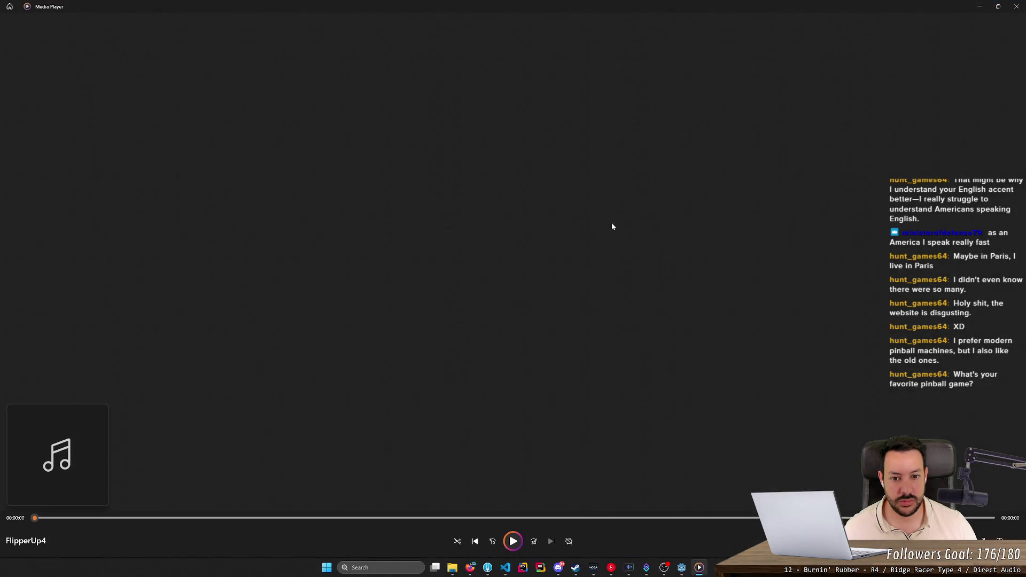
left_click(1017, 6)
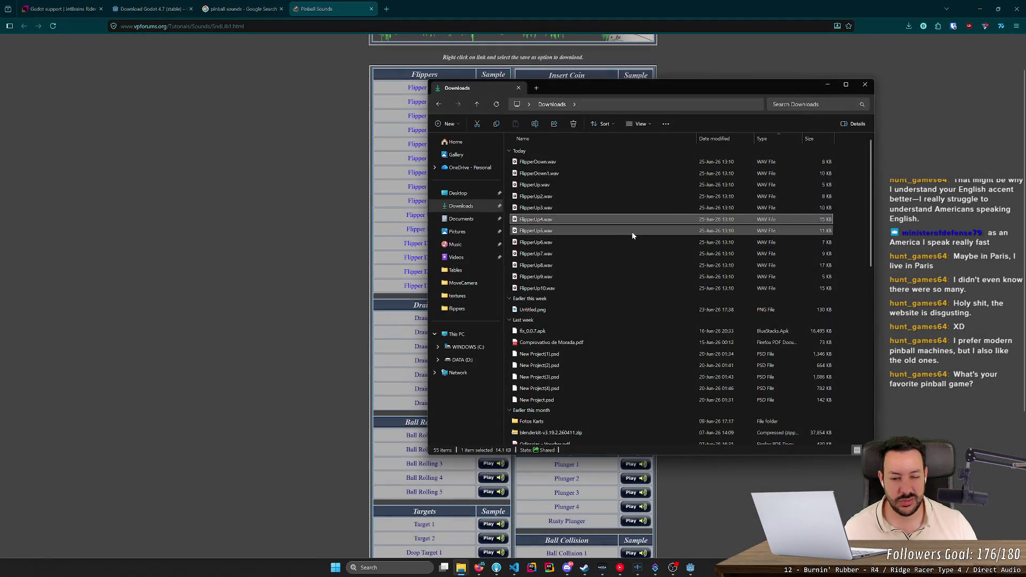
- Preview FlipperUp5.wav through FlipperUp10.wav, leaving FlipperUp10 playing
double_click(632, 232)
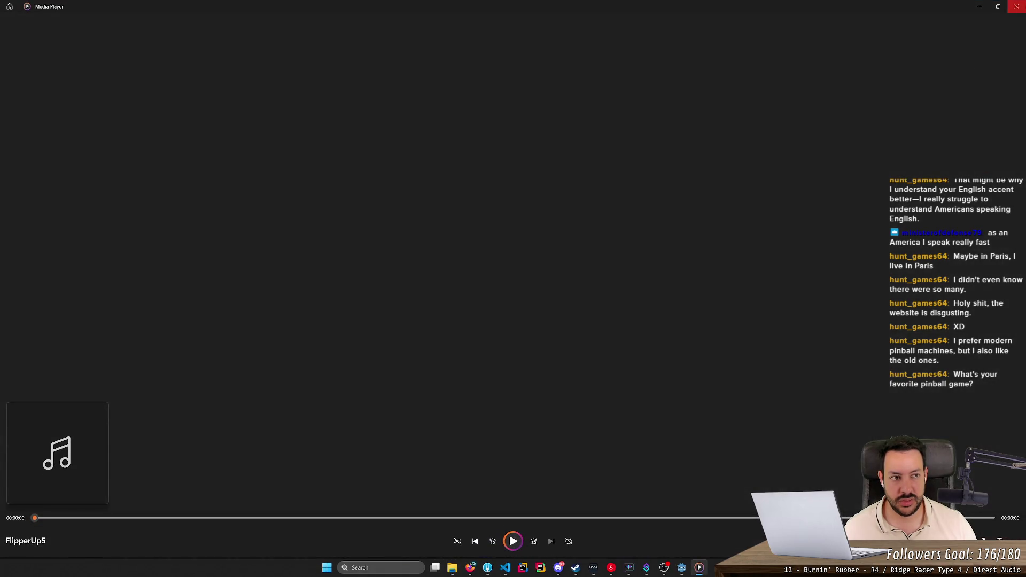
left_click(1017, 6)
double_click(657, 242)
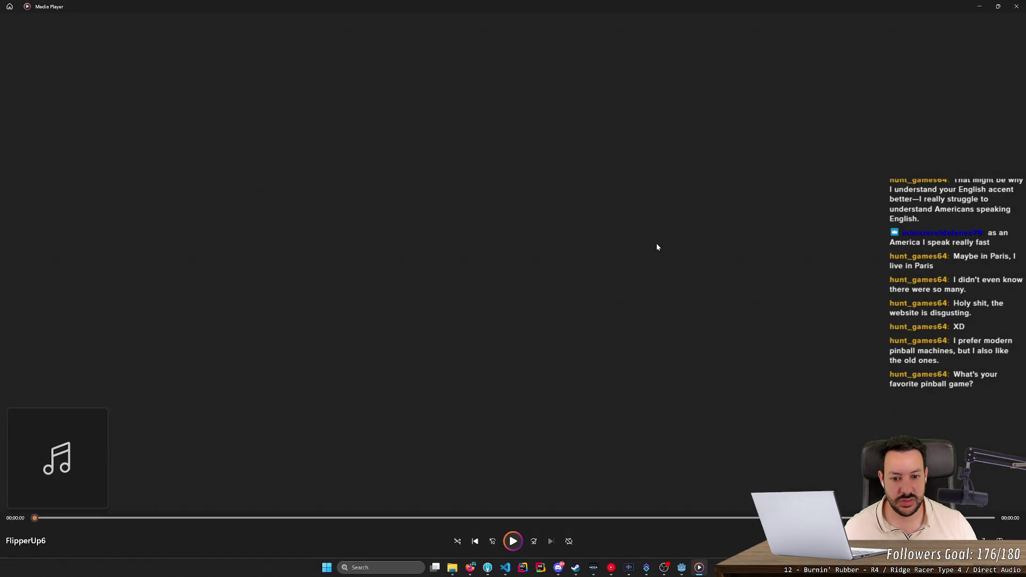
left_click(1017, 6)
double_click(651, 255)
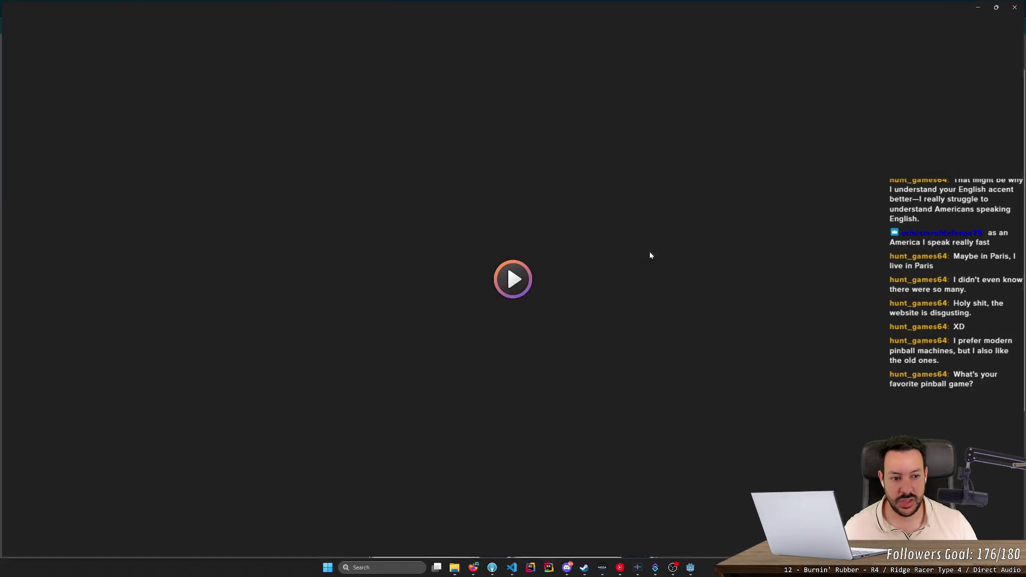
left_click(1016, 6)
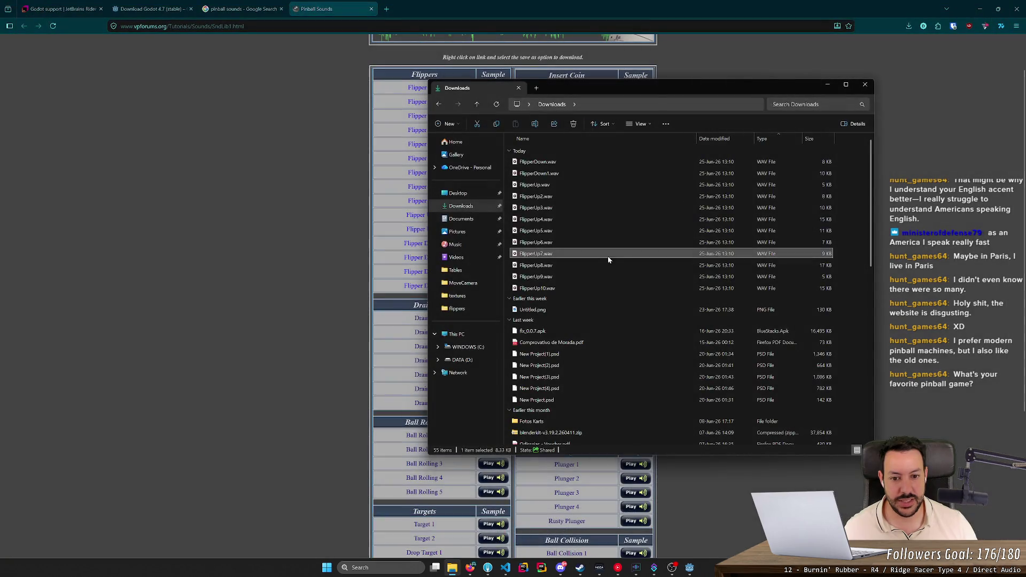
double_click(592, 268)
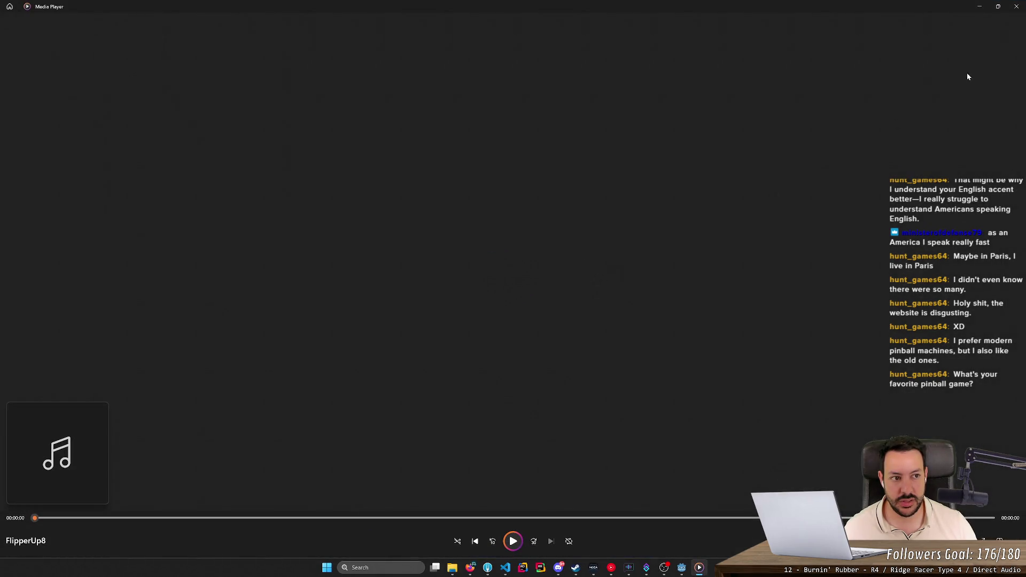
left_click(1017, 6)
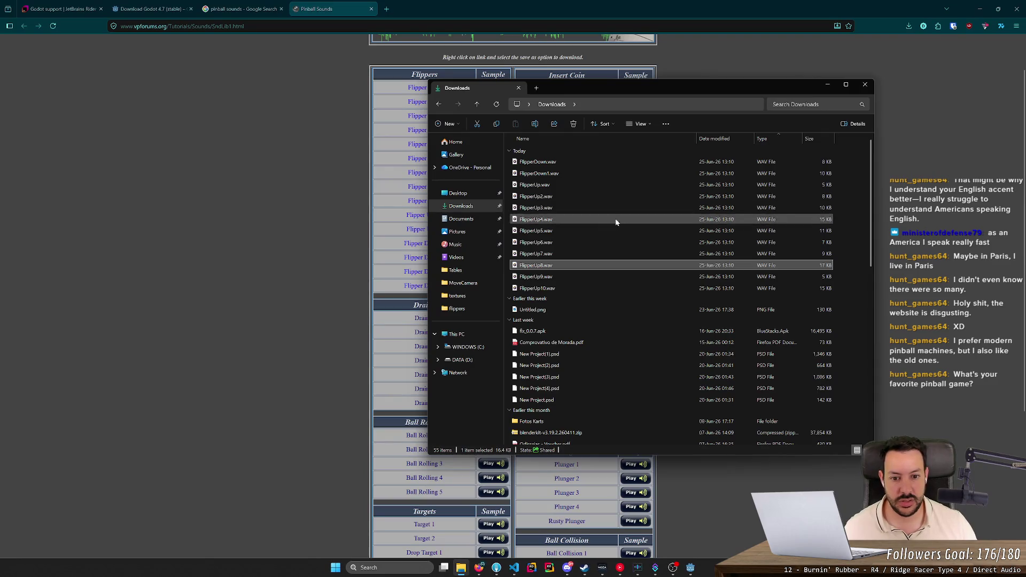
double_click(589, 278)
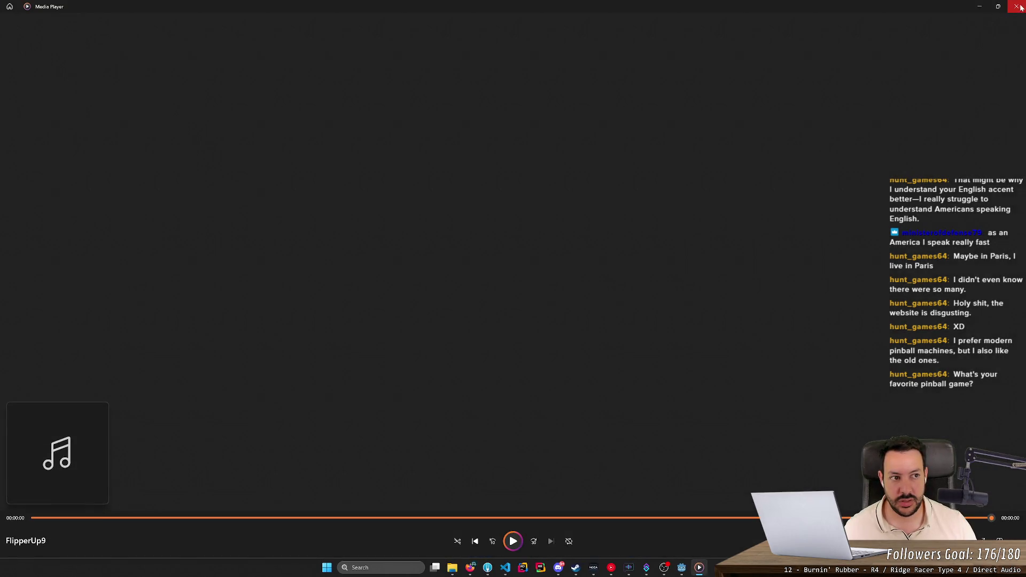
left_click(1017, 6)
double_click(651, 288)
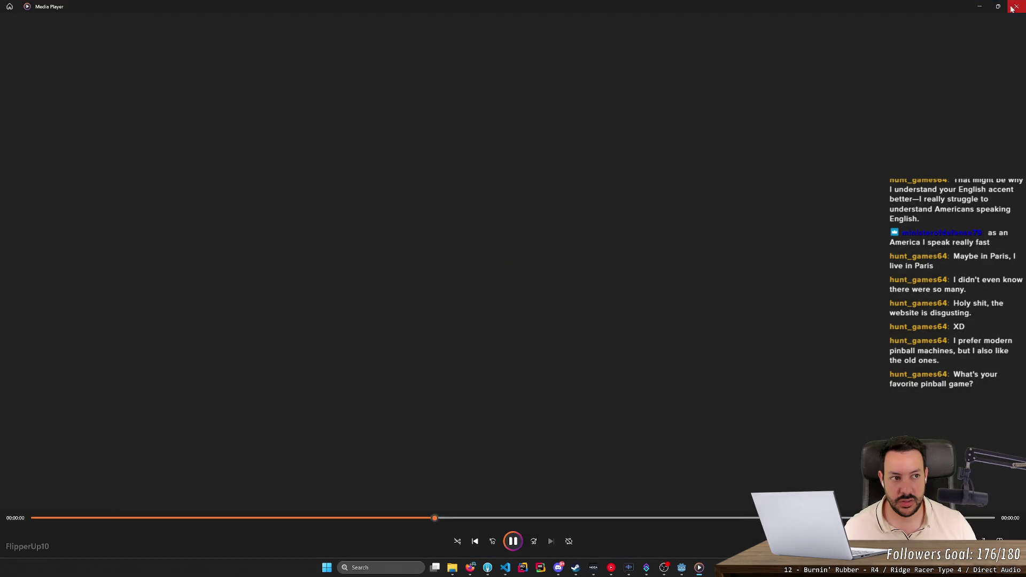
- Delete the eight unwanted FlipperUp downloads, keeping only FlipperUp6 and FlipperUp7
left_click(1017, 7)
left_click(611, 187)
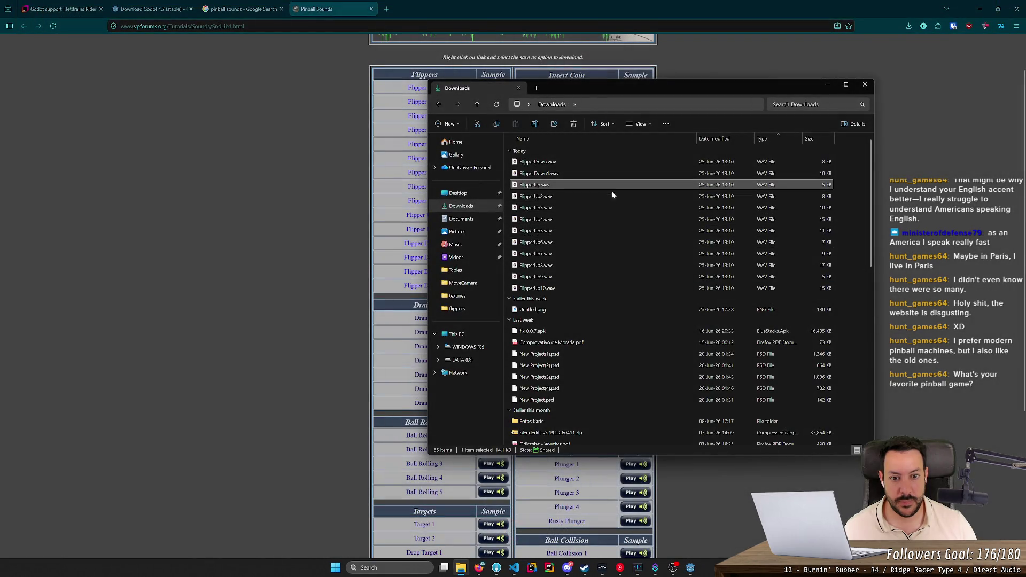
left_click(593, 289, "shift")
left_click(579, 253, "ctrl")
left_click(579, 242, "ctrl")
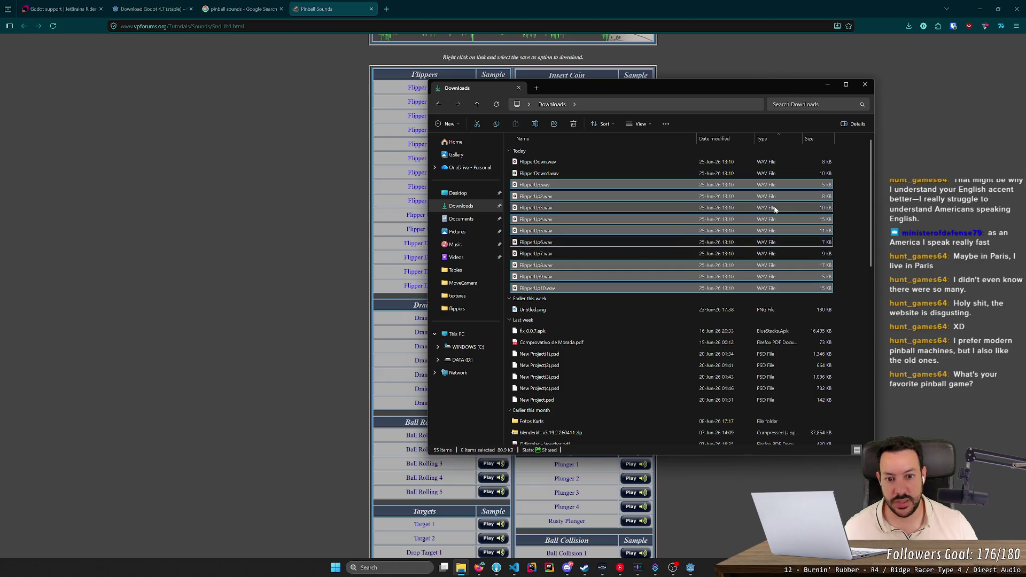
key("Delete")
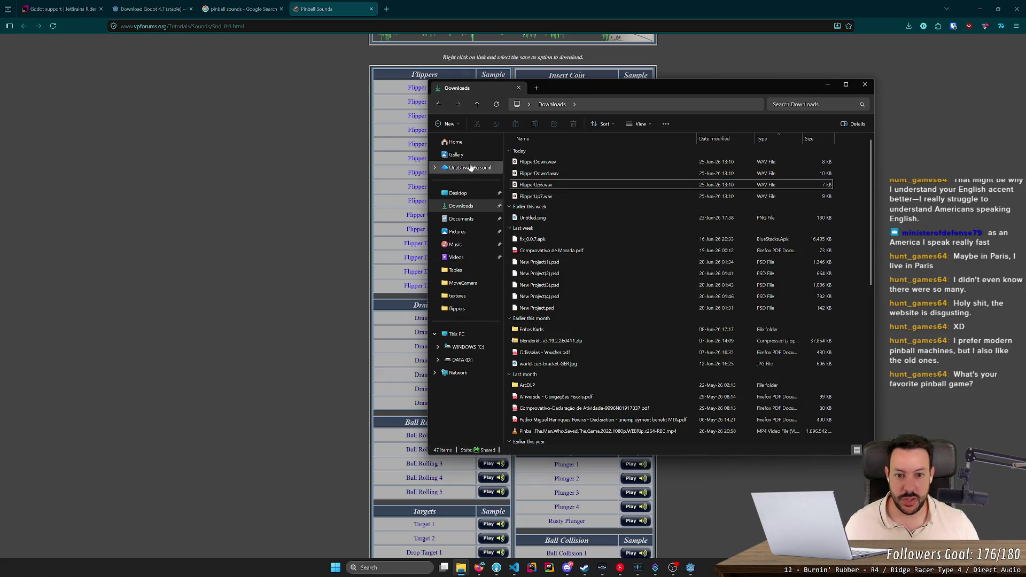
- Compare FlipperUp6.wav and FlipperUp7.wav by playing each twice in Media Player
left_click(328, 182)
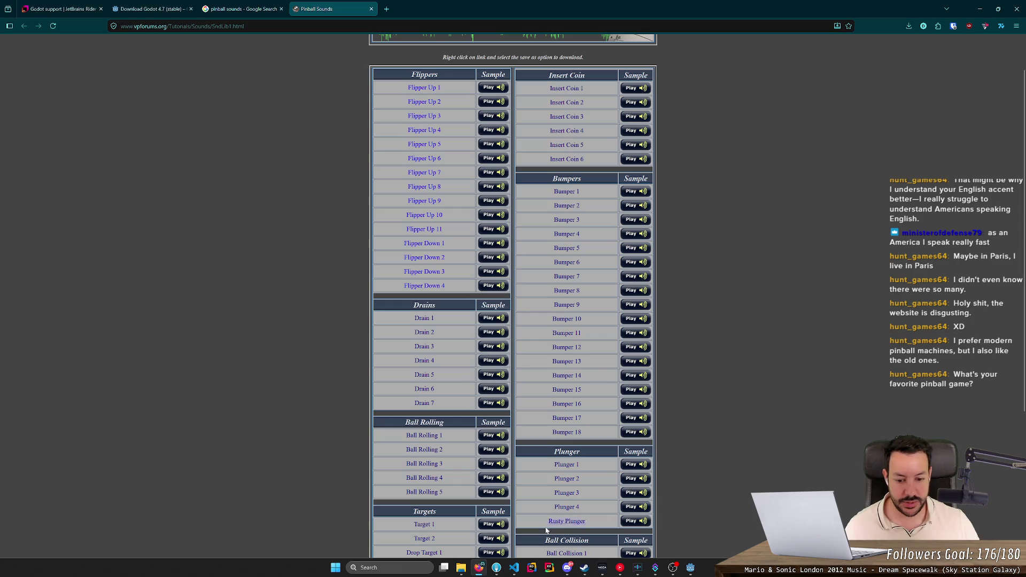
left_click(460, 569)
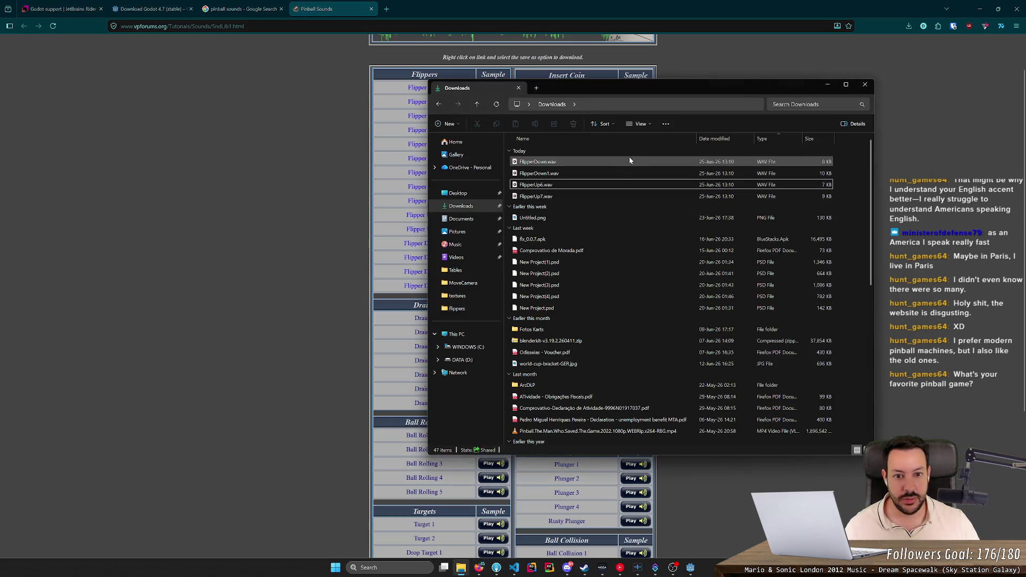
left_click(583, 161)
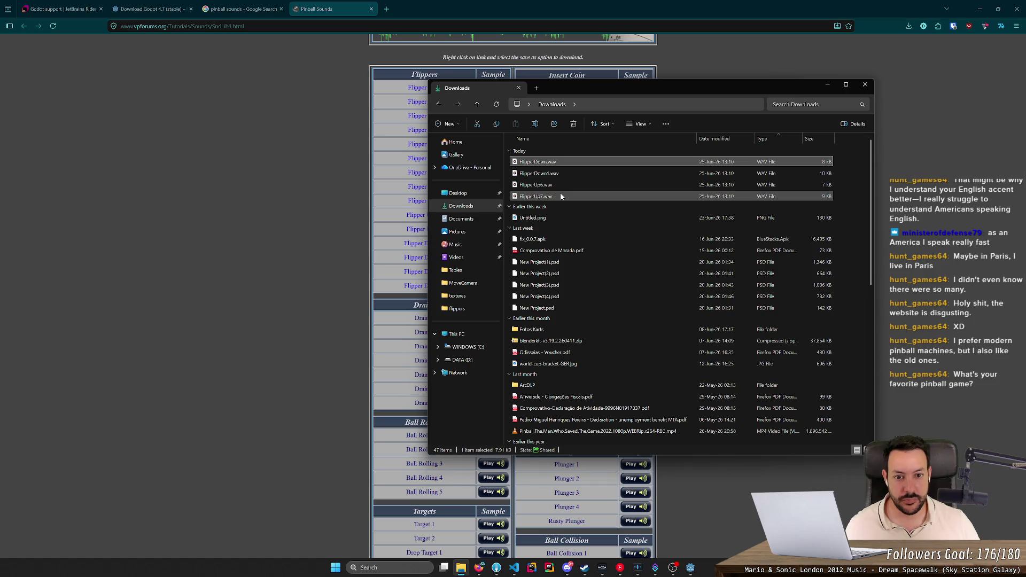
double_click(564, 185)
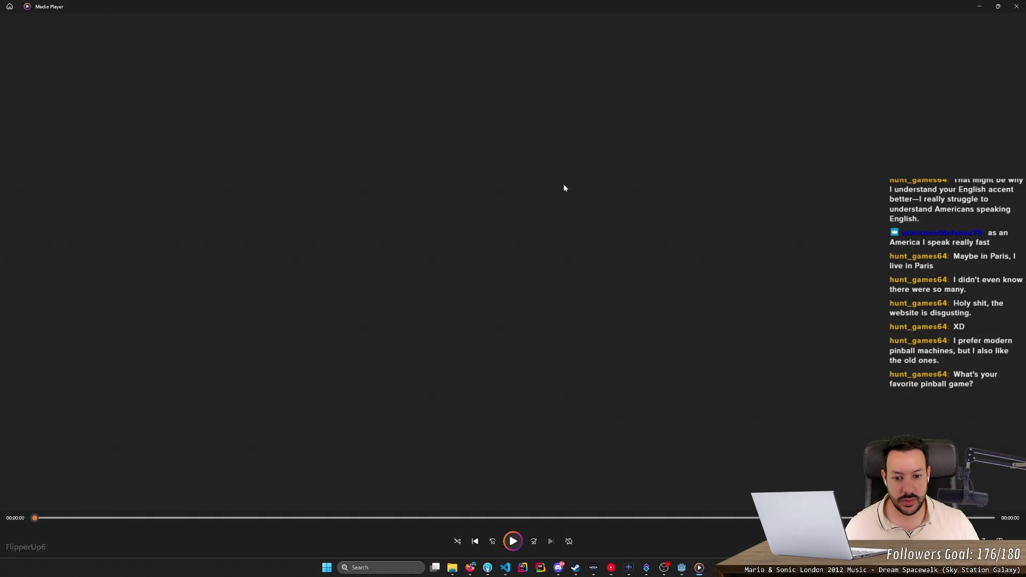
key("alt+F4")
double_click(532, 195)
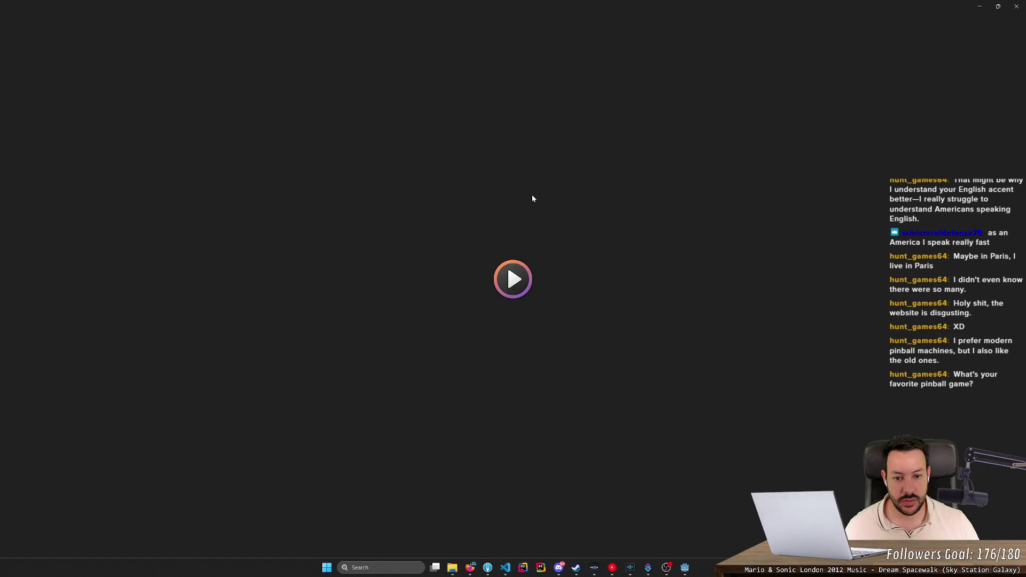
left_click(1017, 7)
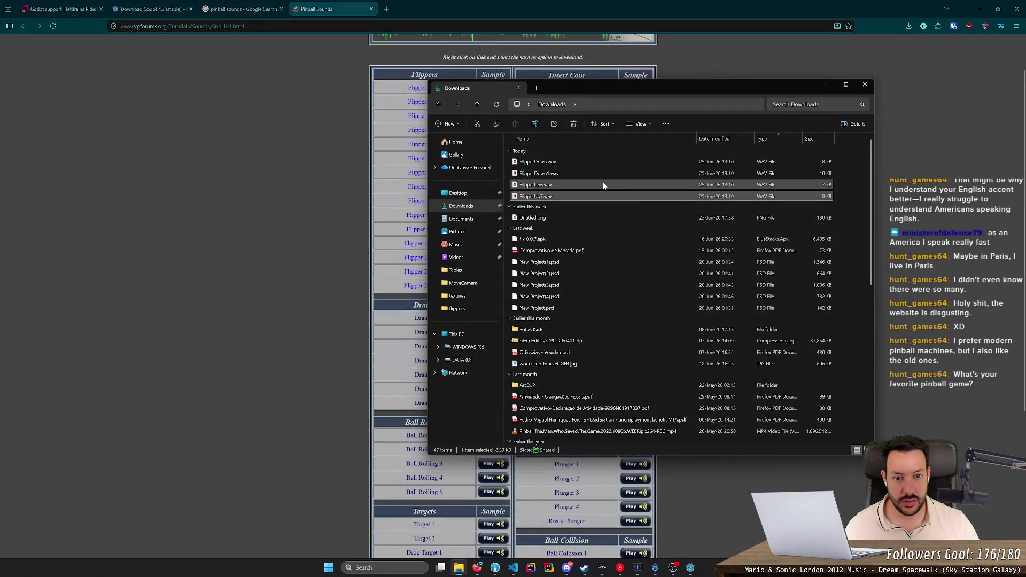
double_click(603, 184)
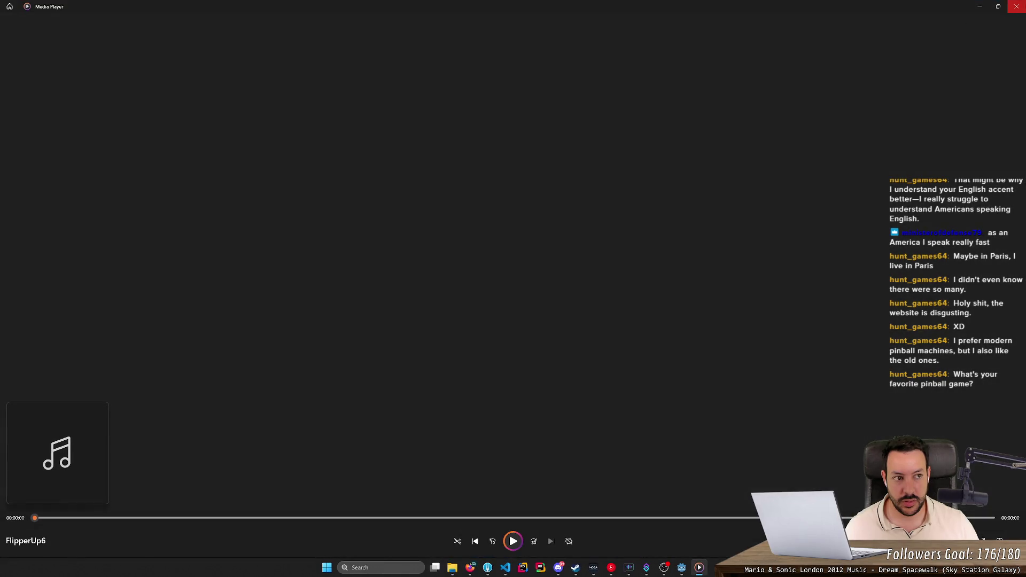
left_click(1017, 6)
double_click(593, 197)
left_click(1017, 6)
- Permanently delete FlipperUp7.wav, preview FlipperDown.wav, then select the three keepers and open the flippers folder
key("shift+Delete")
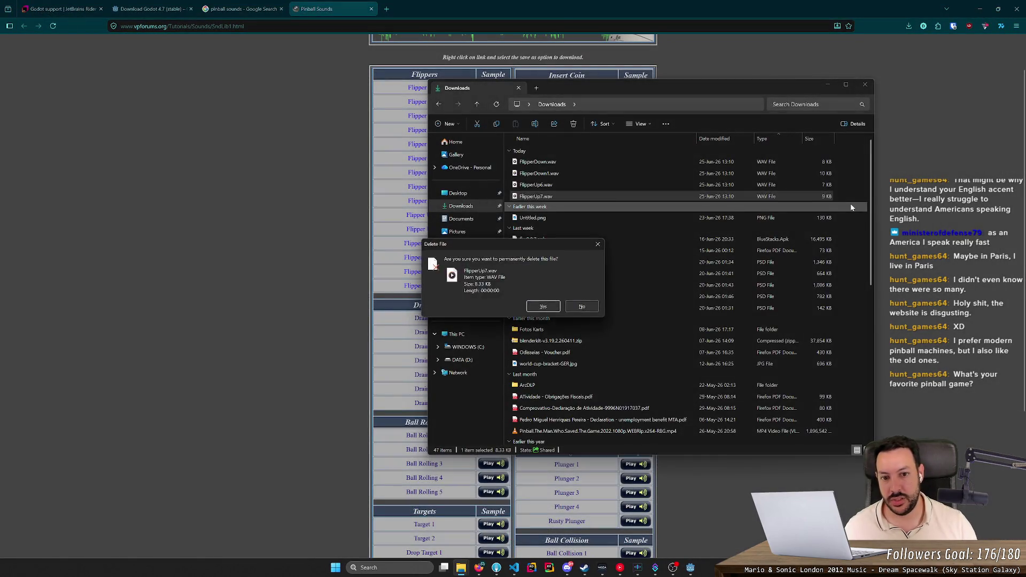
key("Return")
double_click(646, 162)
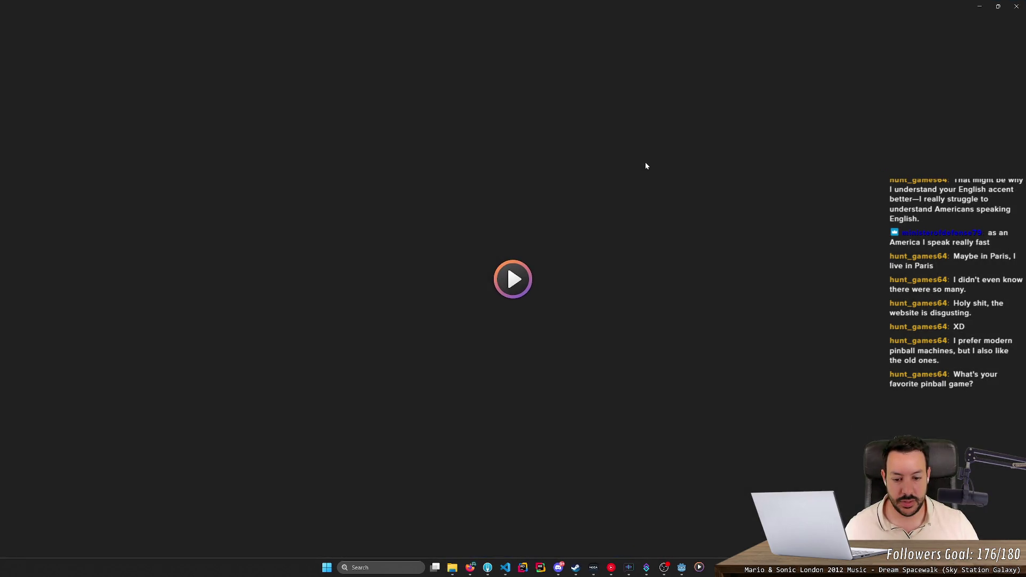
left_click(1017, 7)
left_click(623, 184, "shift")
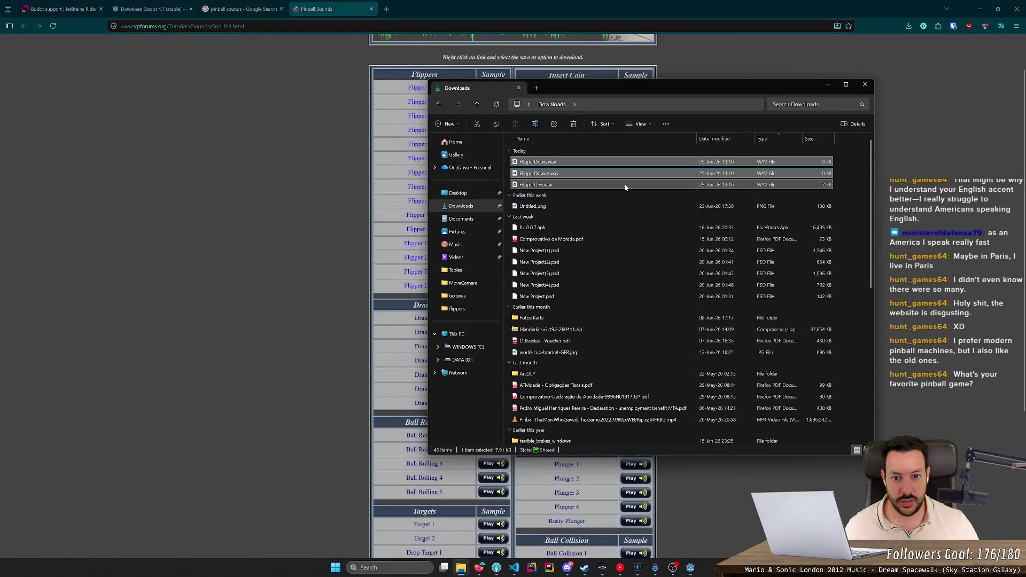
left_click(457, 310)
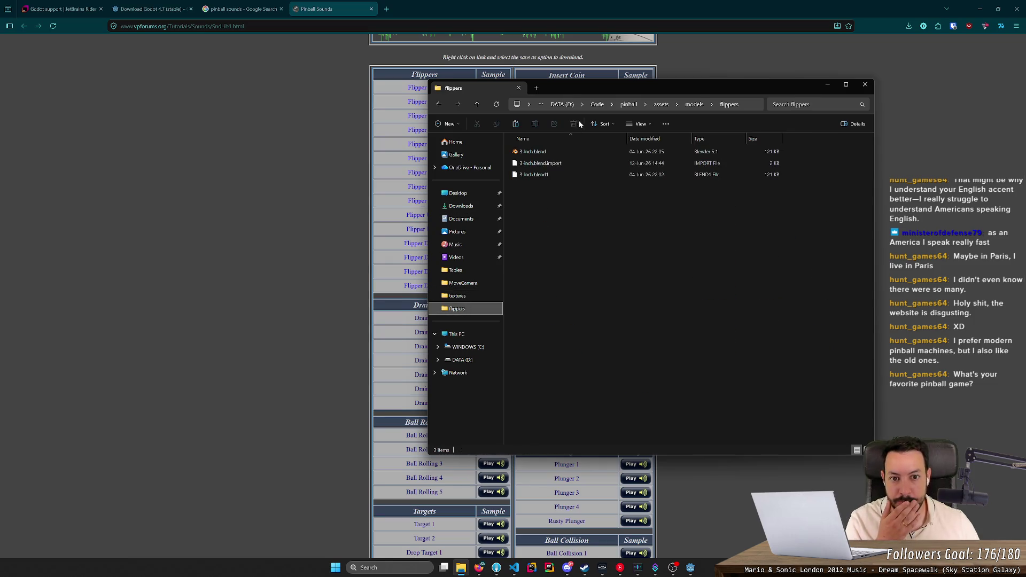
- Create a 'sounds' folder under assets and paste the three flipper WAVs into it
left_click(662, 104)
right_click(591, 306)
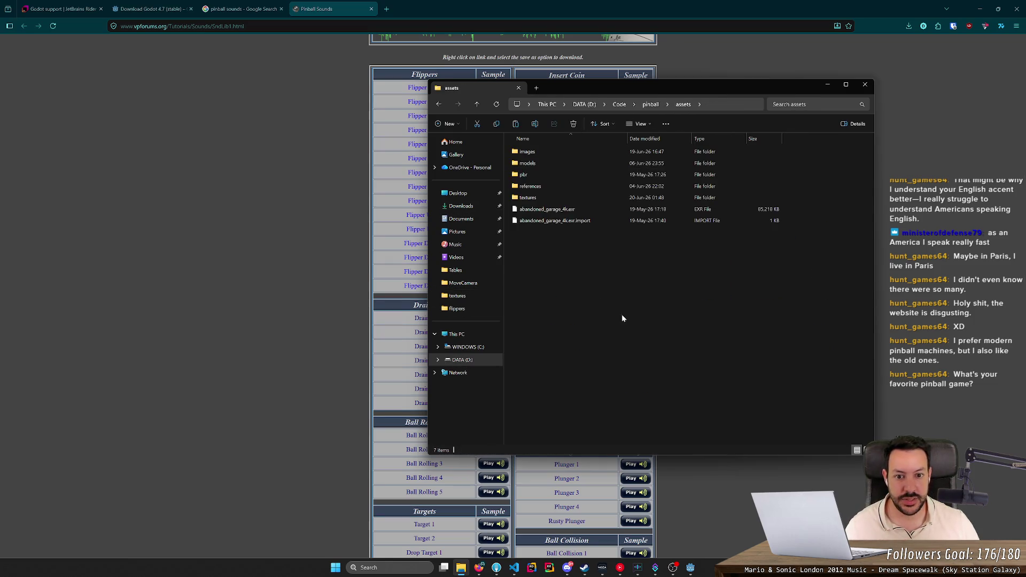
mouse_move(697, 338)
mouse_move(690, 378)
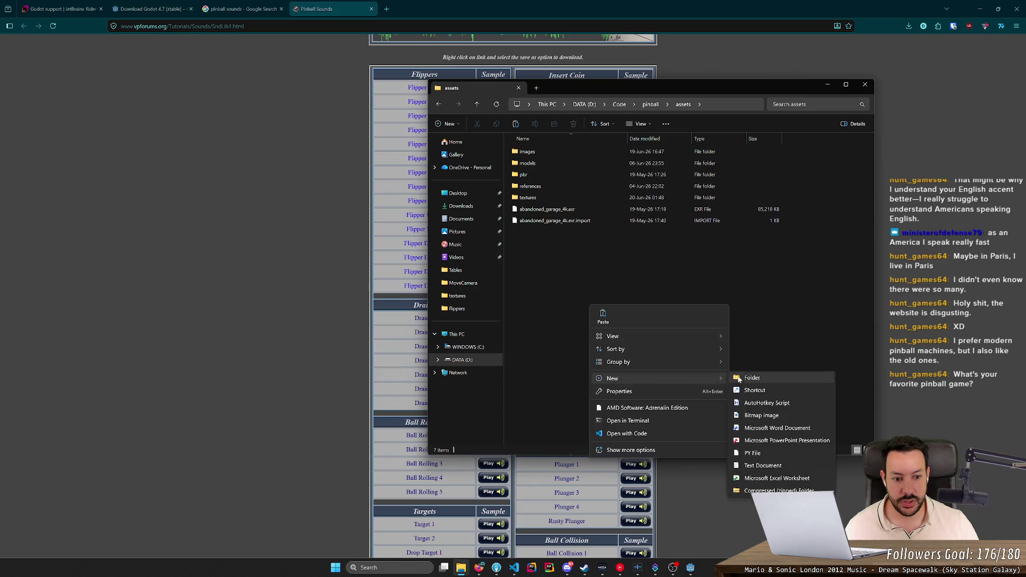
left_click(777, 377)
type("sounds")
key("Return")
key("Return")
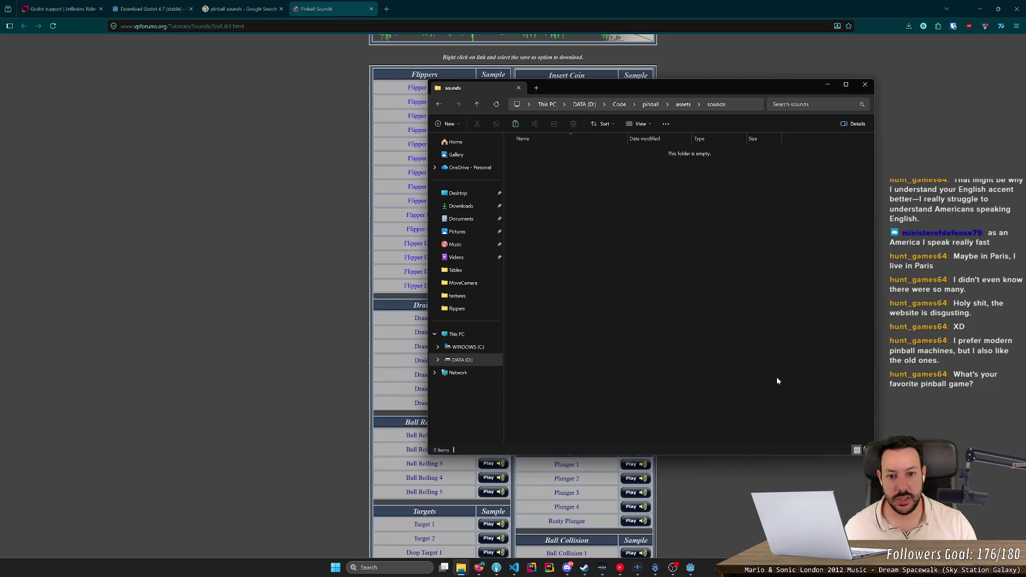
key("ctrl+v")
- Rename the WAVs to flipper-up-1, flipper-down-1 and flipper-down-2, then play flipper-down-1
left_click(559, 152)
key("F2")
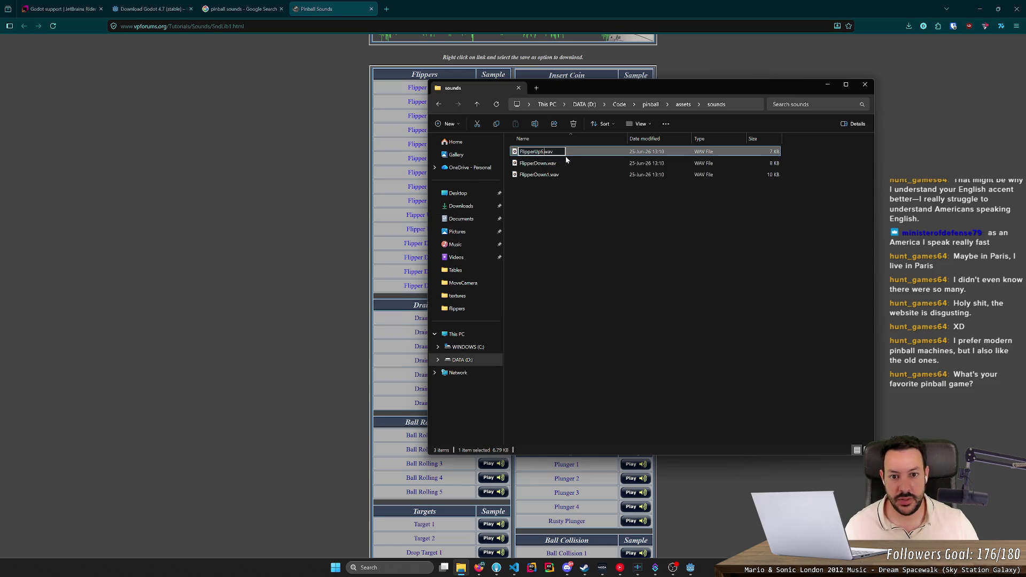
type("flip")
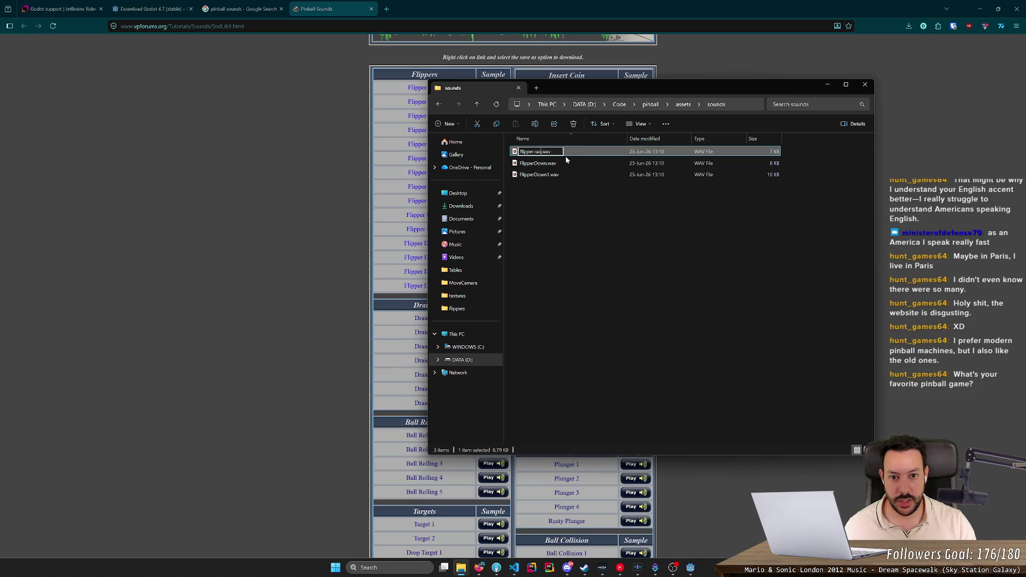
key("BackSpace")
type("p-1")
key("Tab")
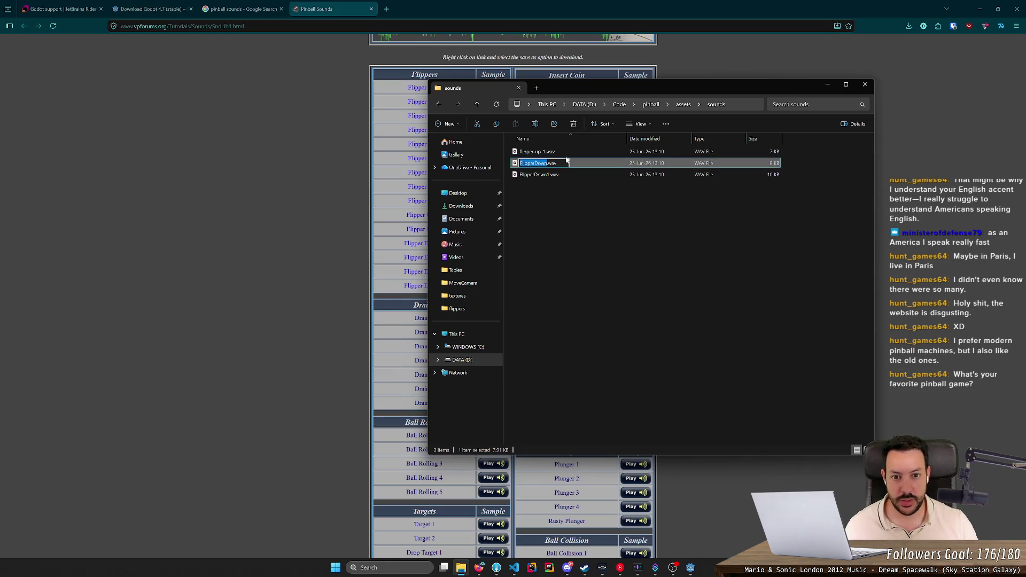
type("flipper-down-1")
key("Return")
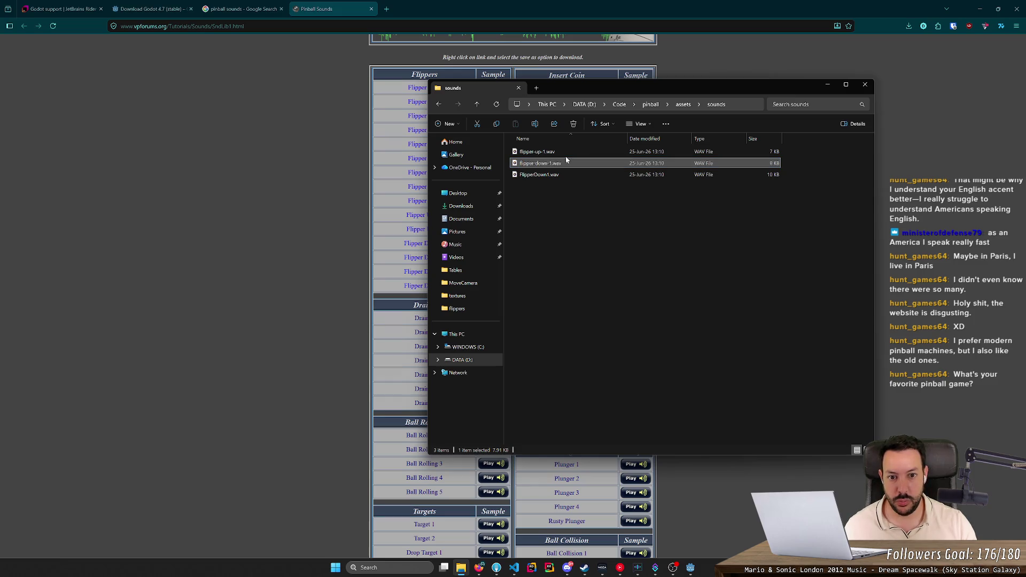
key("F2")
key("Tab")
type("flipper-down-2")
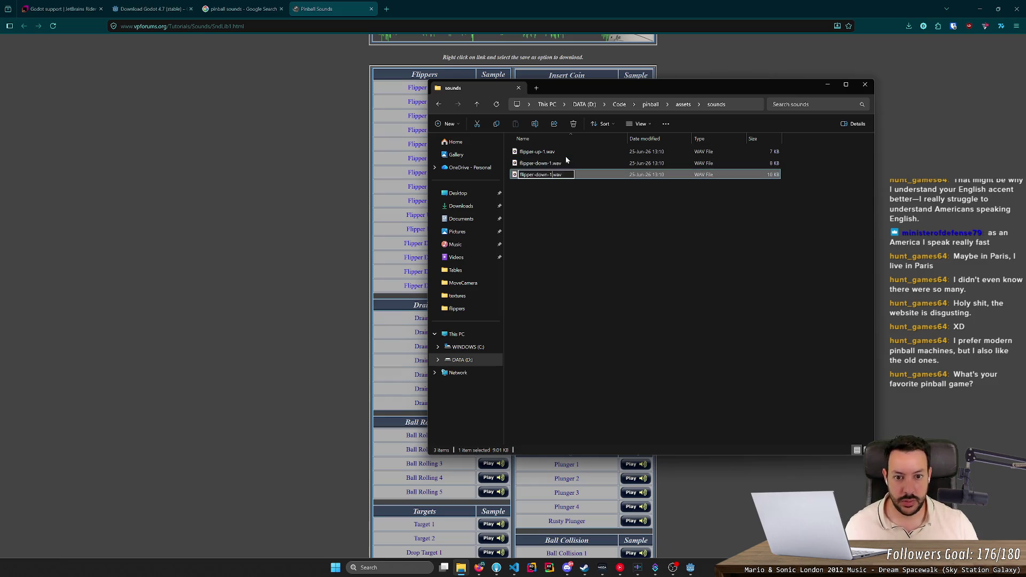
key("Return")
left_click(747, 293)
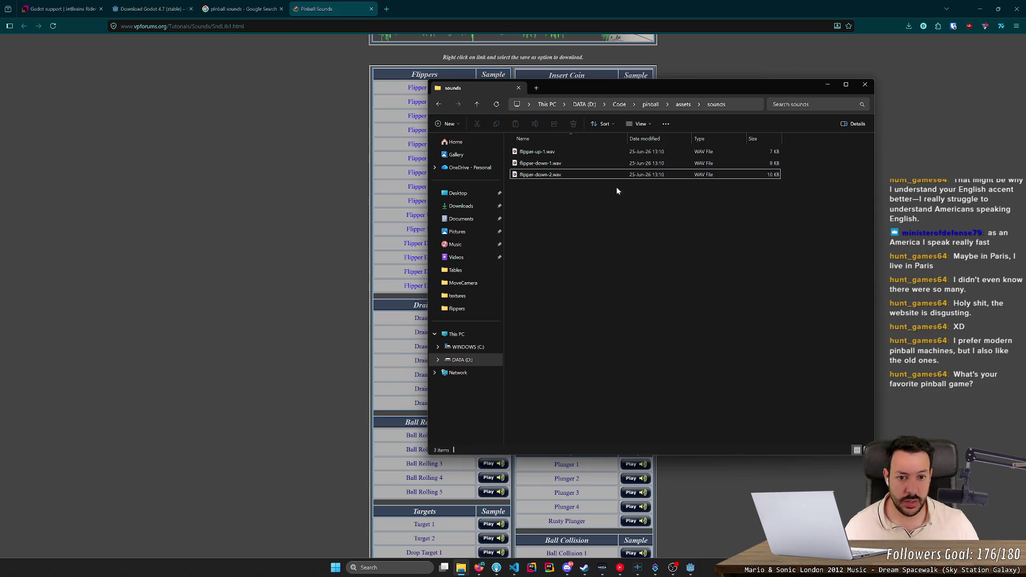
double_click(615, 163)
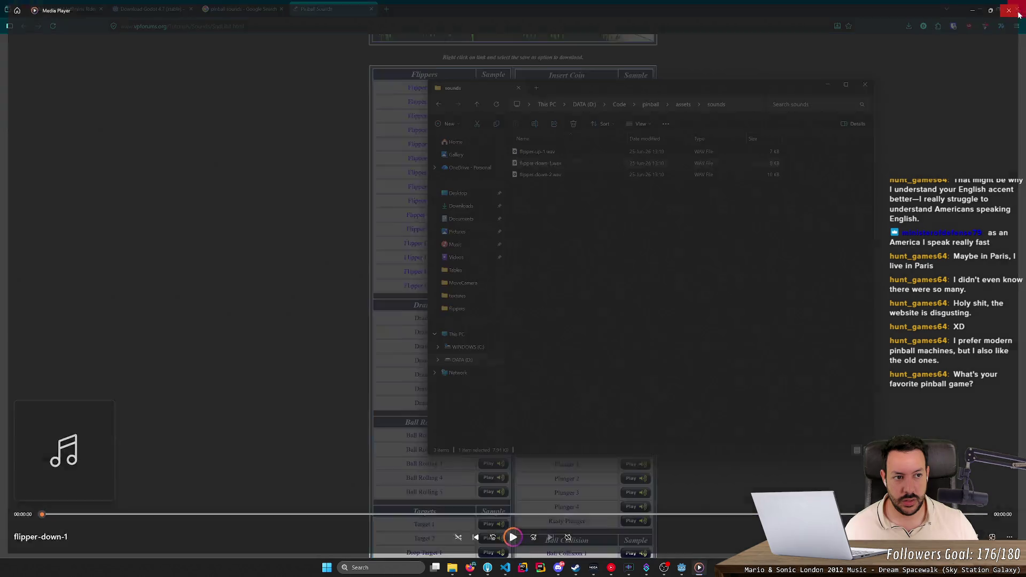
- Listen to flipper-down-2.wav, close Media Player, and return to the Godot editor
left_click(1018, 15)
double_click(695, 174)
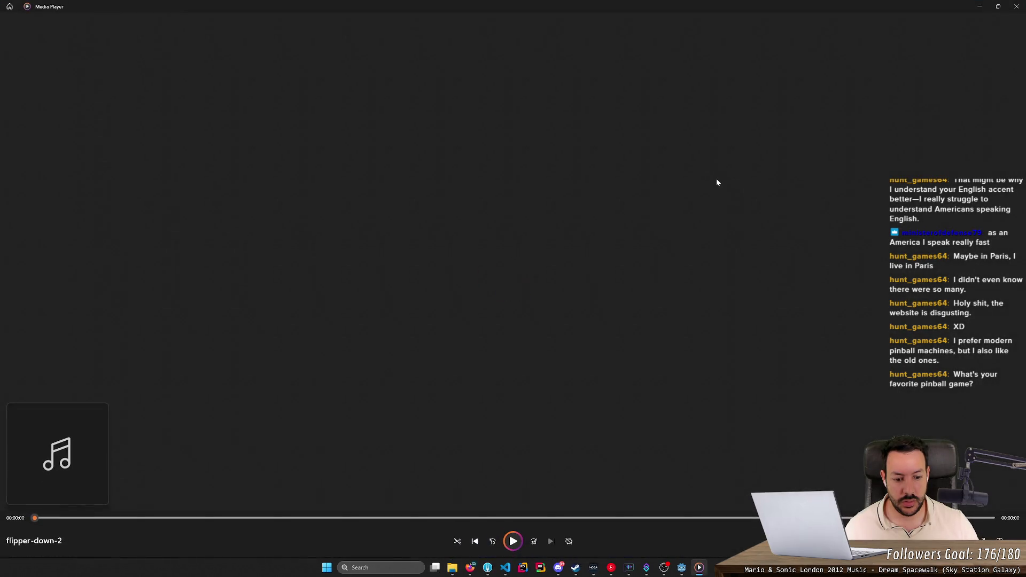
left_click(1016, 7)
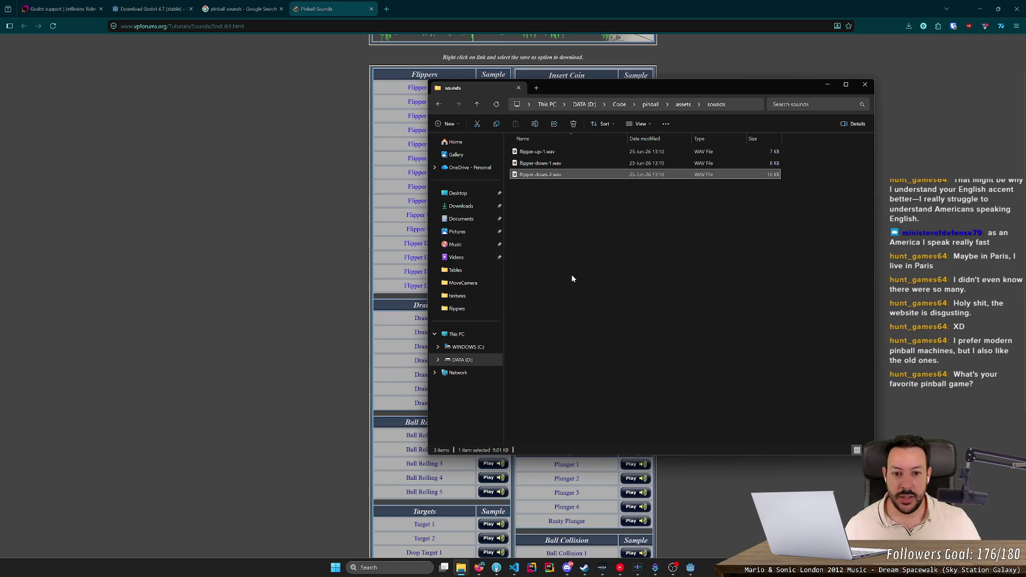
mouse_move(616, 292)
left_mouse_down()
mouse_move(682, 253)
mouse_move(672, 339)
left_mouse_up()
left_click(691, 567)
- Filter the FileSystem dock for 'flipper', open flipper.tscn, and view the flipper mesh in 3D
mouse_move(673, 568)
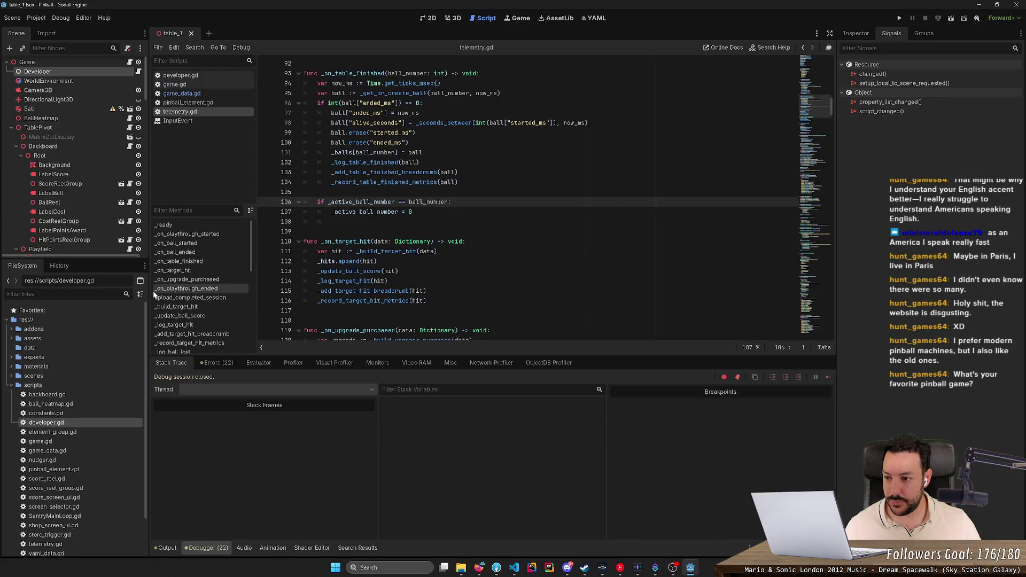
scroll(89, 185, "up", 1)
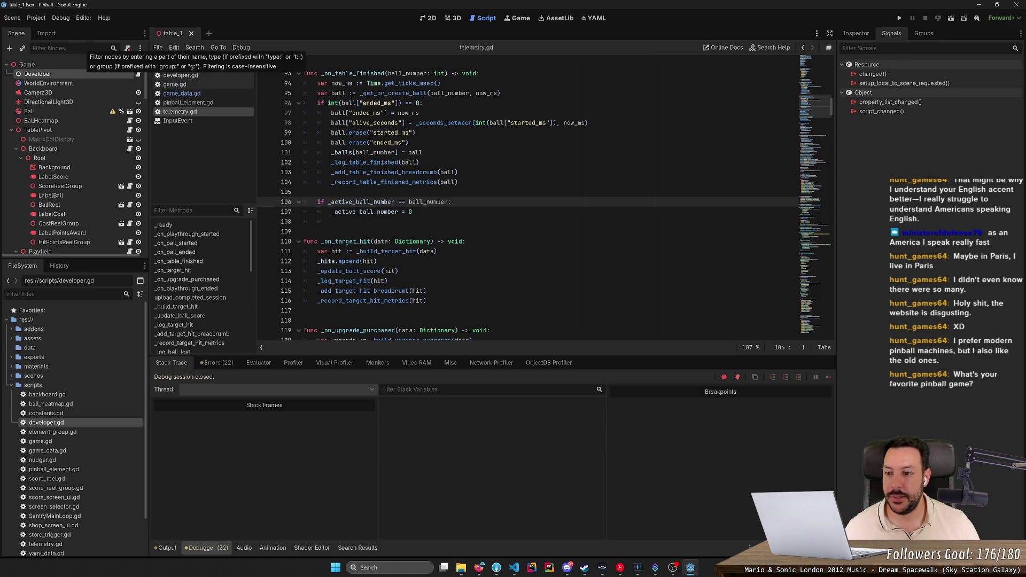
left_click(65, 294)
type("fl")
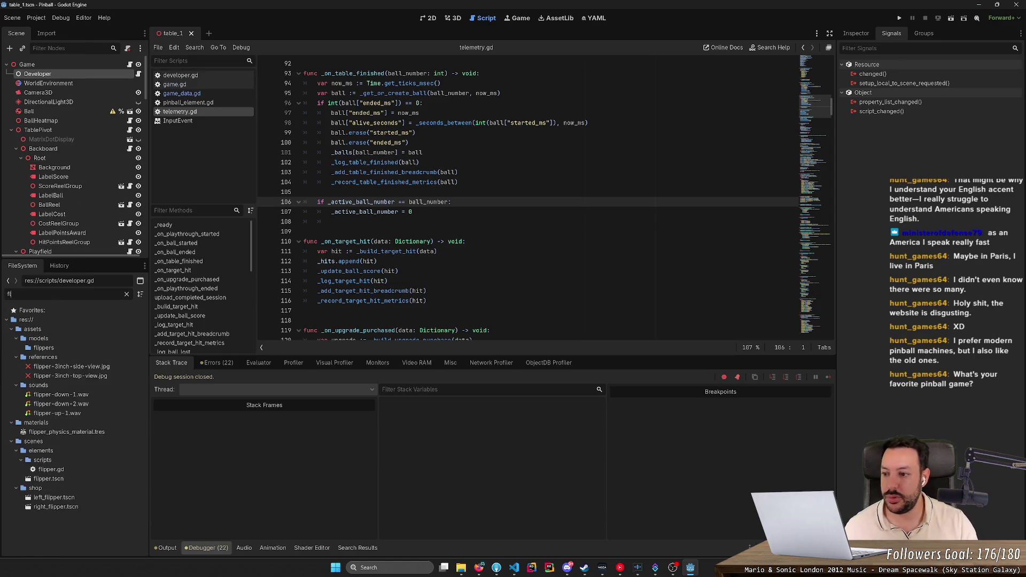
type("ipper")
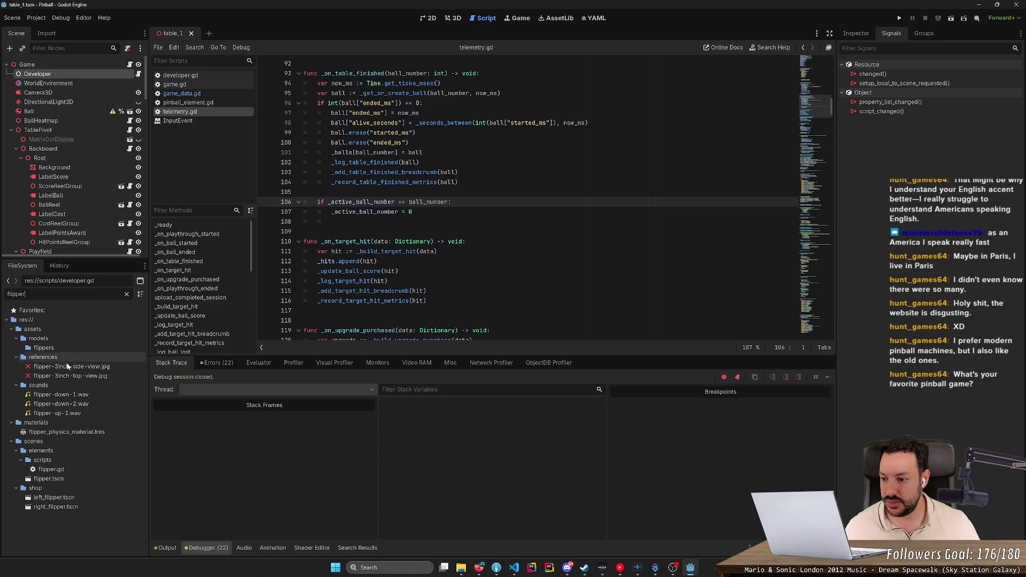
mouse_move(86, 415)
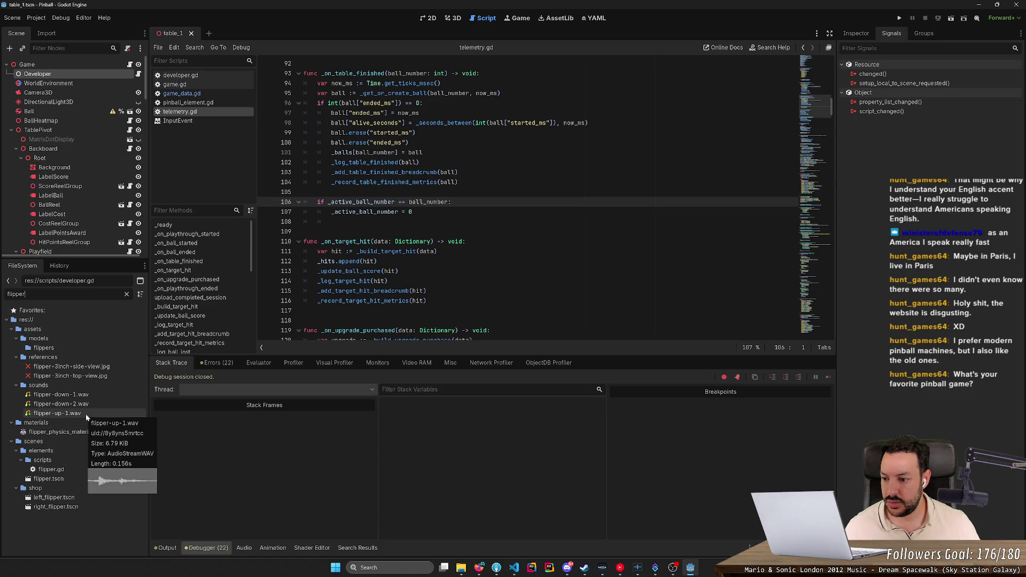
double_click(51, 479)
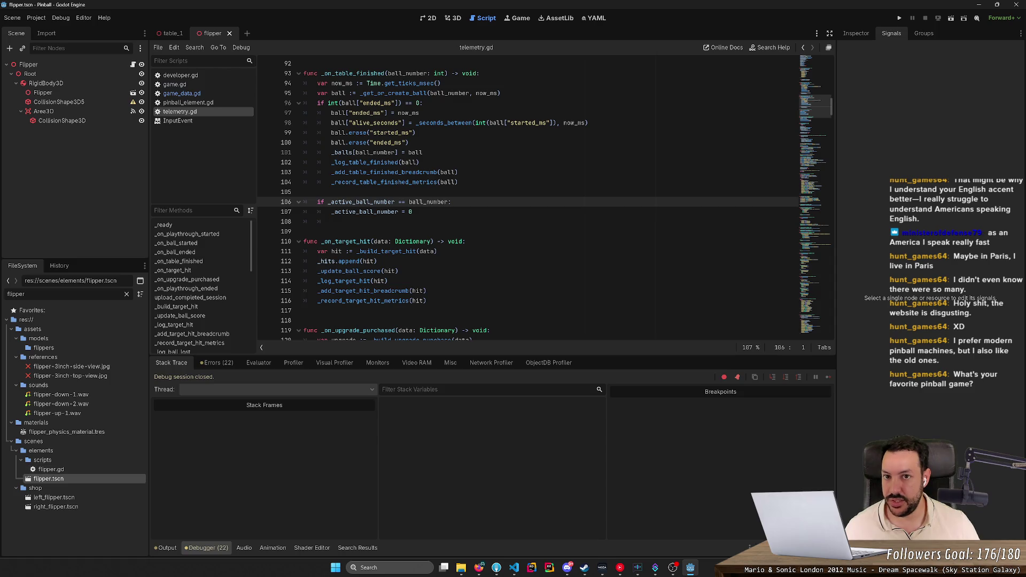
left_click(461, 18)
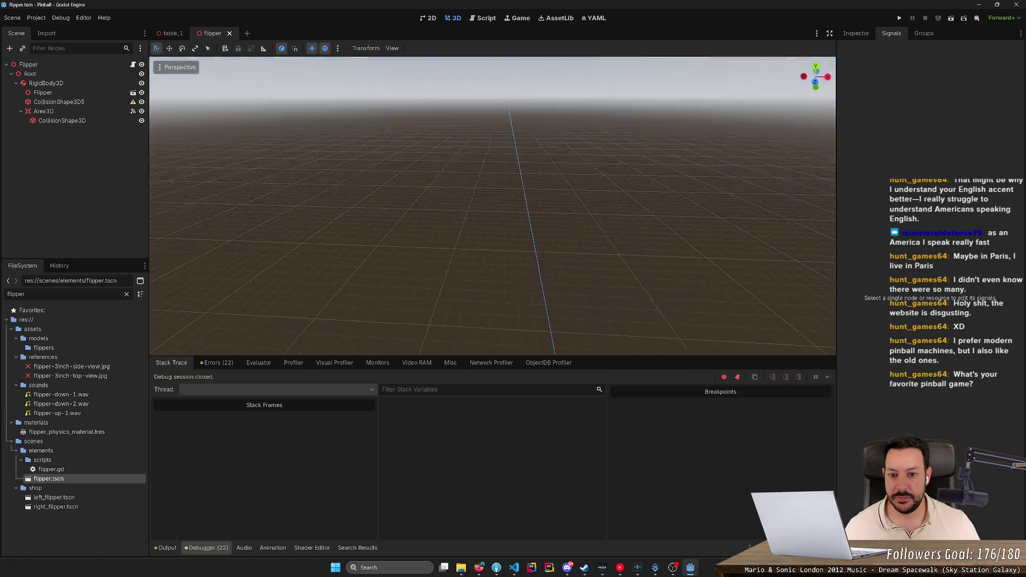
scroll(493, 206, "up", 2)
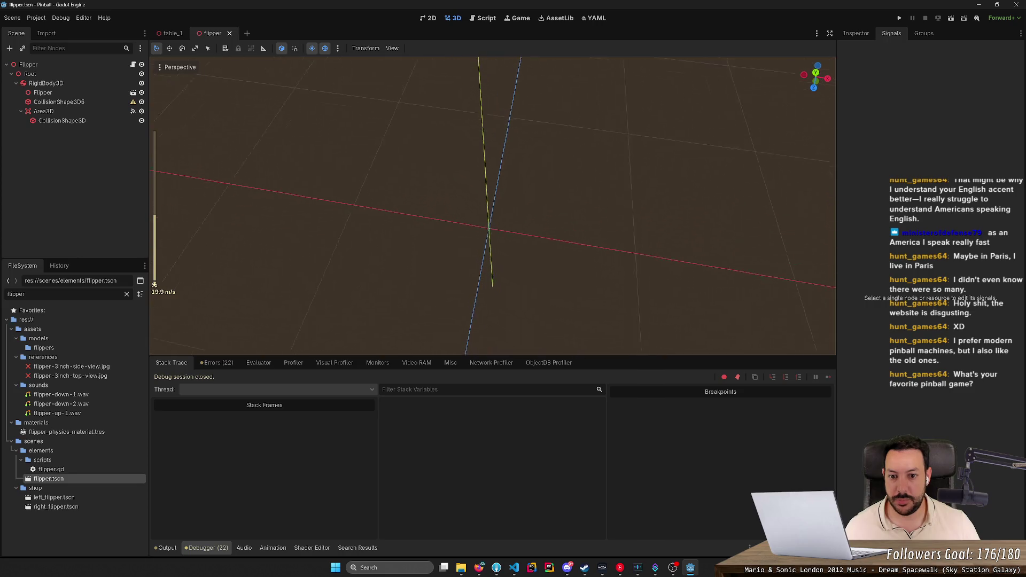
scroll(493, 206, "down", 8)
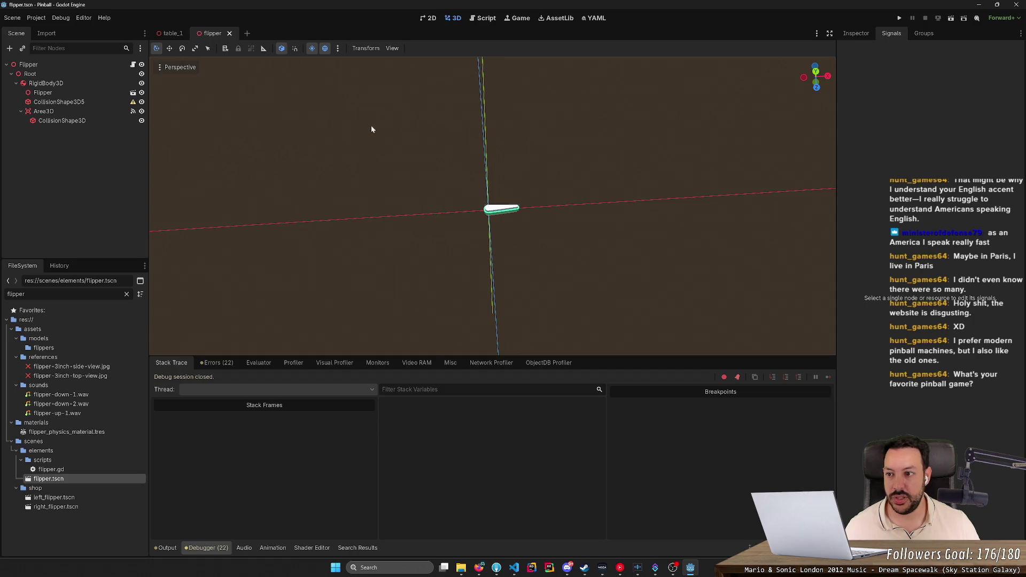
- Compare the AudioStreamPlayer and AudioStreamPlayer3D node descriptions, then cancel adding a node
left_click(9, 49)
type("au")
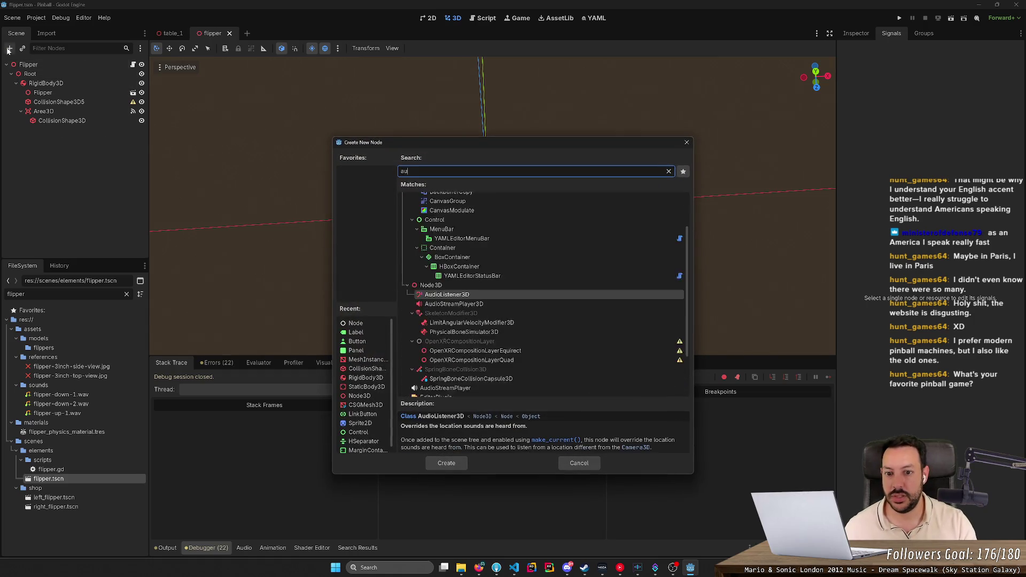
key("BackSpace")
key("BackSpace")
type("sound")
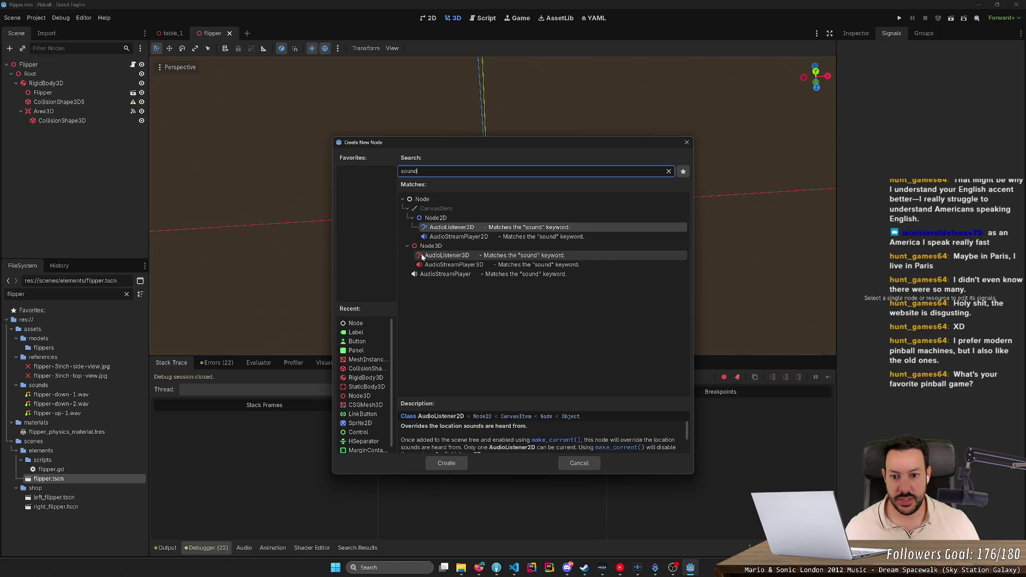
left_click(432, 276)
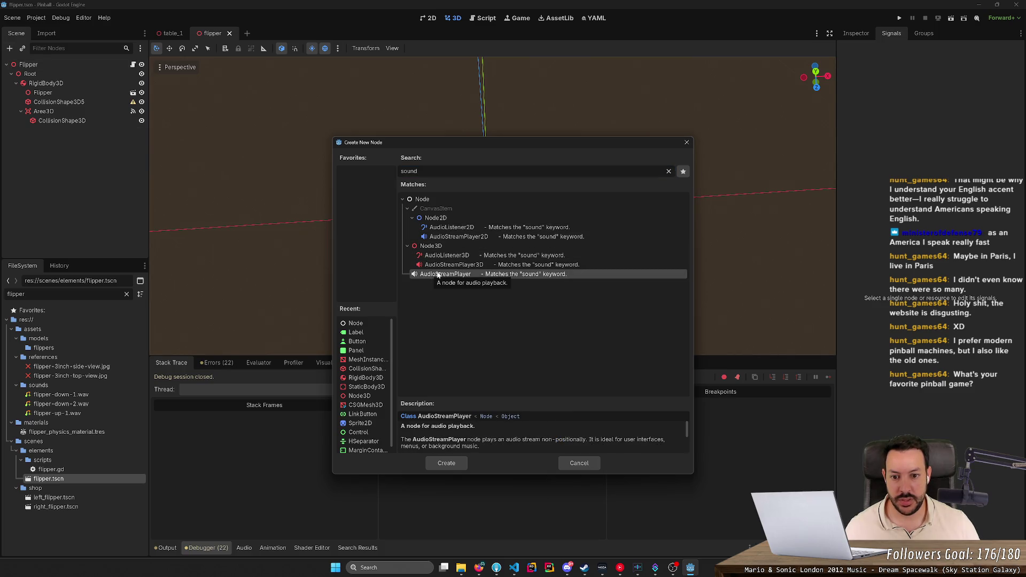
left_click(442, 267)
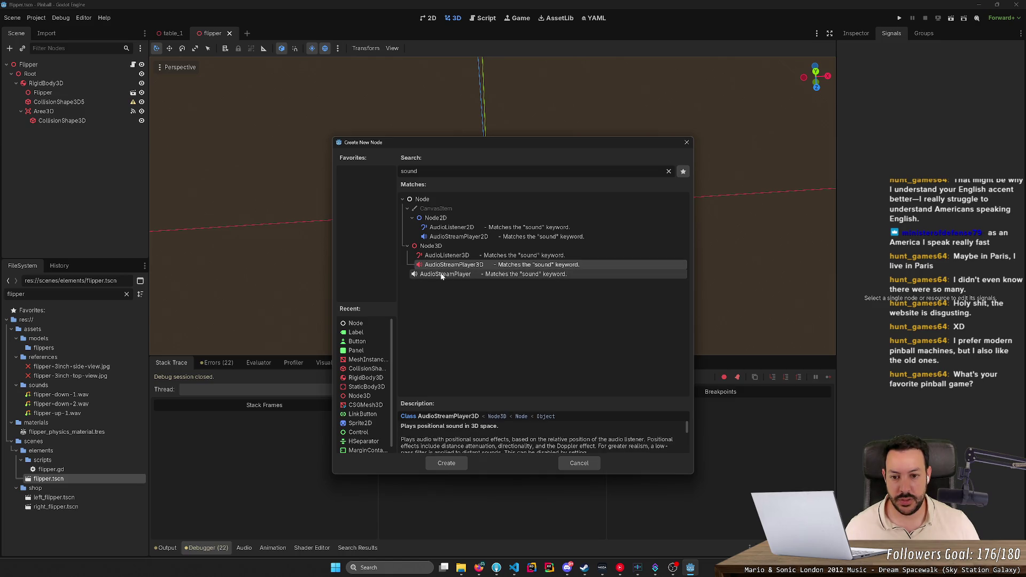
left_click(442, 275)
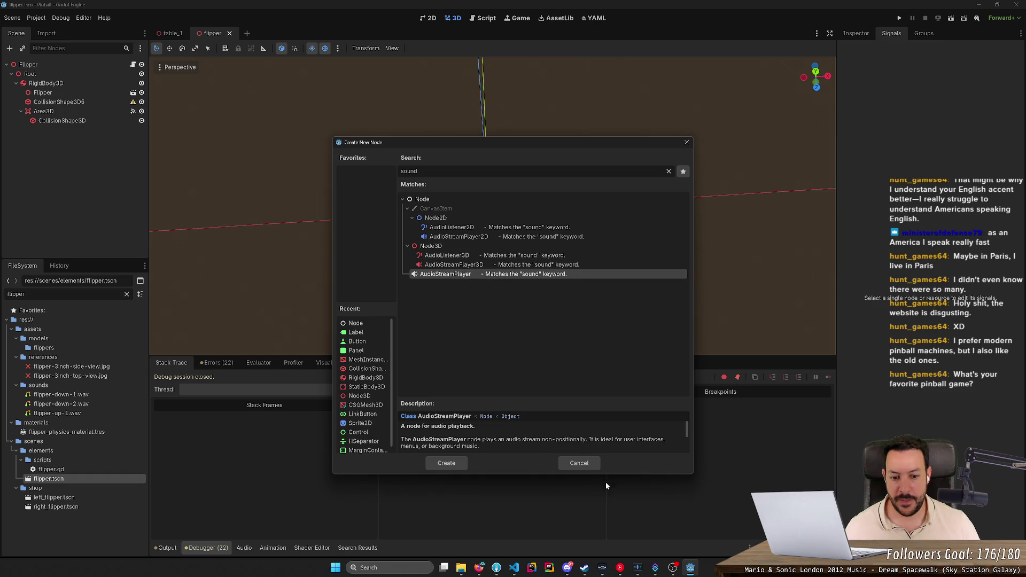
left_click(587, 466)
- In table_1.tscn, add an AudioListener3D node and move it directly under Game
left_click(171, 33)
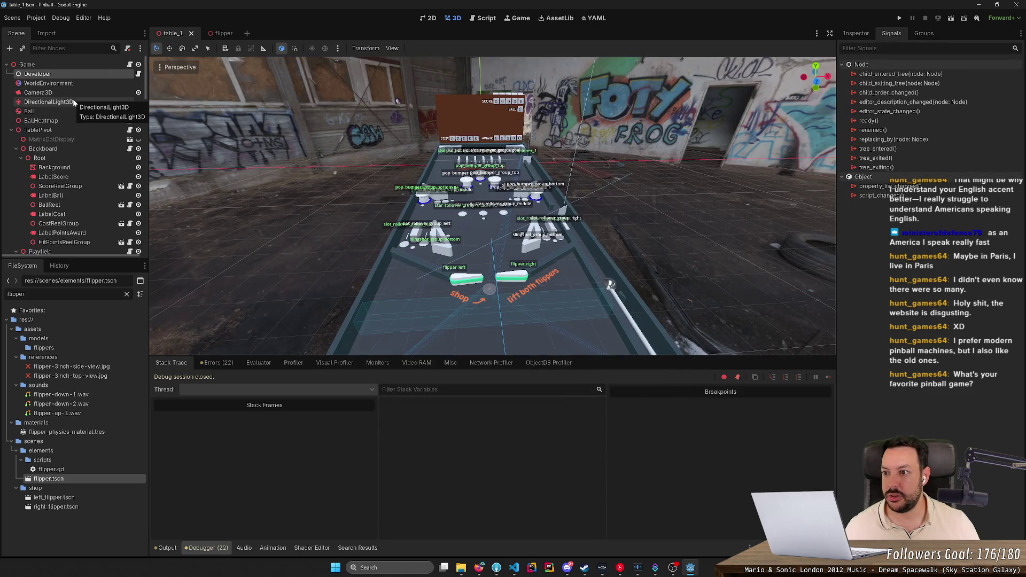
left_click(73, 102)
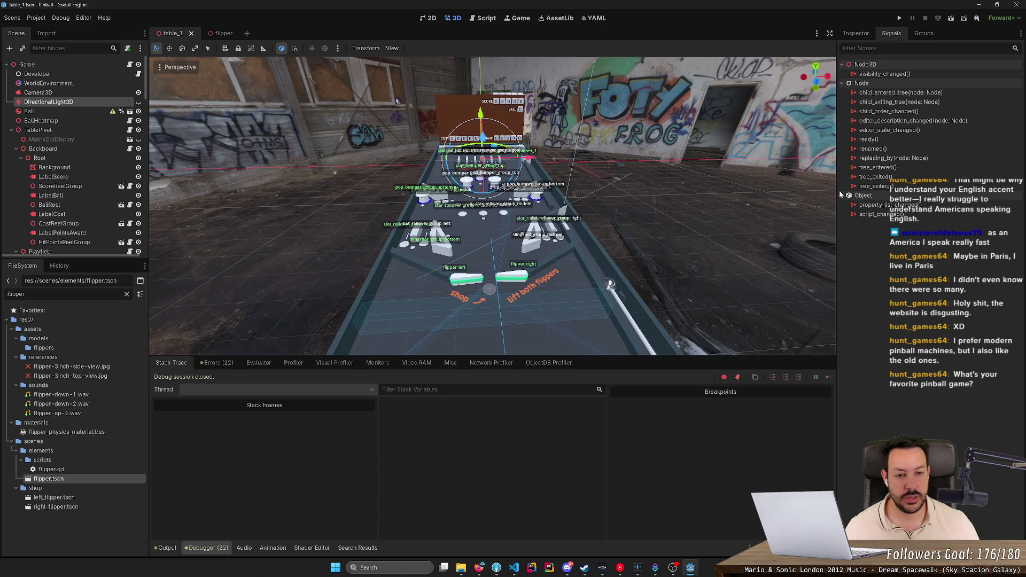
left_click(35, 48)
type("audio")
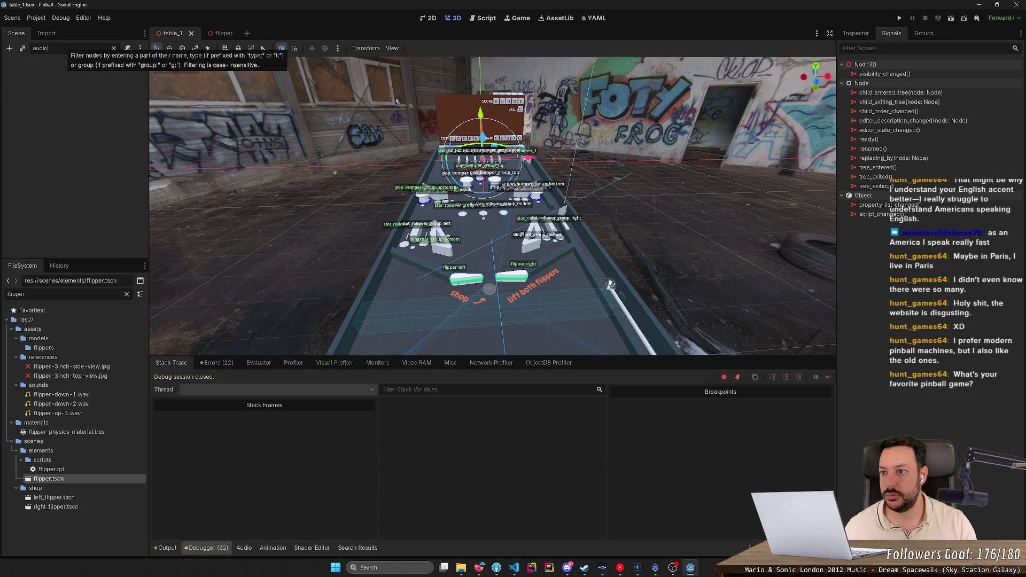
left_click(113, 48)
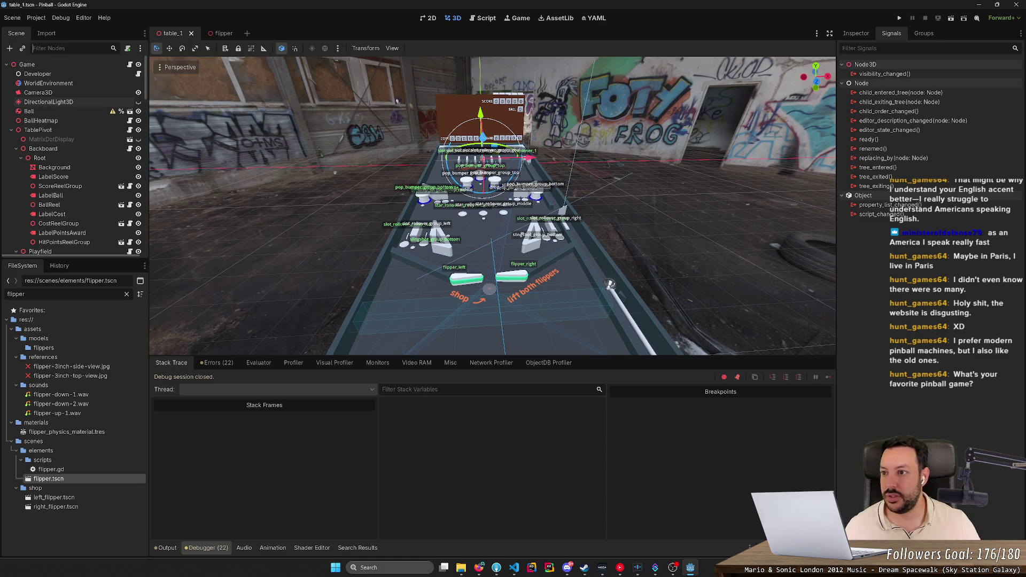
left_click(11, 49)
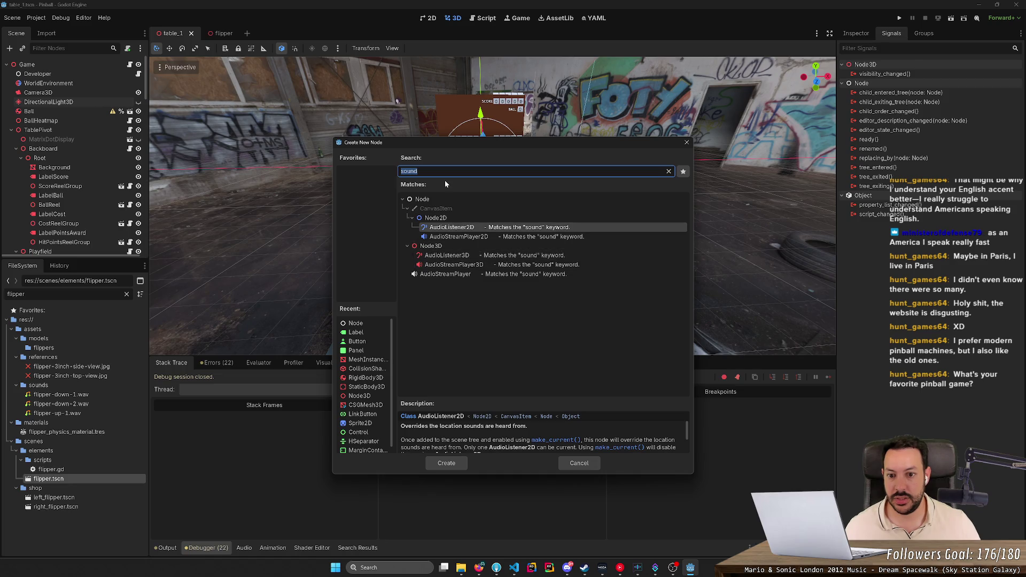
type("listener")
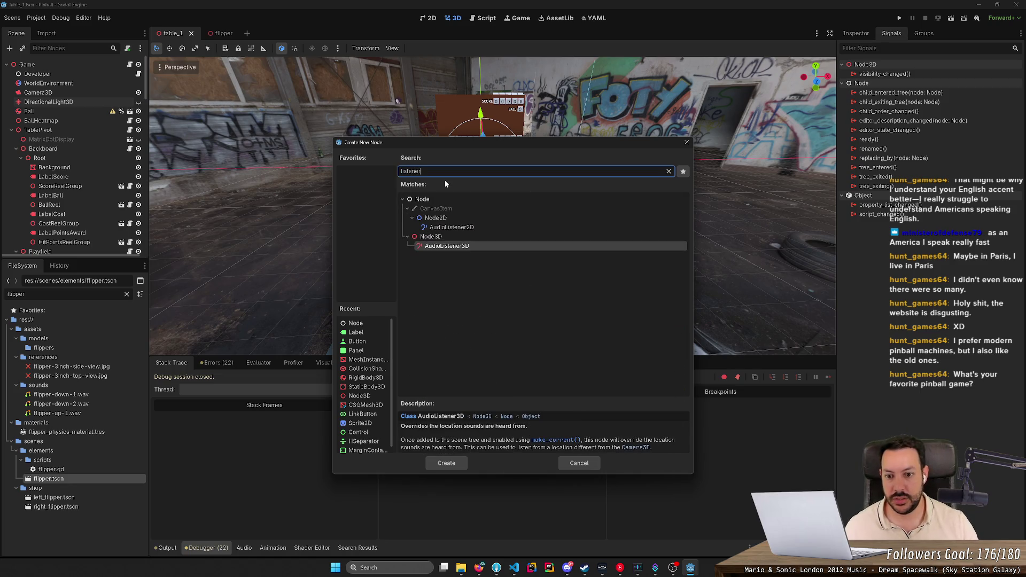
key("Return")
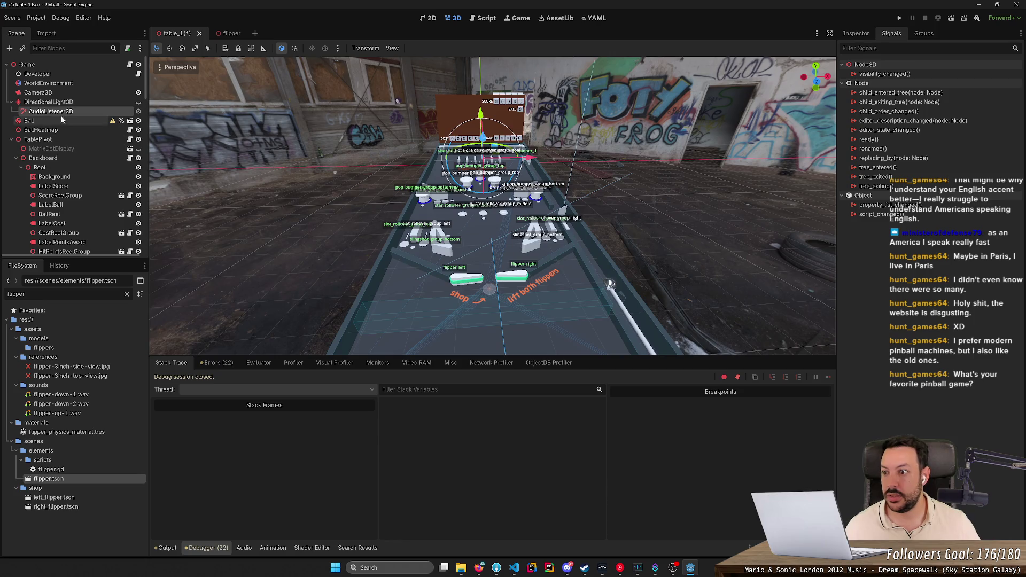
left_click_drag(56, 111, 52, 98)
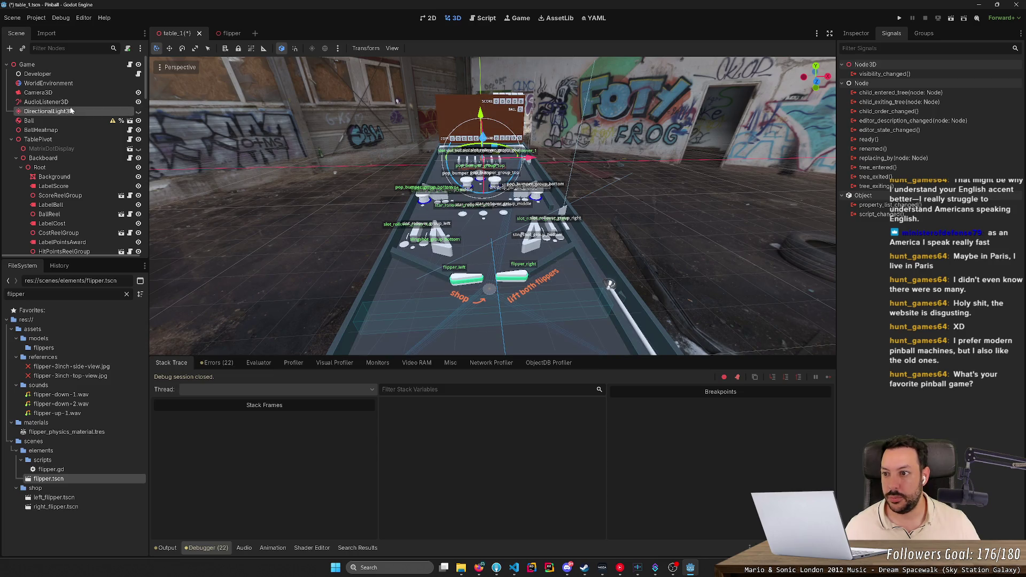
- Turn on the listener's Current, save table_1.tscn, review Doppler and transform, then turn Current off
left_click(845, 34)
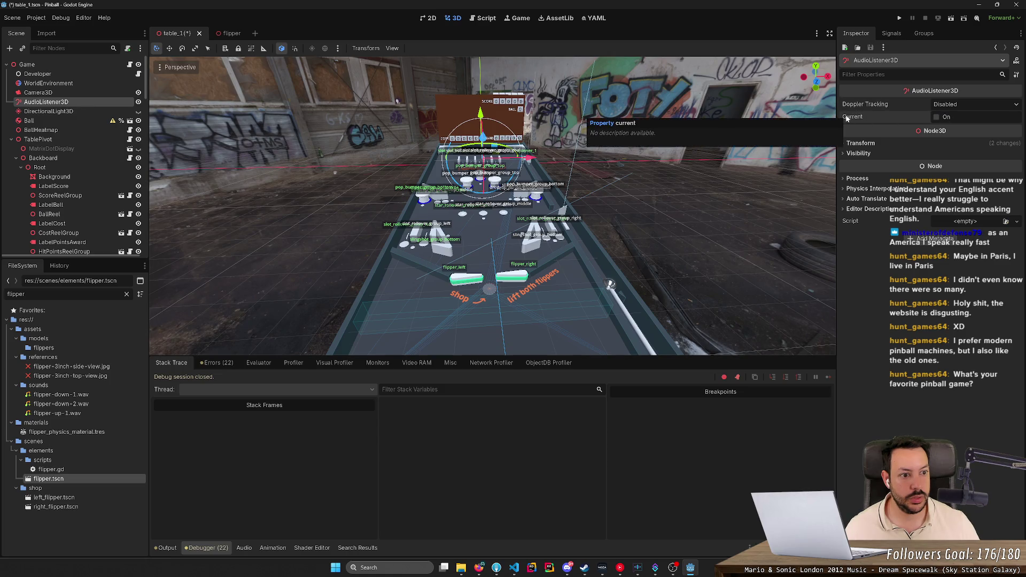
left_click(936, 116)
key("ctrl+s")
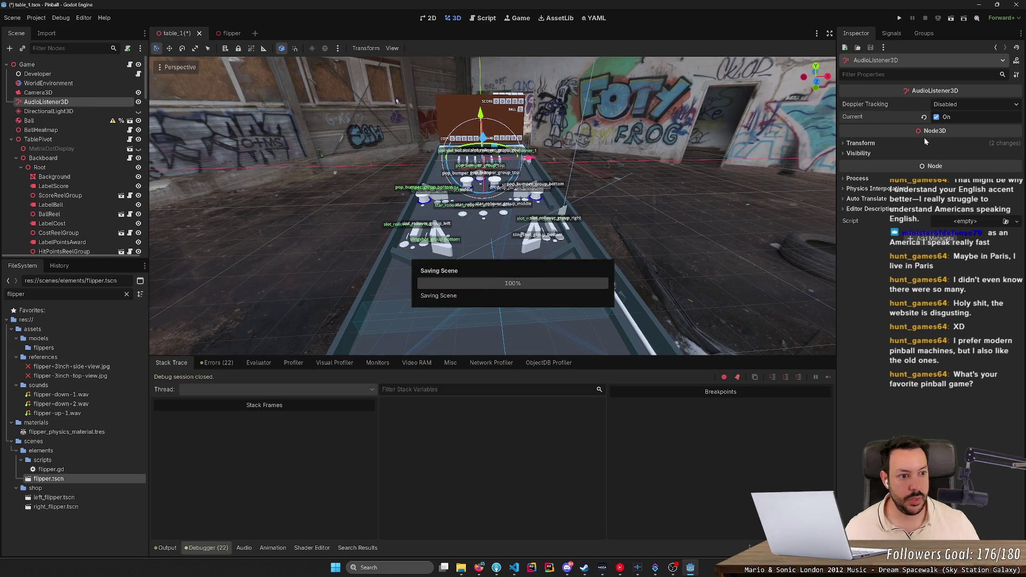
left_click(962, 106)
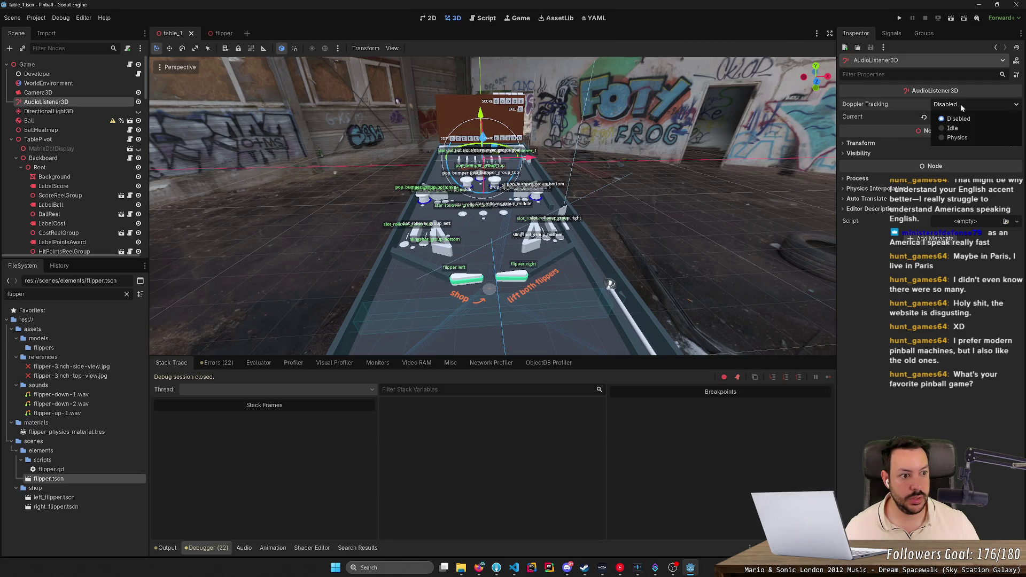
left_click(962, 108)
left_click(860, 143)
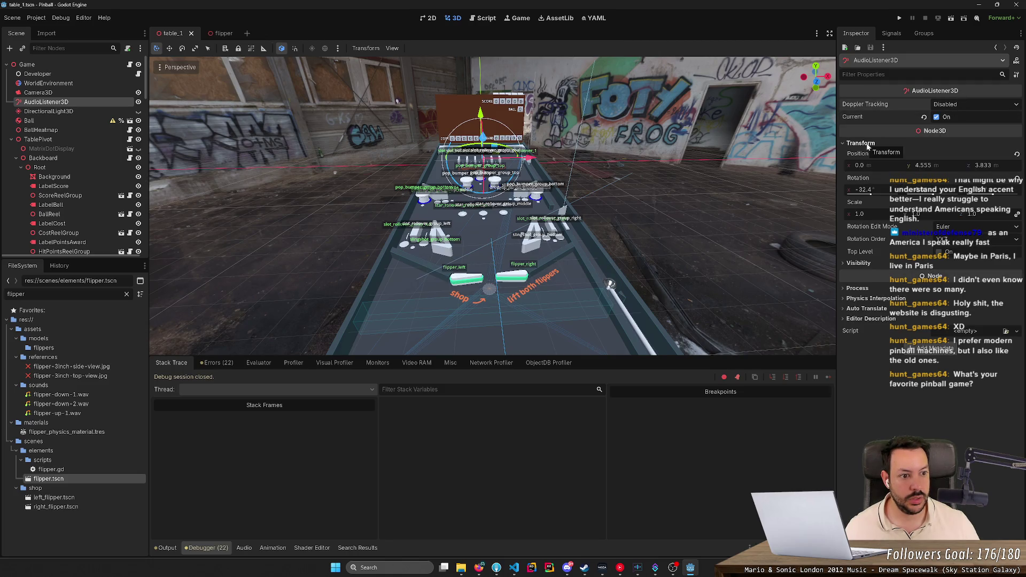
left_click(863, 143)
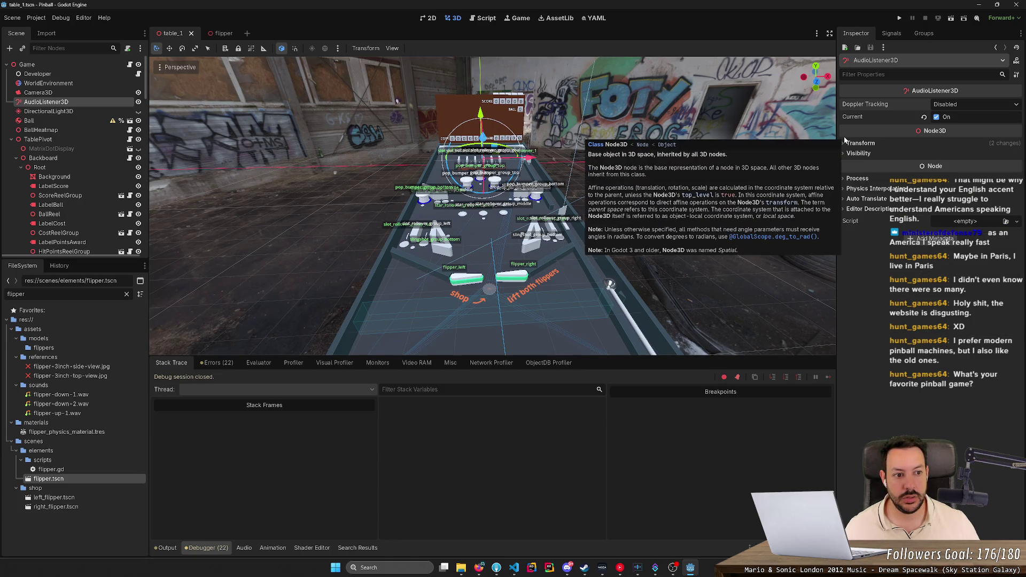
left_click(923, 118)
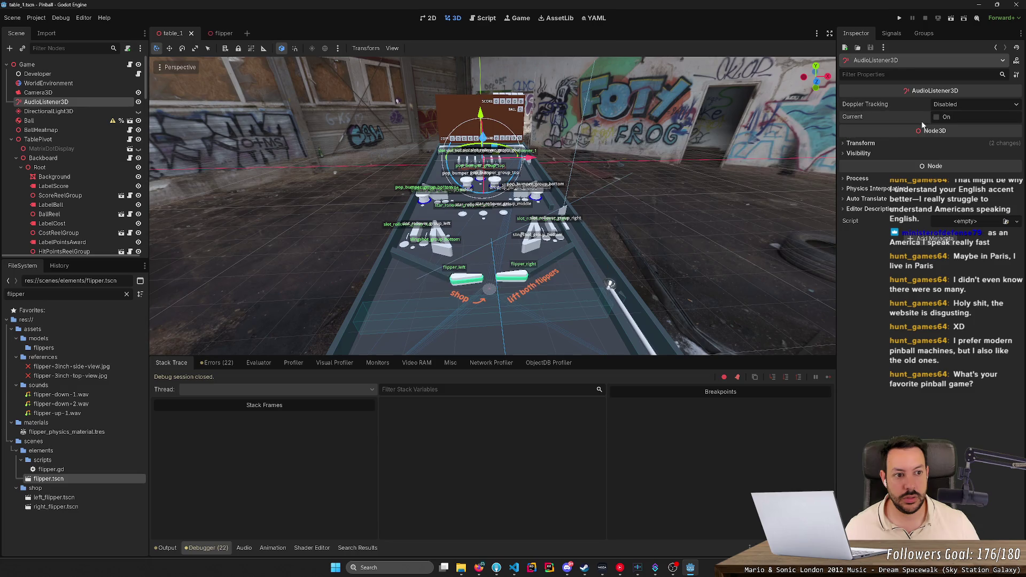
- Add an AudioStreamPlayer3D child node under Root in flipper.tscn
left_click(219, 34)
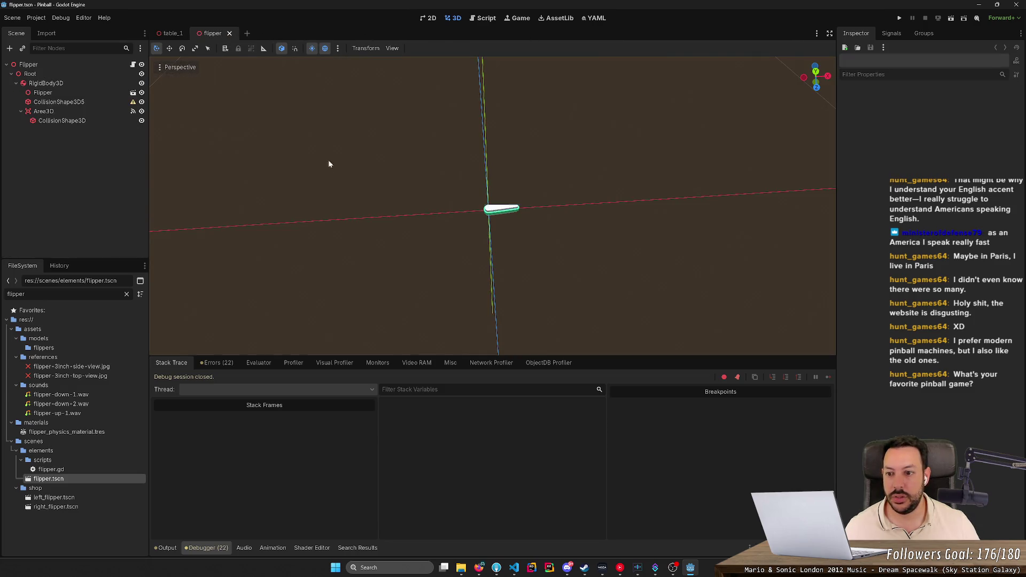
right_click(50, 73)
left_click(67, 78)
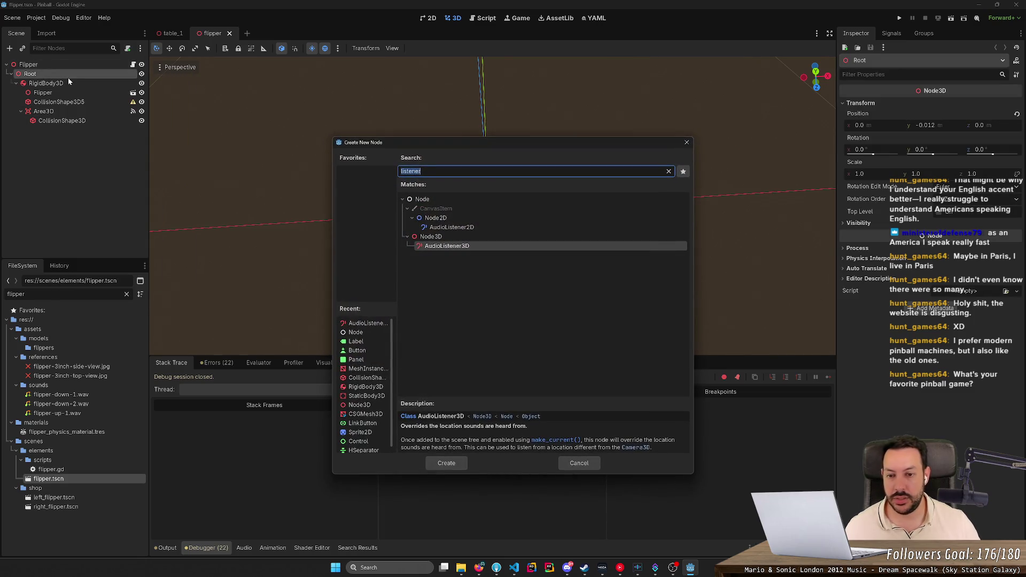
type("audio")
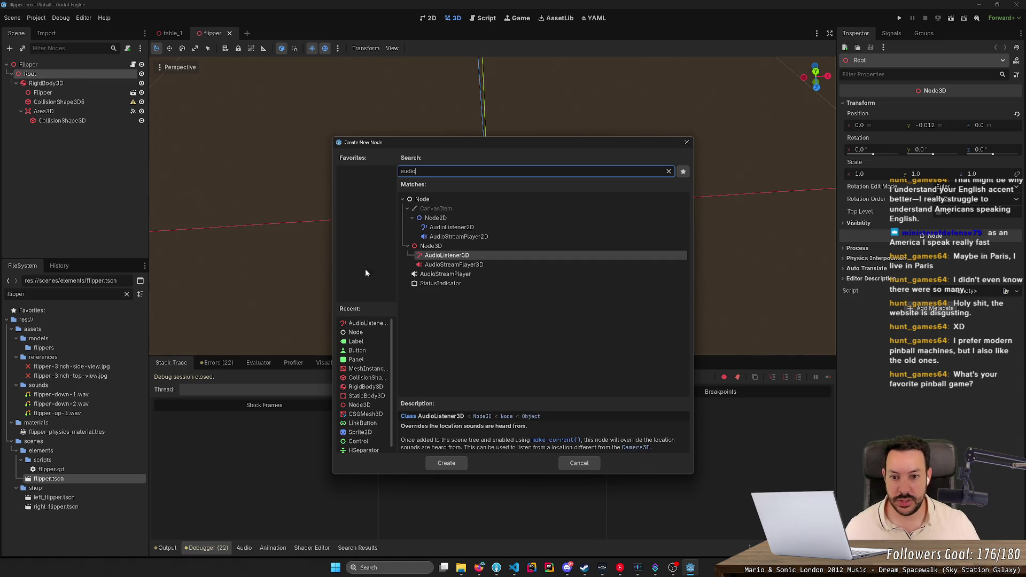
left_click(454, 276)
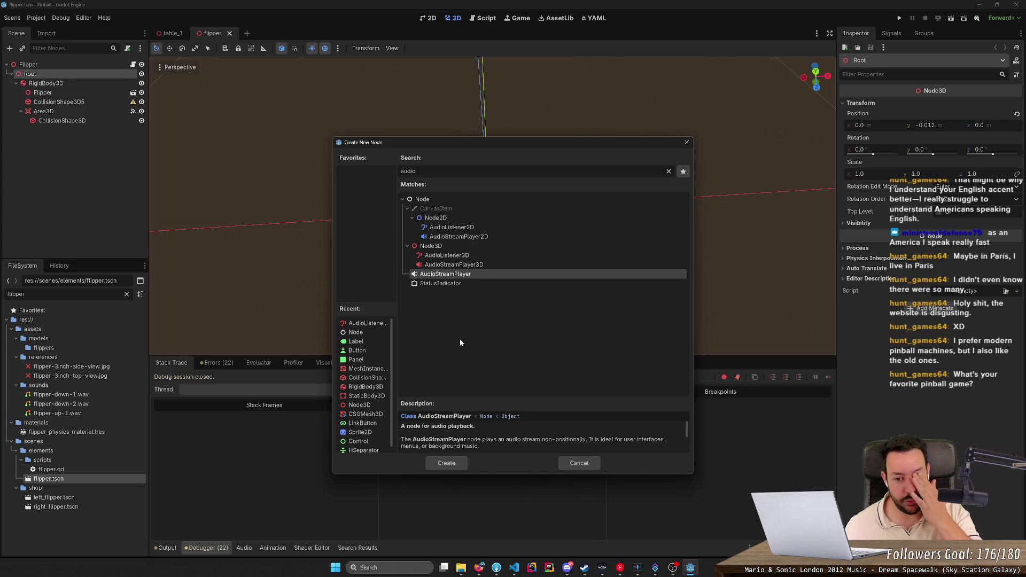
double_click(482, 265)
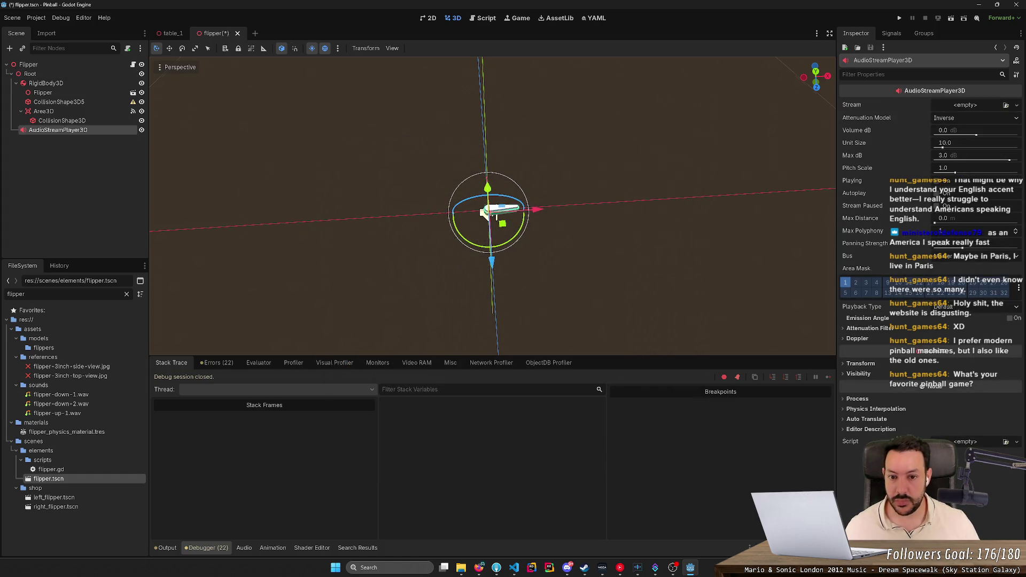
- Give the player a new AudioStreamWAV stream, then drag flipper-up-1.wav onto Stream
mouse_move(457, 266)
left_mouse_down()
mouse_move(428, 251)
mouse_move(498, 268)
mouse_move(471, 262)
mouse_move(481, 256)
mouse_move(459, 266)
left_mouse_up()
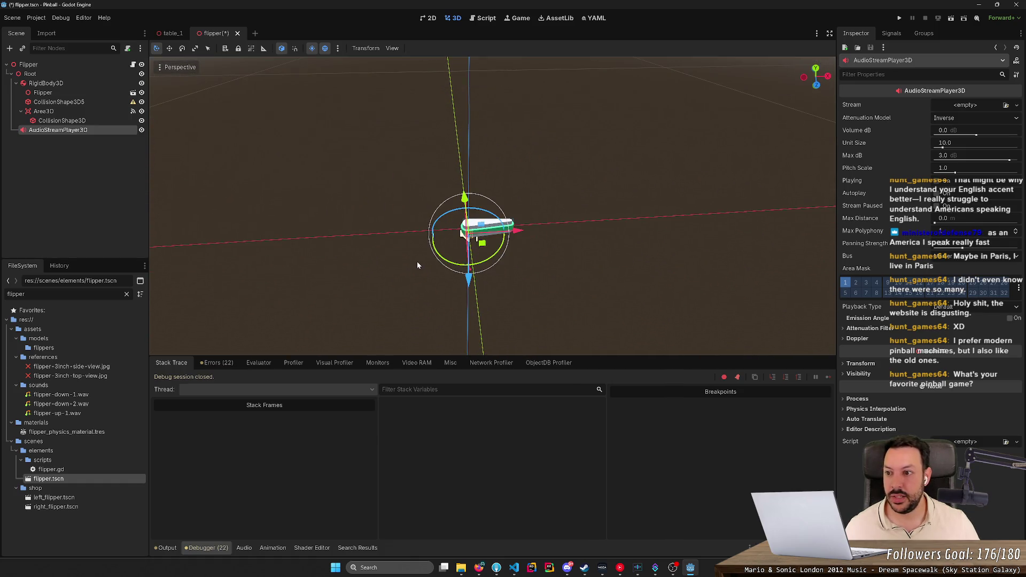
left_click(965, 105)
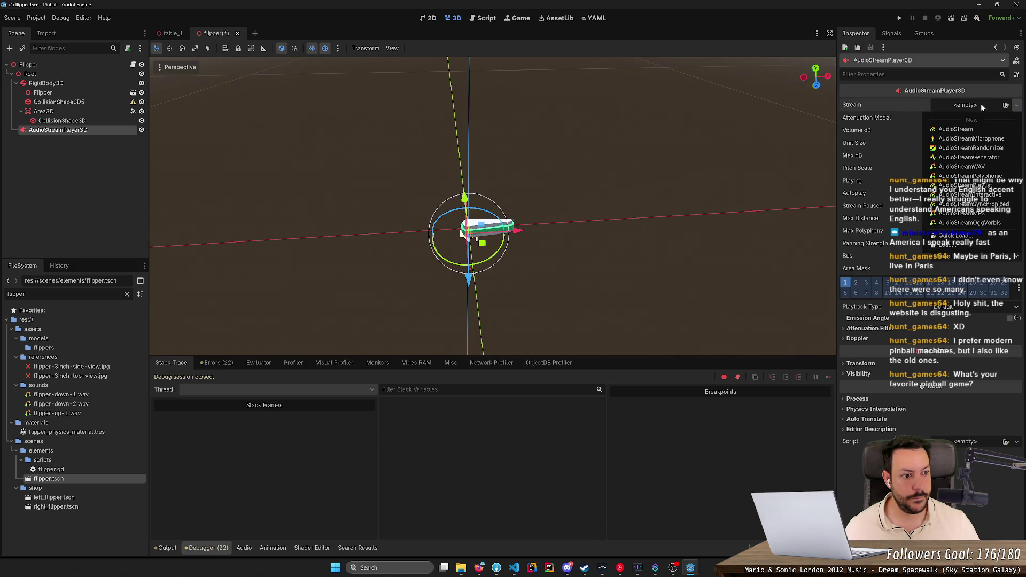
left_click(976, 166)
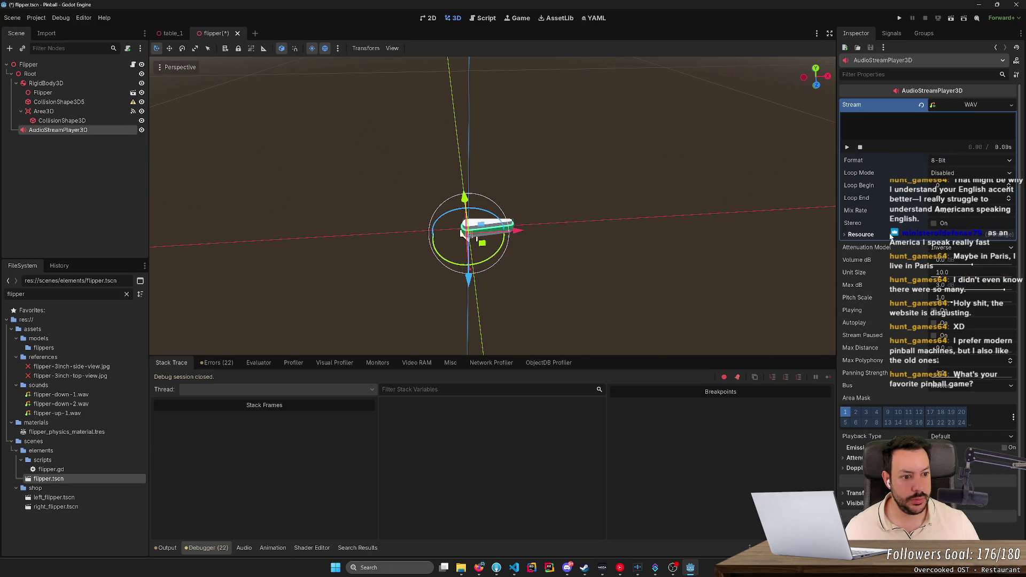
left_click(868, 236)
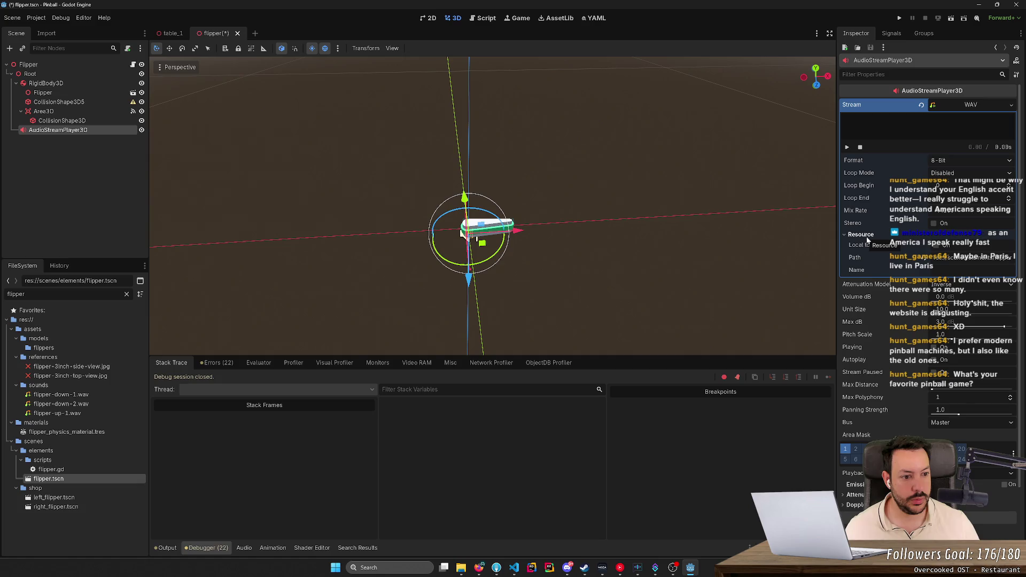
left_click(867, 238)
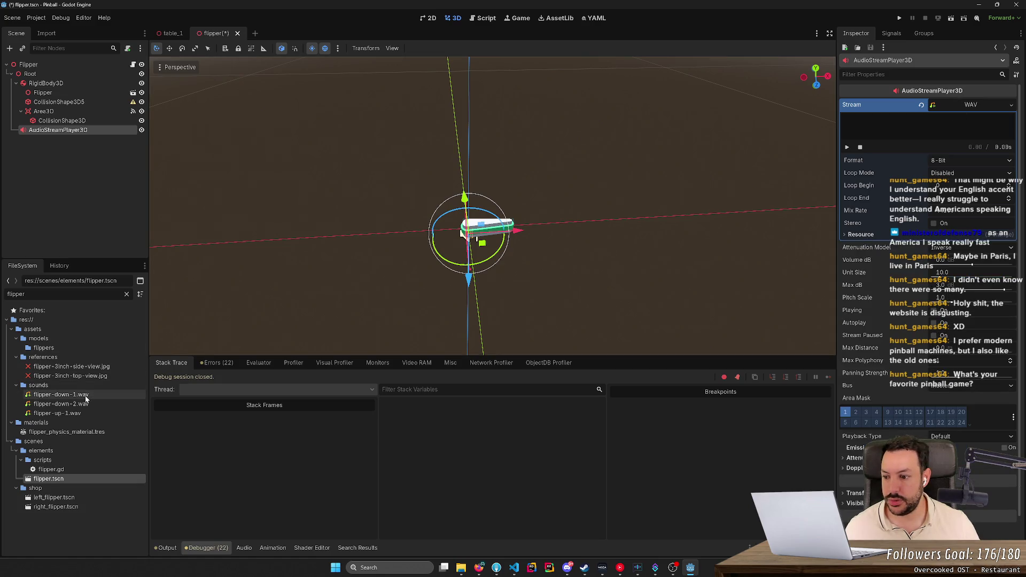
mouse_move(57, 413)
left_mouse_down()
mouse_move(399, 330)
mouse_move(986, 114)
mouse_move(974, 106)
left_mouse_up()
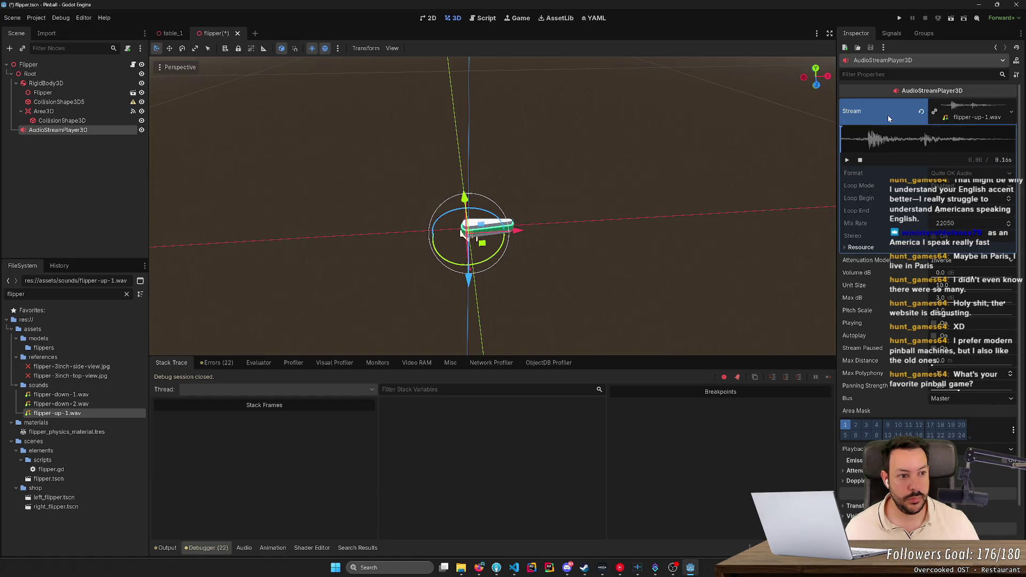
- Preview the flipper-up-1 sound, save flipper.tscn, check attenuation settings, and open flipper.gd
left_click(847, 161)
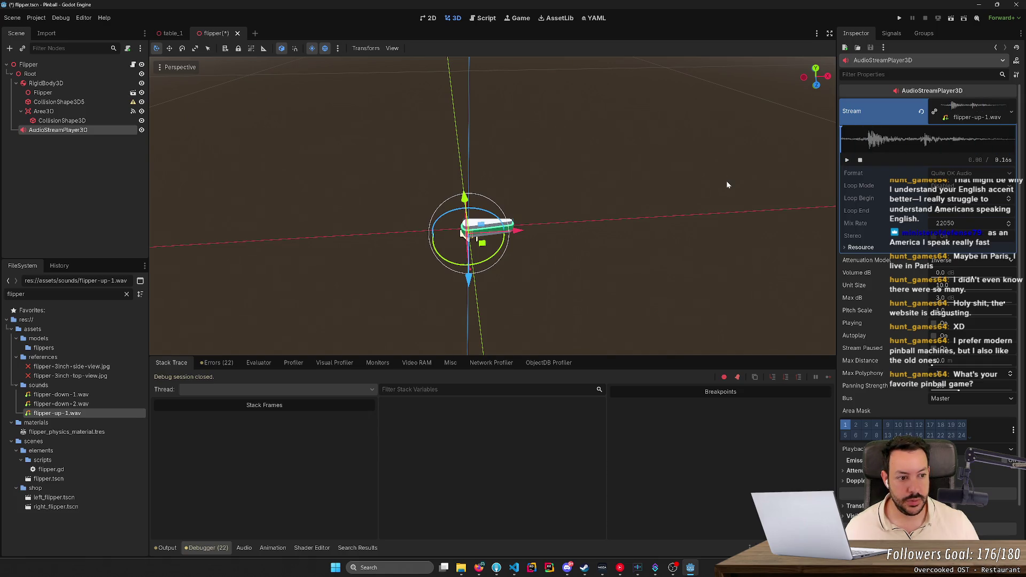
key("ctrl+s")
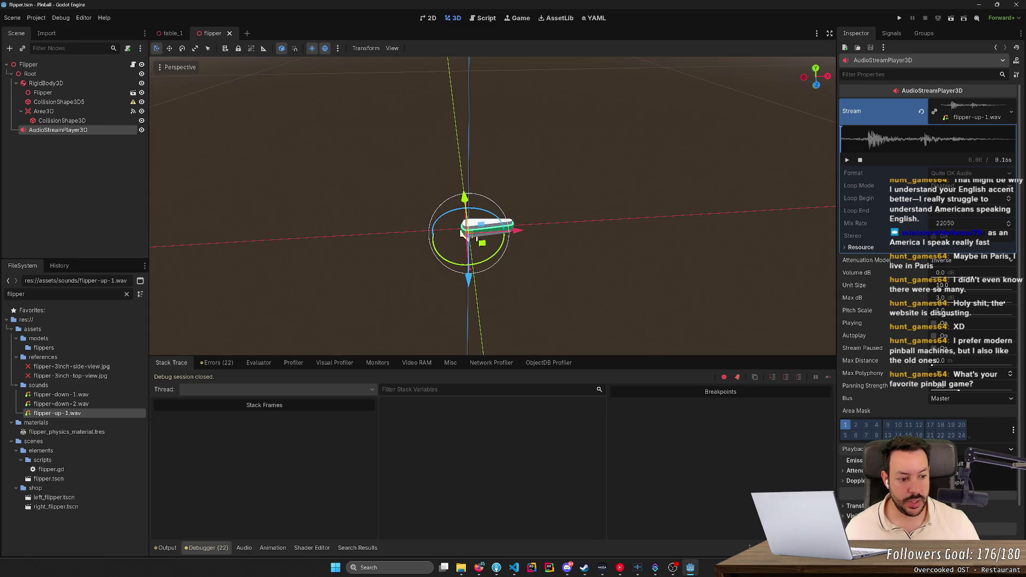
left_click(856, 481)
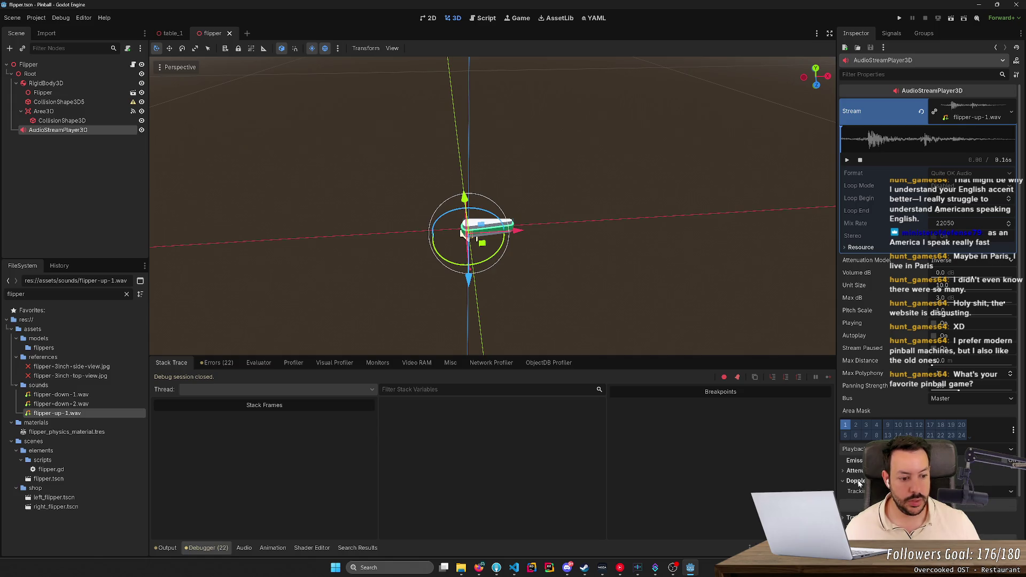
left_click(857, 482)
left_click(860, 471)
left_click(861, 472)
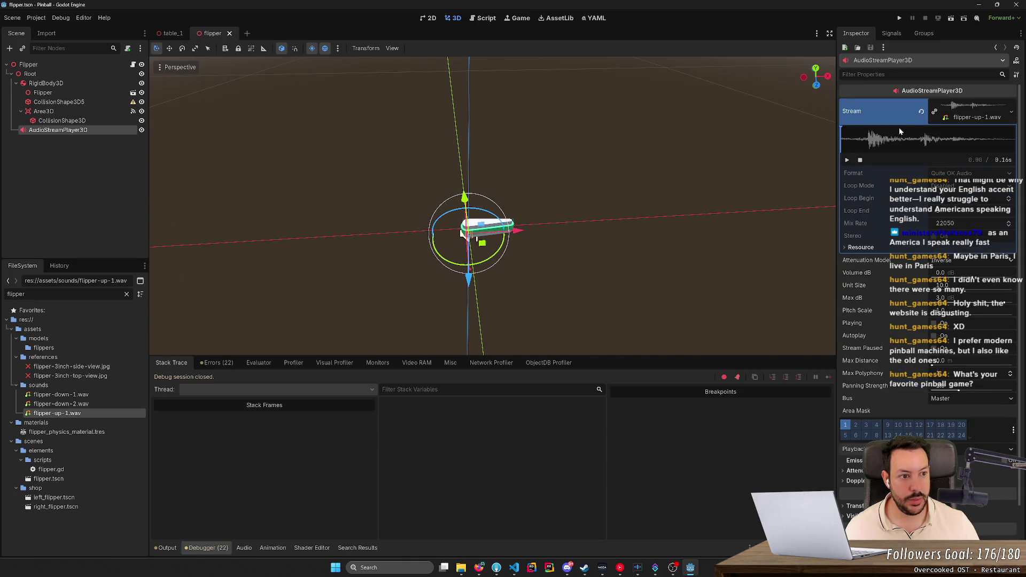
left_click(133, 65)
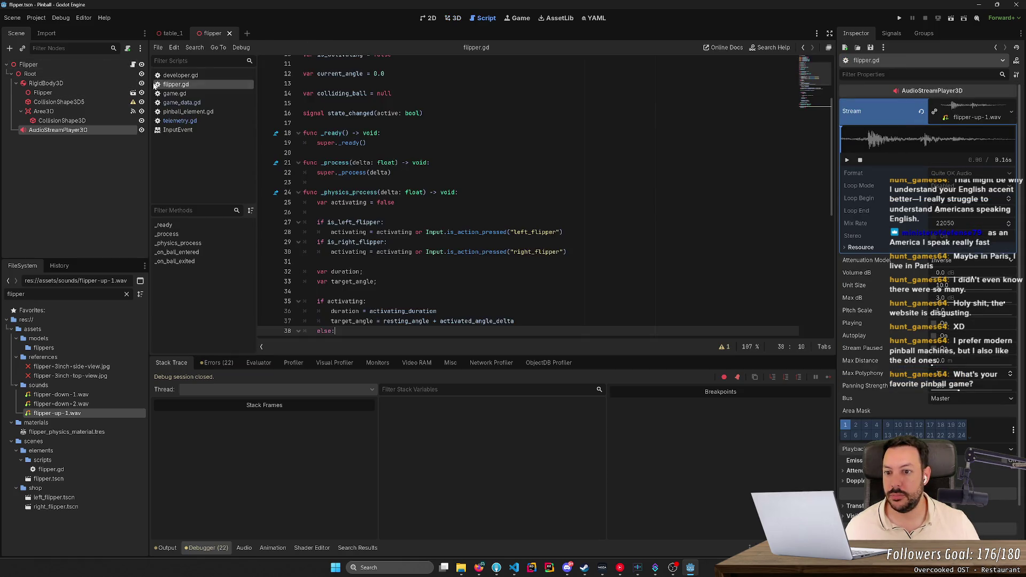
scroll(535, 192, "down", 3)
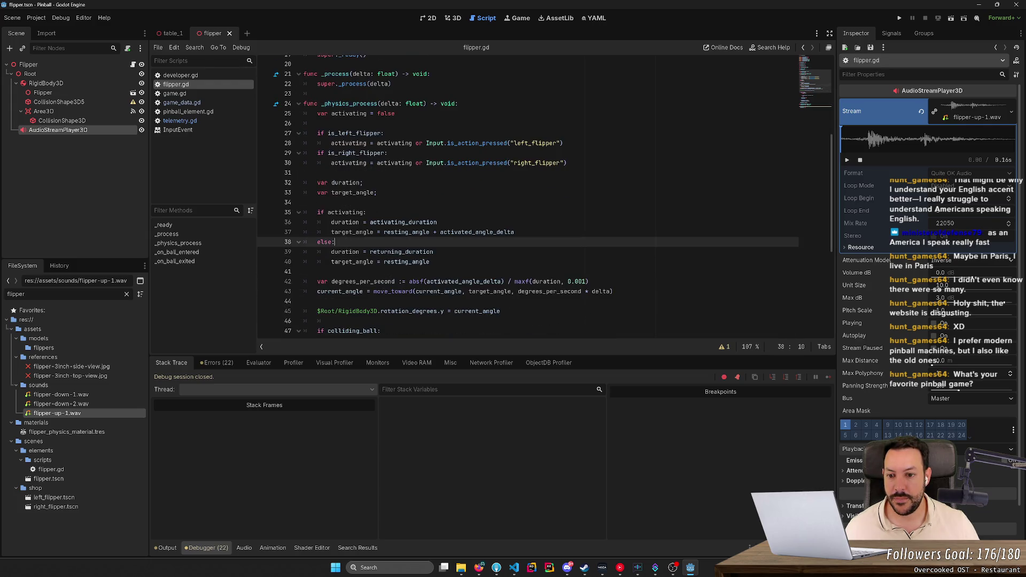
scroll(545, 195, "down", 1)
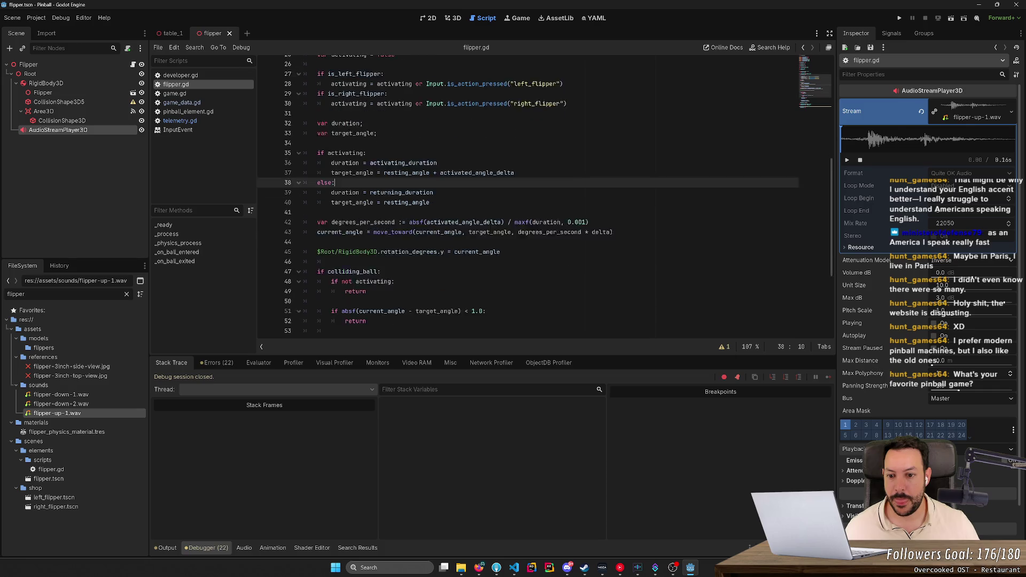
scroll(545, 195, "up", 1)
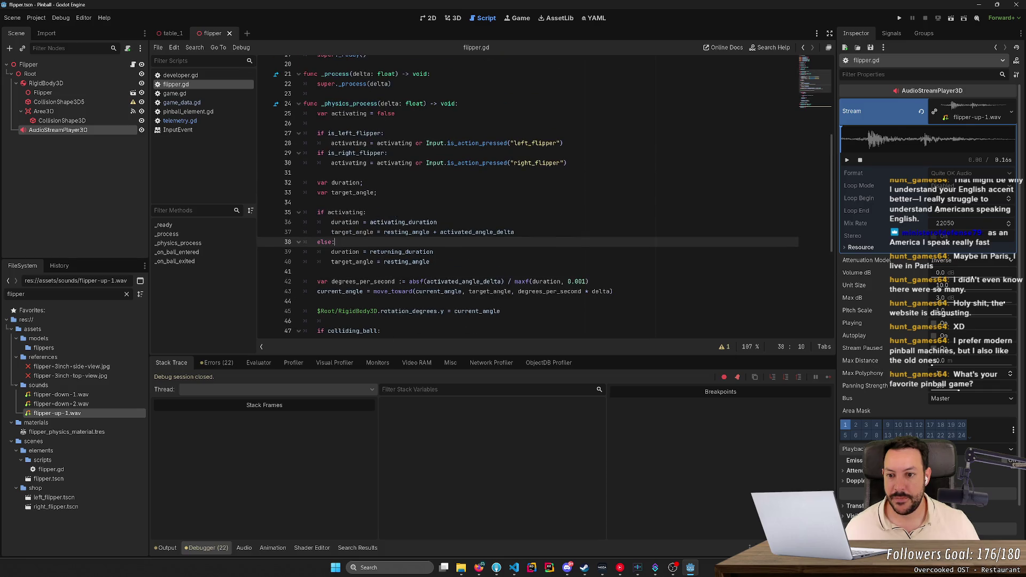
double_click(348, 163)
scroll(348, 162, "up", 1)
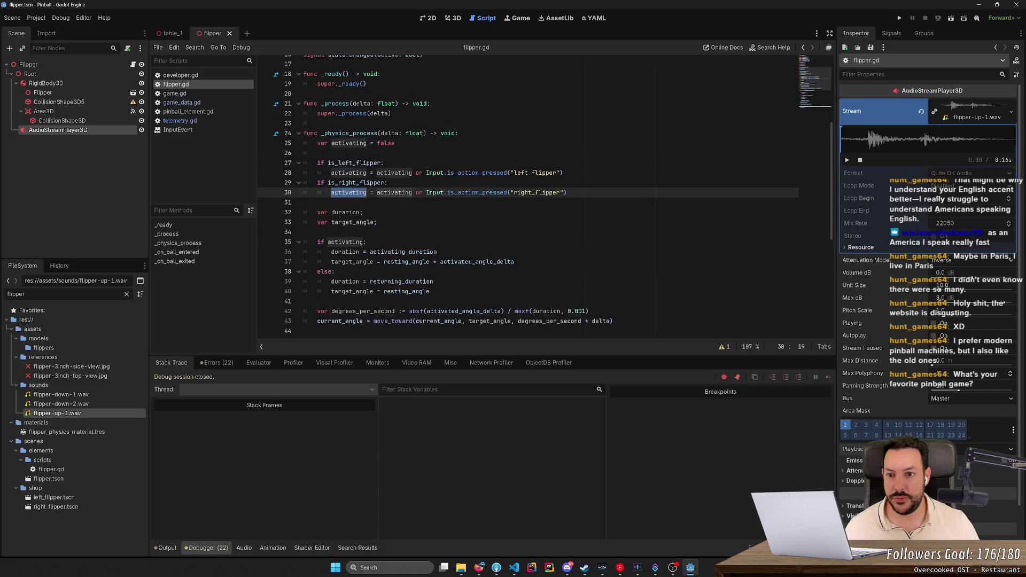
double_click(349, 144)
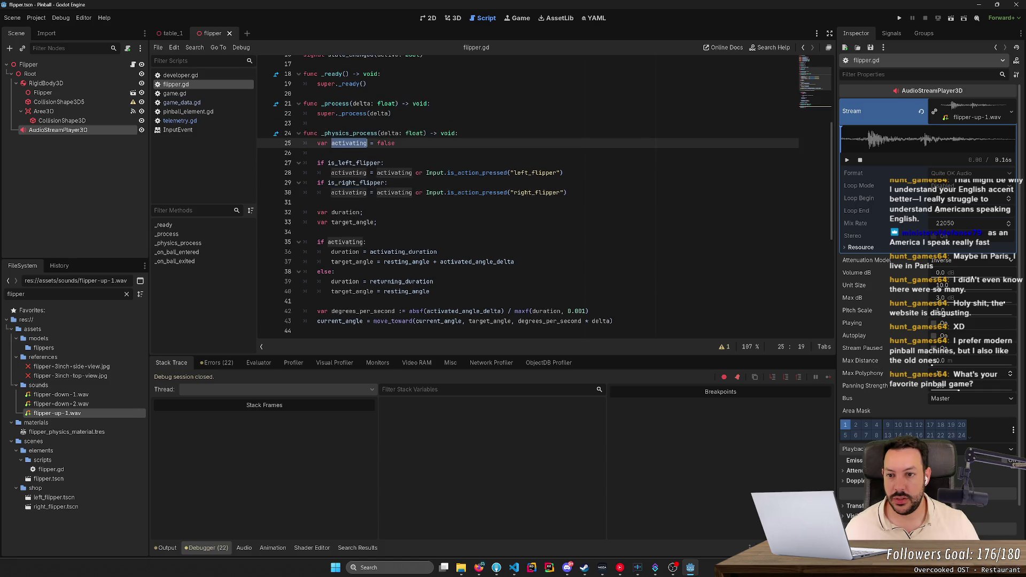
scroll(545, 197, "up", 5)
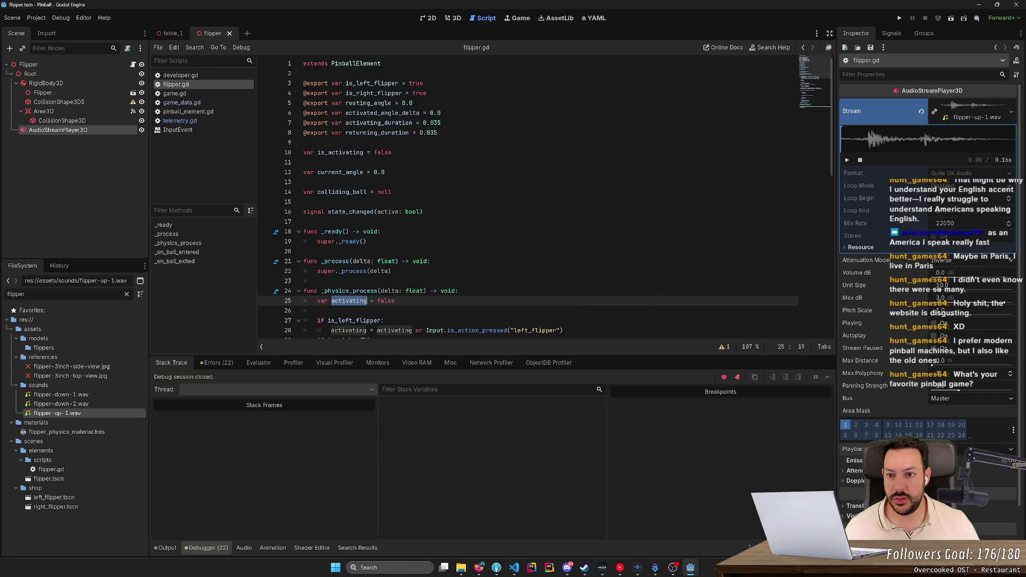
double_click(341, 153)
scroll(341, 152, "down", 8)
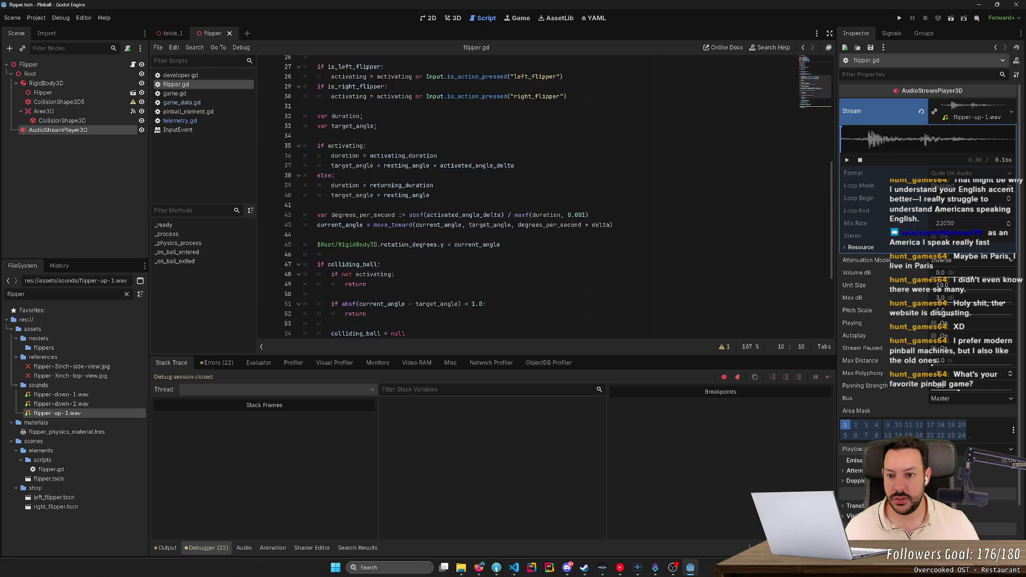
scroll(545, 198, "down", 4)
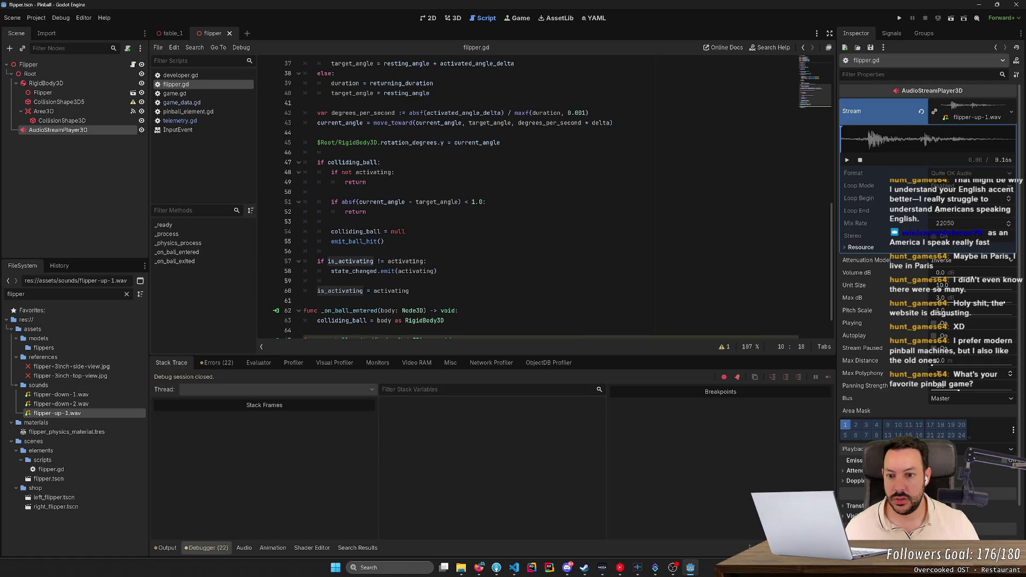
double_click(350, 262)
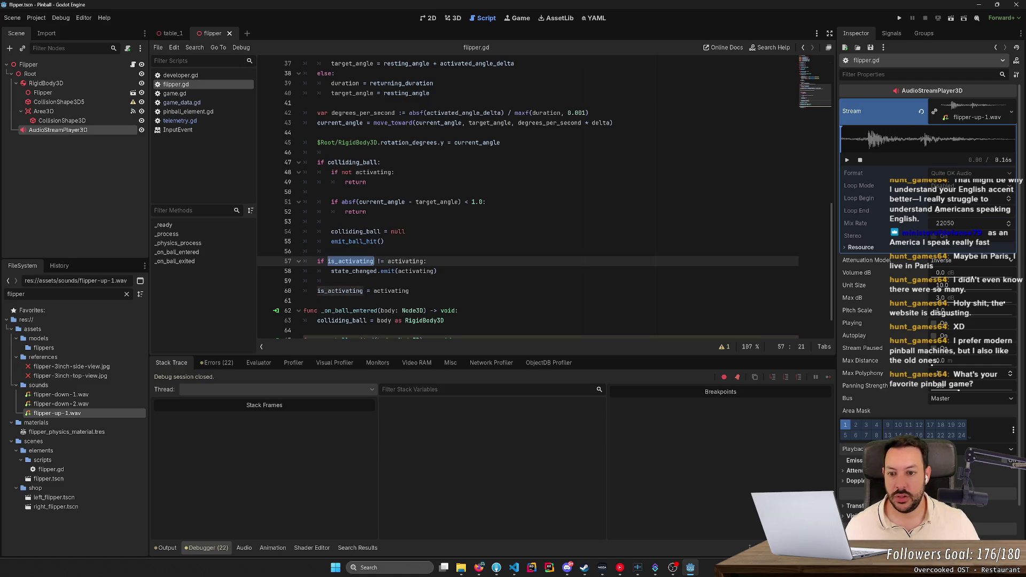
scroll(545, 198, "up", 3)
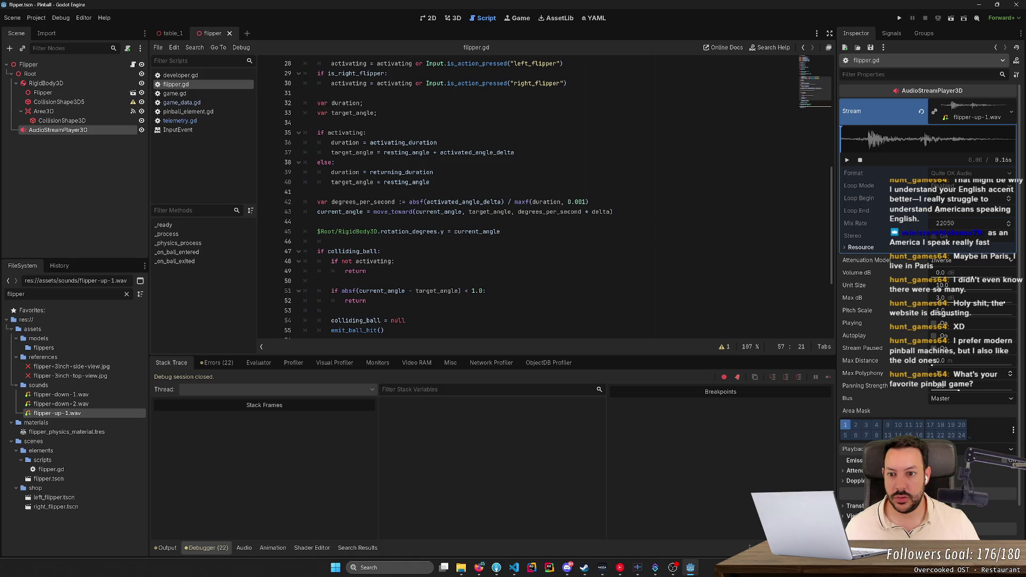
scroll(546, 198, "down", 3)
left_click(444, 271)
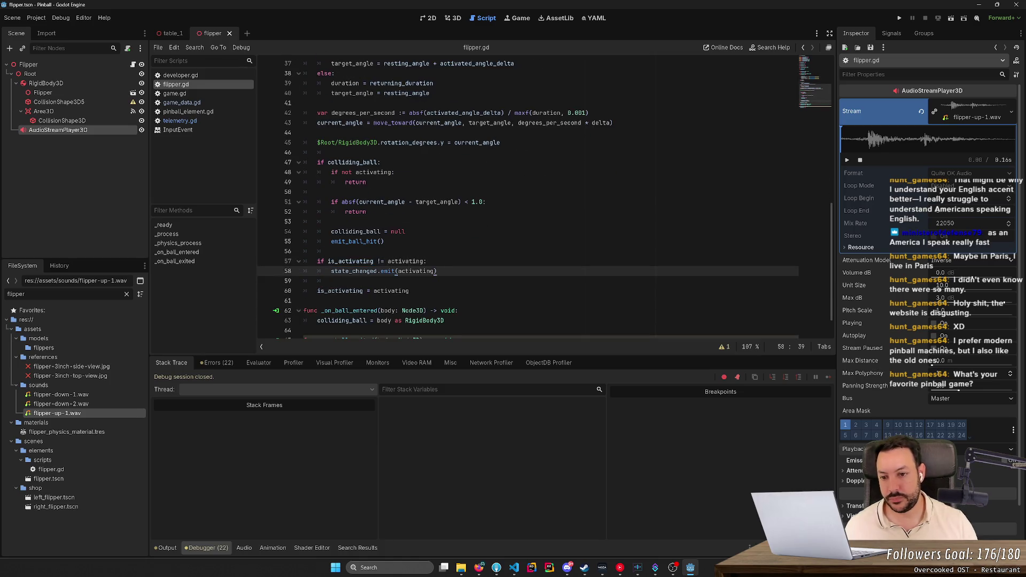
- Add 'if activating: $Root/AudioStreamPlayer3D.play()' after the state_changed emit in flipper.gd
key("Return")
type("if is_activating")
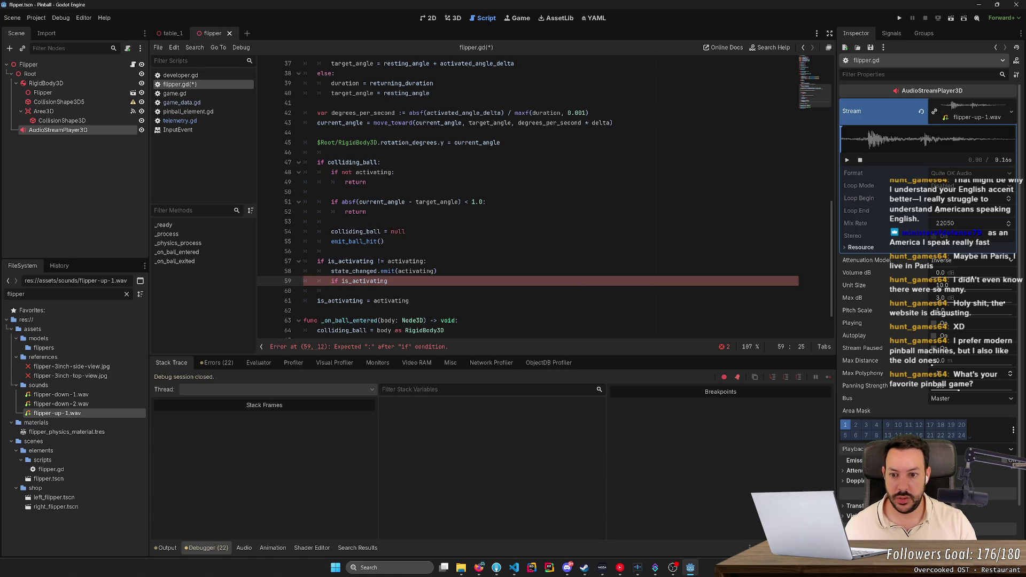
key("ctrl+BackSpace")
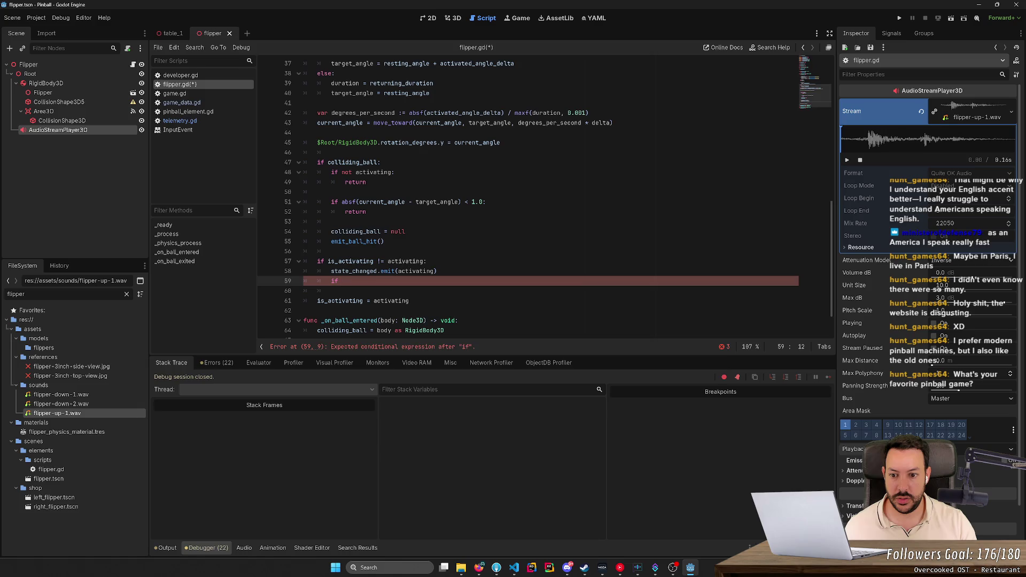
type("activating:")
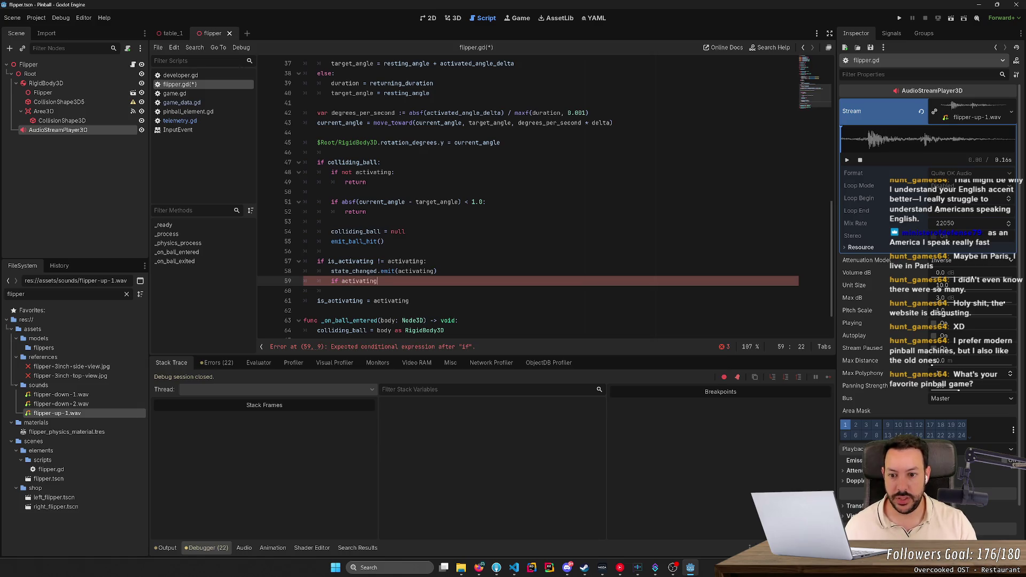
key("Return")
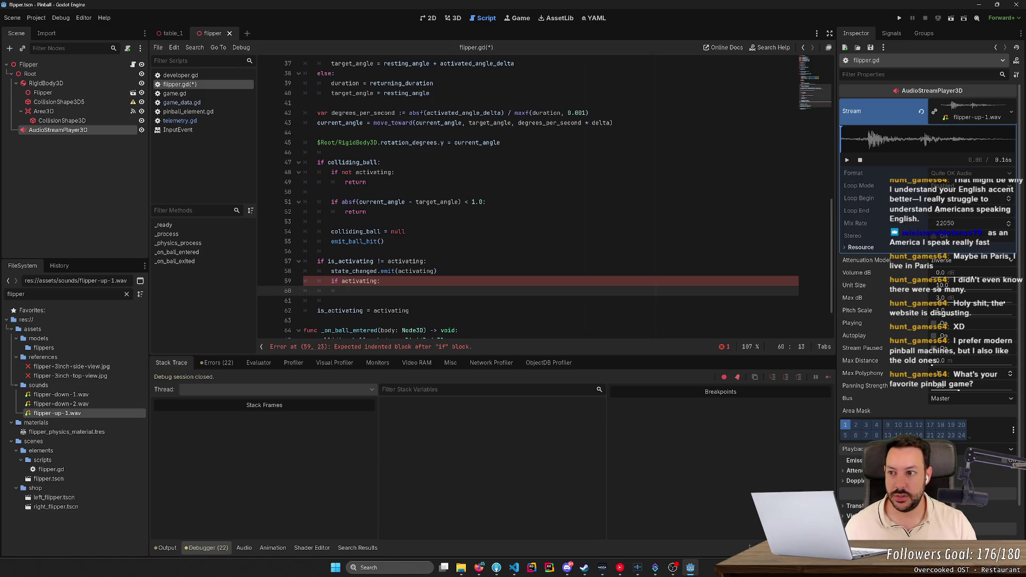
type("A")
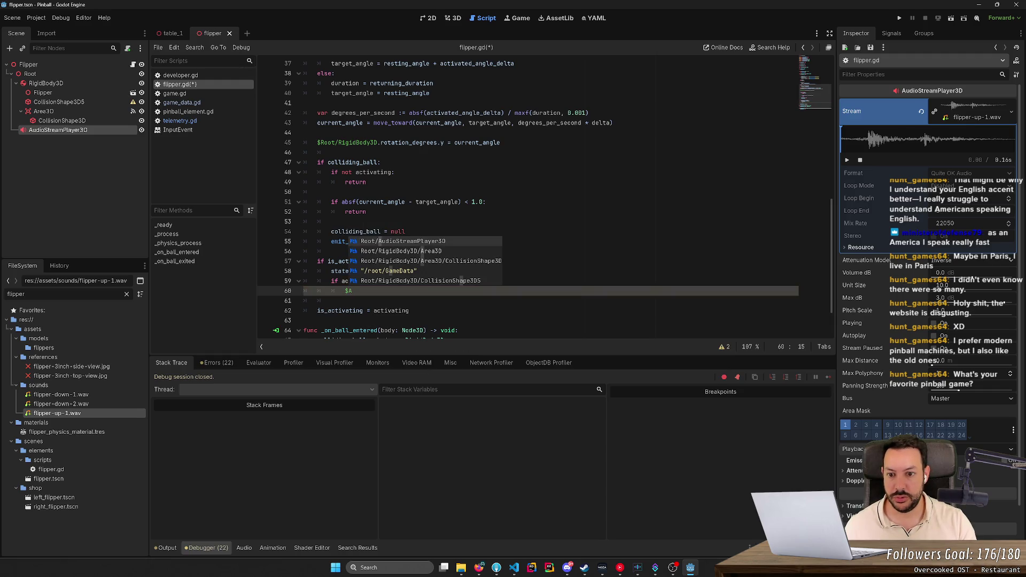
key("Return")
type(".pl")
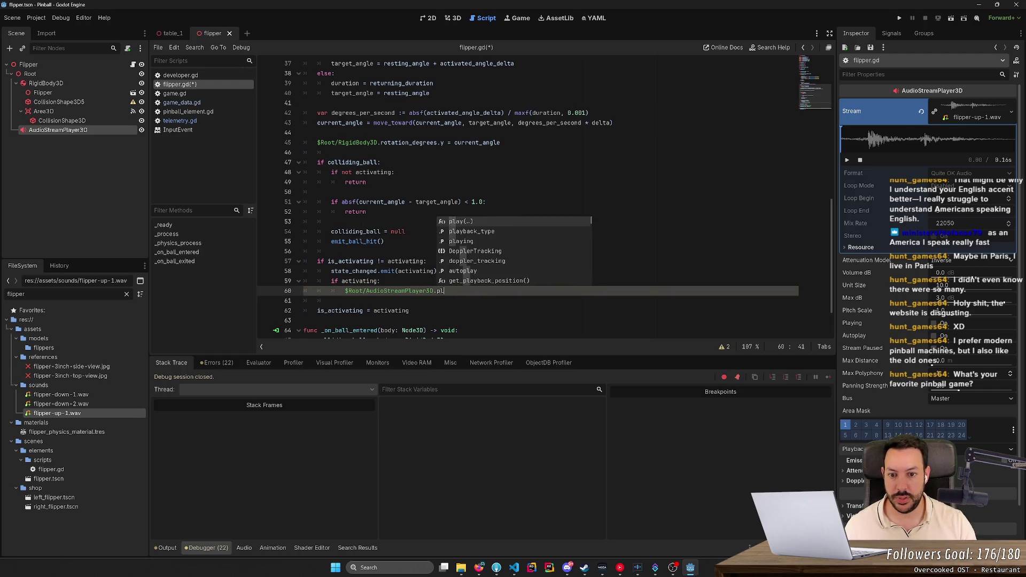
key("Return")
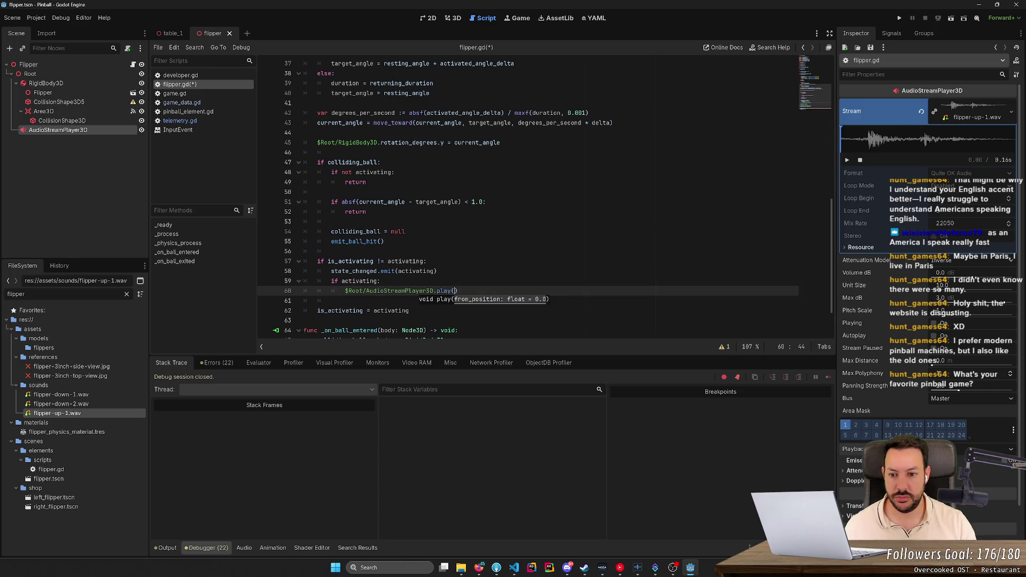
- Save flipper.gd and run the game, starting a New Game on the pinball table
key("ctrl+s")
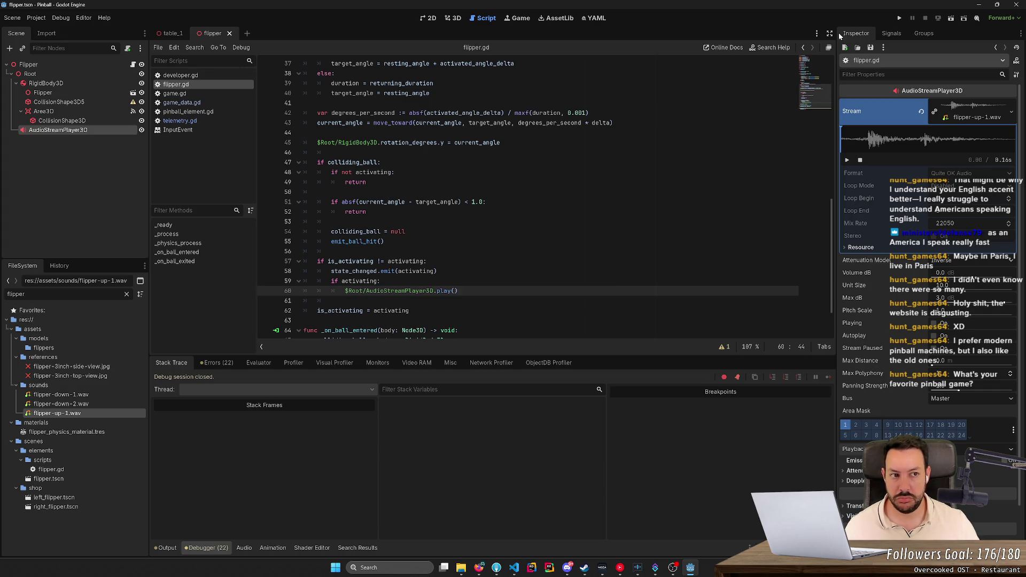
left_click(900, 19)
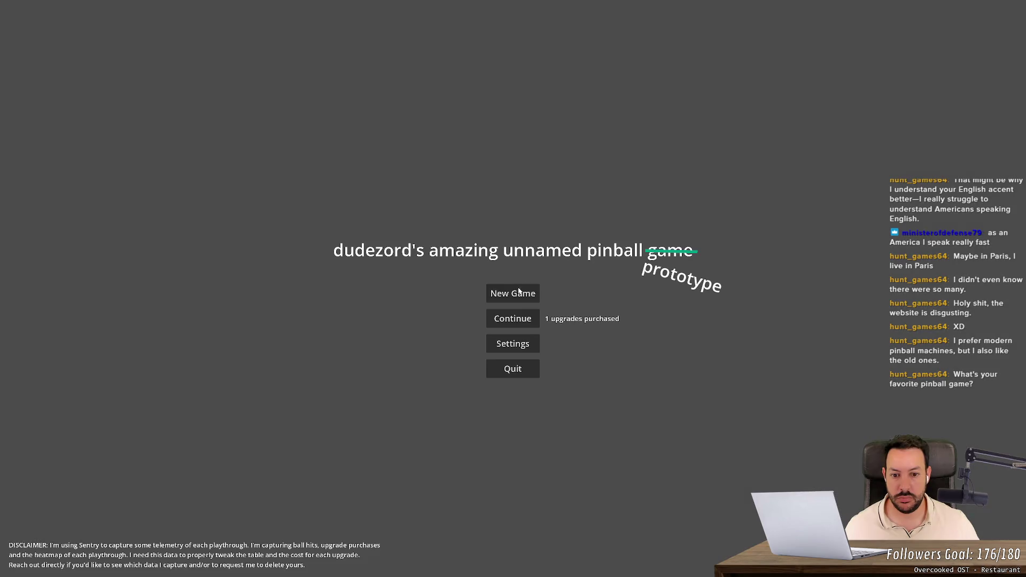
left_click(518, 290)
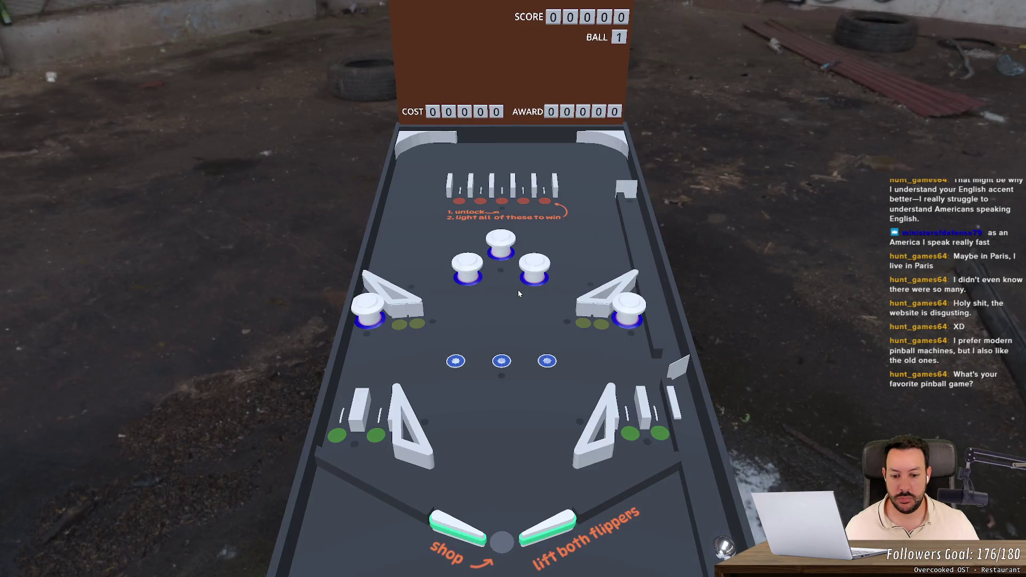
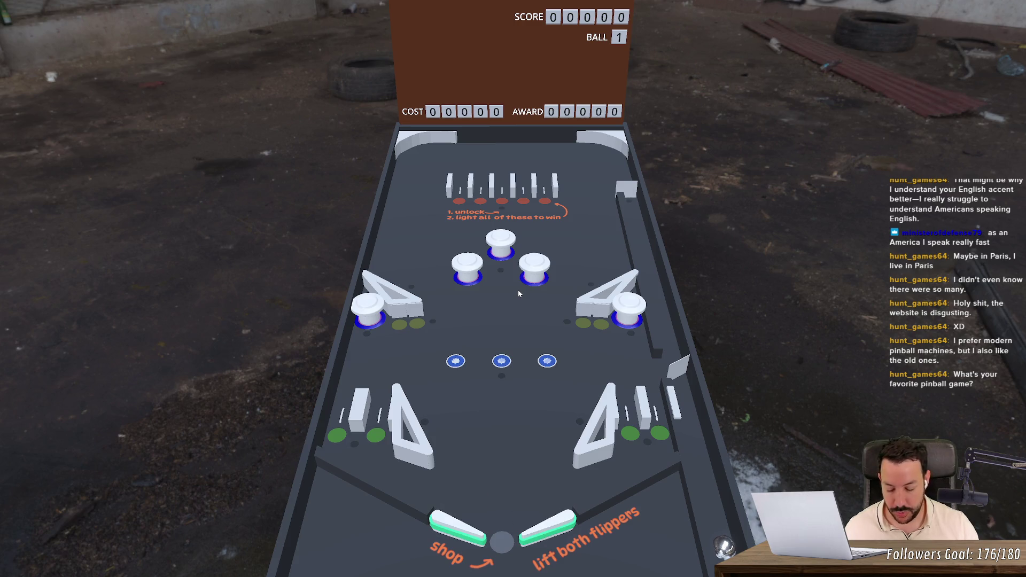
- Quit the running pinball game, lower the system volume, and return to the table_1 scene
key("Escape")
key("Escape")
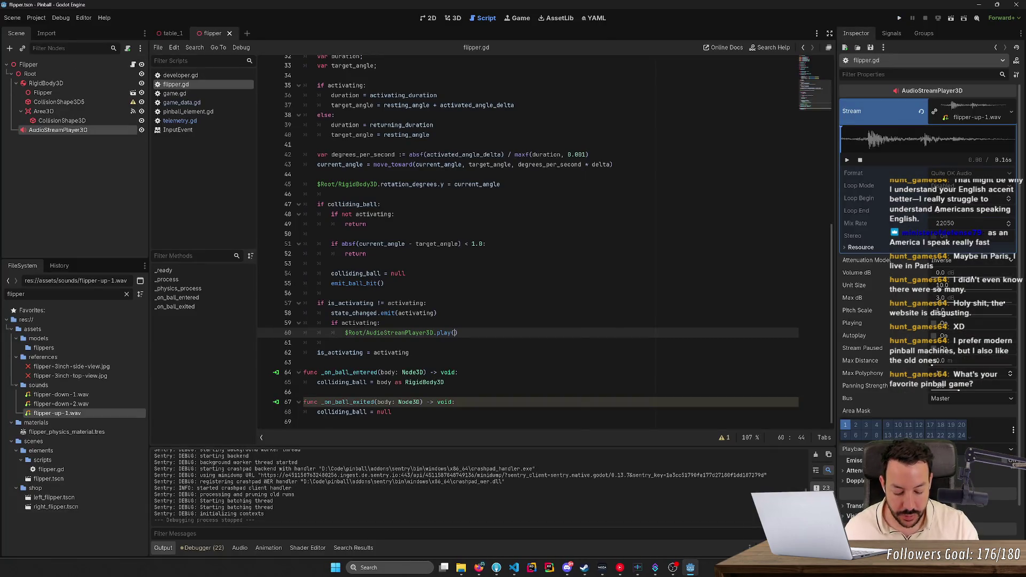
key("XF86AudioLowerVolume")
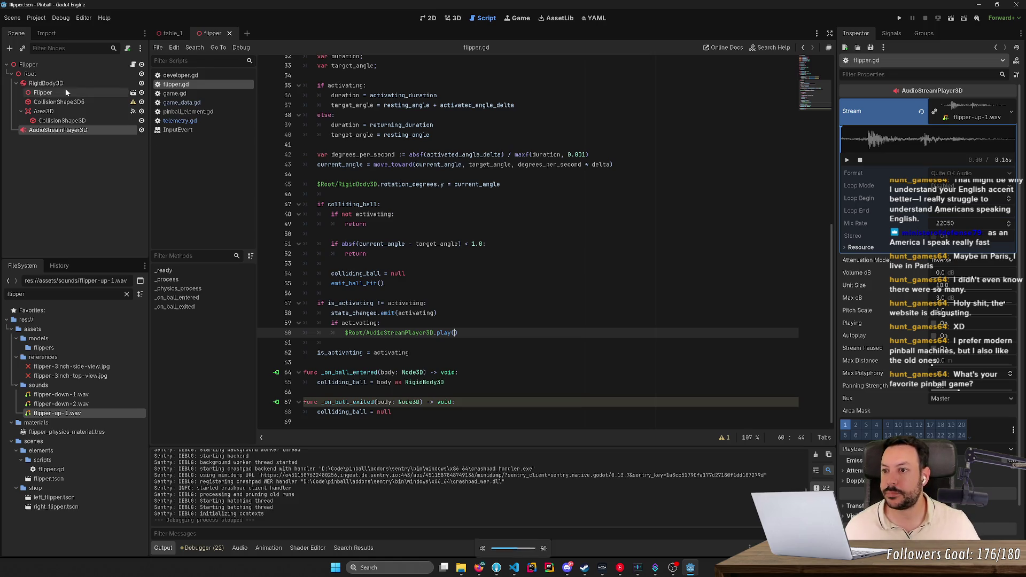
left_click(170, 33)
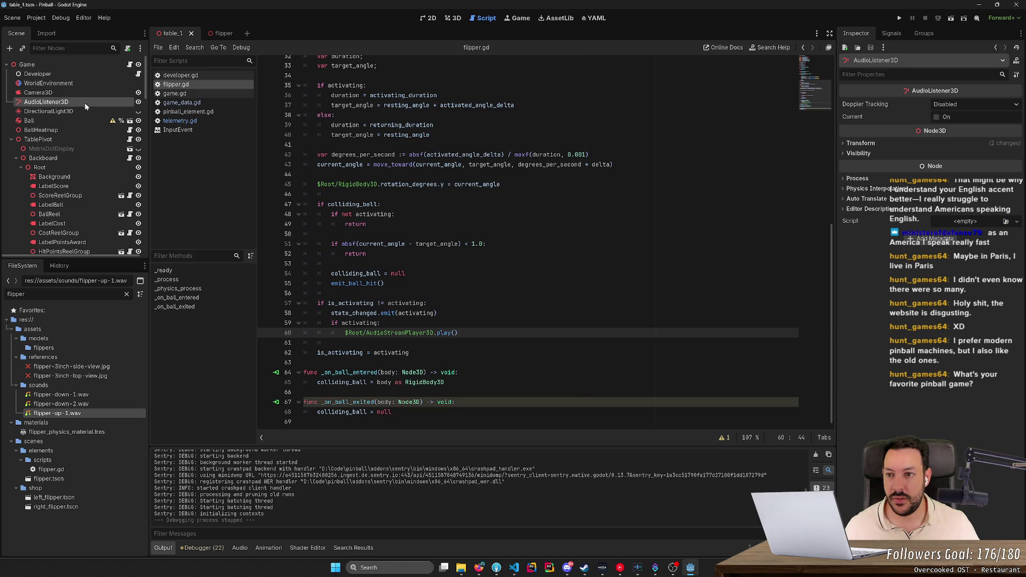
- Delete the AudioListener3D node from table_1 and save the scene
left_click(54, 92)
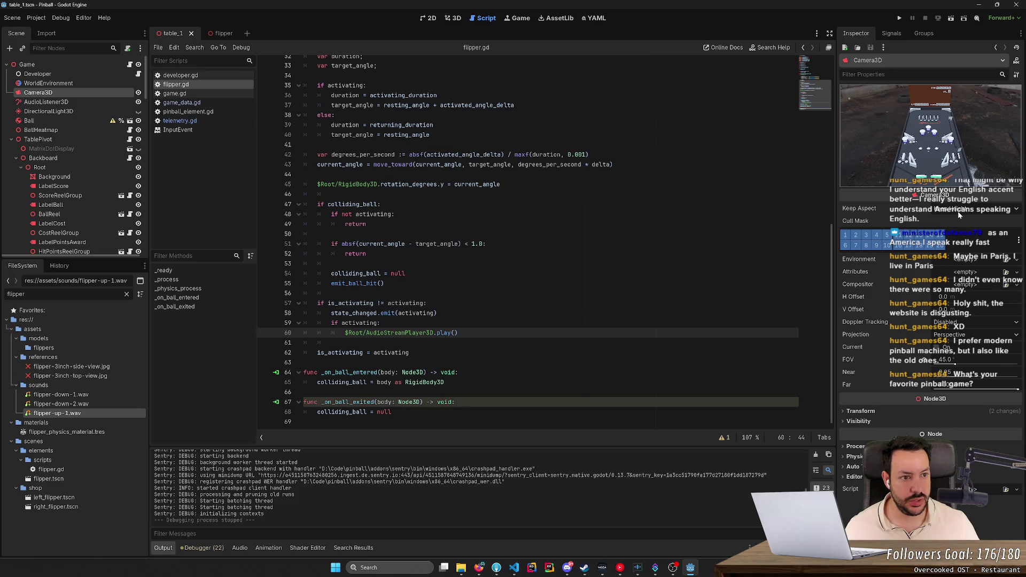
left_click(90, 102)
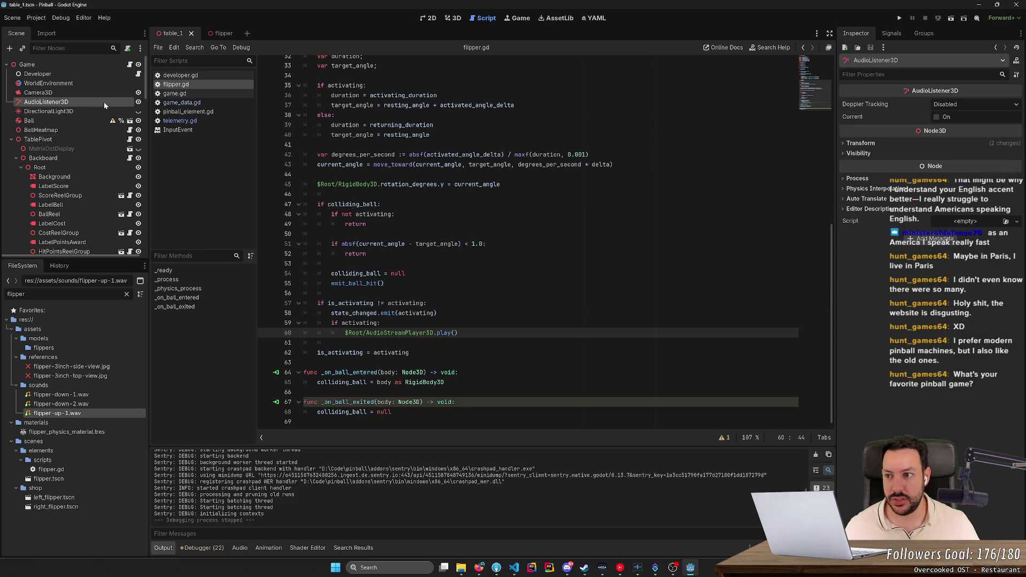
key("Delete")
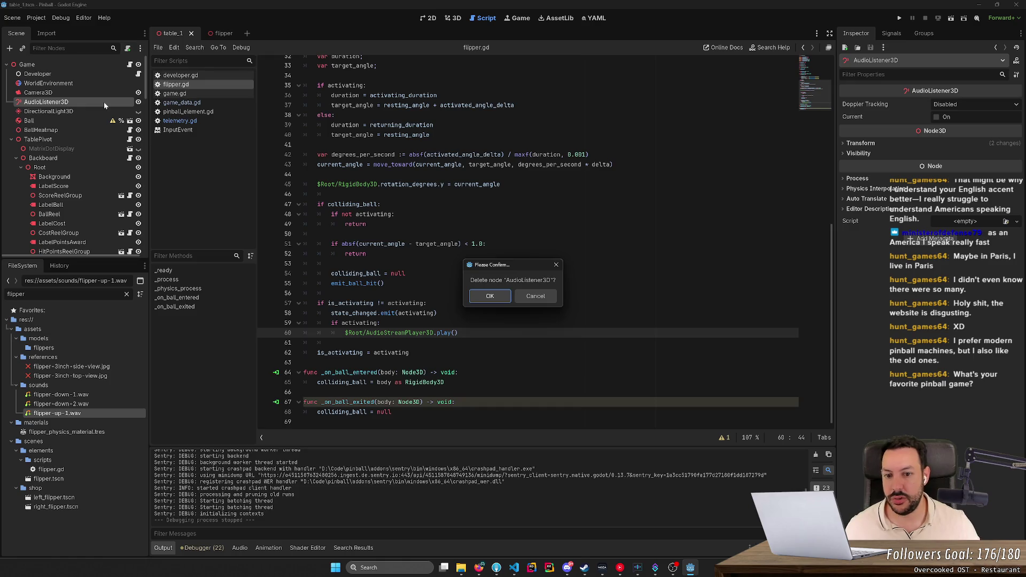
key("Return")
key("ctrl+s")
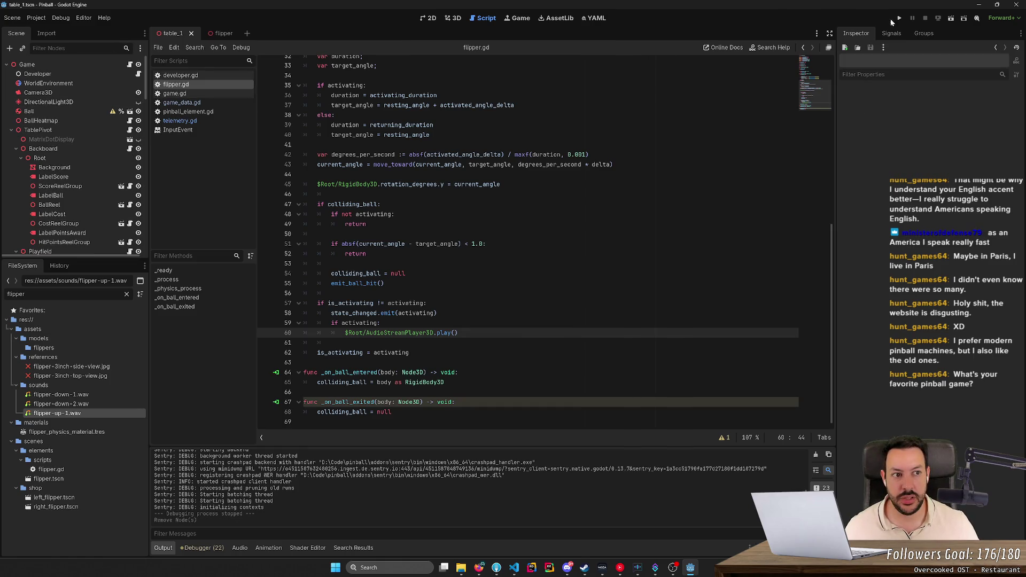
- Run the project, start a new game, test the left flipper's sound, then close the game
left_click(903, 19)
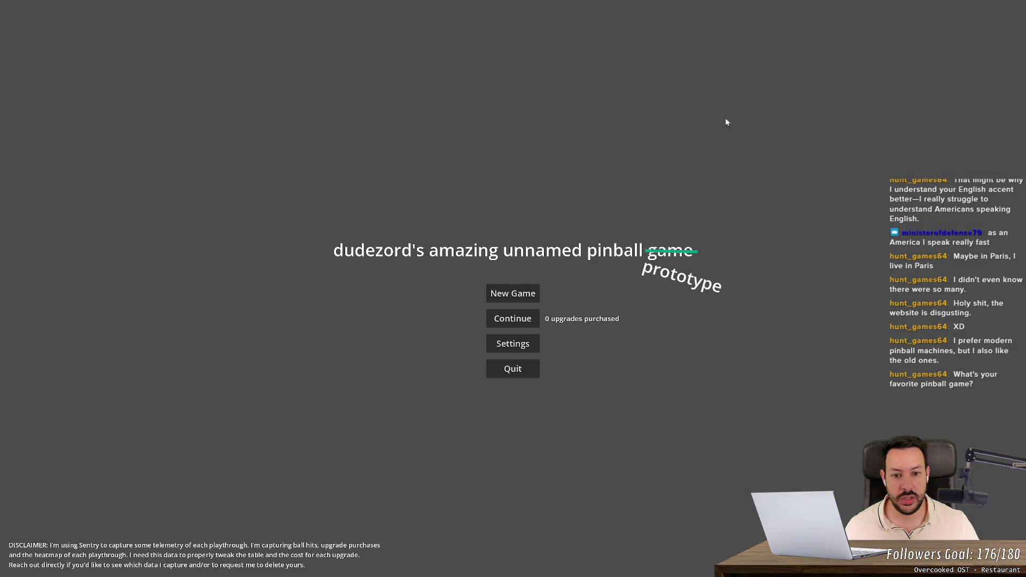
left_click(515, 290)
key("Left")
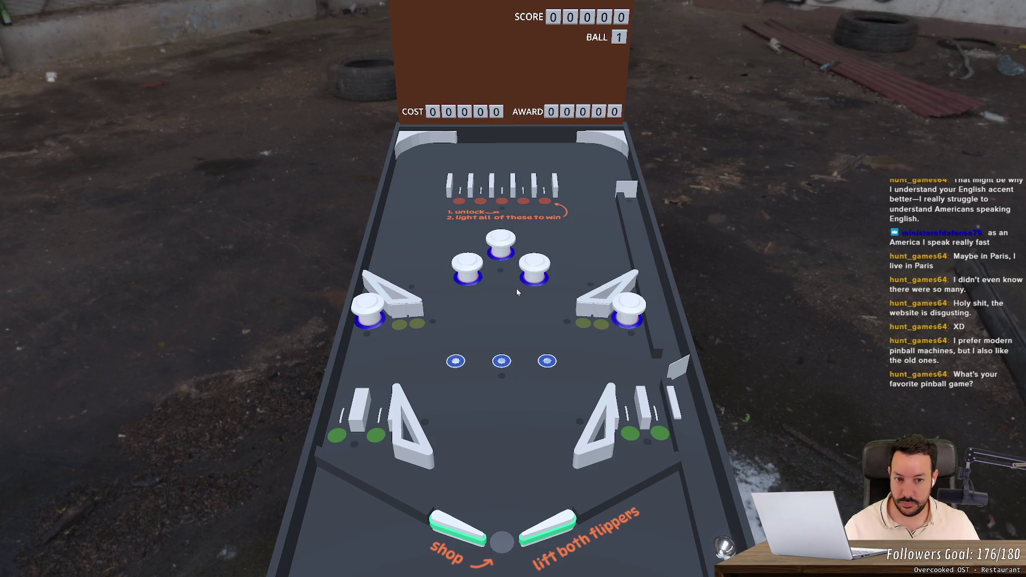
key("alt+F4")
left_click(479, 567)
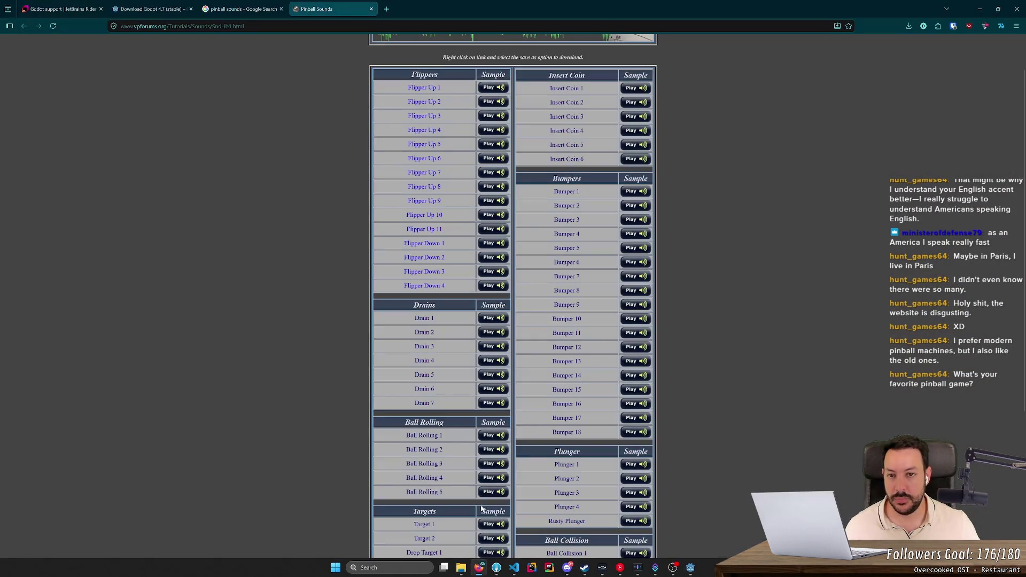
- Search Google for 'godot audio' in a new tab and open the Godot Docs Audio page
left_click(387, 9)
type("godot aud")
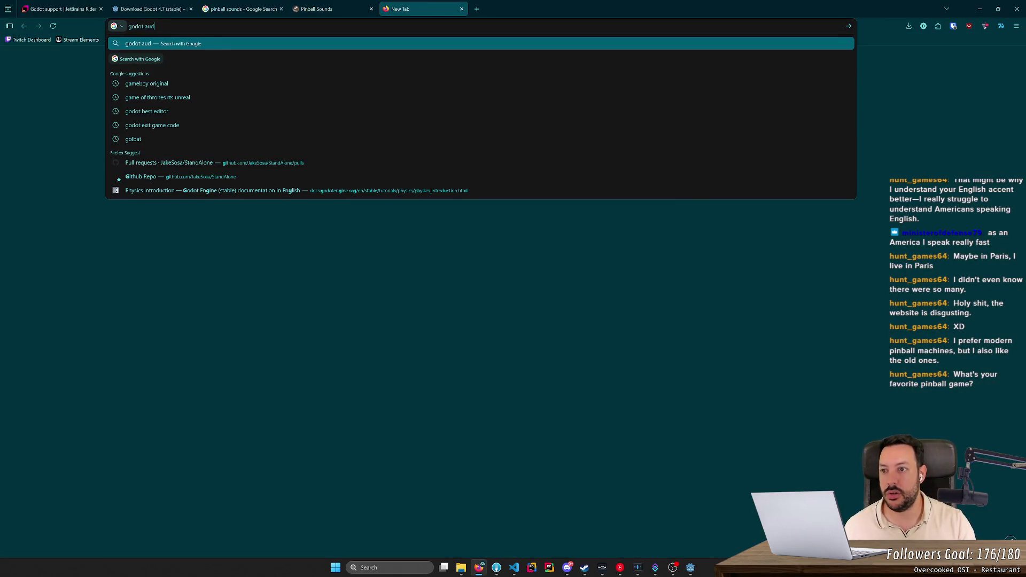
type("io")
key("Return")
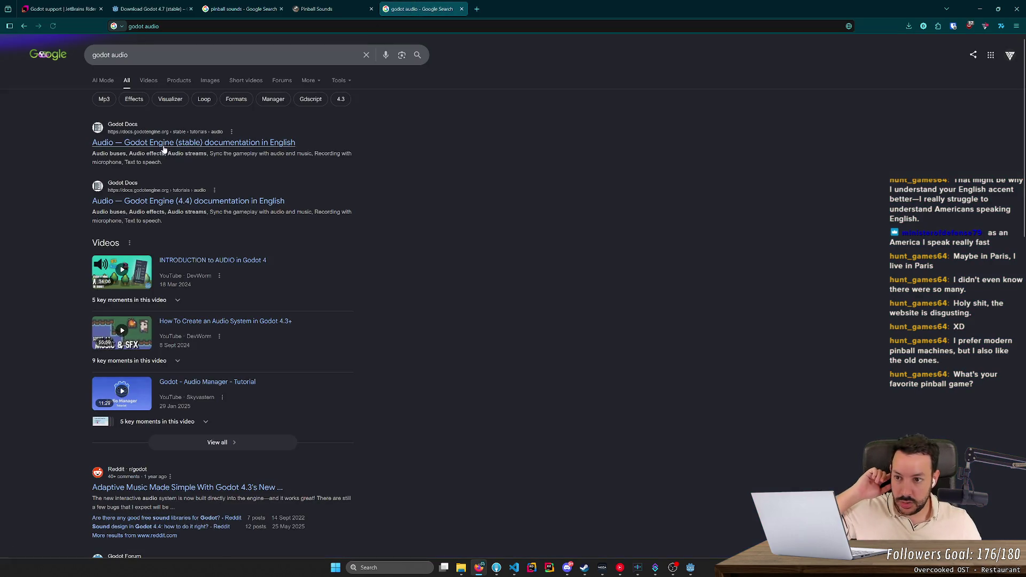
left_click(165, 145)
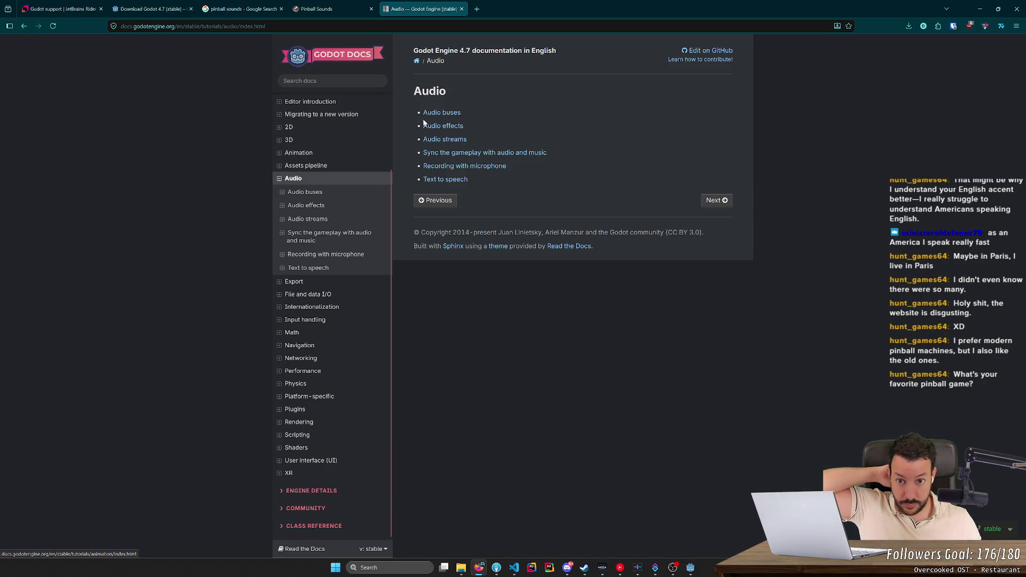
- Navigate the docs sidebar through Getting Started > Your first 2D game > Finishing up > Sound effects
left_click(286, 140)
scroll(285, 142, "up", 3)
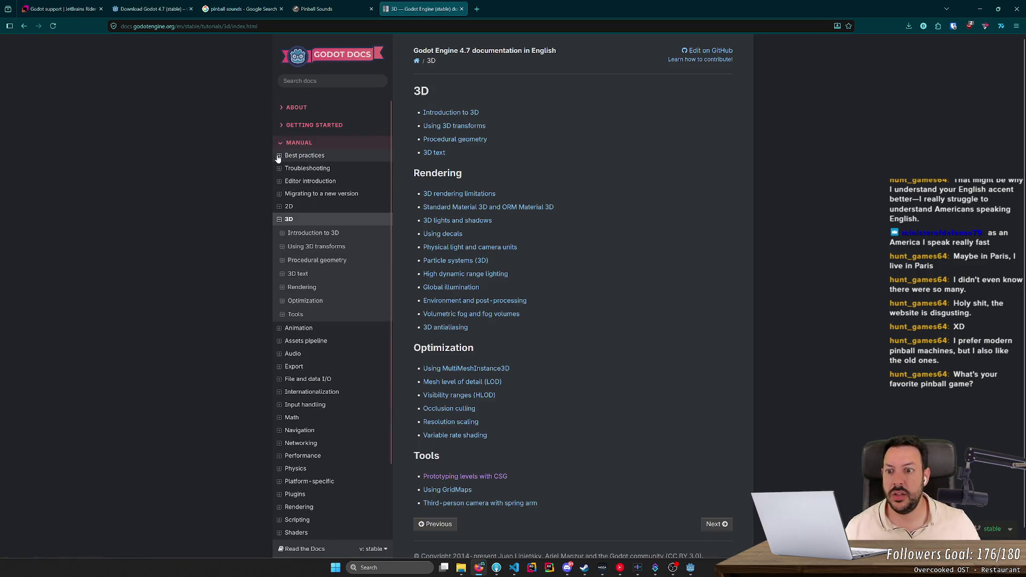
left_click(278, 127)
left_click(278, 176)
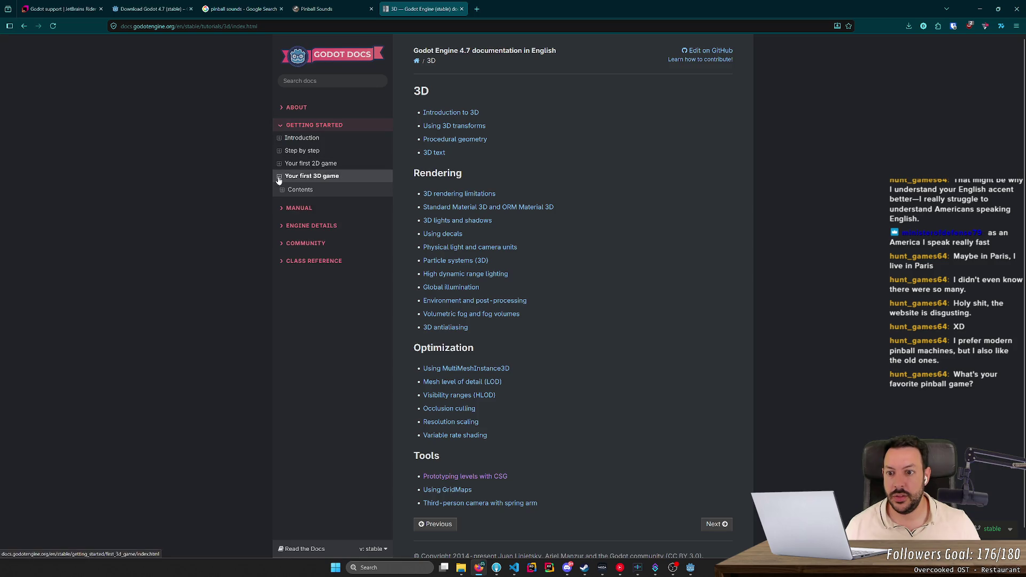
left_click(283, 191)
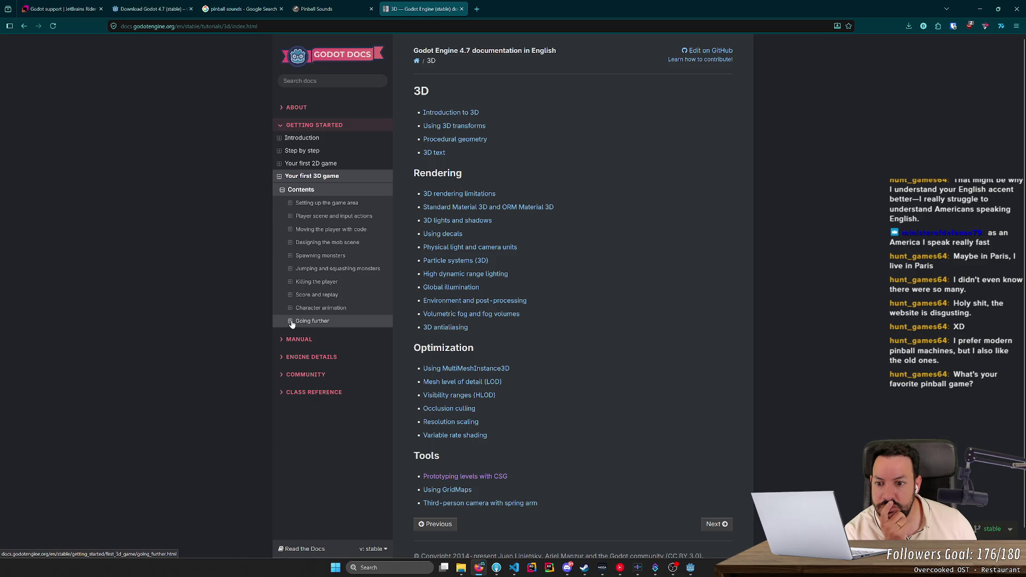
left_click(280, 163)
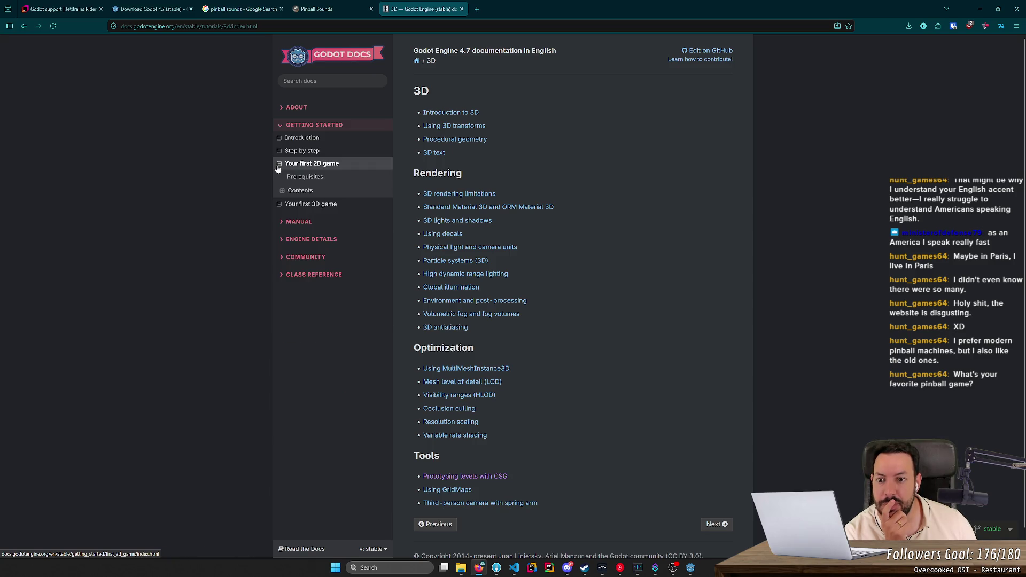
left_click(283, 191)
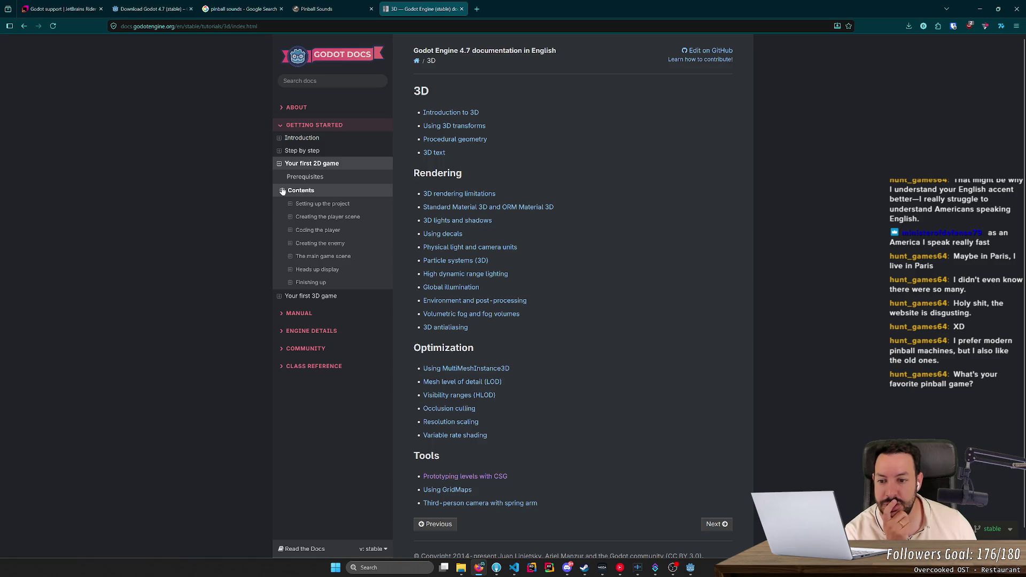
left_click(290, 283)
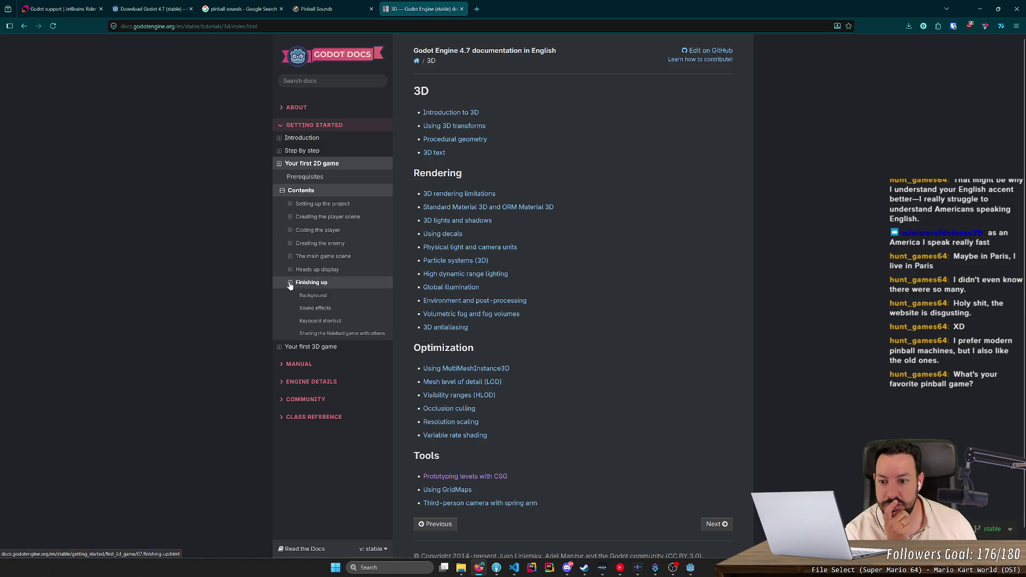
left_click(316, 308)
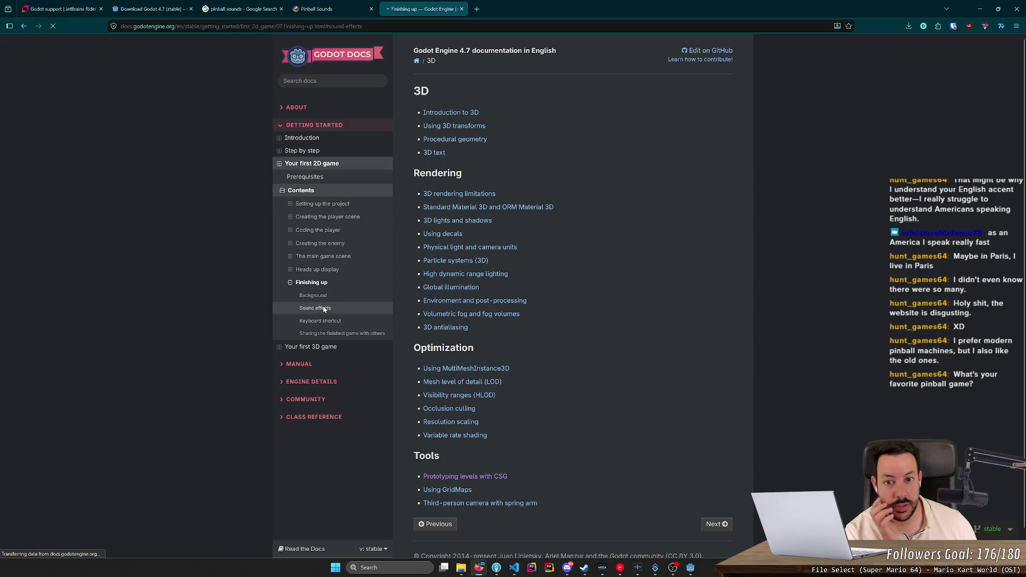
- Browse the 3D and 2D tutorial contents, landing on the Finishing up chapter's Background section
left_click(279, 131)
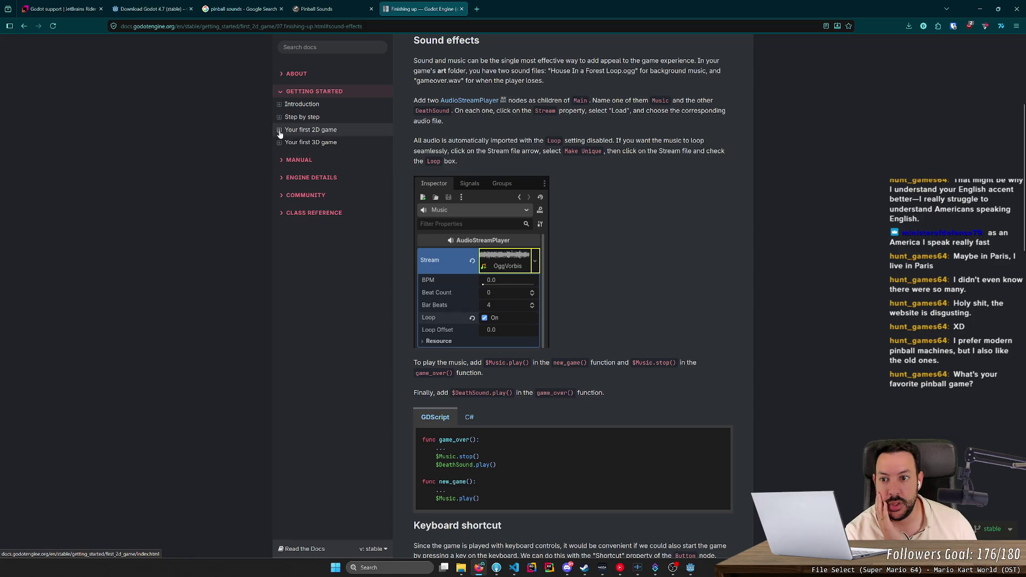
left_click(279, 143)
left_click(282, 156)
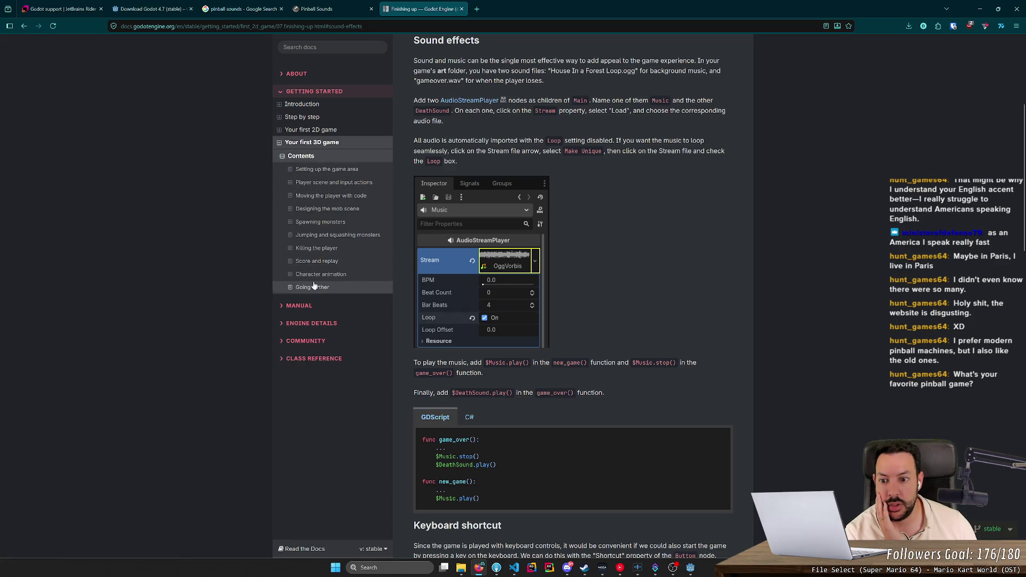
left_click(290, 288)
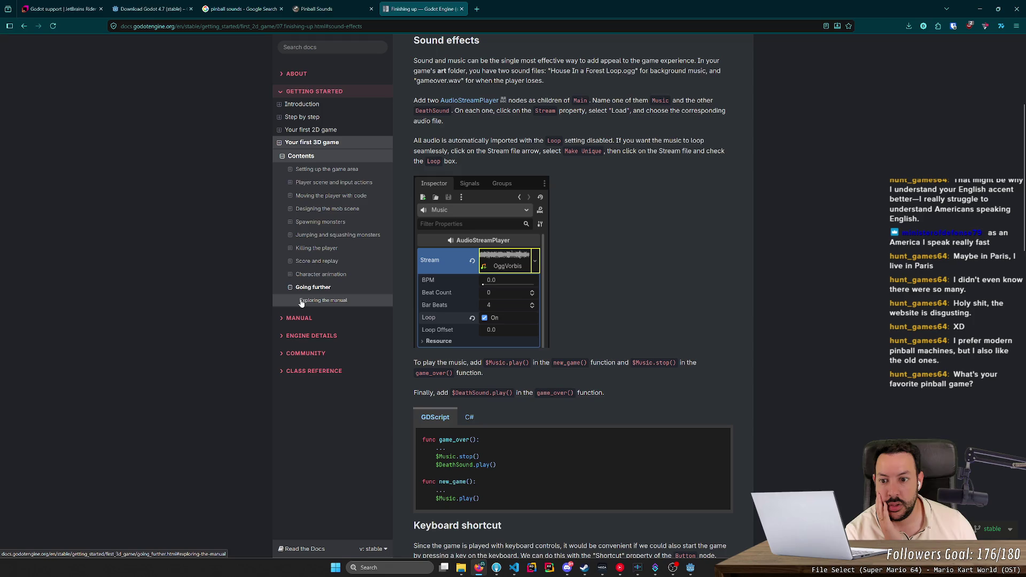
left_click(279, 130)
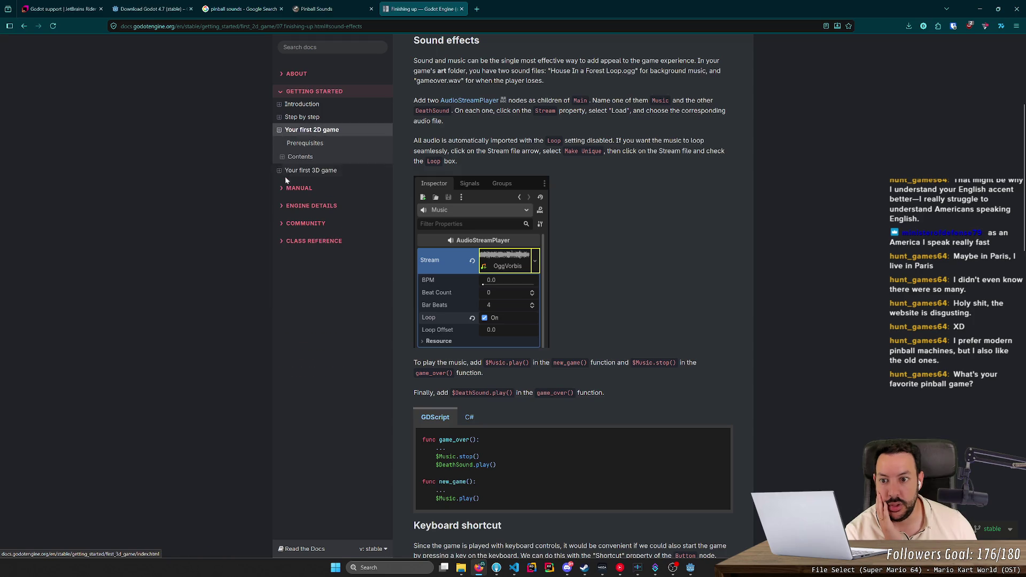
left_click(282, 157)
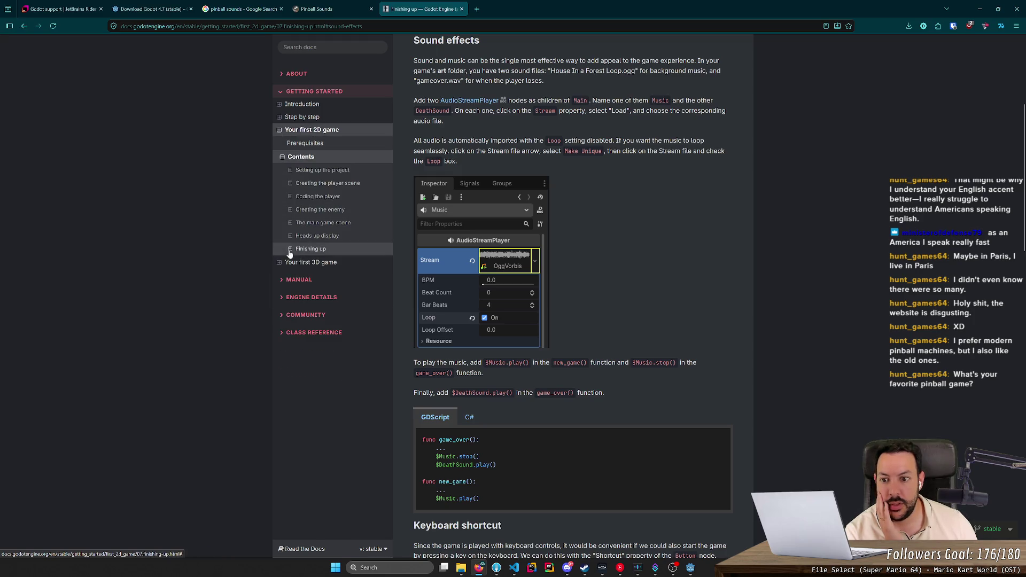
left_click(290, 249)
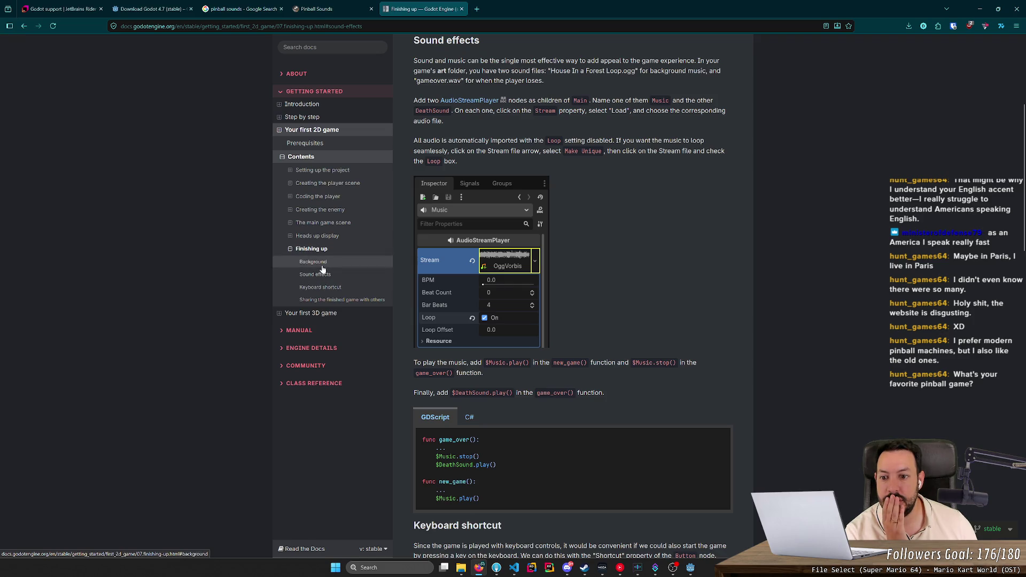
left_click(323, 268)
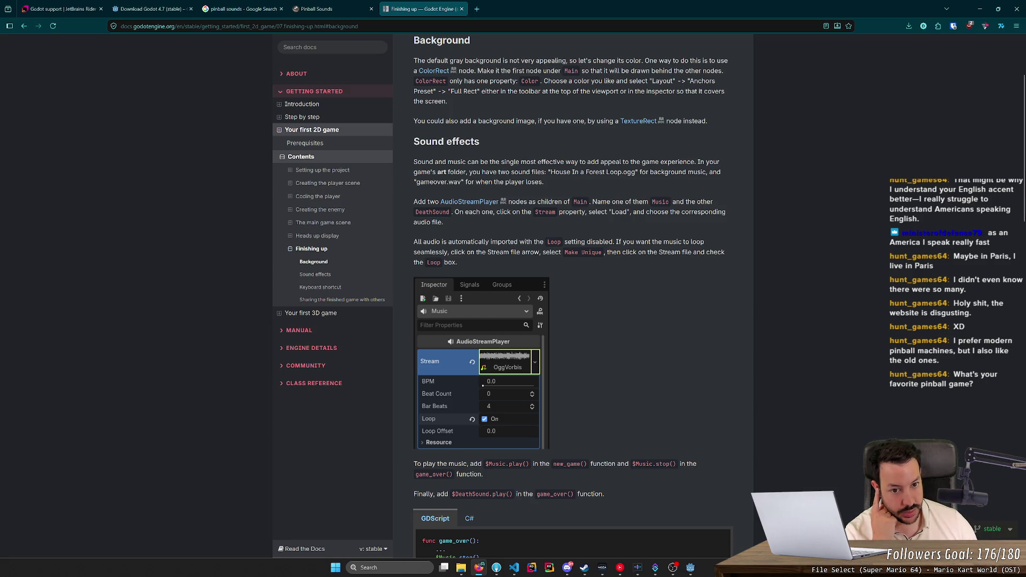
- Read through the AudioStreamPlayer sound effects instructions, then minimize Firefox to return to Godot
scroll(575, 170, "down", 3)
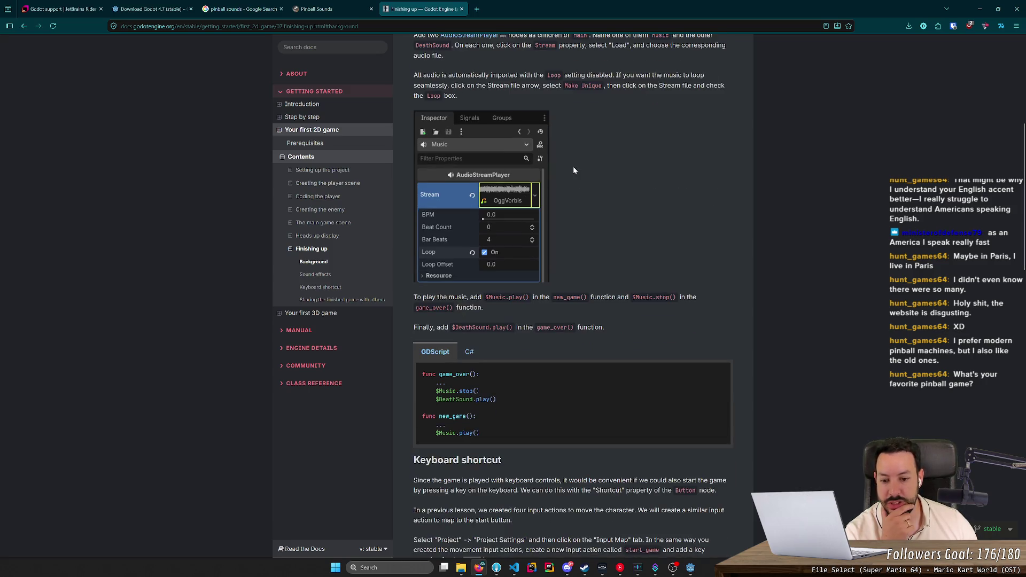
scroll(575, 170, "down", 2)
scroll(574, 170, "down", 5)
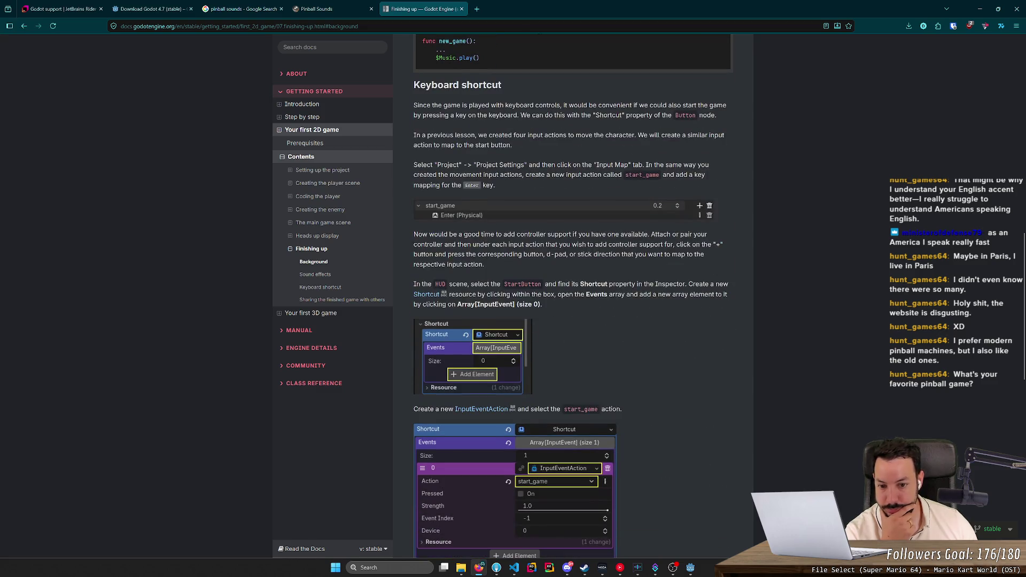
scroll(573, 174, "down", 3)
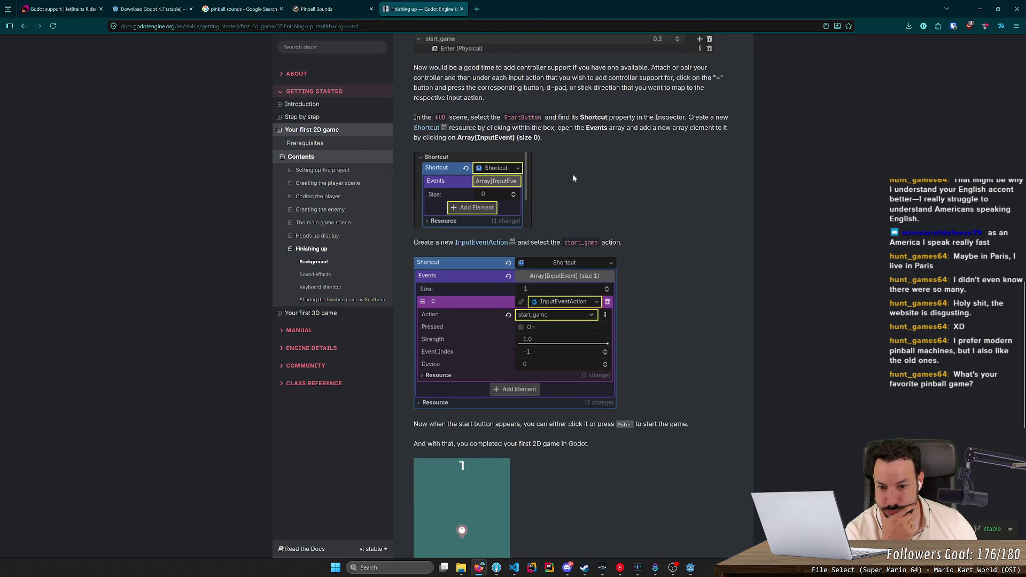
scroll(573, 174, "up", 5)
scroll(572, 175, "up", 4)
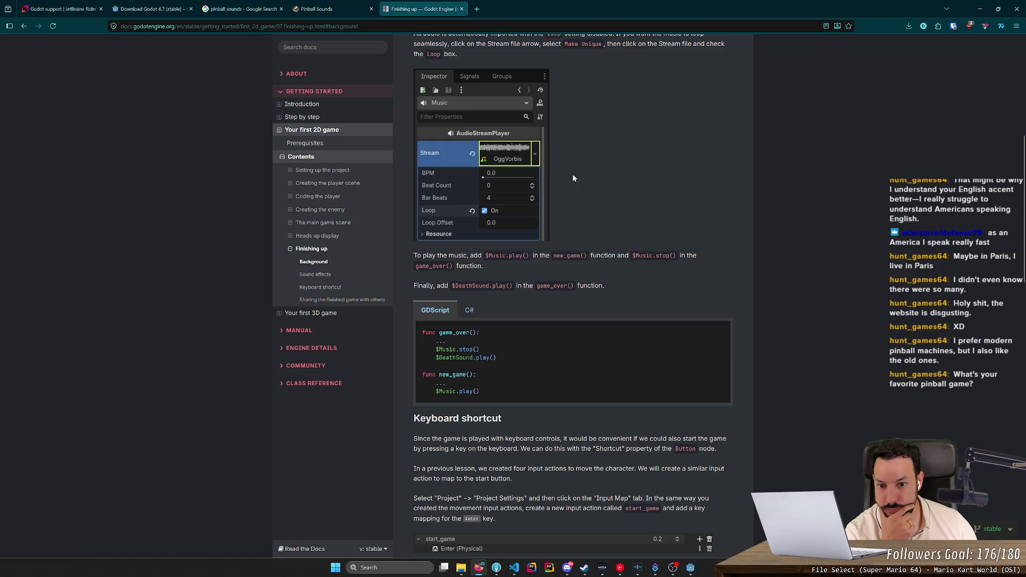
scroll(573, 175, "up", 4)
scroll(573, 175, "up", 1)
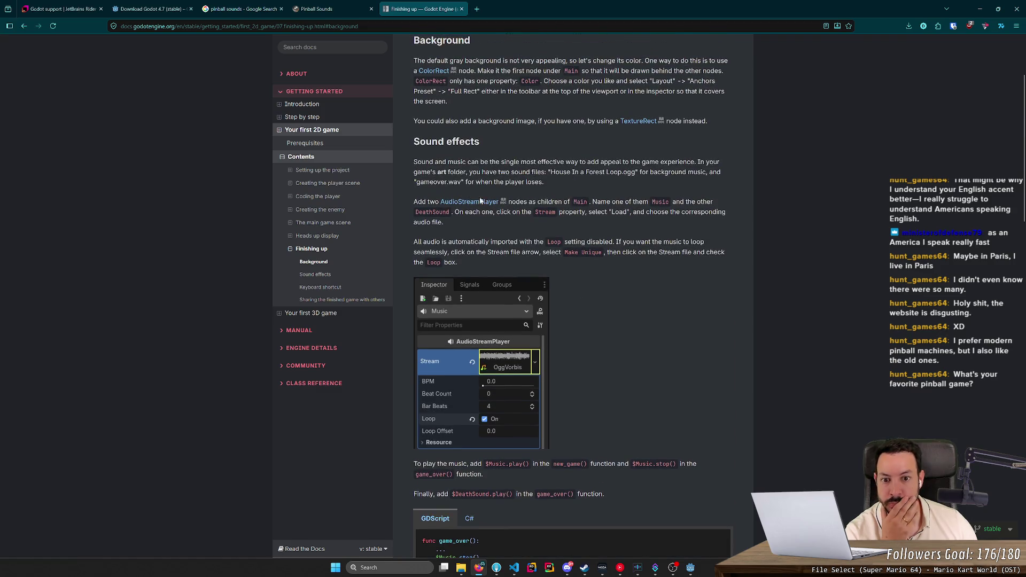
left_click(980, 9)
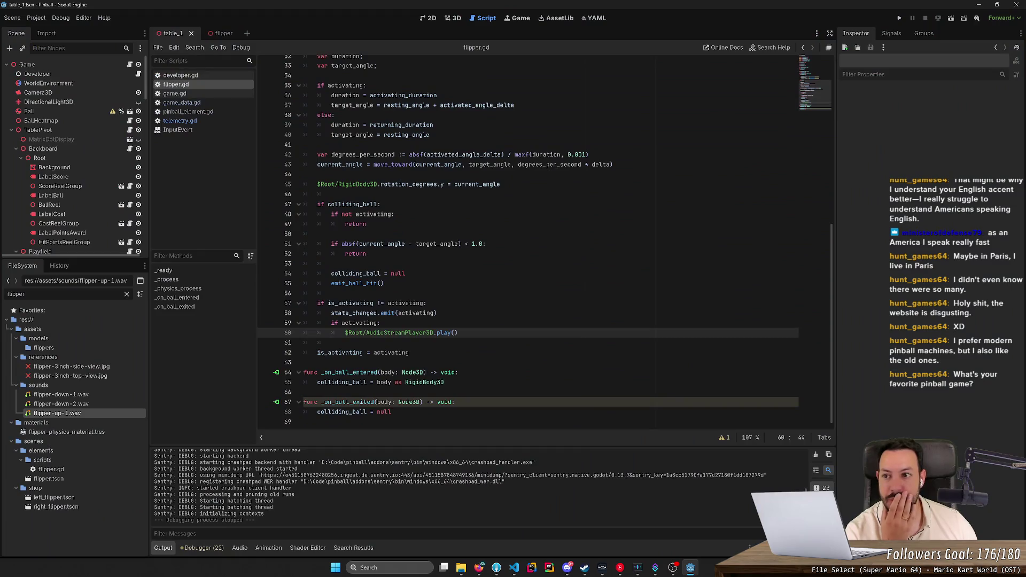
- In the flipper scene, swap AudioStreamPlayer3D for an AudioStreamPlayer of that name playing flipper-up-1.wav
left_click(227, 37)
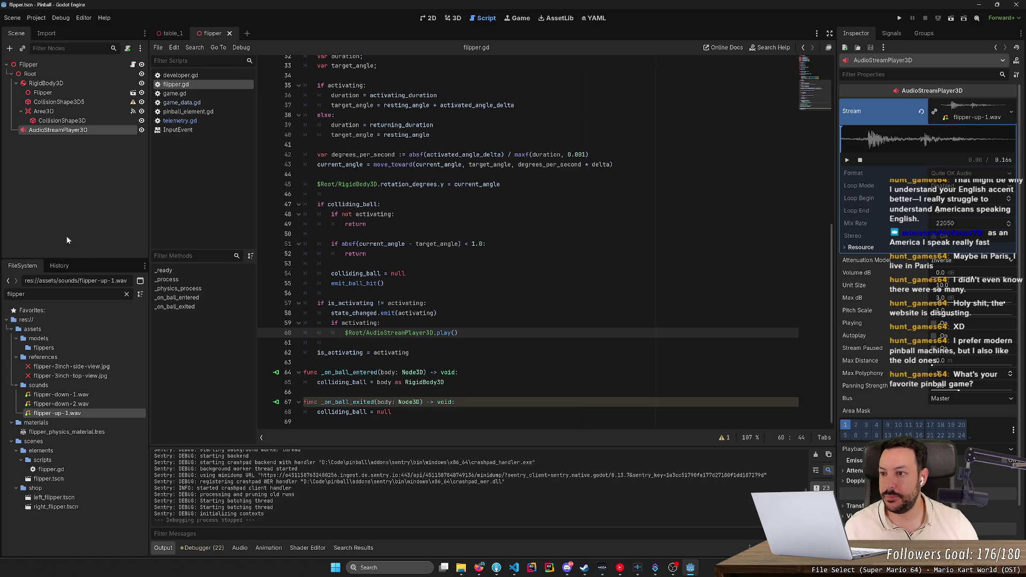
left_click(10, 48)
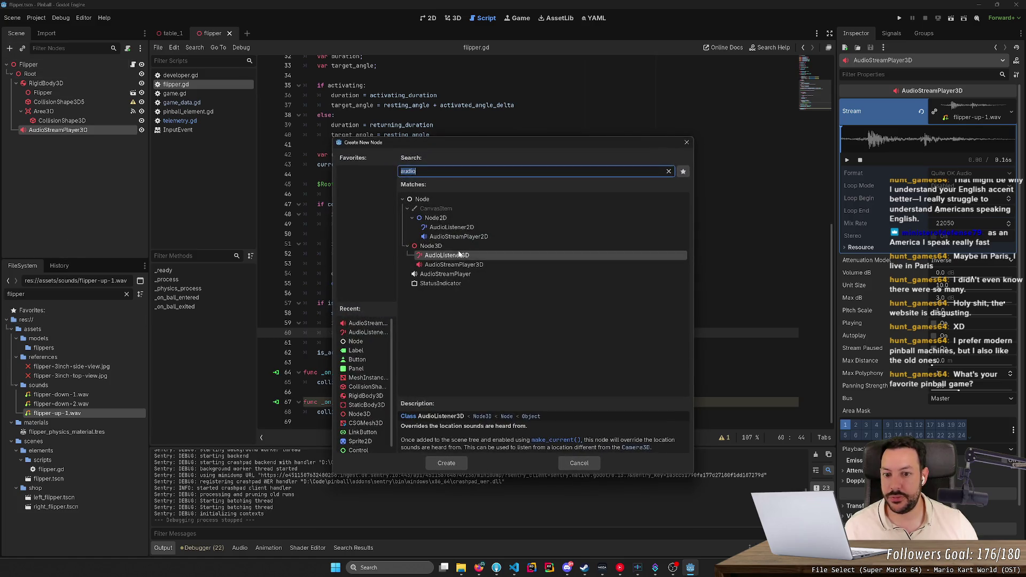
double_click(445, 273)
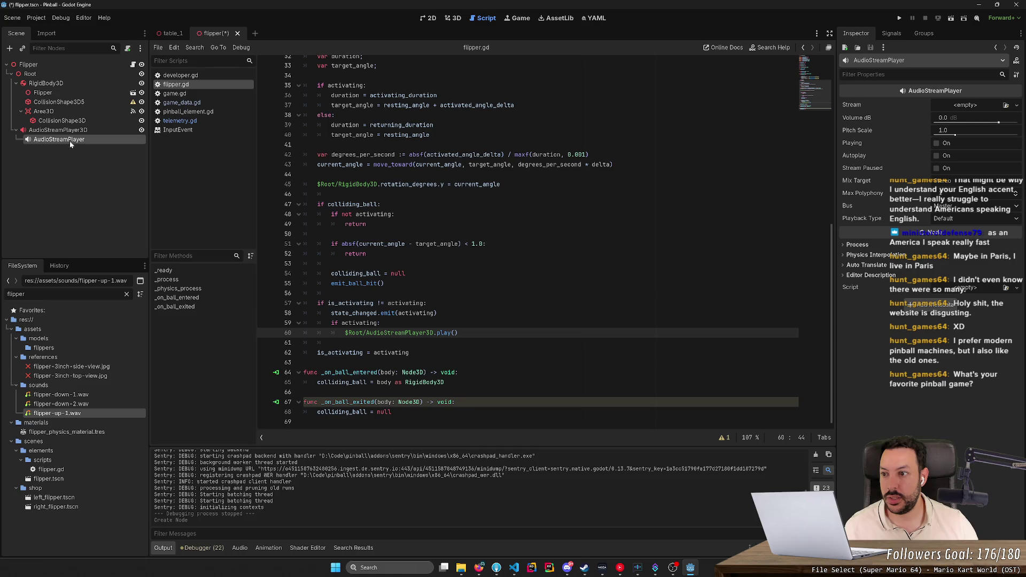
mouse_move(70, 142)
left_mouse_down()
mouse_move(68, 129)
mouse_move(51, 130)
left_mouse_up()
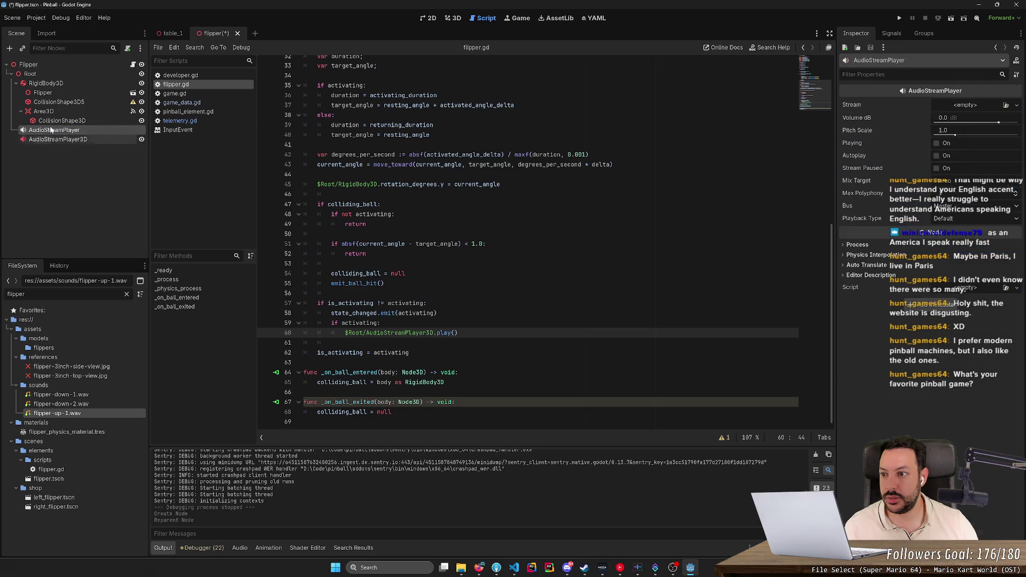
double_click(53, 139)
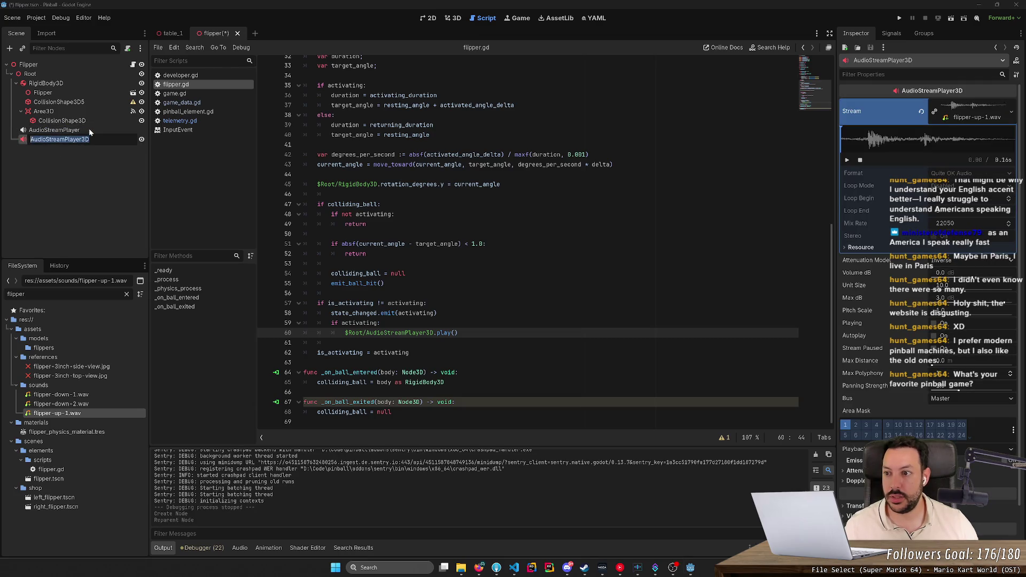
key("Escape")
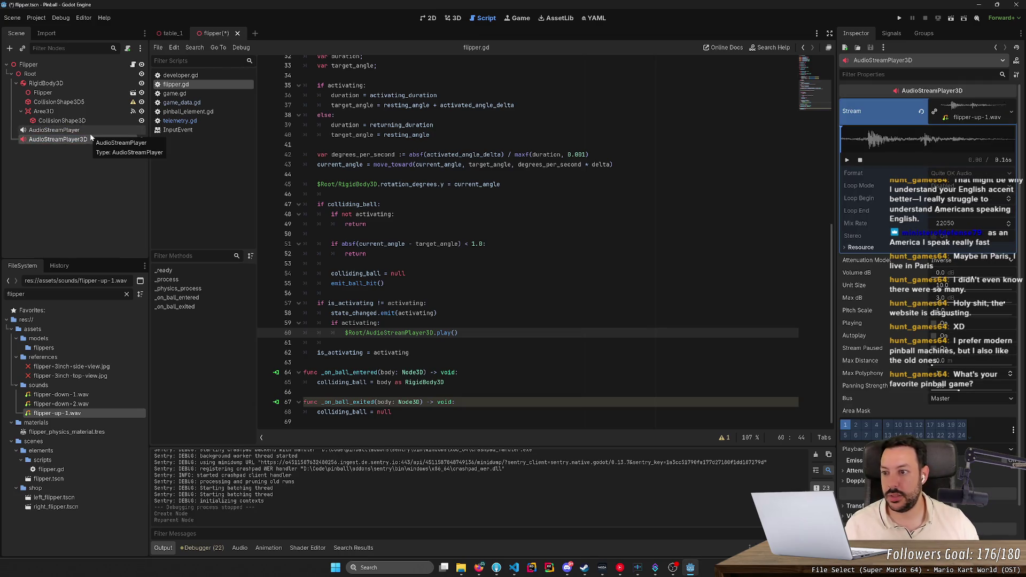
key("Delete")
key("Return")
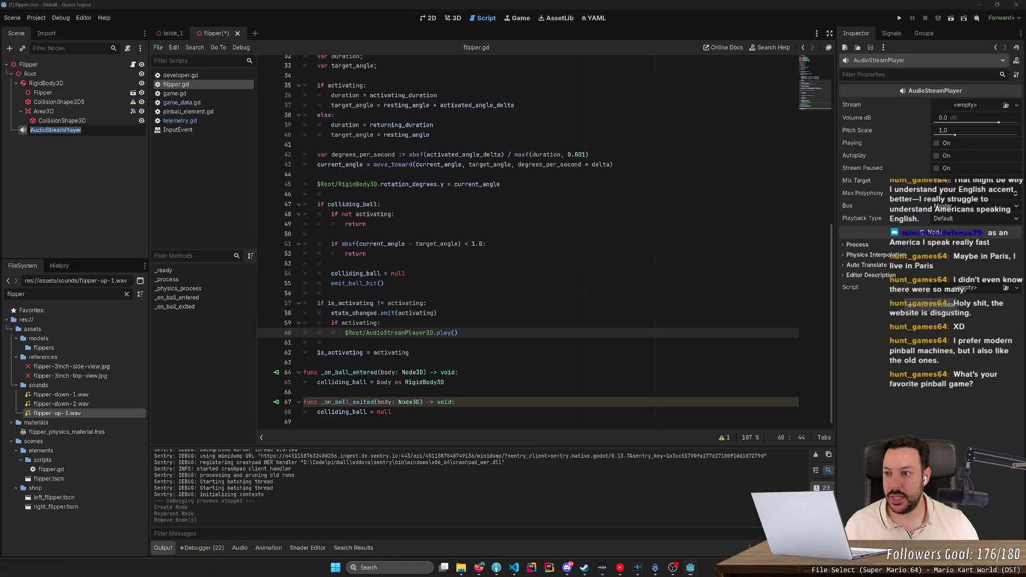
type("AudioStreamPlayer3D")
key("Return")
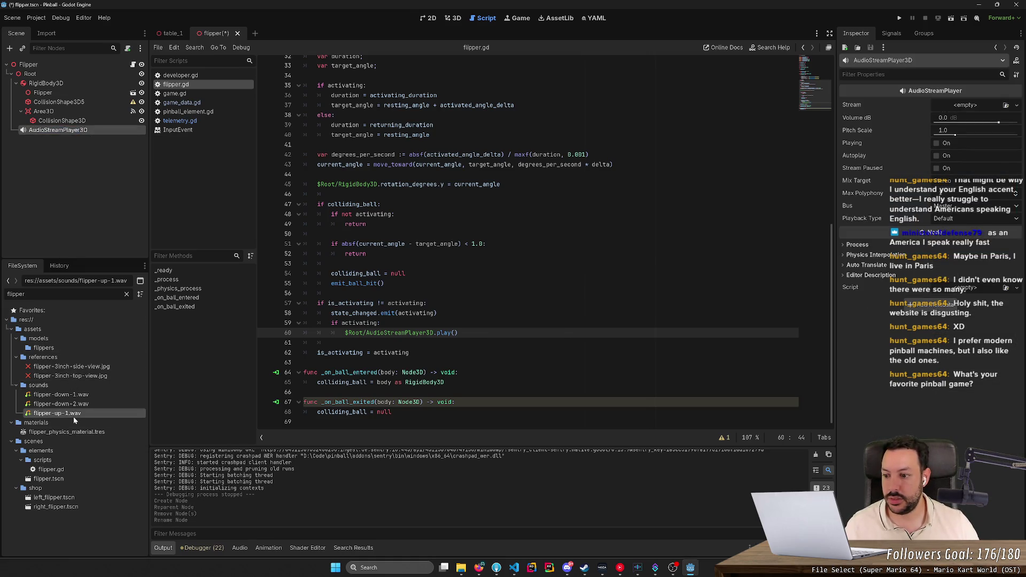
left_click_drag(73, 415, 965, 107)
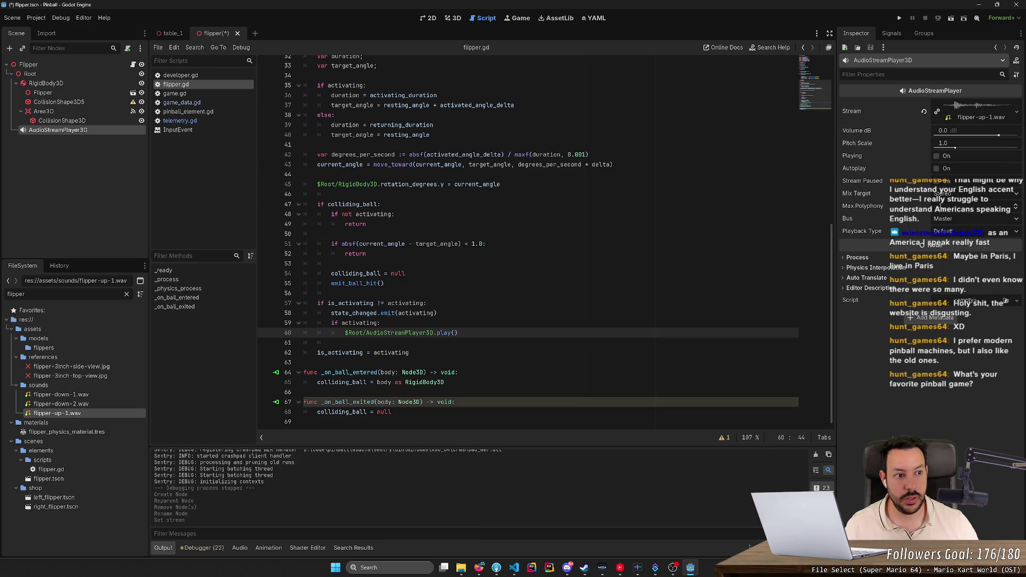
- Run the project and start a new game to hear the flipper sound, then quit
left_click(900, 17)
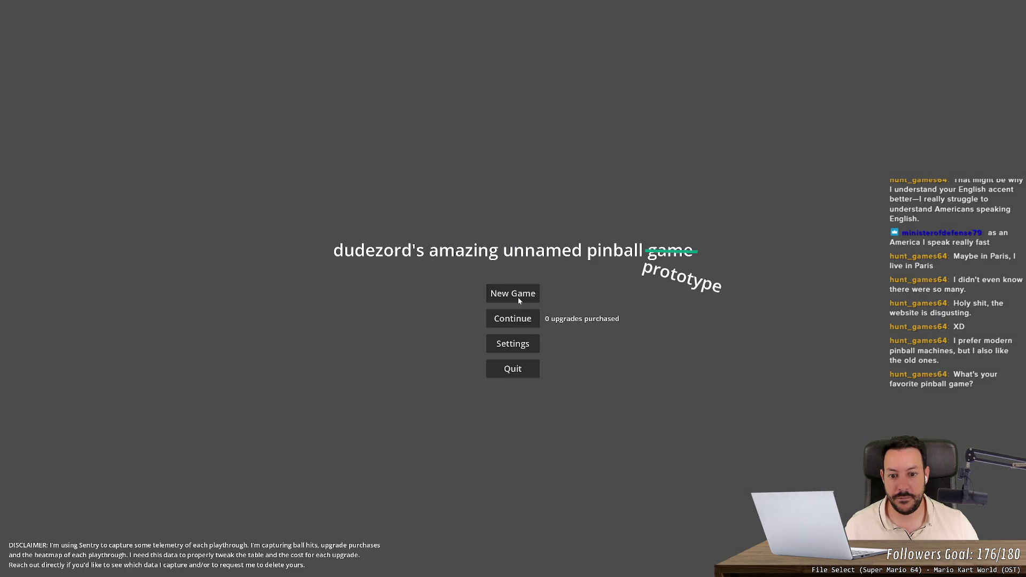
left_click(518, 298)
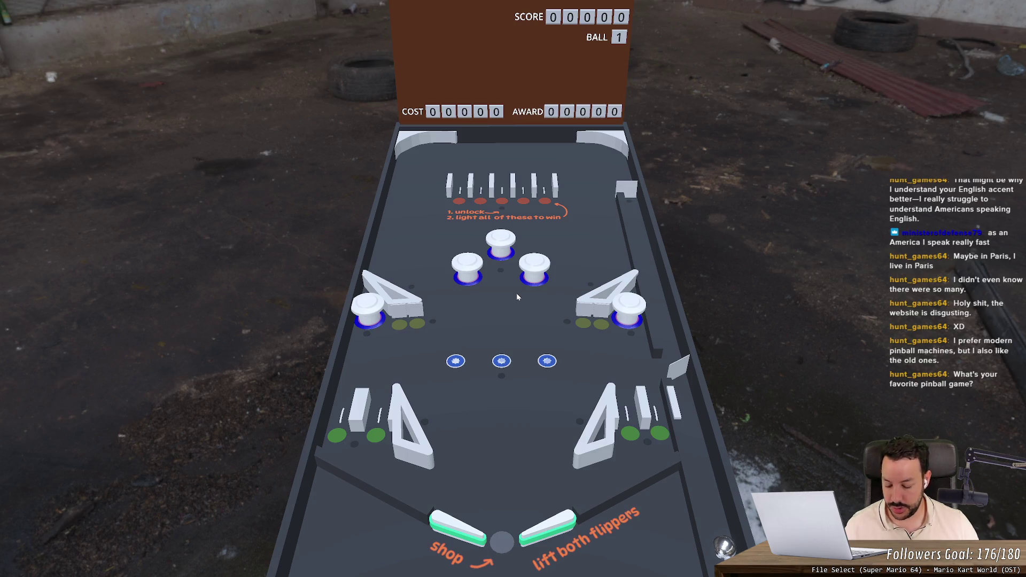
key("Escape")
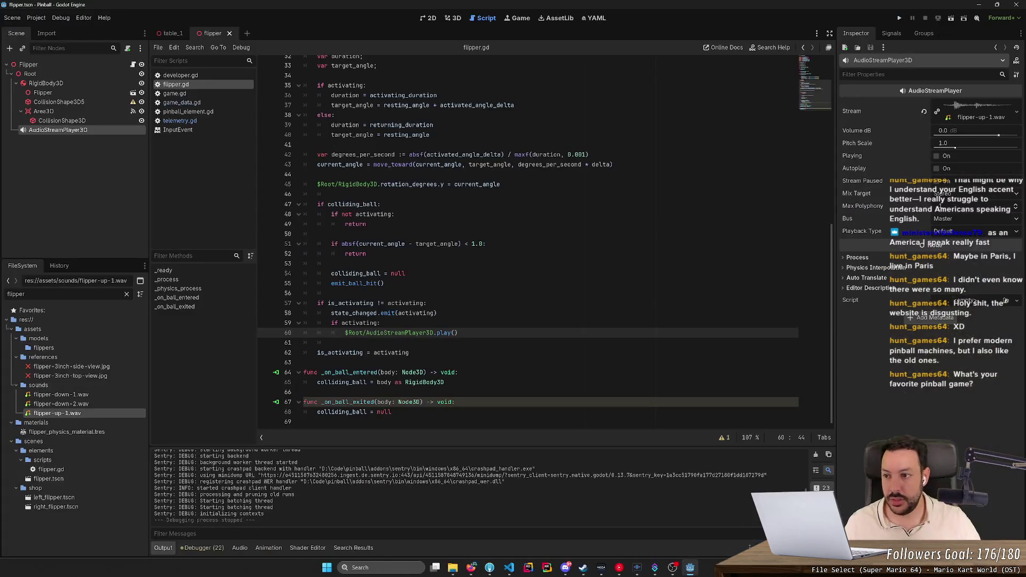
- Undo the node swap to restore the original AudioStreamPlayer3D, and review its Attenuation Model options
key("ctrl+z")
key("ctrl+z")
key("ctrl+z")
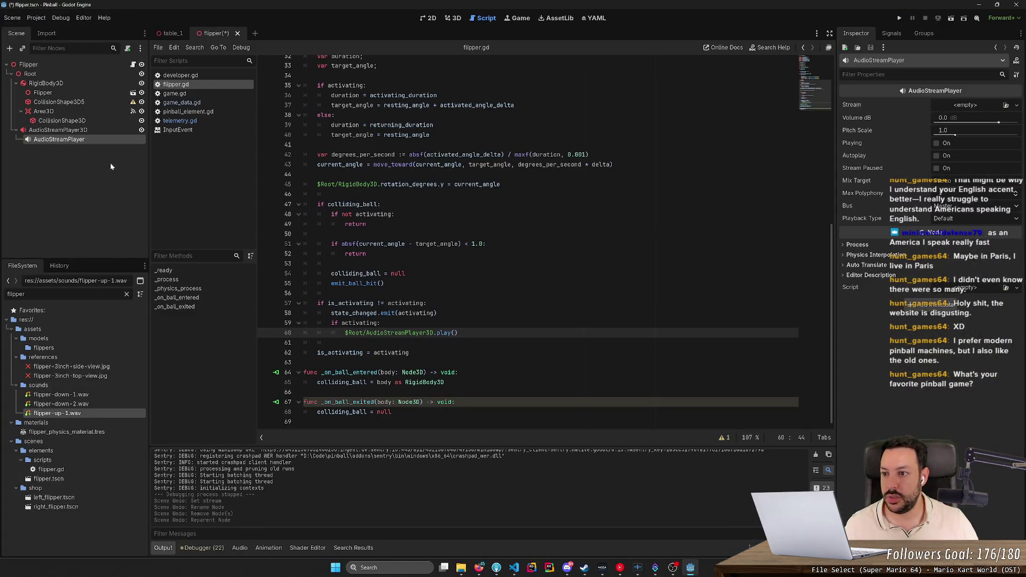
key("ctrl+z")
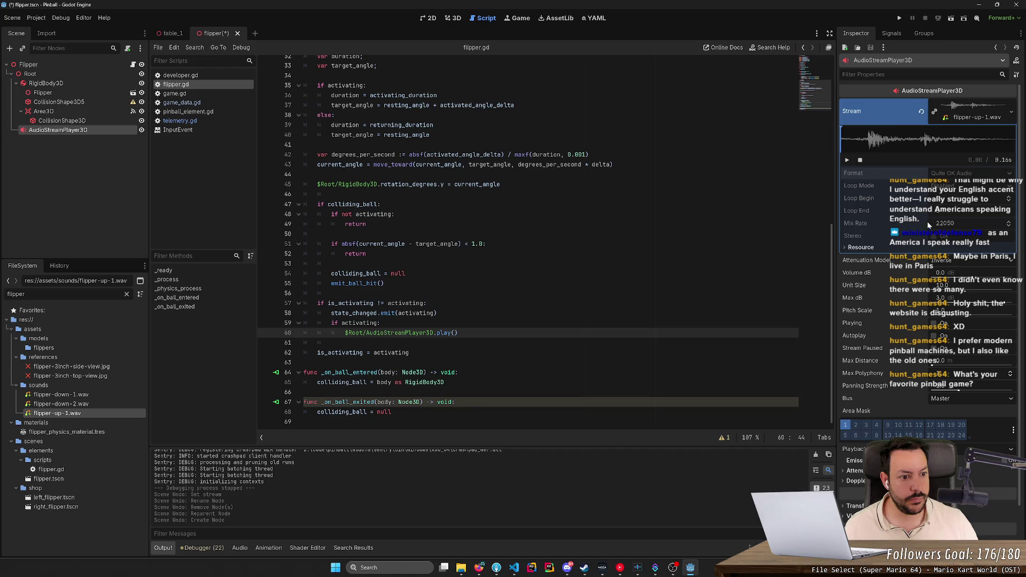
left_click(963, 261)
left_click(963, 260)
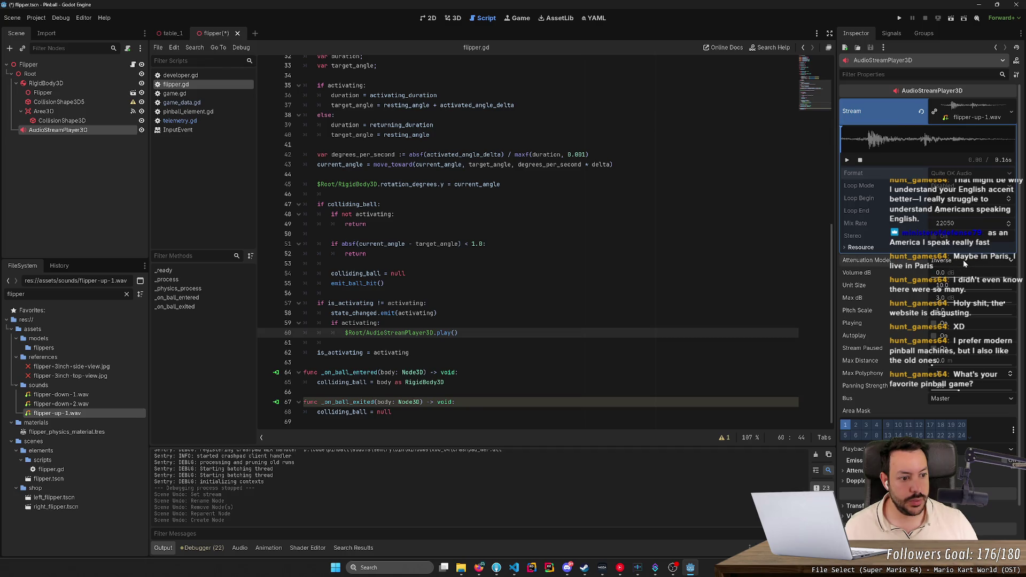
- Switch to the table_1 scene and bring the Godot docs back to the front
left_click(170, 33)
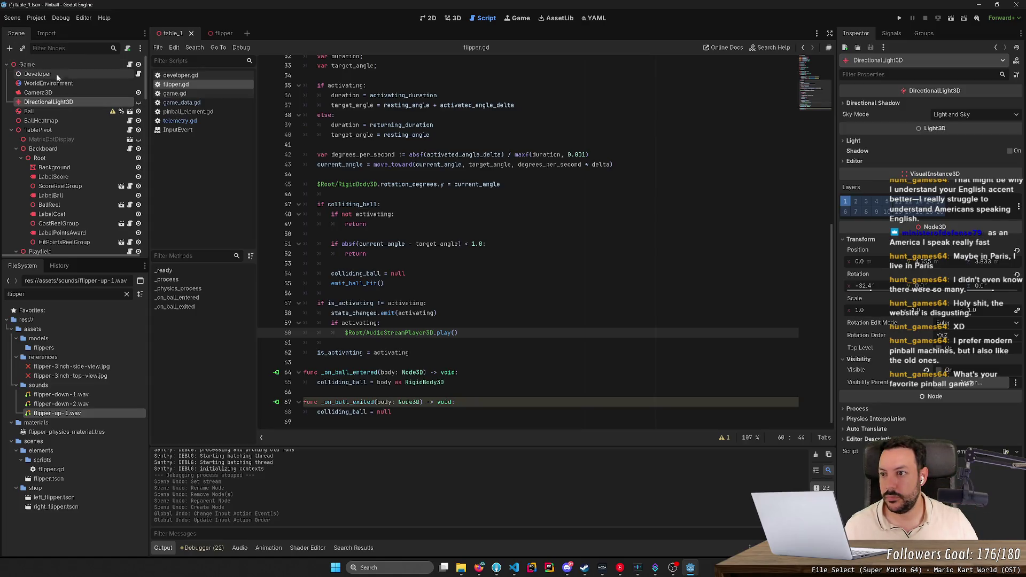
scroll(98, 252, "down", 10)
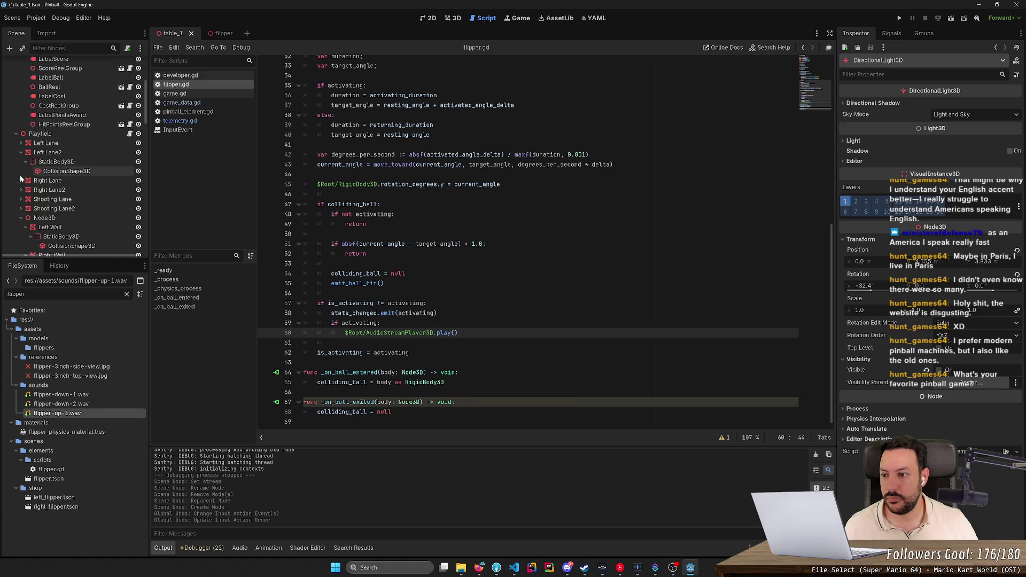
left_click(479, 567)
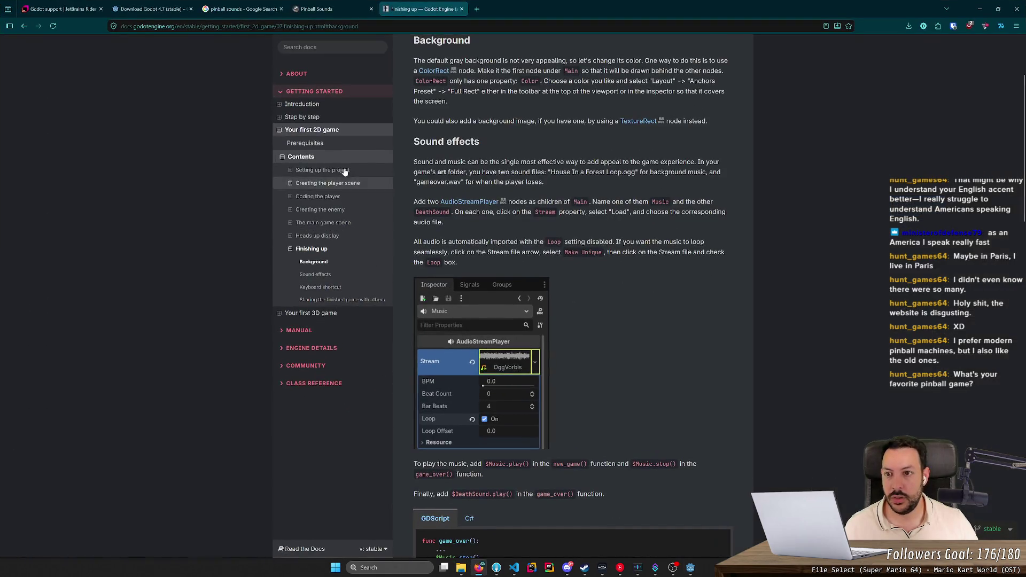
- Search the docs for audio listener and open the Audio streams tutorial page
key("slash")
type("audio l")
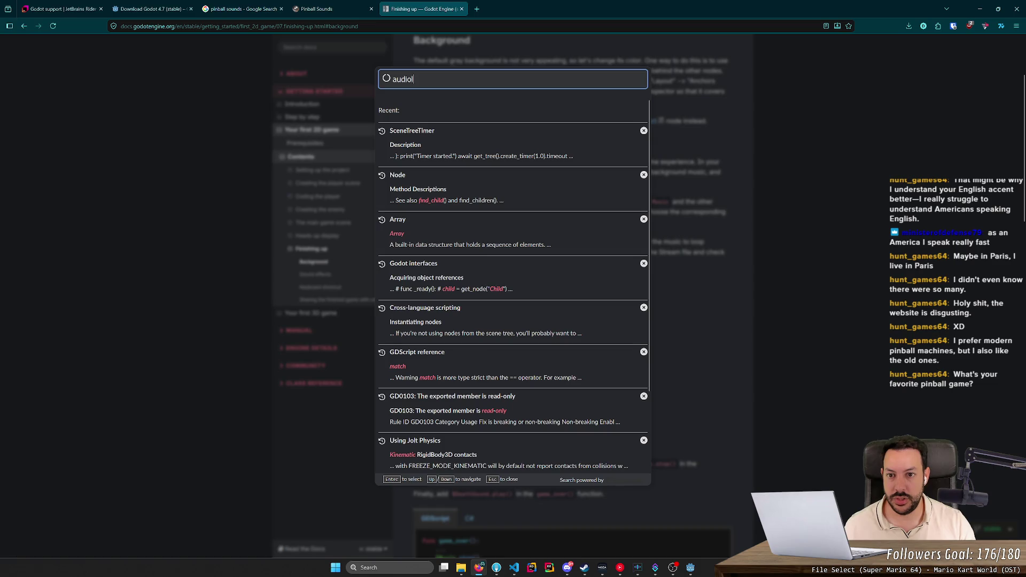
type("istener")
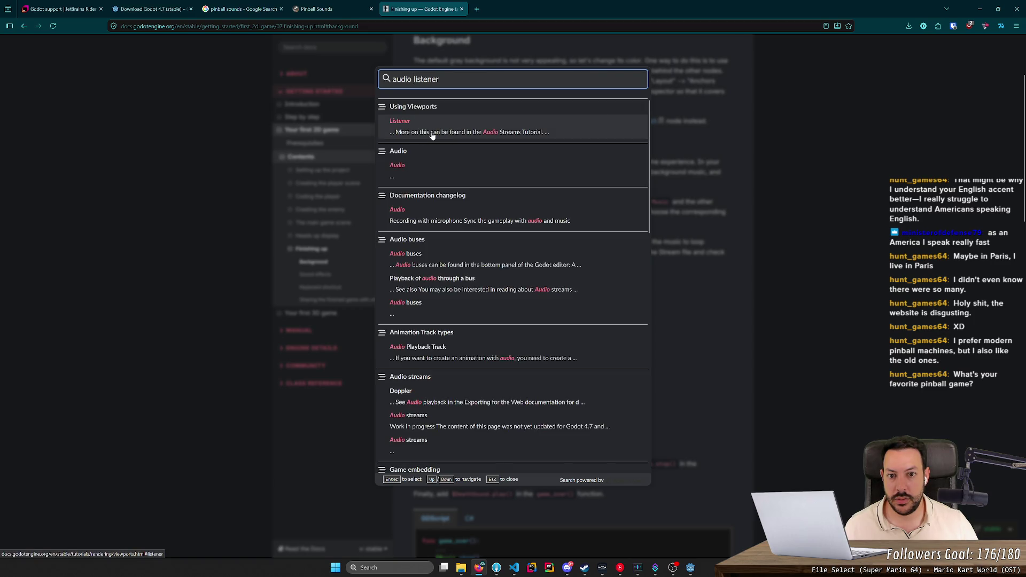
left_click(432, 136)
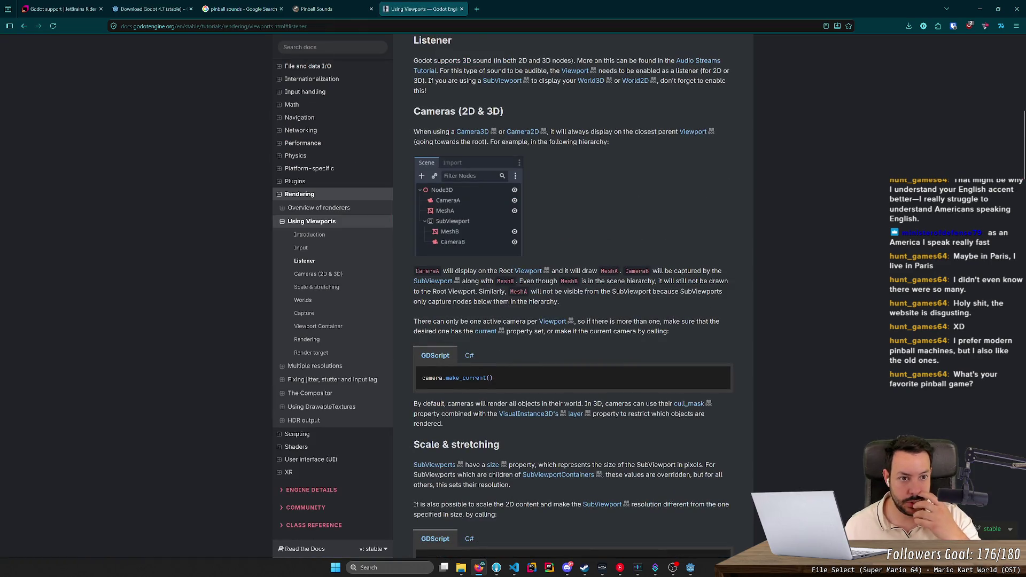
left_click(419, 73)
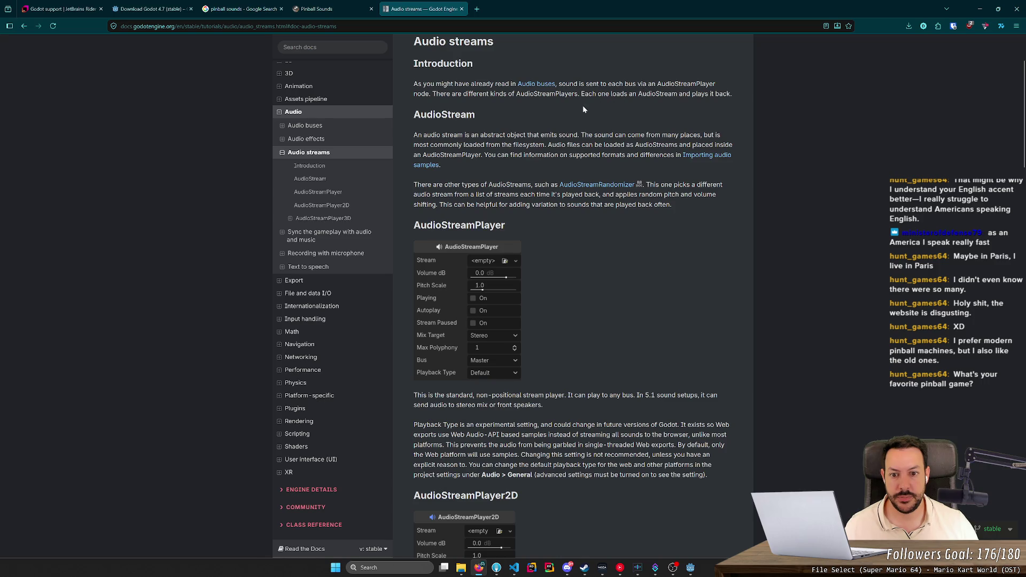
- Read the Audio streams page, find its 'listener' mentions, then switch back to the Godot editor
scroll(582, 110, "down", 5)
scroll(580, 110, "down", 5)
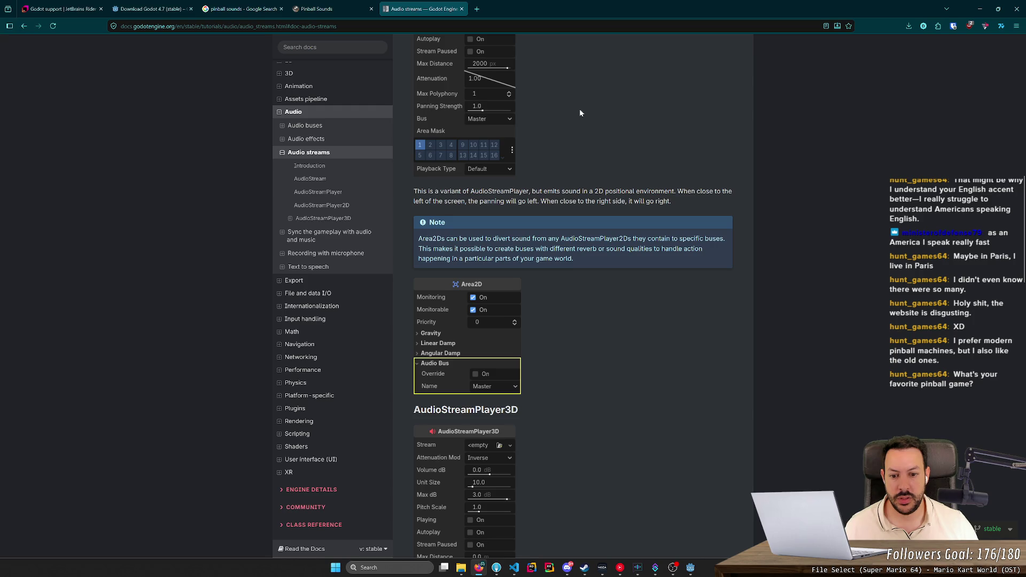
scroll(581, 112, "down", 5)
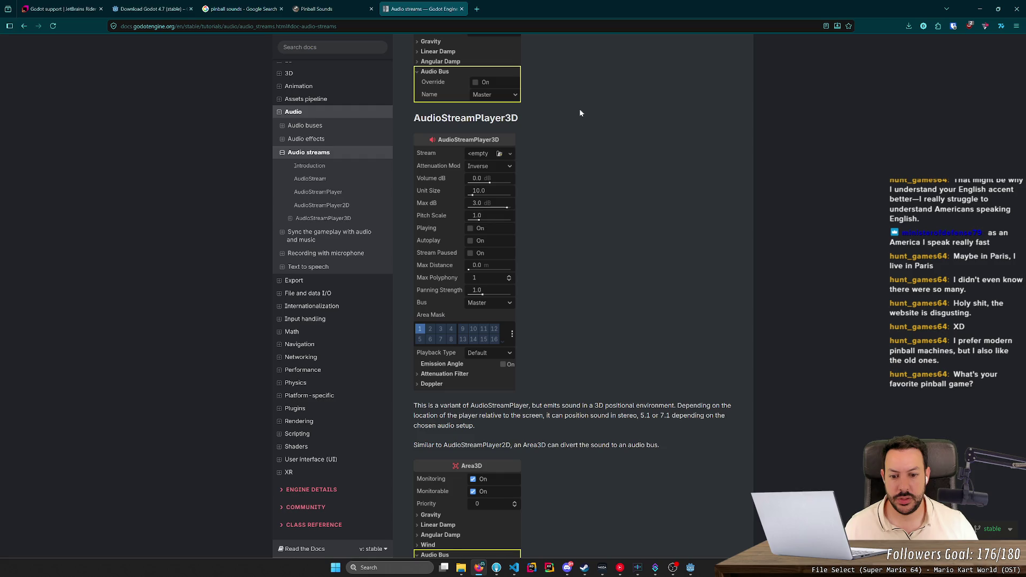
scroll(580, 113, "down", 4)
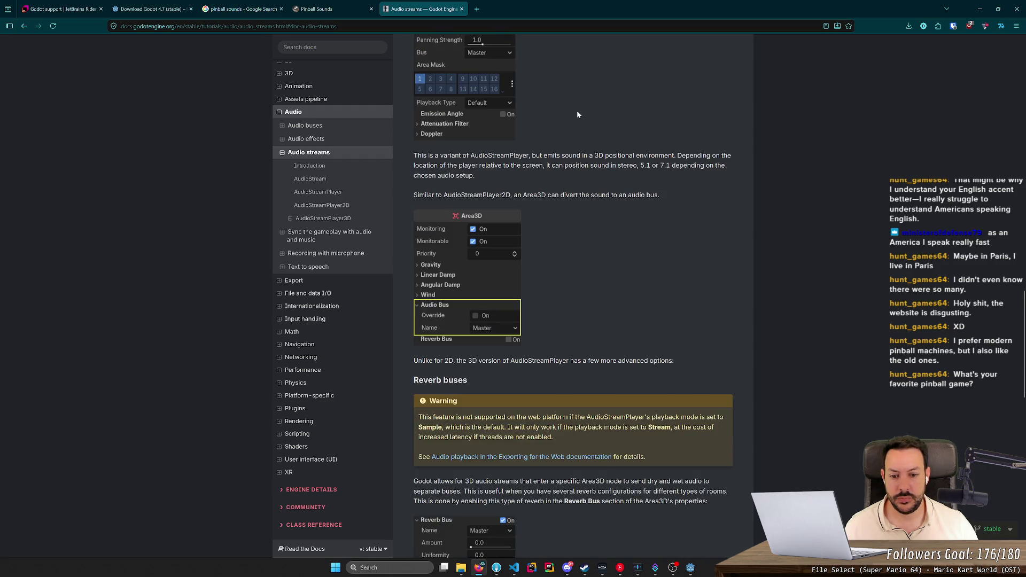
scroll(577, 113, "down", 15)
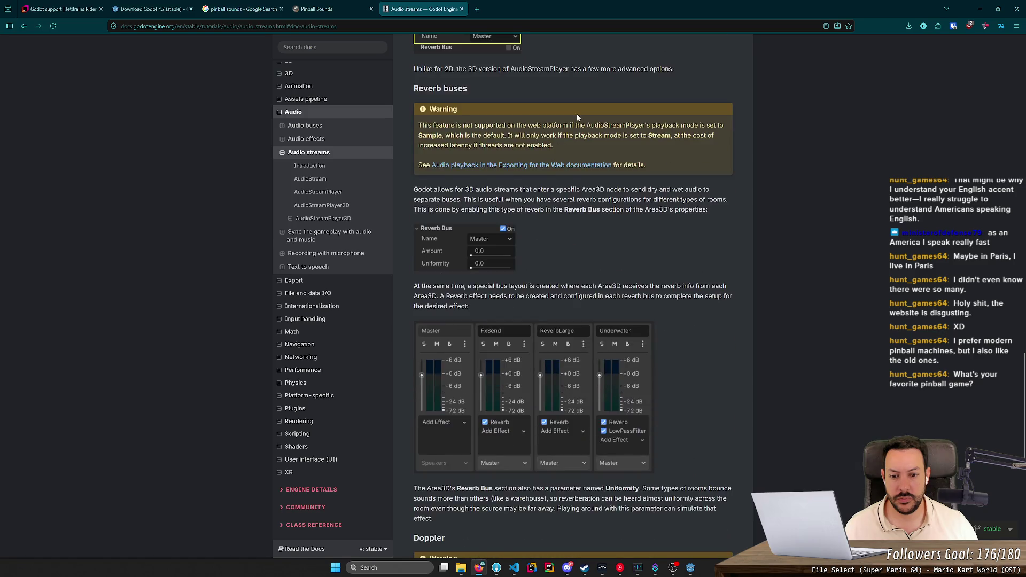
scroll(577, 117, "up", 12)
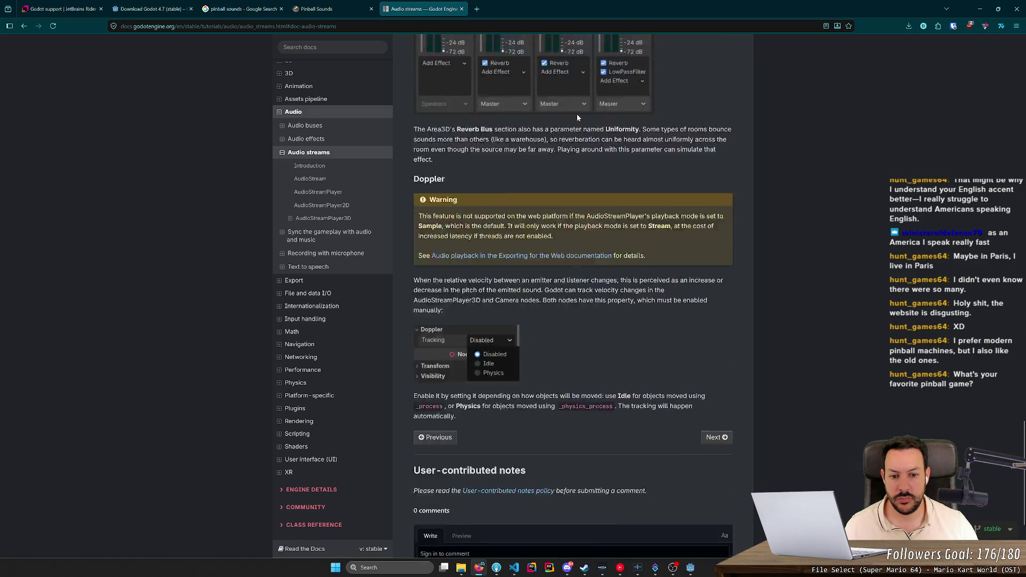
scroll(578, 117, "up", 12)
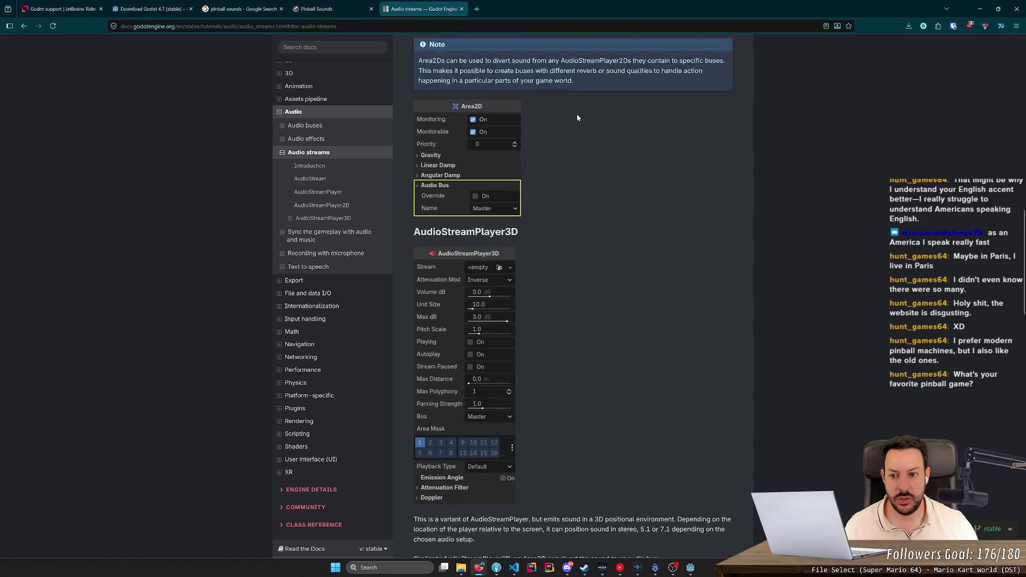
scroll(577, 118, "up", 10)
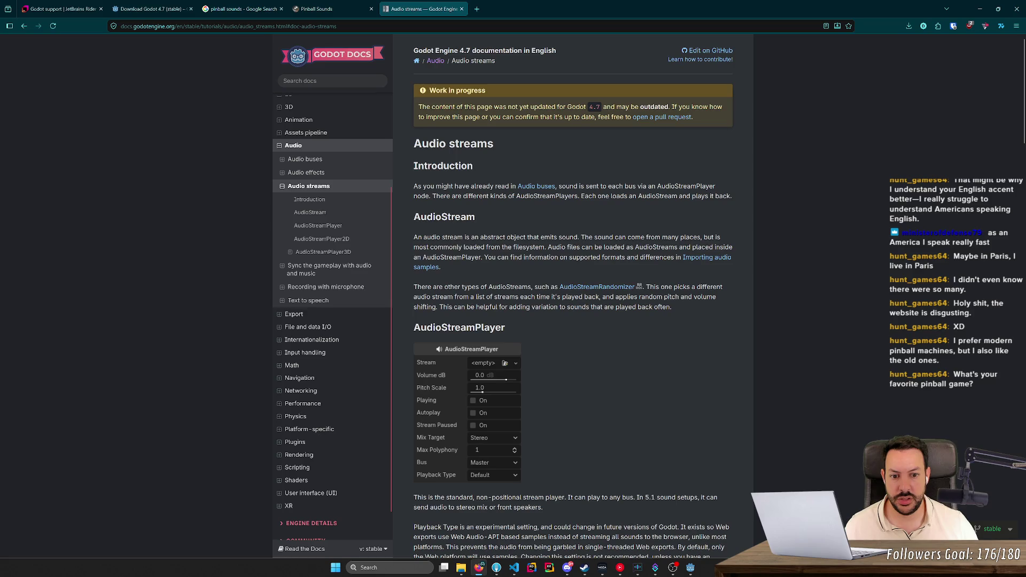
key("ctrl+f")
type("listener")
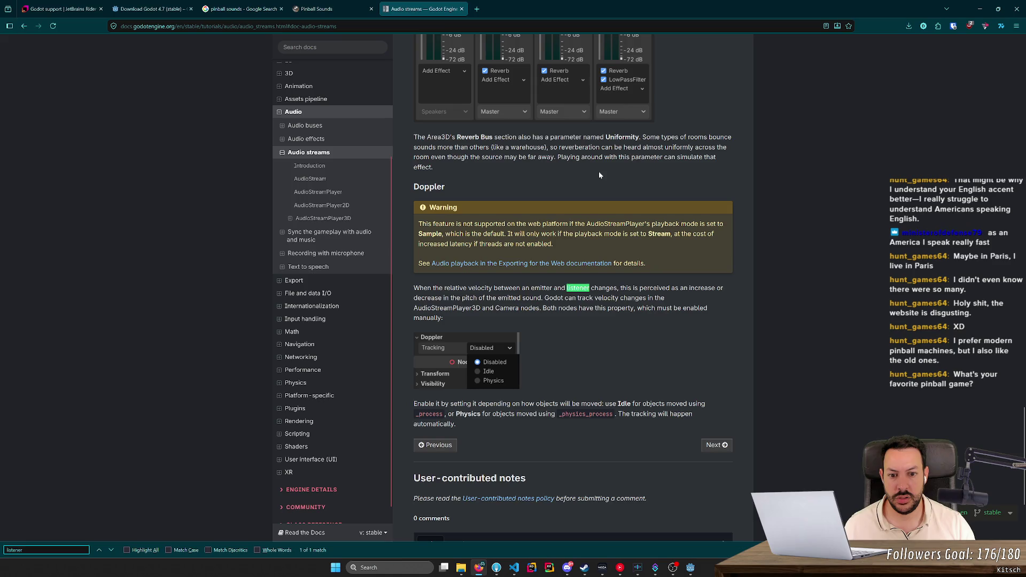
key("Return")
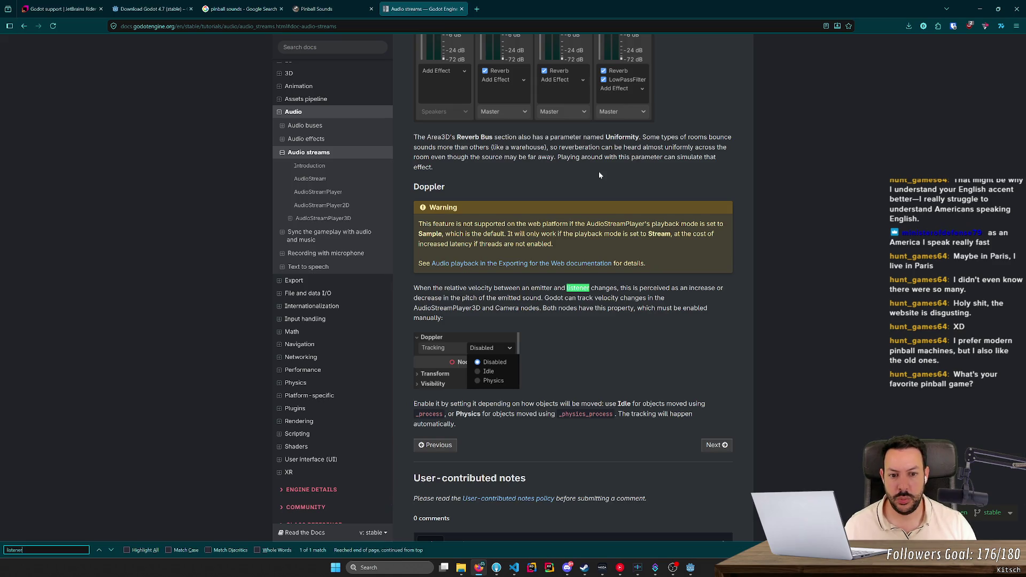
key("alt+Tab")
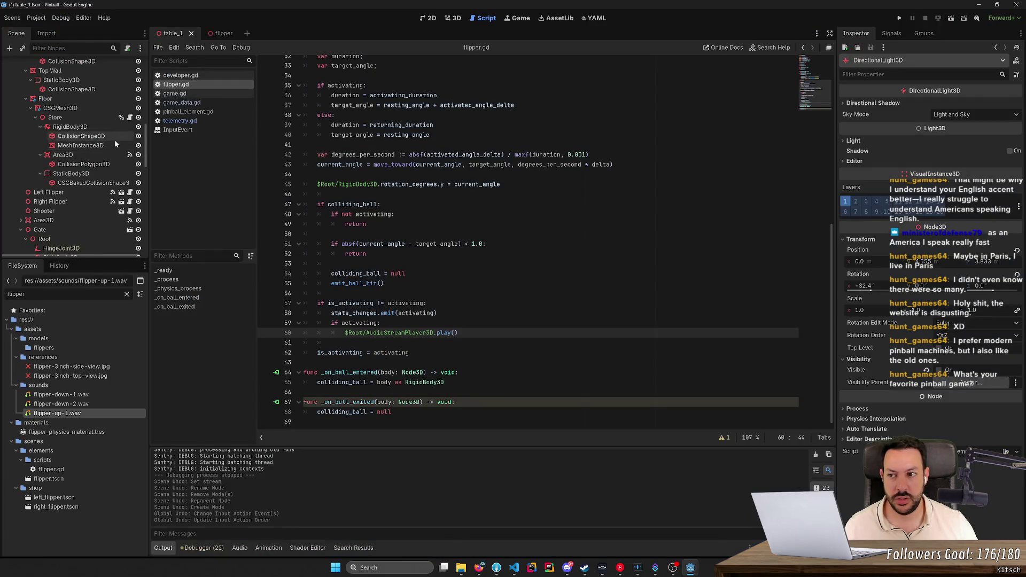
- Open the Flipper scene and delete its AudioStreamPlayer3D node
scroll(114, 139, "up", 10)
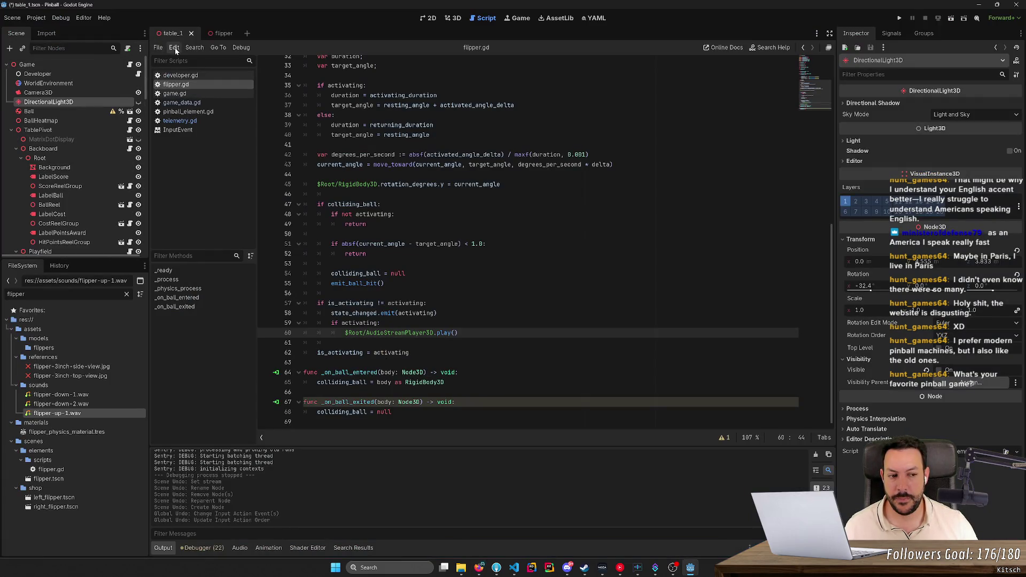
left_click(214, 33)
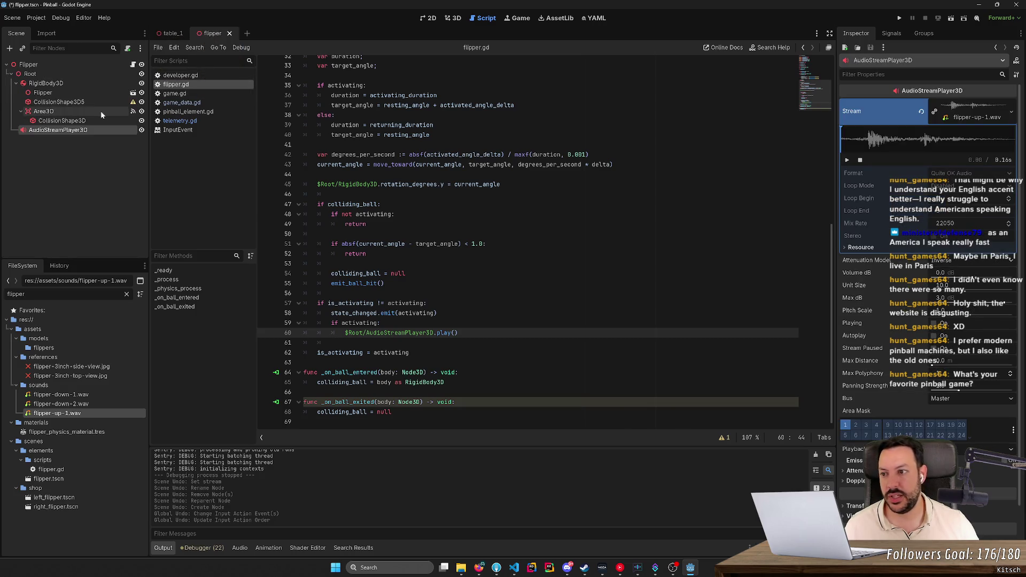
key("Delete")
key("Return")
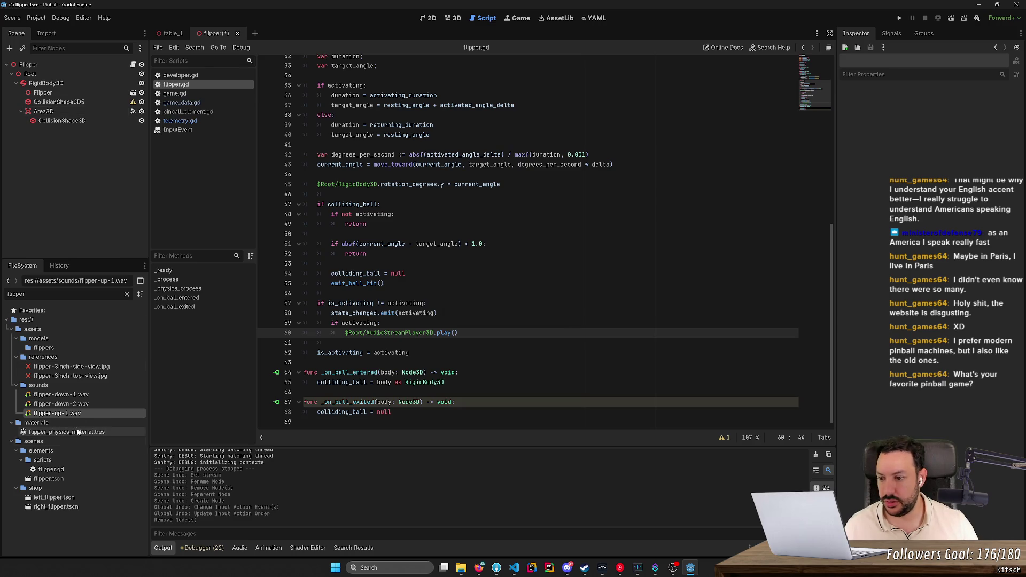
- Add an AudioStreamPlayer node with flipper-up-1.wav as its Stream and begin renaming it
left_click(53, 48)
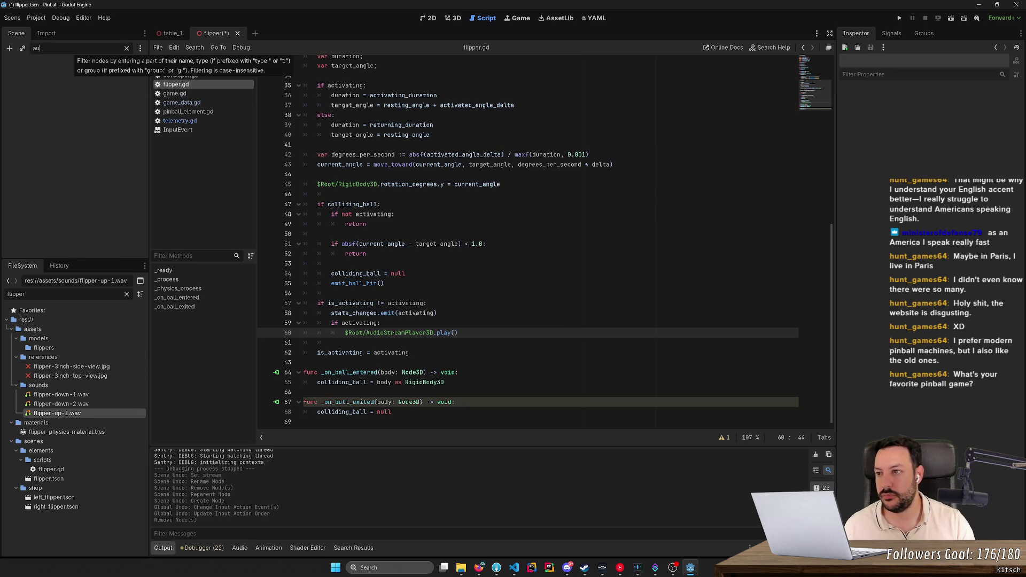
left_click(10, 48)
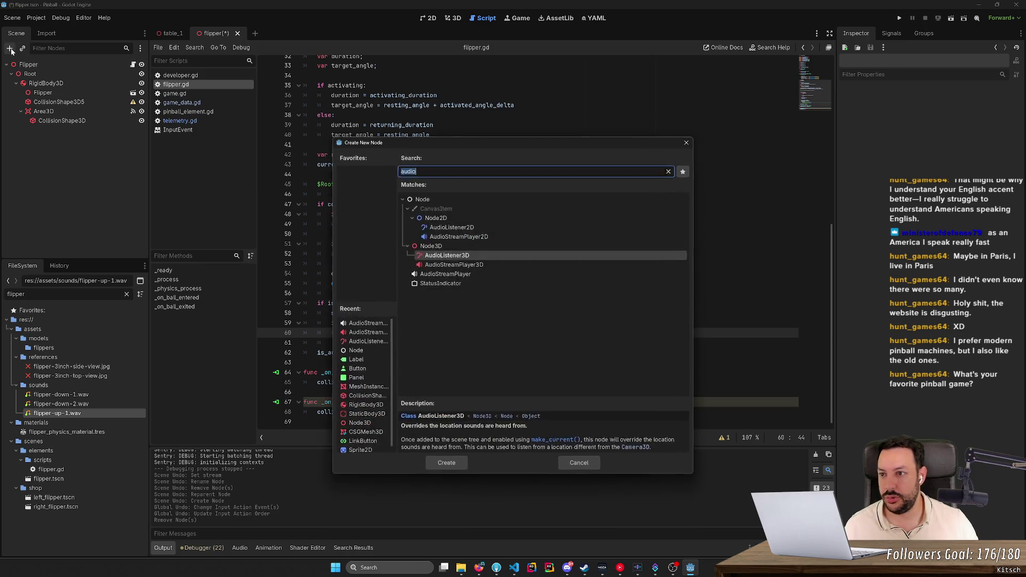
type("audio")
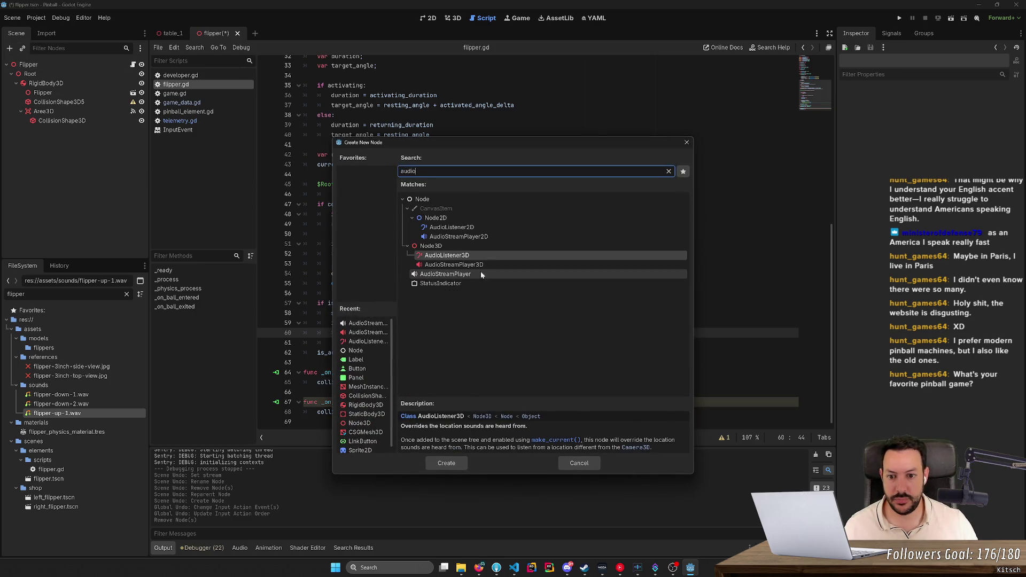
double_click(454, 273)
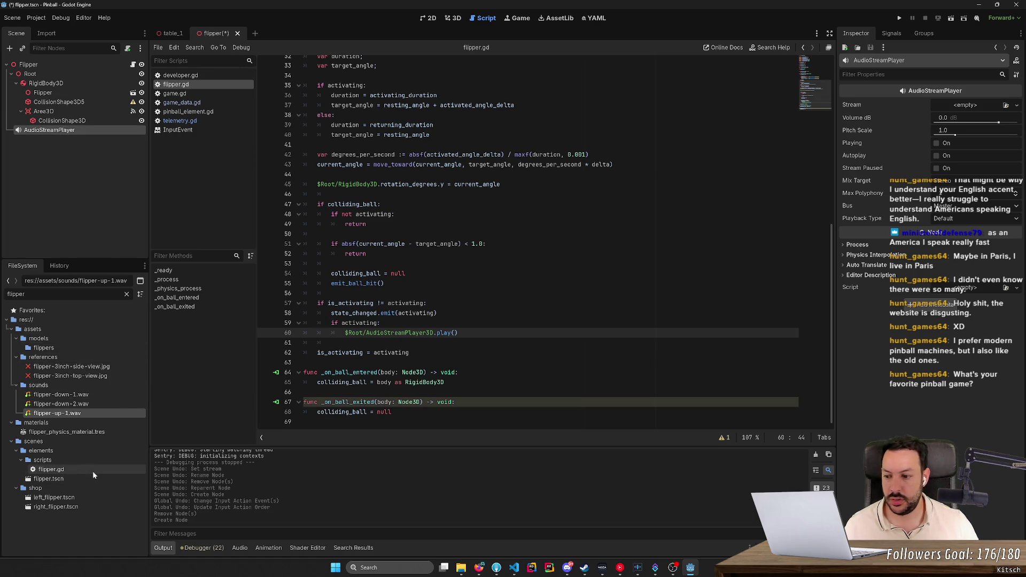
left_click_drag(57, 413, 961, 110)
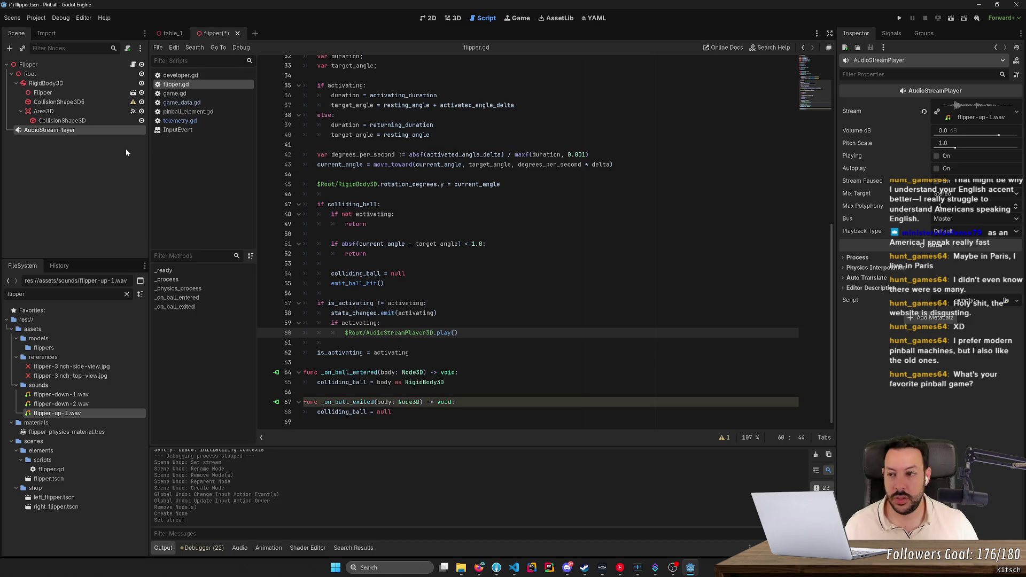
double_click(85, 131)
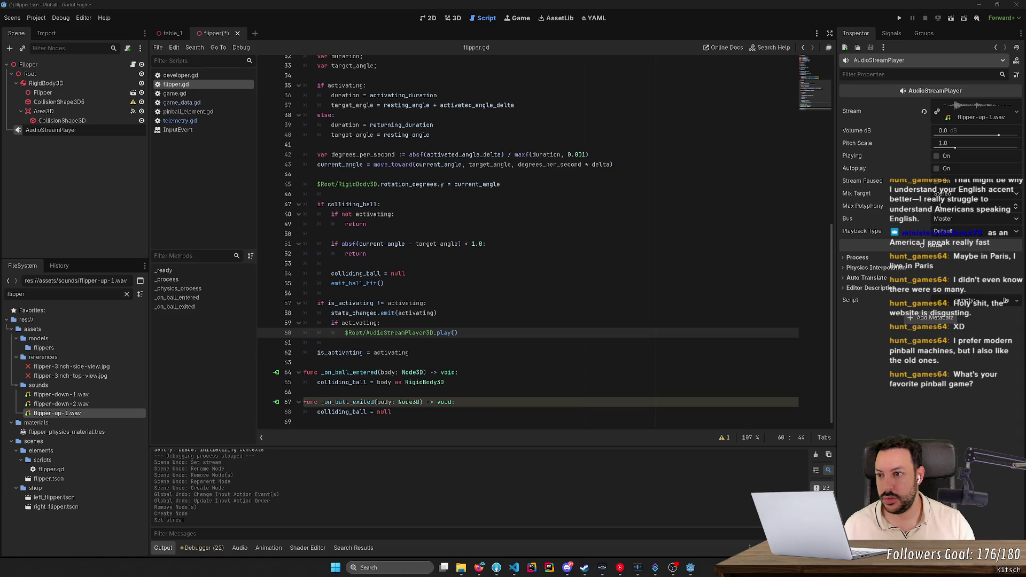
key("BackSpace")
key("BackSpace")
key("BackSpace")
type("Audio_FlipperUp")
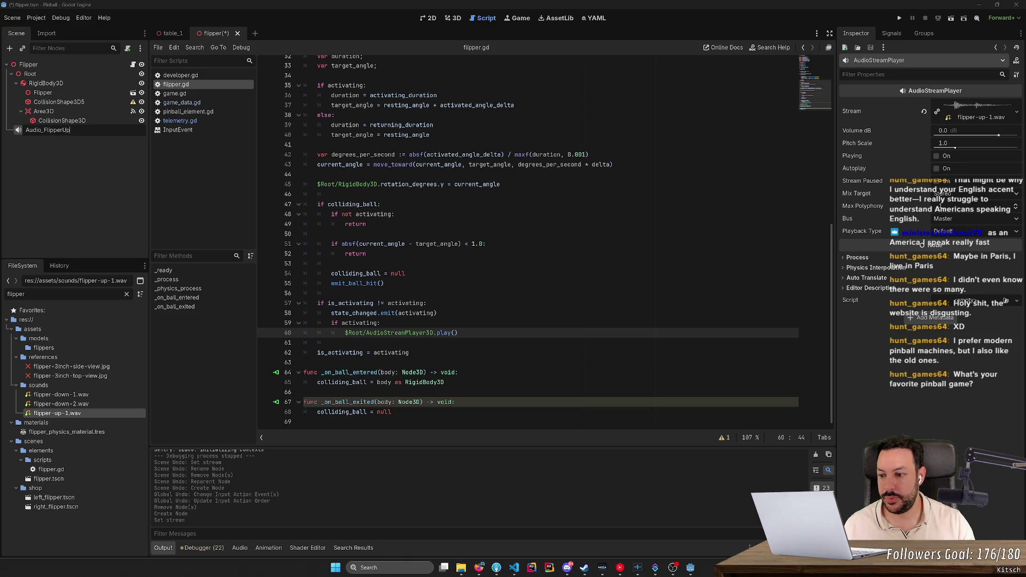
- Name the player Audio_FlipperUp, then duplicate it as Audio_FlipperDown
key("Return")
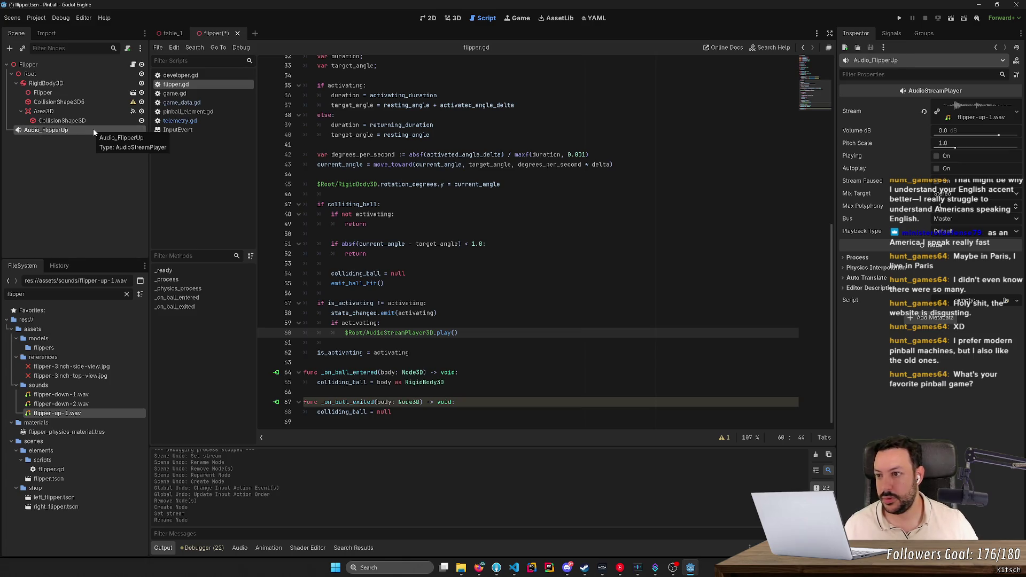
key("ctrl+d")
key("F2")
key("End")
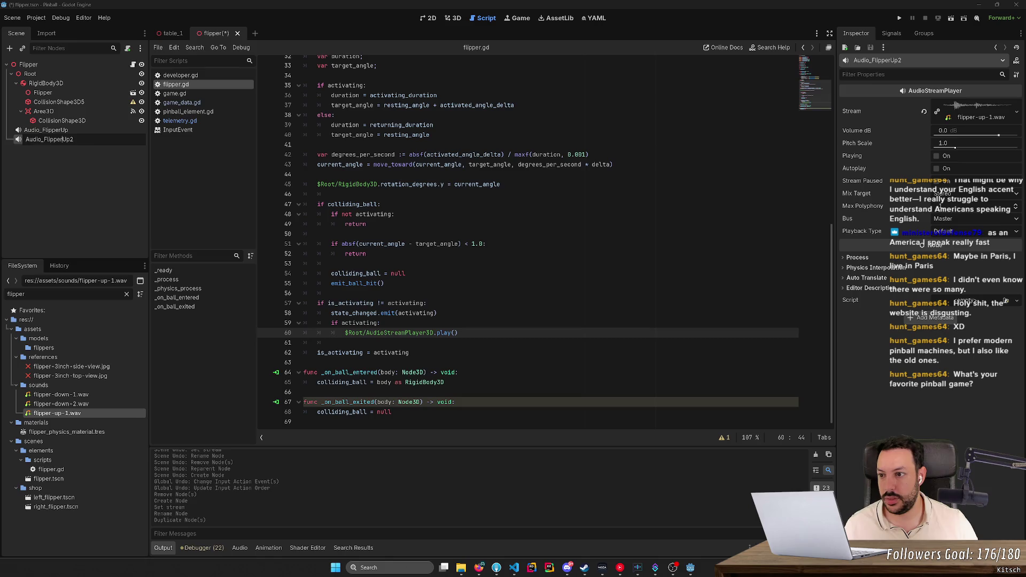
key("BackSpace")
key("BackSpace")
key("BackSpace")
type("Down")
key("Return")
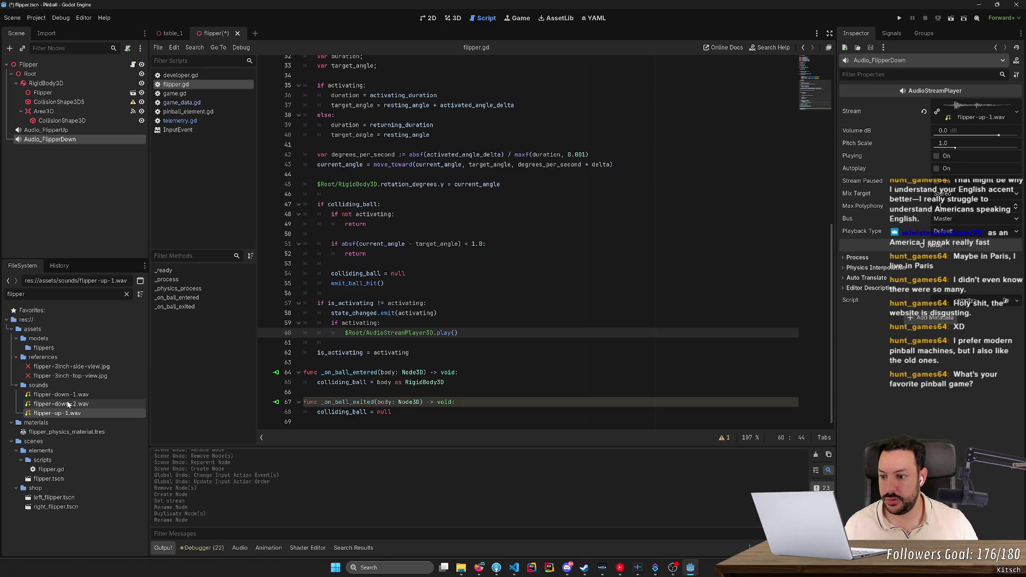
- Assign flipper-down-1.wav to Audio_FlipperDown, check both players' sounds, and save the Flipper scene
mouse_move(59, 395)
left_mouse_down()
mouse_move(203, 378)
mouse_move(969, 118)
left_mouse_up()
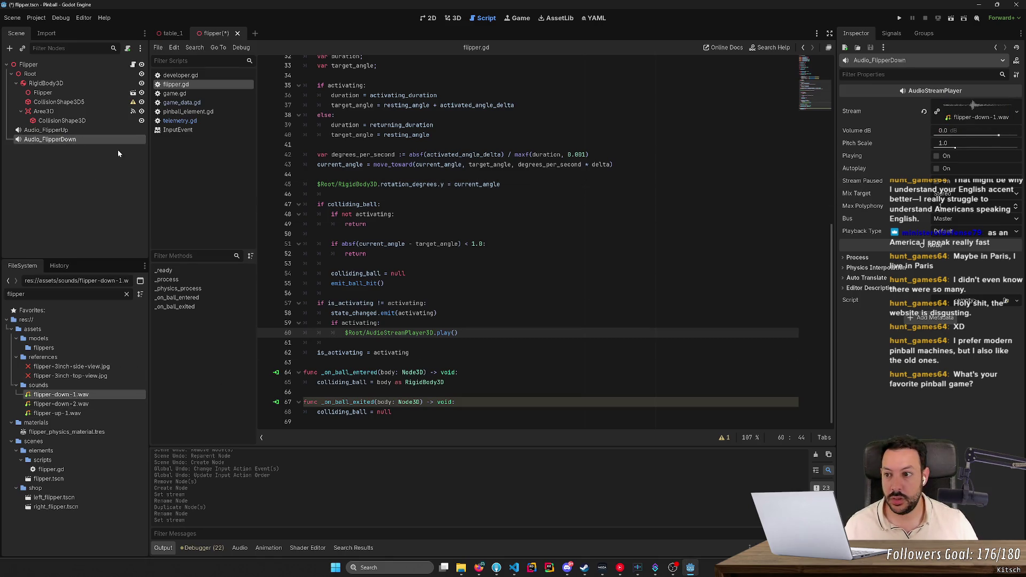
left_click(95, 130)
left_click(94, 139)
left_click(96, 132)
key("ctrl+s")
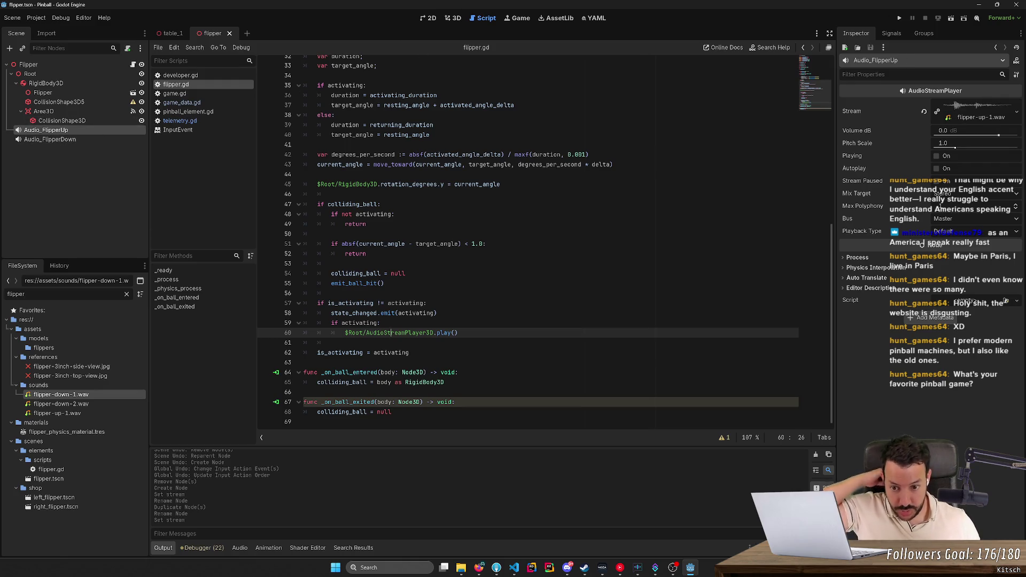
- Change line 60's play call to AudioFlipperUp and add an else: branch below it
double_click(400, 332)
type("Audio")
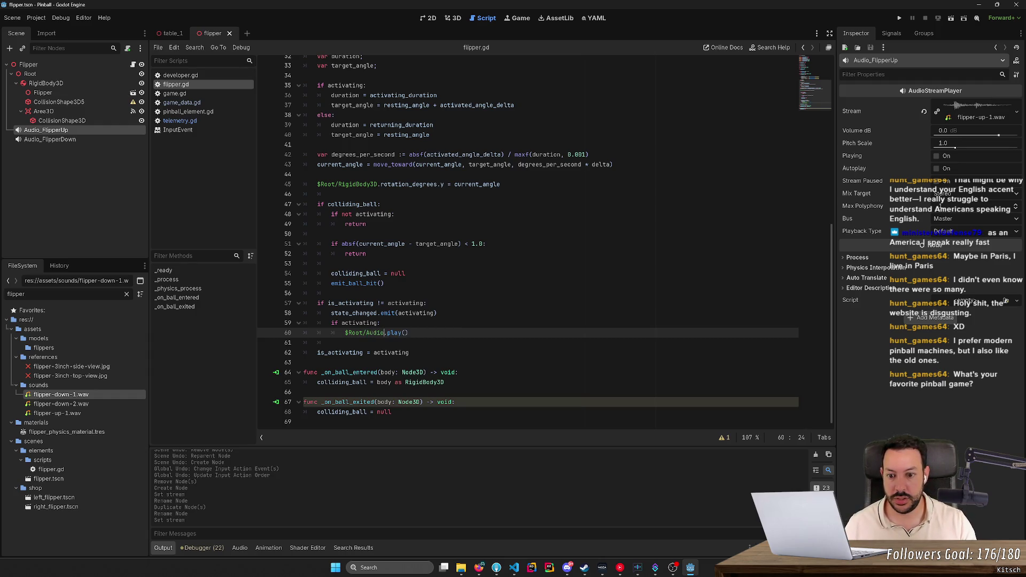
type("Flipper")
type("Up")
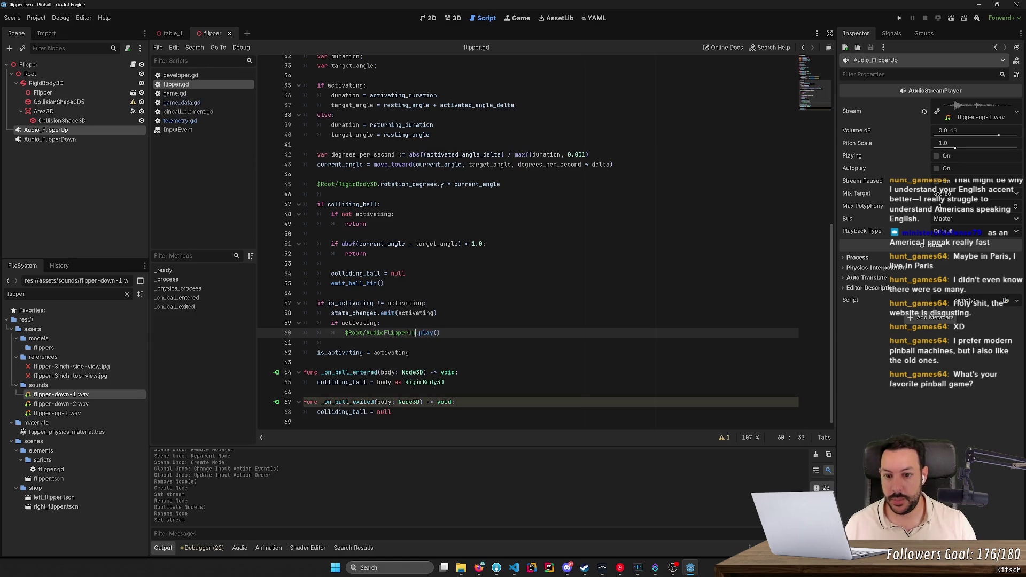
key("Return")
key("BackSpace")
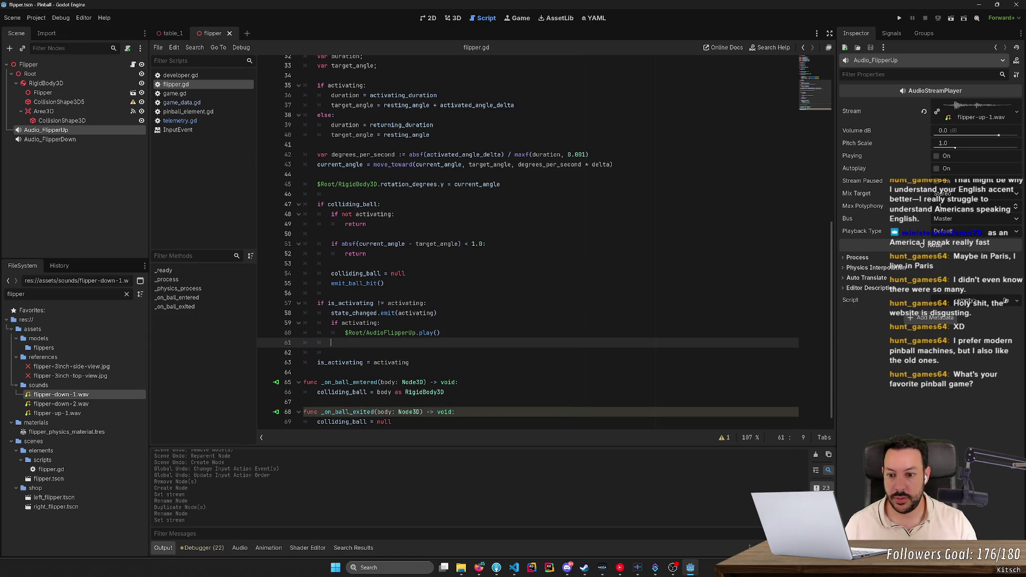
type("else:")
key("Return")
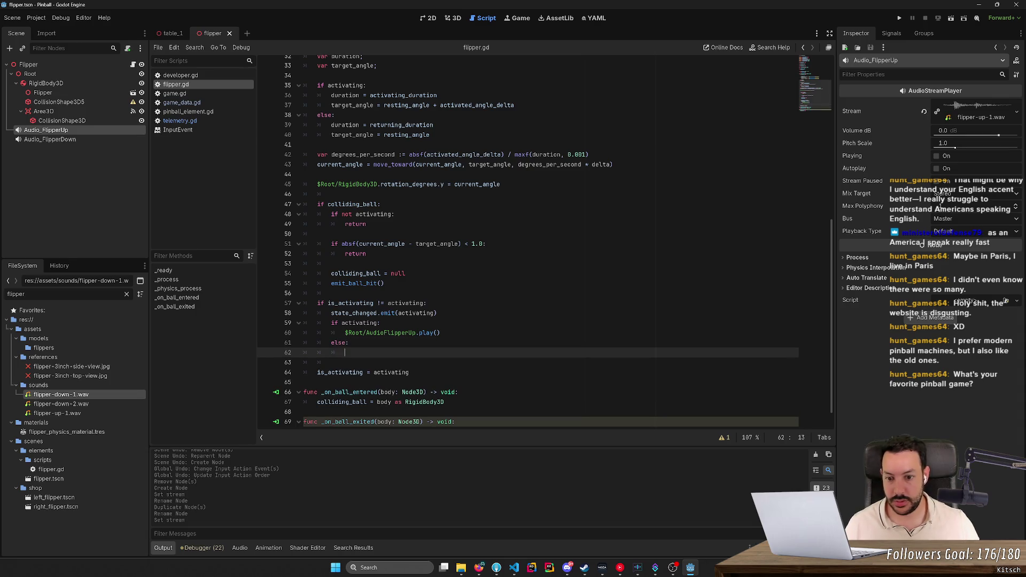
- Copy the AudioFlipperUp play call into the else branch and select 'Up' to rename it
key("Up")
key("Up")
key("ctrl+c")
key("Down")
key("Down")
key("ctrl+v")
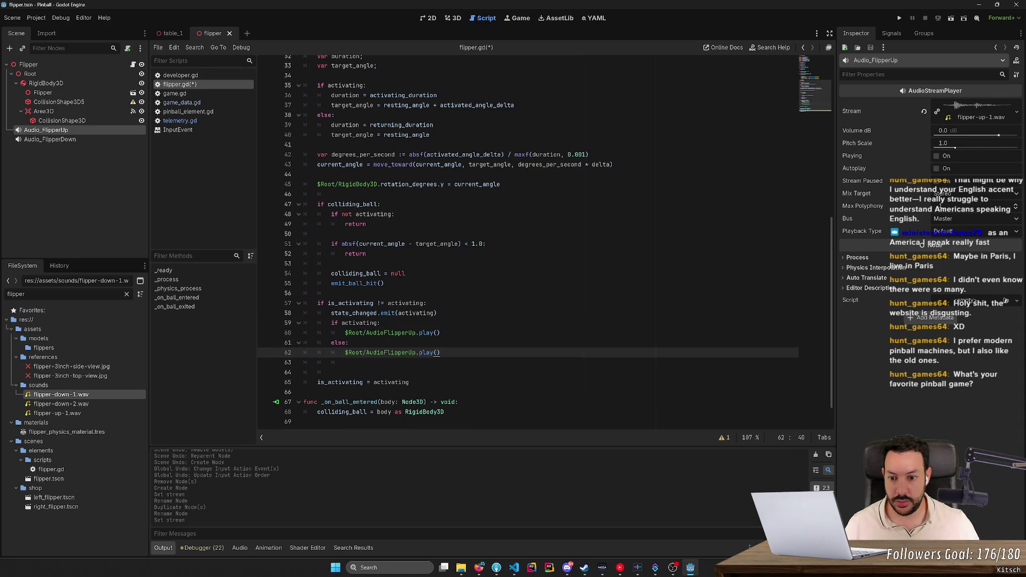
key("ctrl+shift+Right")
- Make the else branch play AudioFlipperDown, then run the game and start a new round
type("Down")
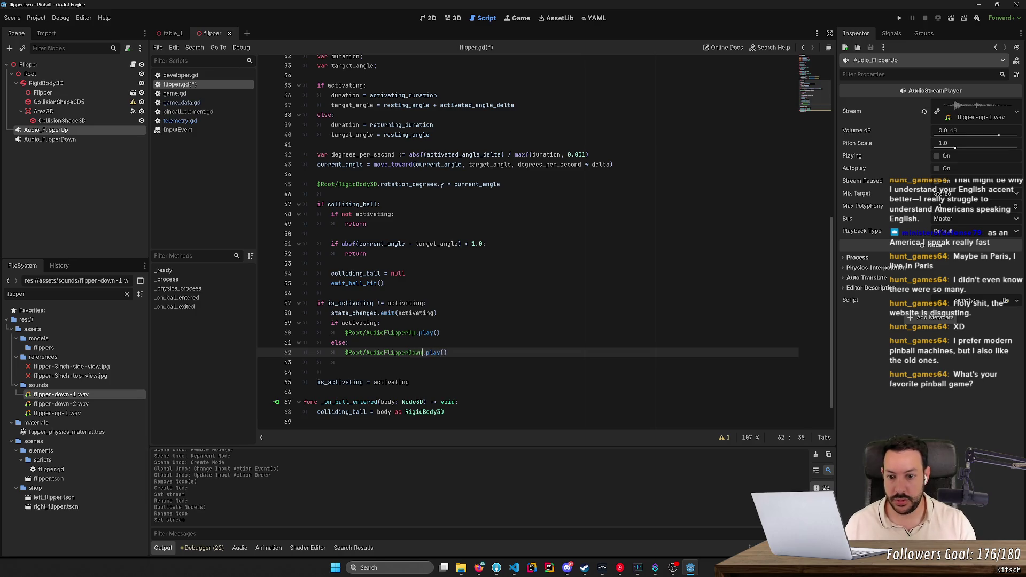
key("Down")
key("Delete")
key("F5")
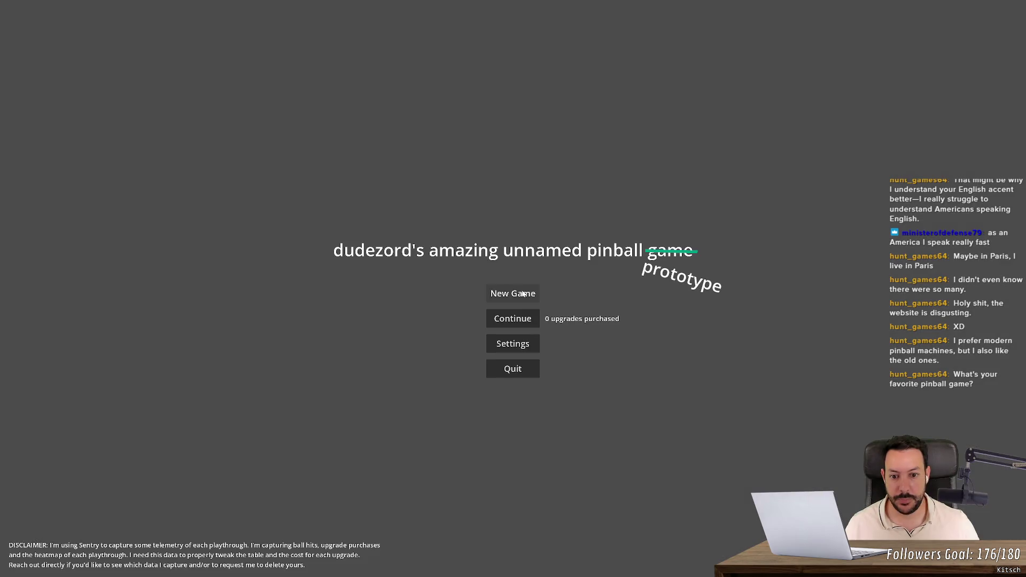
left_click(522, 290)
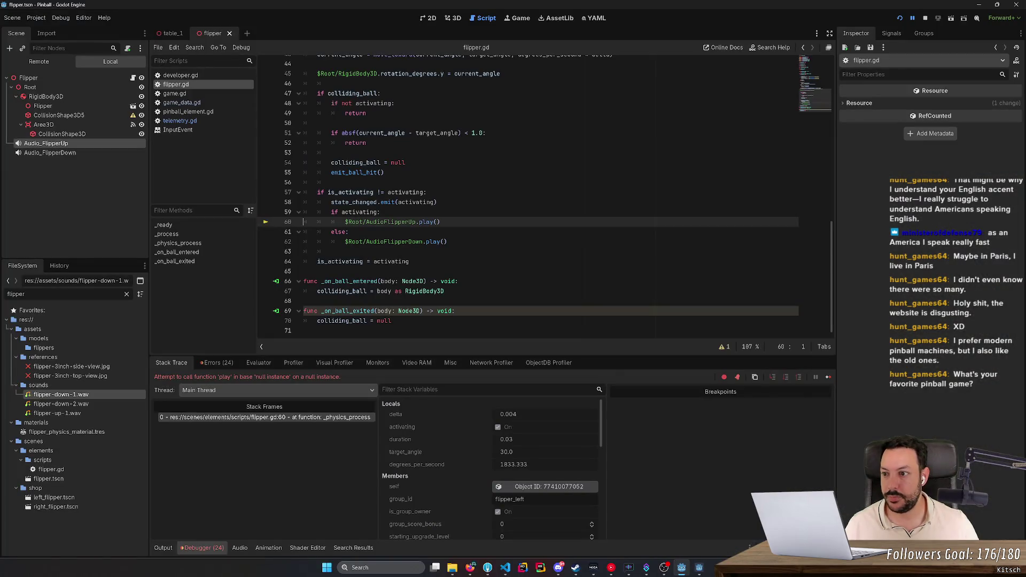
- Rename the nodes in both play calls to Audio_FlipperUp and Audio_FlipperDown, save, and retest
type("_")
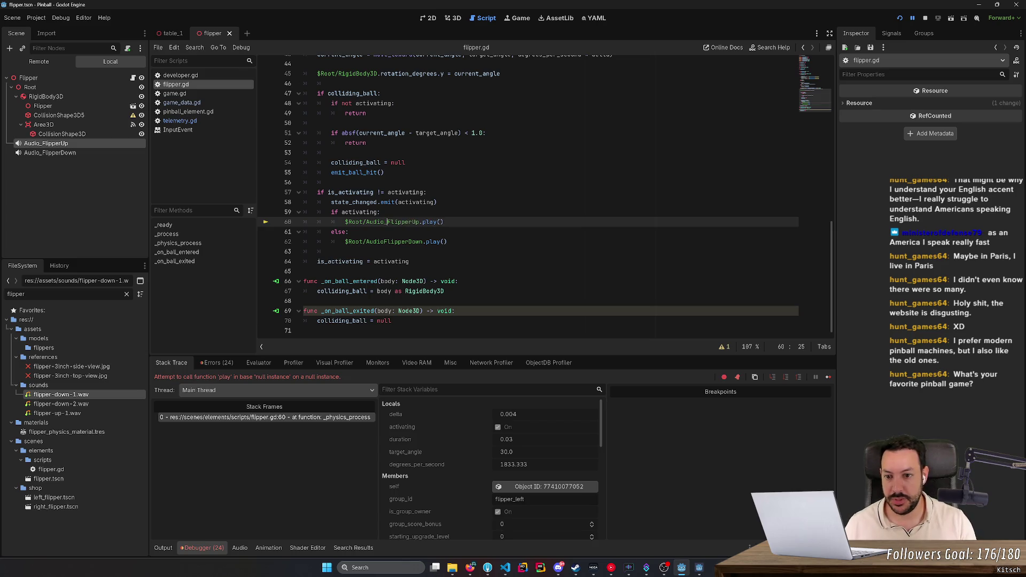
key("Down")
key("Down")
type("_")
key("ctrl+s")
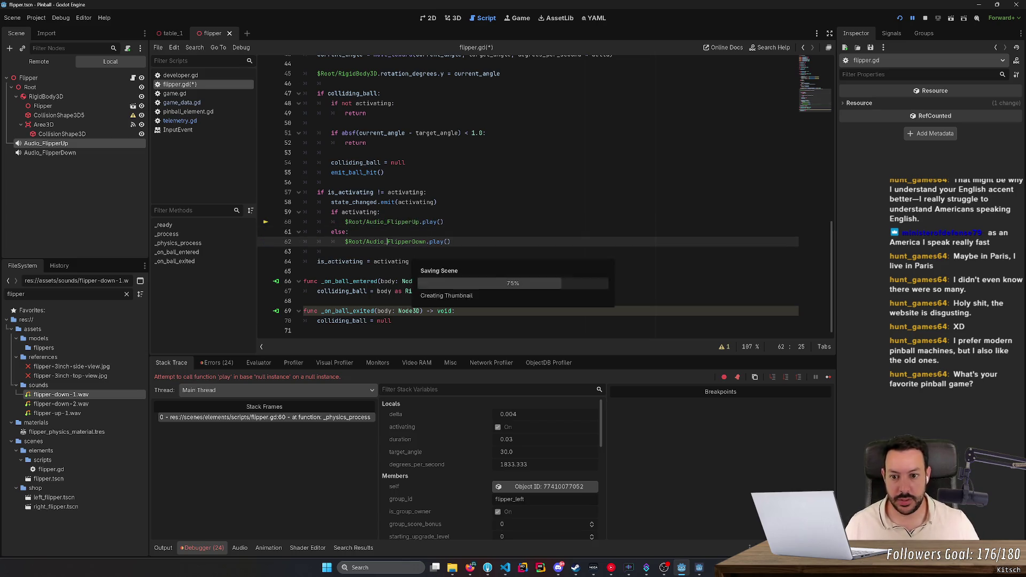
left_click(901, 17)
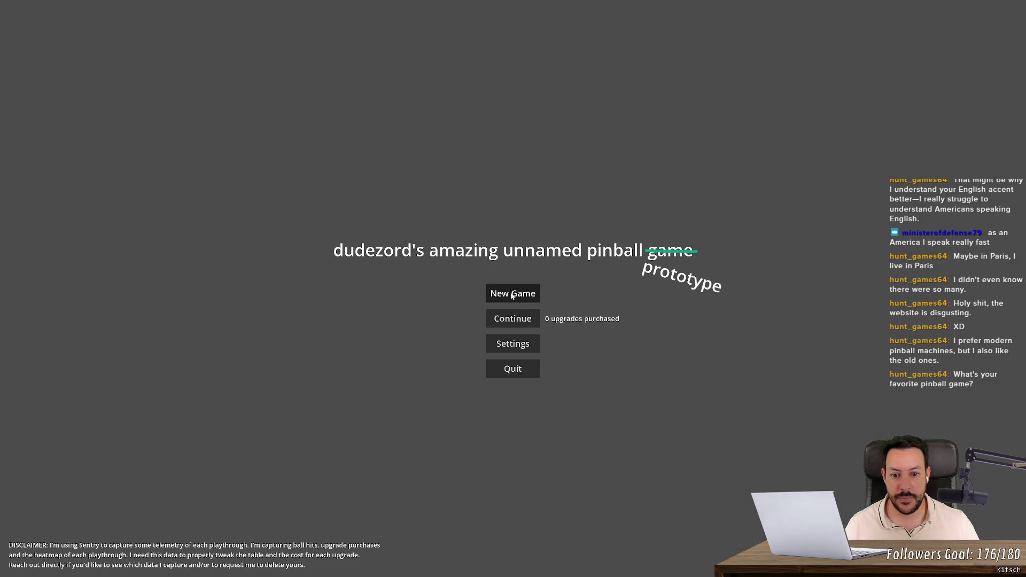
left_click(511, 296)
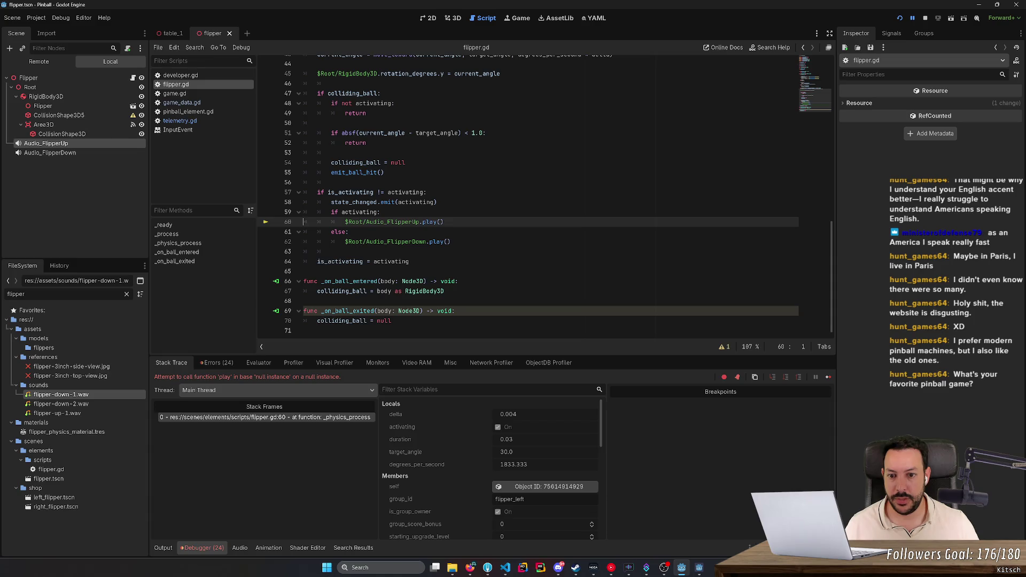
- Replace line 60's node path with the Audio_FlipperUp autocomplete suggestion
double_click(395, 221)
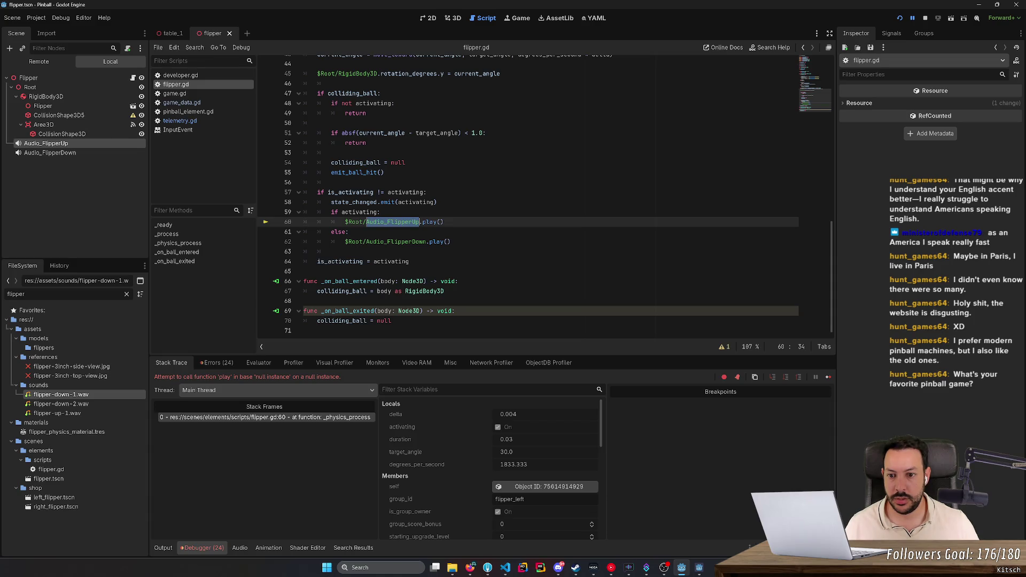
double_click(355, 222)
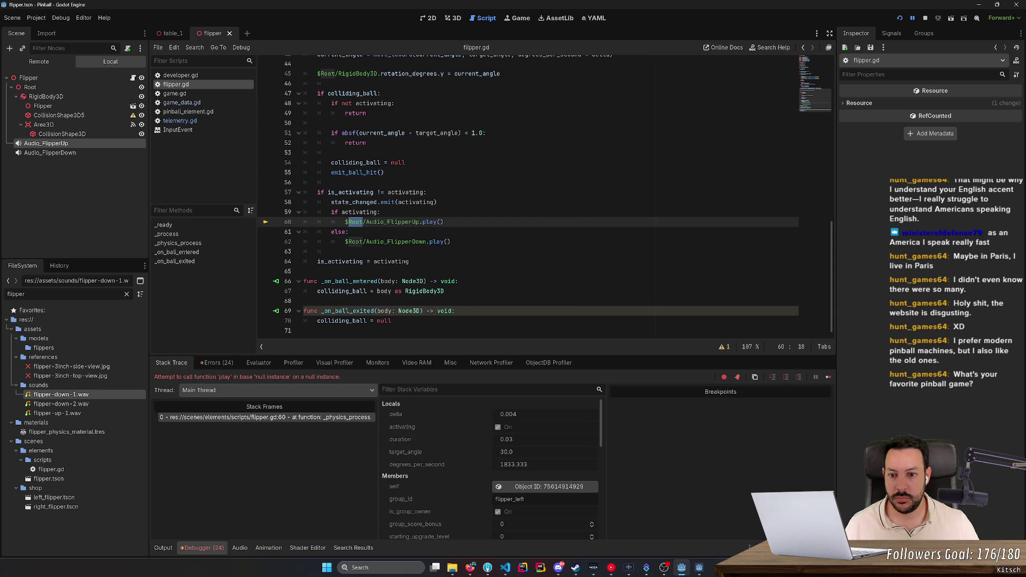
left_click_drag(348, 222, 417, 221)
type("Audio")
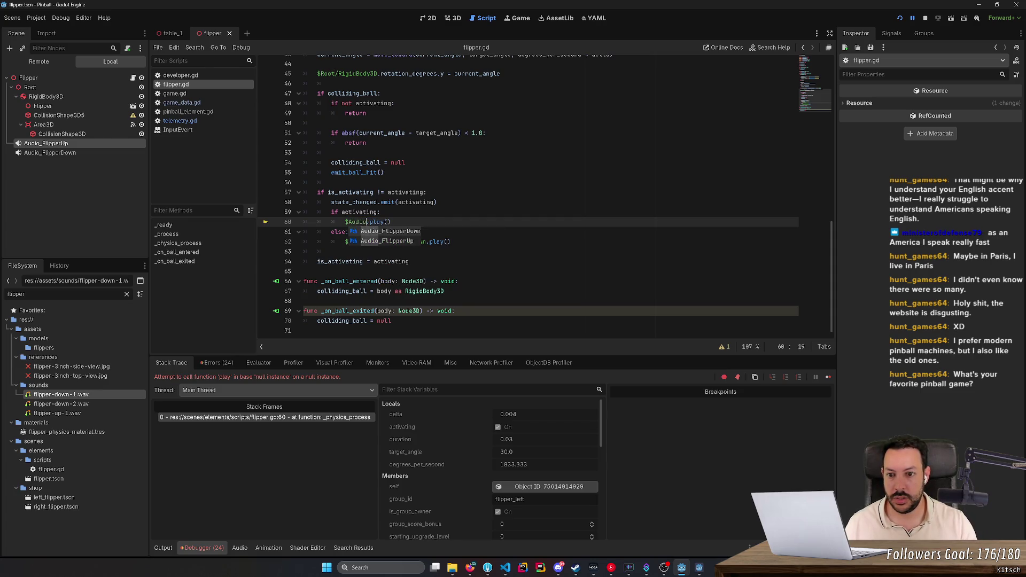
key("Down")
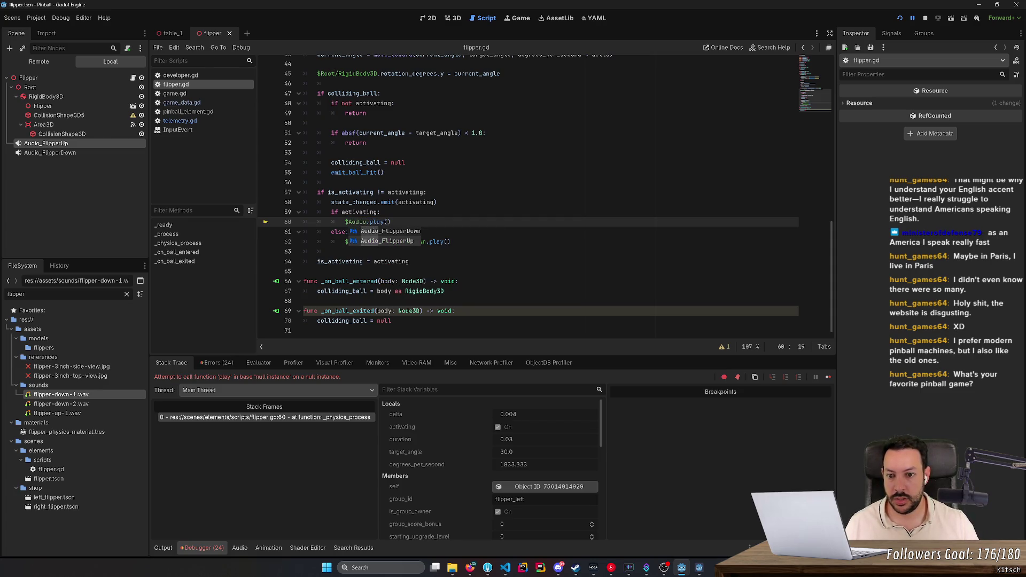
key("Return")
double_click(354, 241)
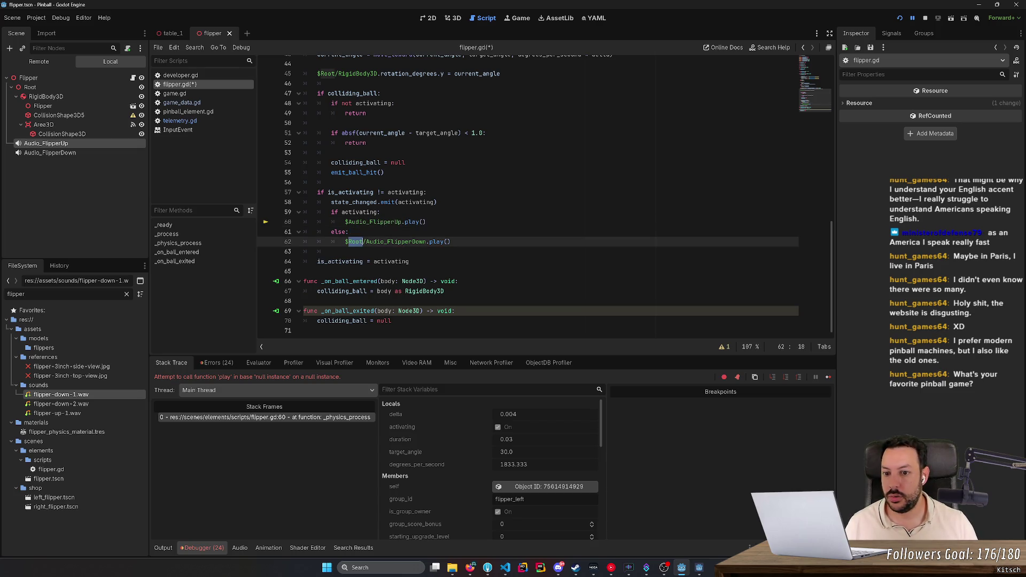
- Stop the debug run, prefix line 60's path with Root/, and save the script
left_click(925, 17)
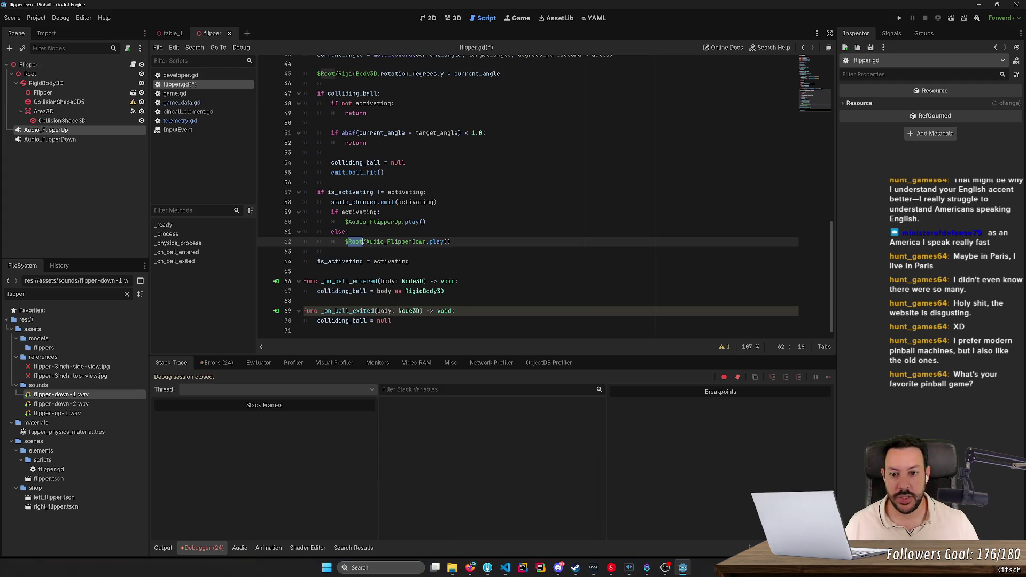
left_click(348, 222)
type("Root/")
left_click_drag(348, 221, 420, 222)
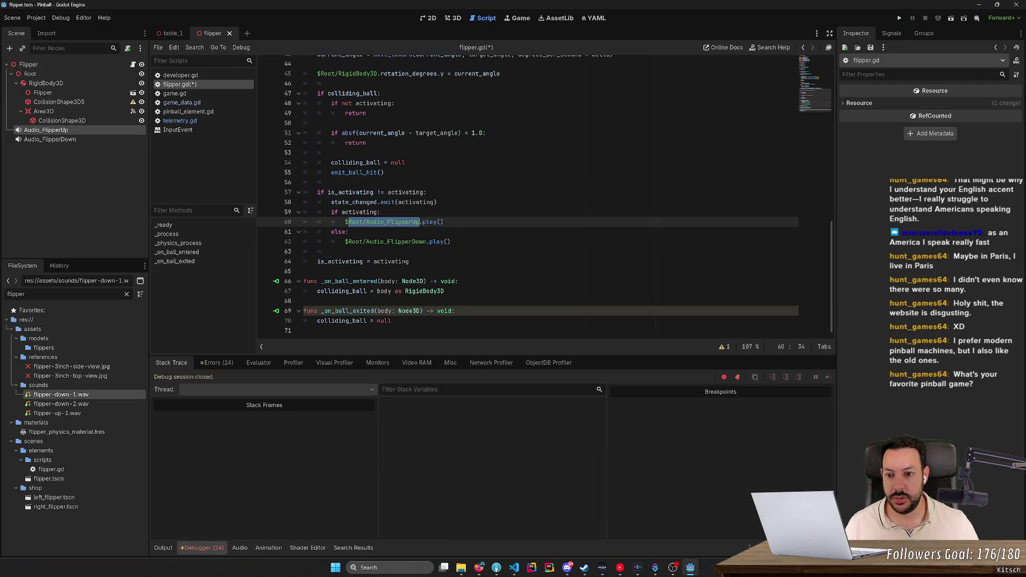
key("ctrl+s")
- Select Audio_FlipperUp and Audio_FlipperDown and try dragging them under Root
left_click(47, 133)
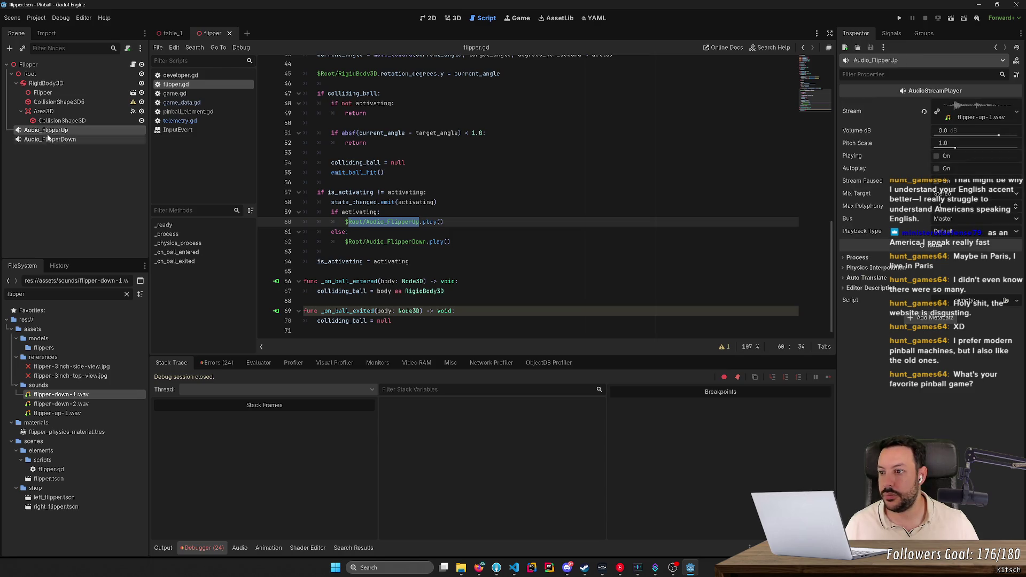
left_click(48, 139, "shift")
mouse_move(48, 139)
left_mouse_down()
mouse_move(49, 127)
mouse_move(69, 128)
mouse_move(60, 132)
mouse_move(61, 80)
mouse_move(57, 147)
mouse_move(53, 130)
mouse_move(22, 140)
mouse_move(19, 120)
mouse_move(16, 145)
mouse_move(33, 142)
left_mouse_up()
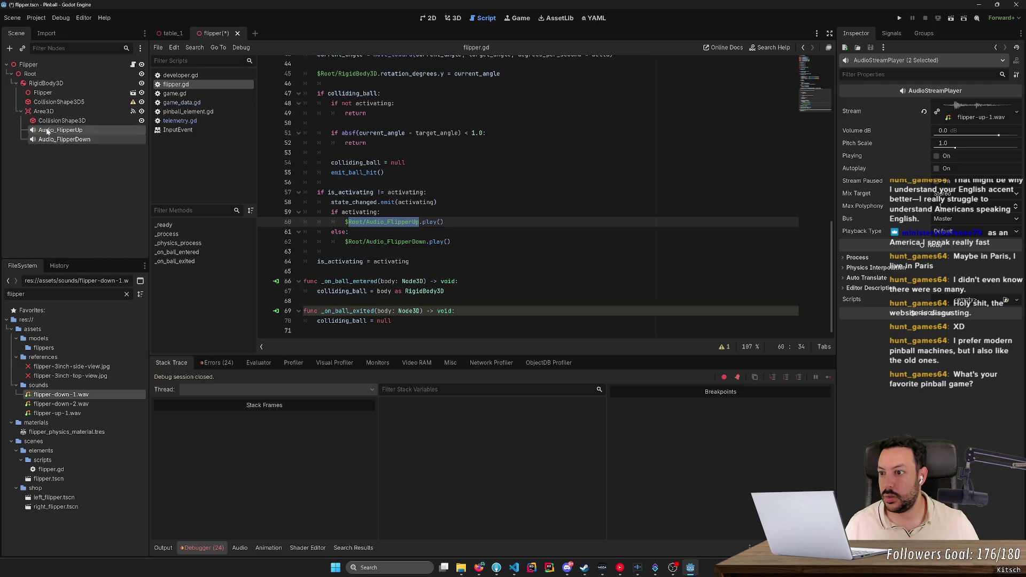
- Reparent Audio_FlipperUp and Audio_FlipperDown directly under Root
right_click(47, 131)
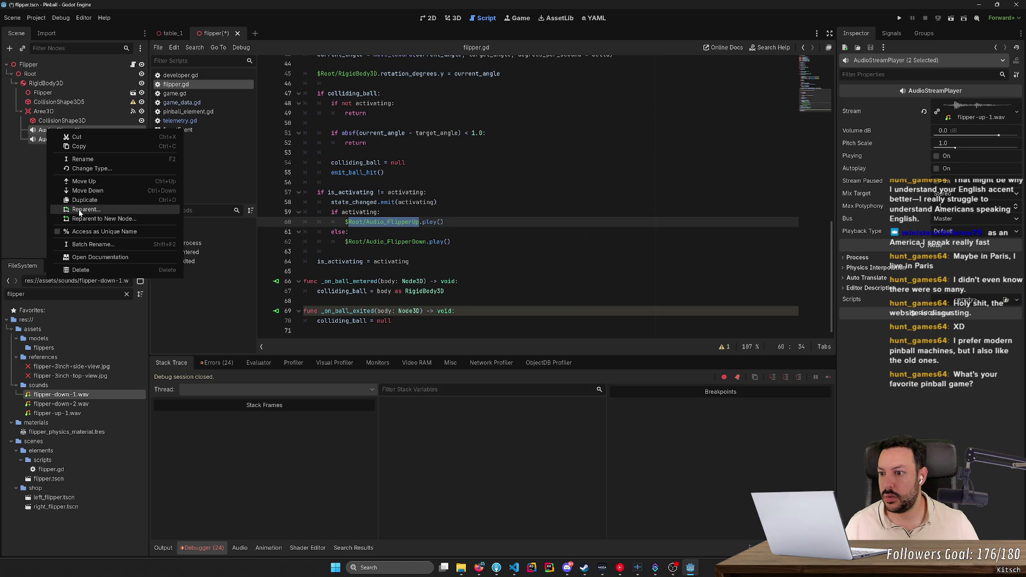
left_click(79, 210)
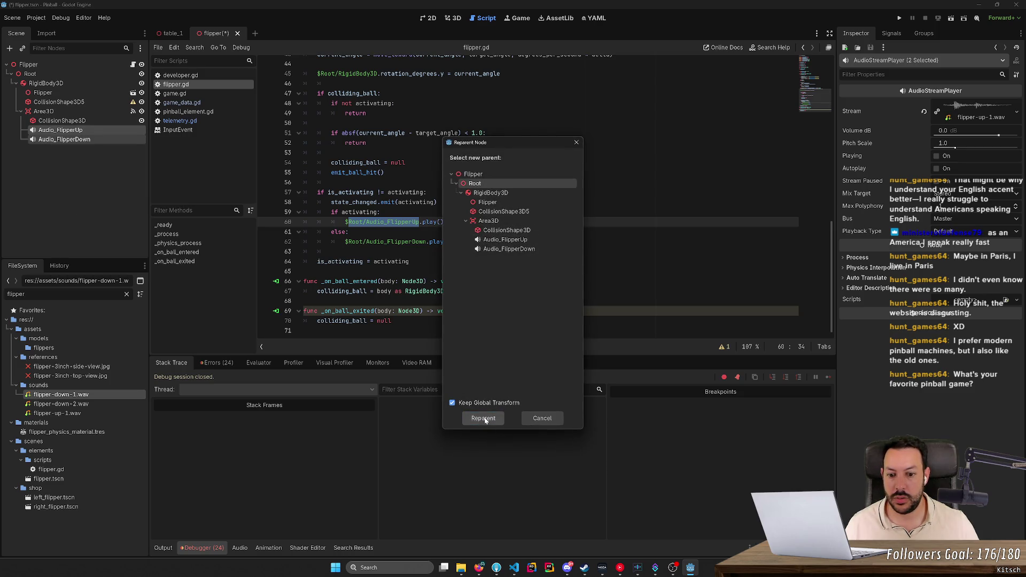
left_click(483, 418)
- Run a new pinball game, work the flippers to hear the sounds, then quit
left_click(900, 18)
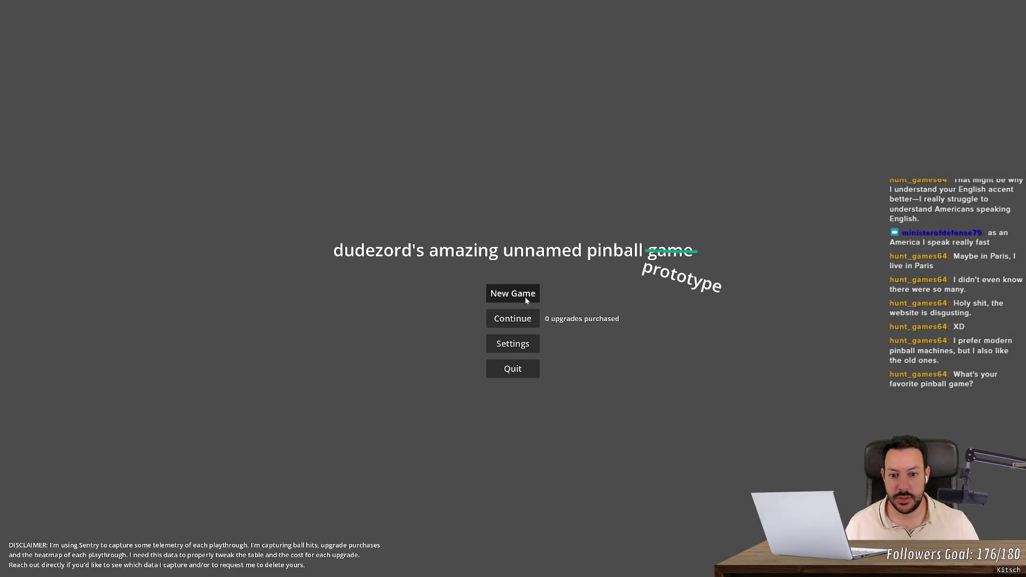
left_click(525, 295)
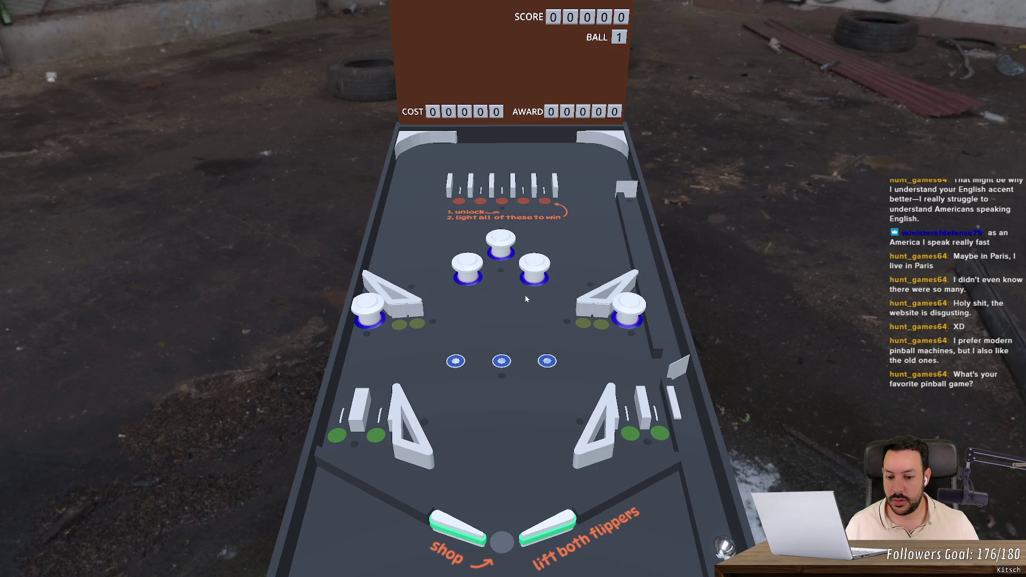
key("Right")
key("Escape")
left_click(528, 370)
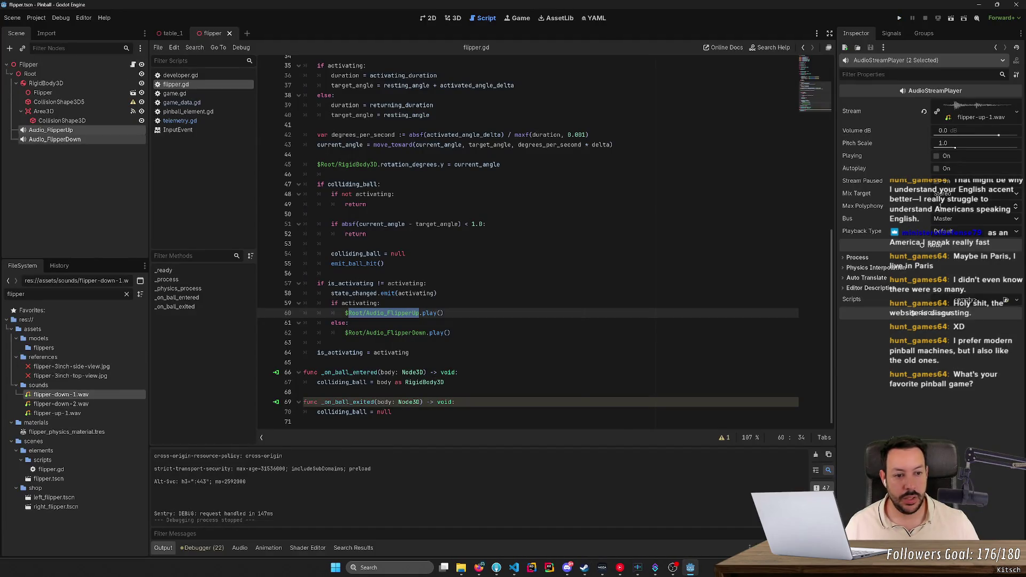
- Set Audio_FlipperUp's Volume dB to -5.0 and save the scene
left_click(80, 404)
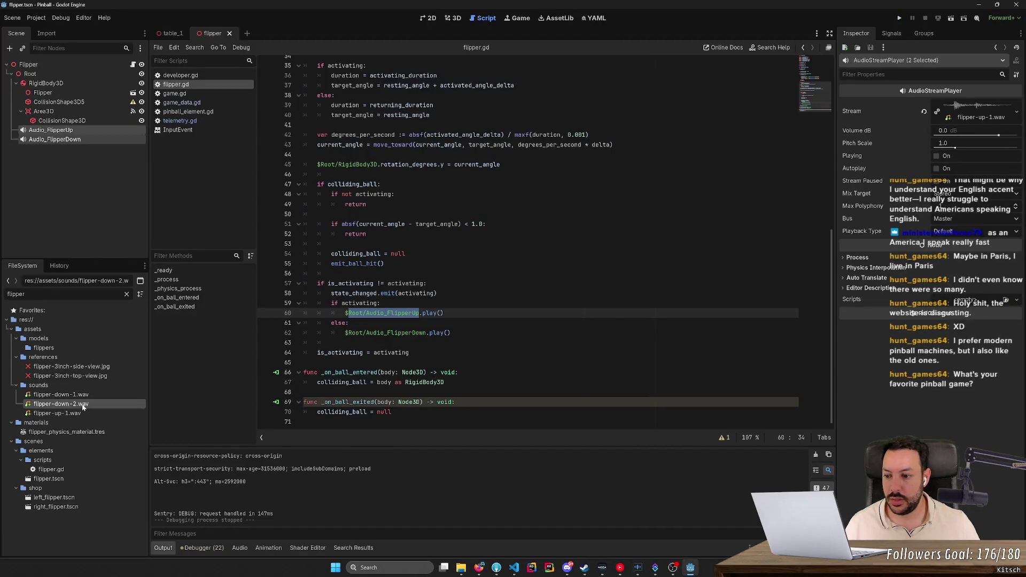
left_click(77, 132)
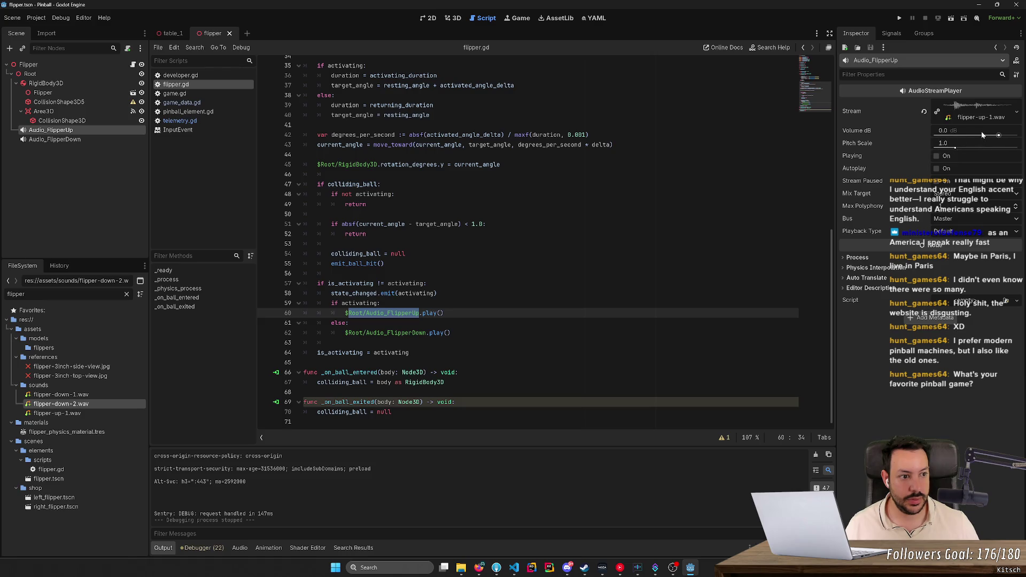
left_click(951, 133)
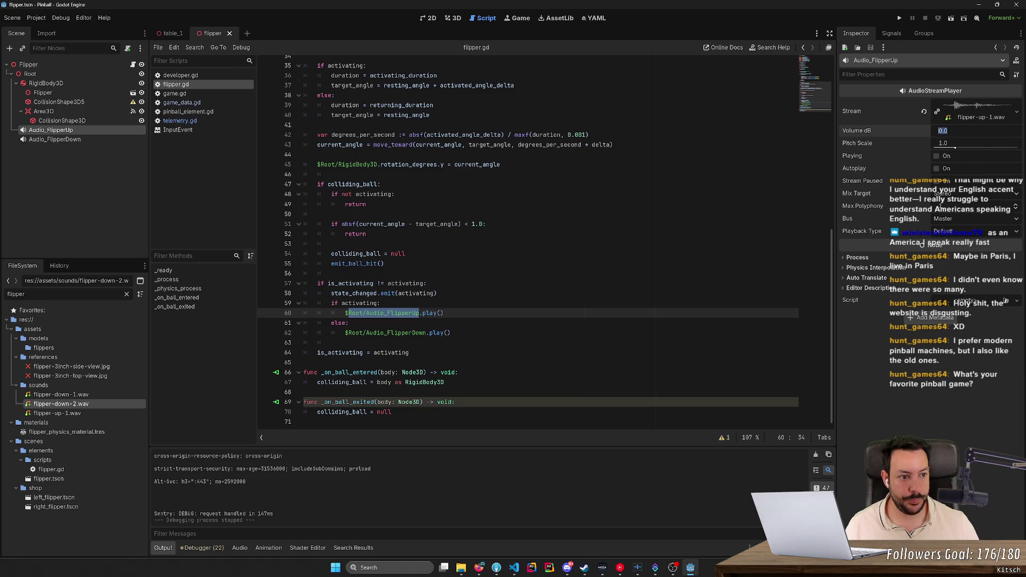
type("-0.5")
key("Return")
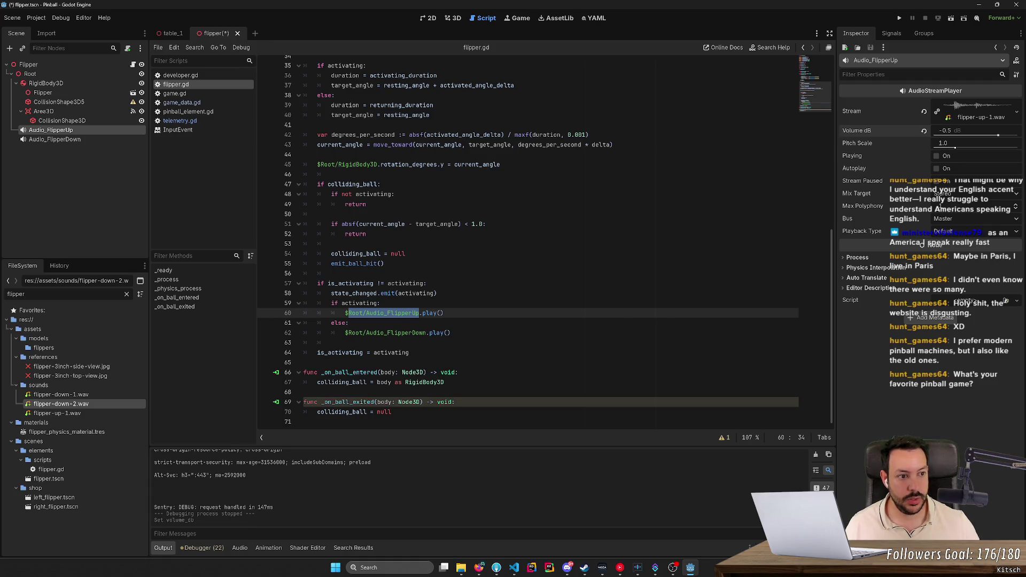
left_click(957, 133)
type("-")
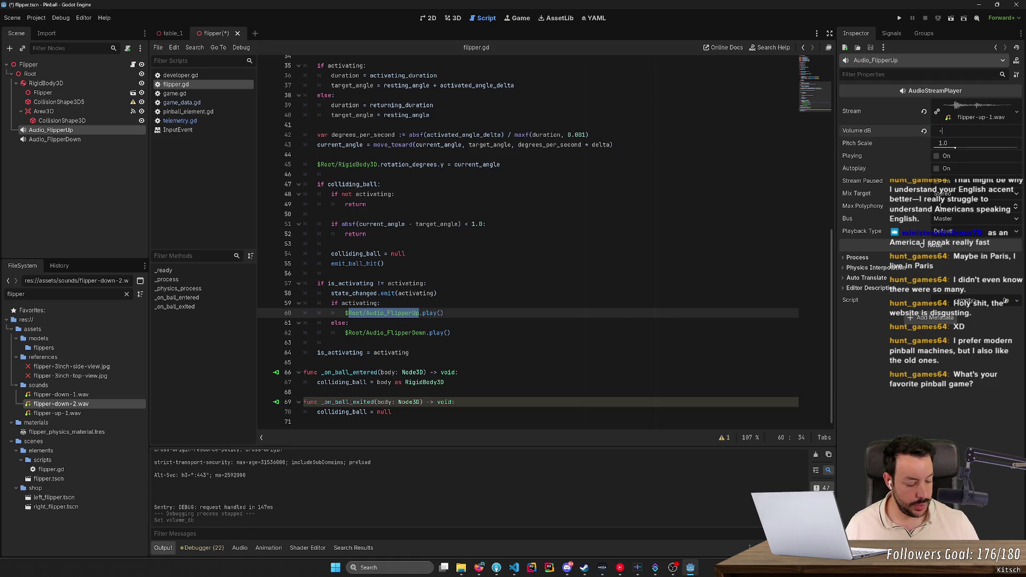
type("5")
key("Return")
key("ctrl+s")
- Set Audio_FlipperDown's Volume dB to -5.0 and save
left_click(81, 139)
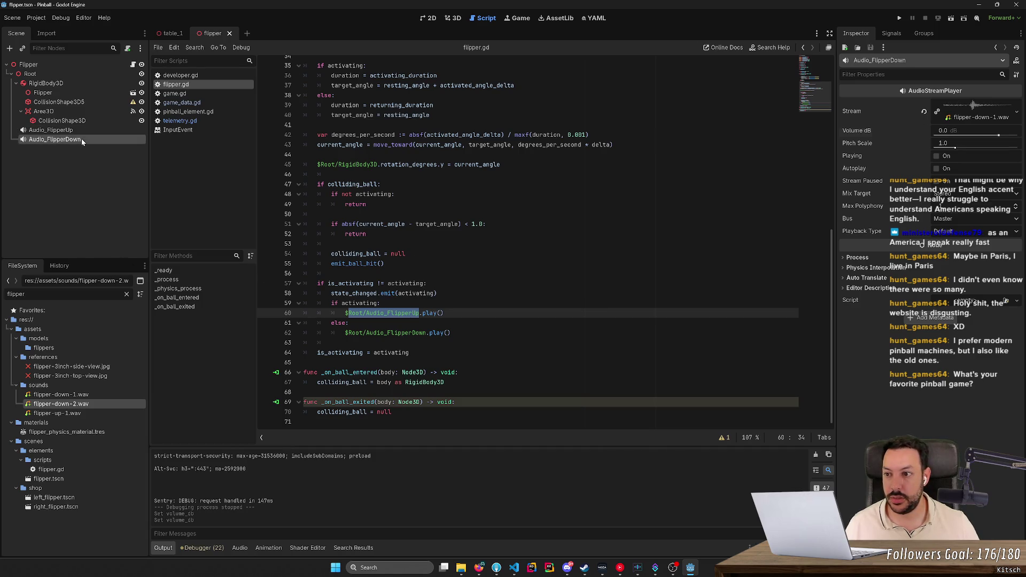
left_click(962, 132)
type("5")
key("Return")
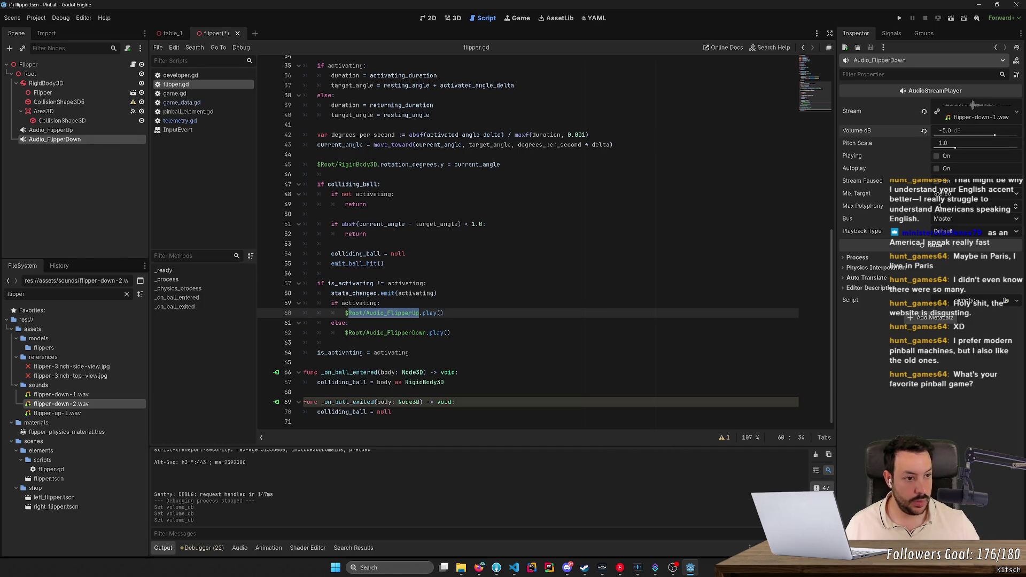
key("ctrl+s")
- Run a new game and flap both flippers to hear the quieter sounds, then close it
left_click(899, 19)
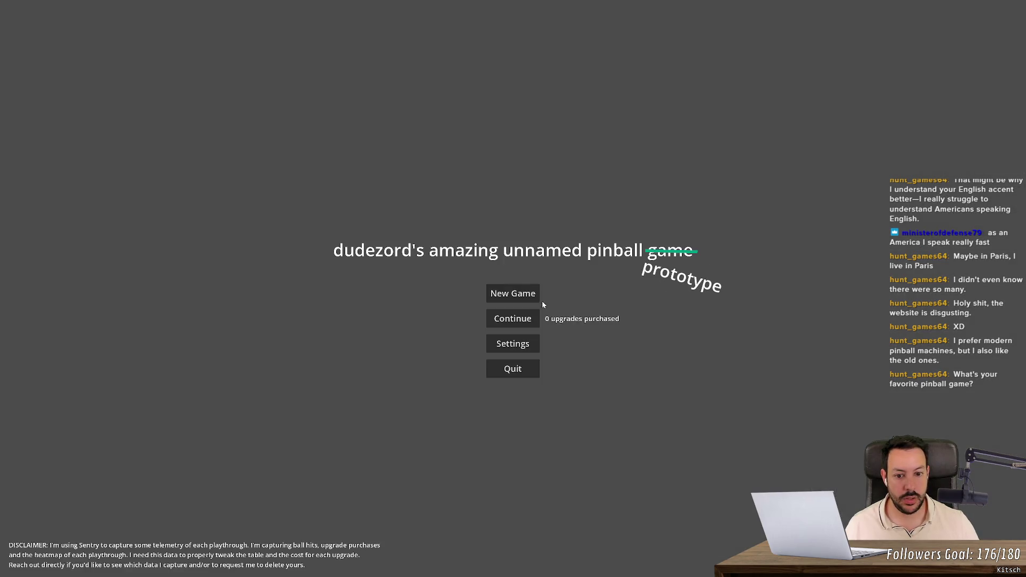
left_click(518, 301)
key("Left")
key("Left")
key("Left")
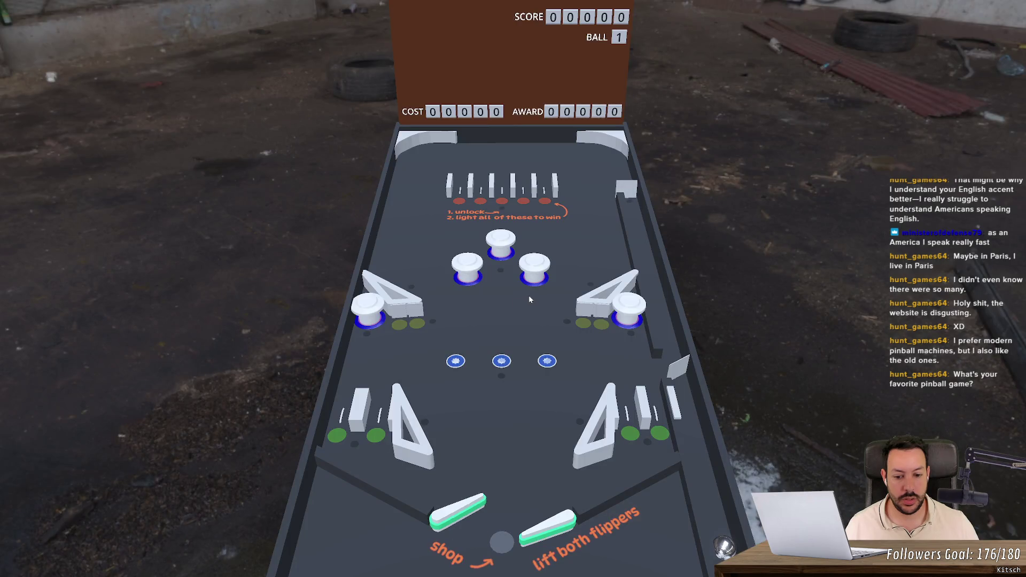
key("Left")
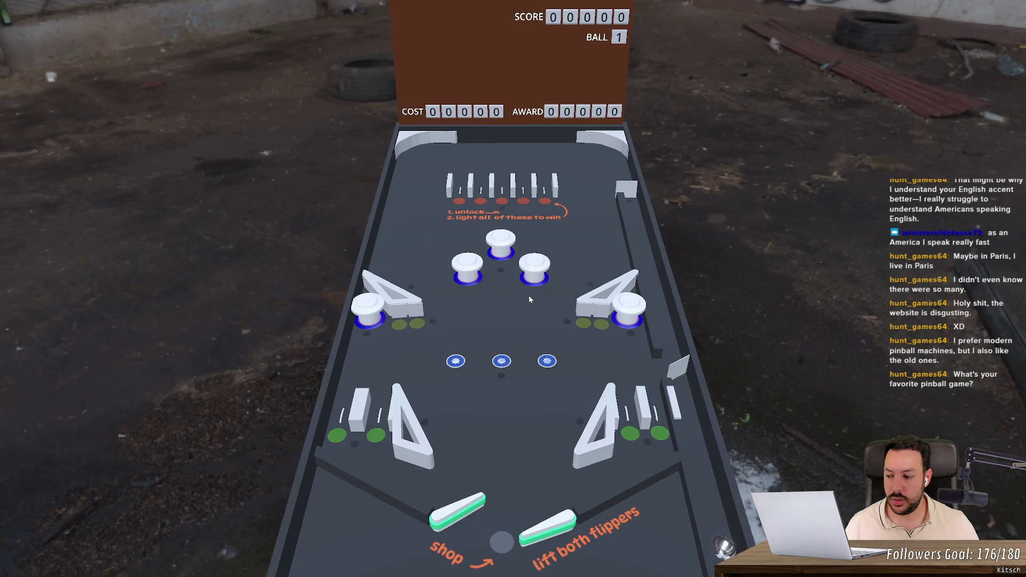
key("Left")
key("Left")
key("Right")
key("Left")
key("Left")
key("Left")
key("Right")
key("Right")
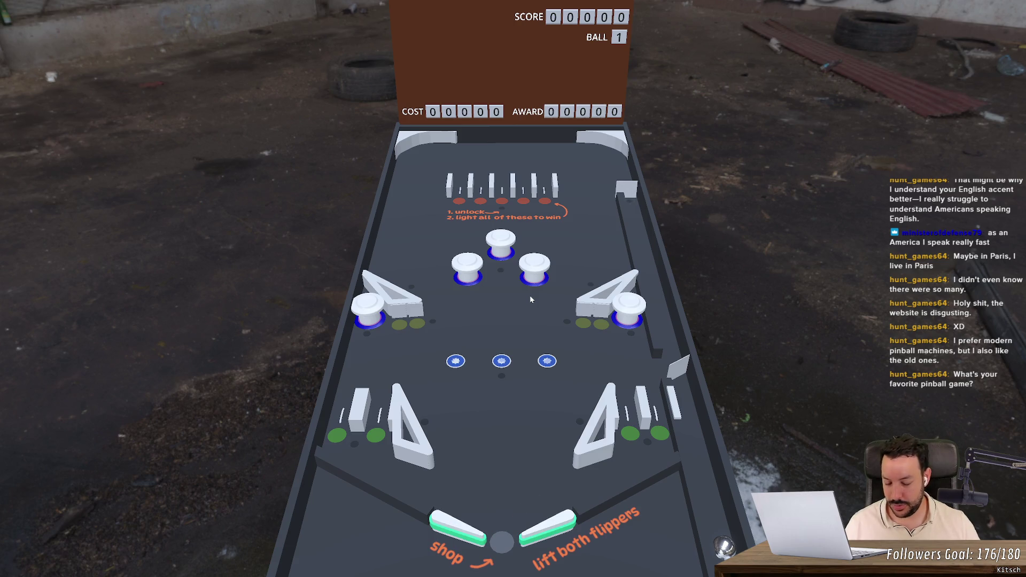
key("Right")
key("Right")
key("Right")
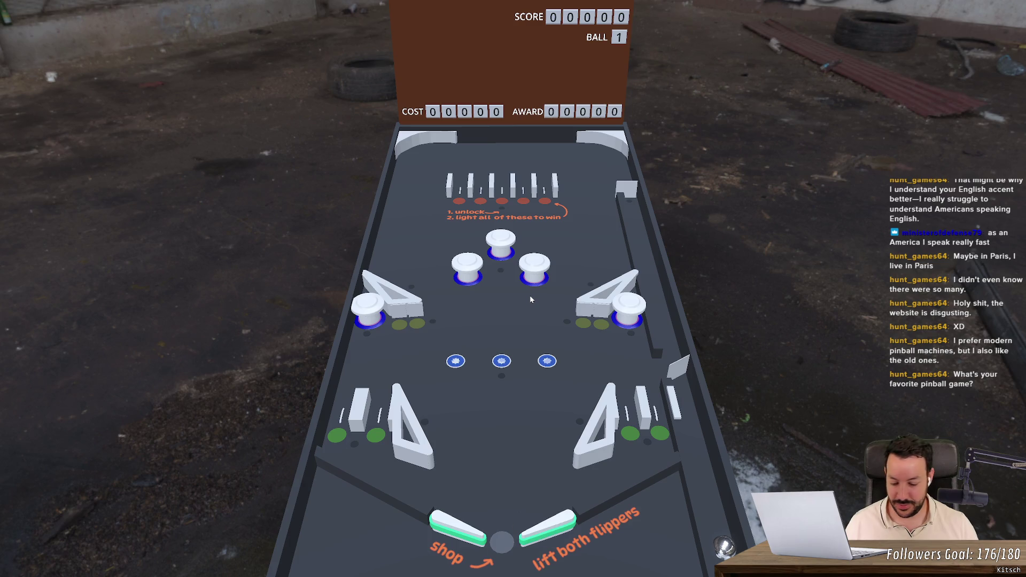
key("alt+F4")
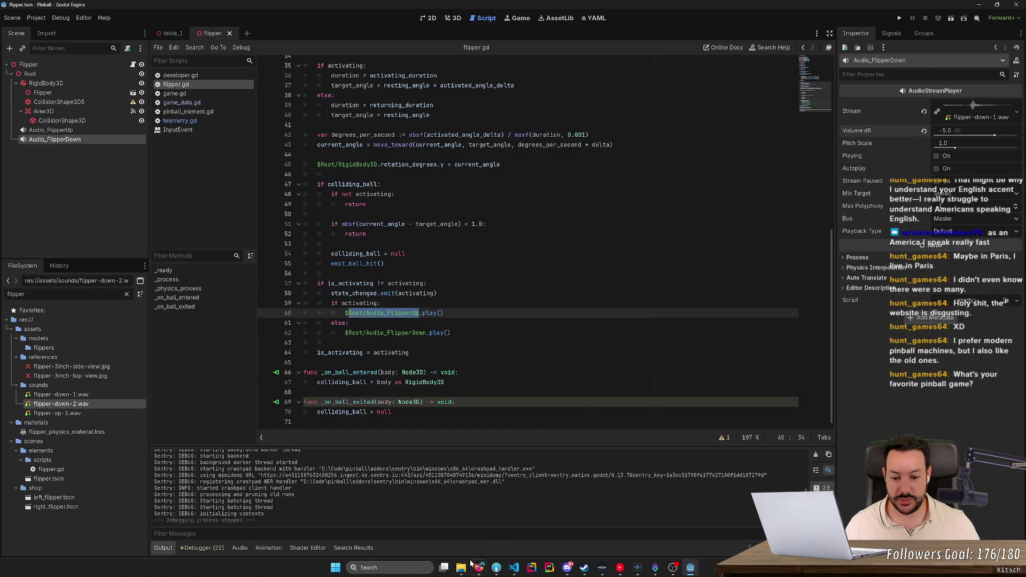
- Show the assets/sounds folder in File Explorer and launch Audacity from the system search
left_click(461, 567)
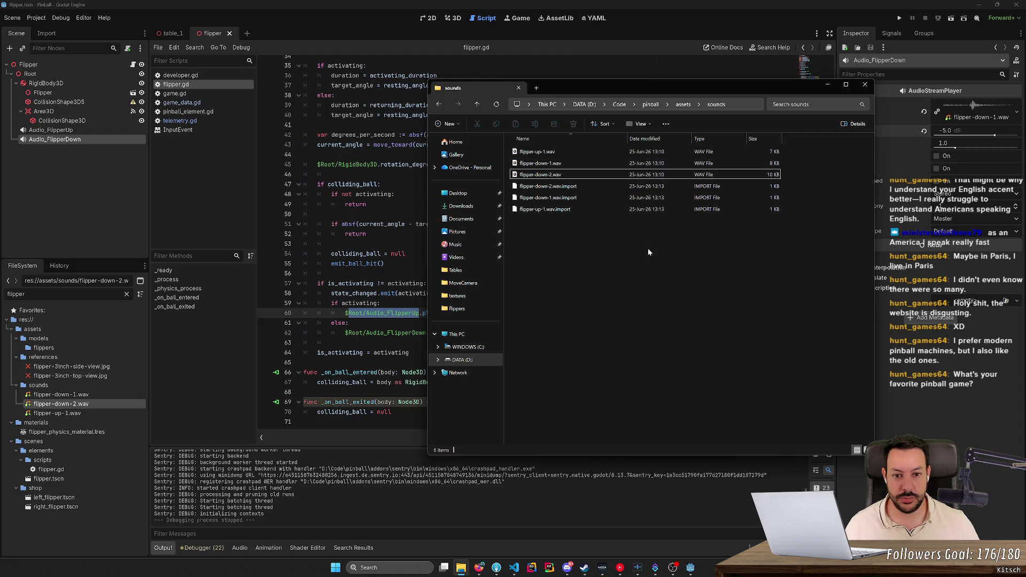
key("super")
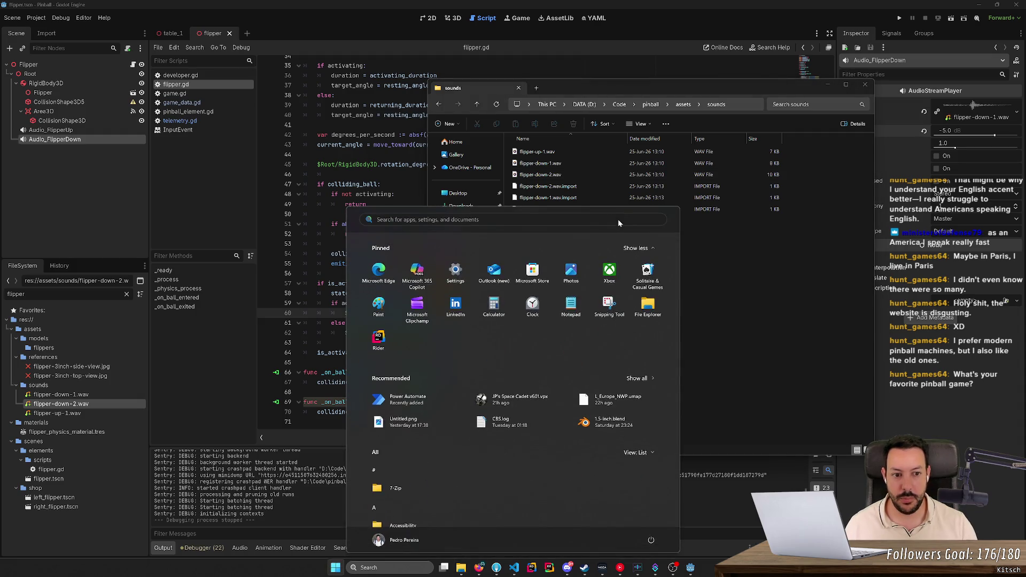
type("audacity")
key("Return")
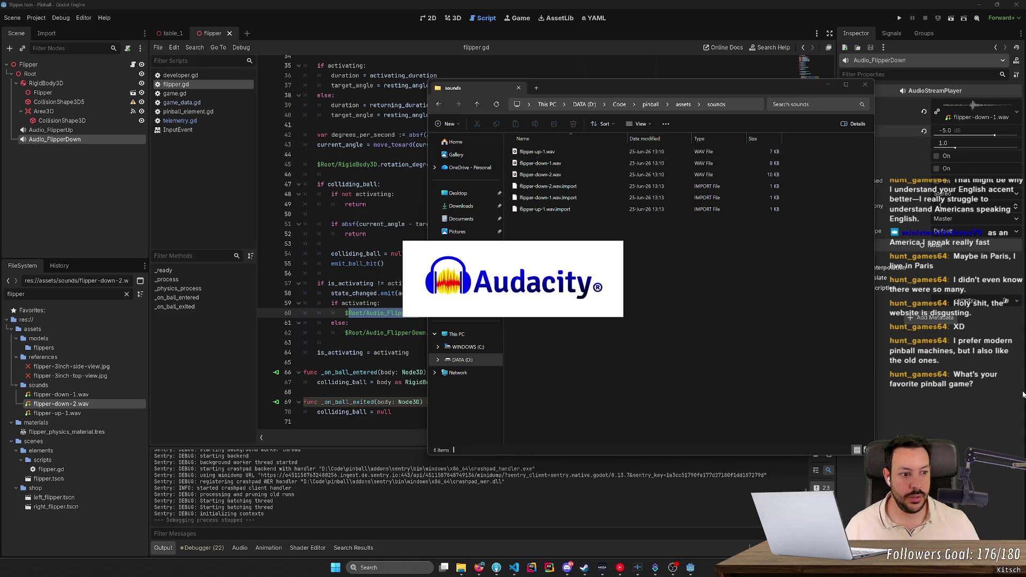
left_click(1012, 437)
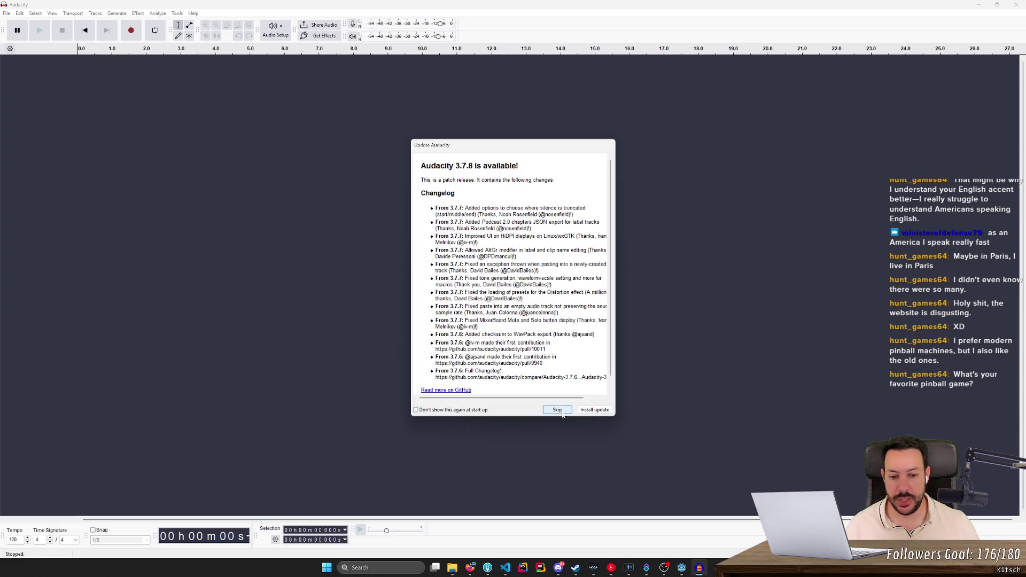
- Load flipper-up-1.wav into Audacity and delete its silent lead-in up to 0.023 s
left_click(557, 413)
left_click(452, 568)
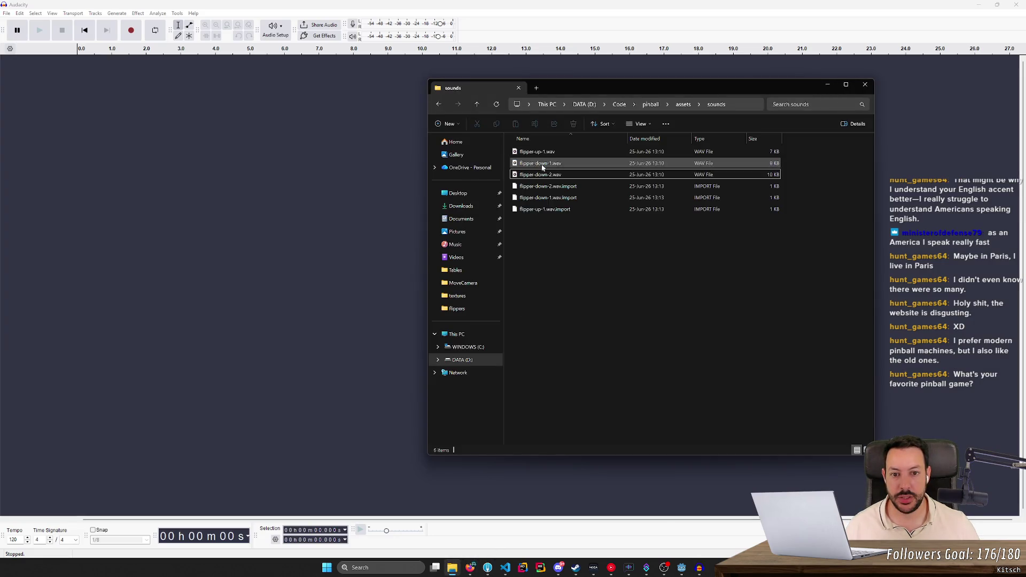
left_click(555, 153)
mouse_move(555, 153)
left_mouse_down()
mouse_move(320, 174)
mouse_move(278, 197)
left_mouse_up()
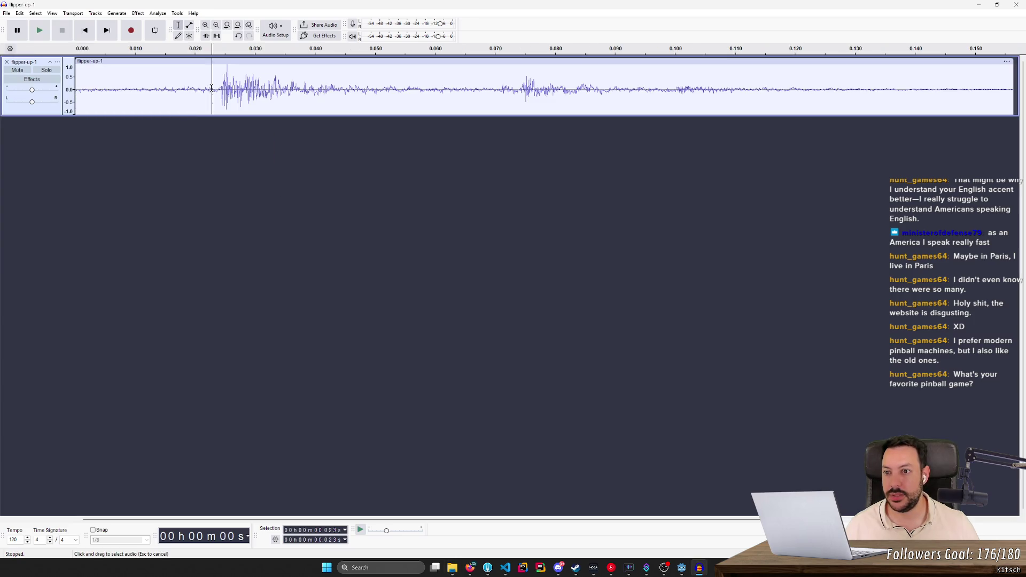
left_click_drag(211, 88, 74, 102)
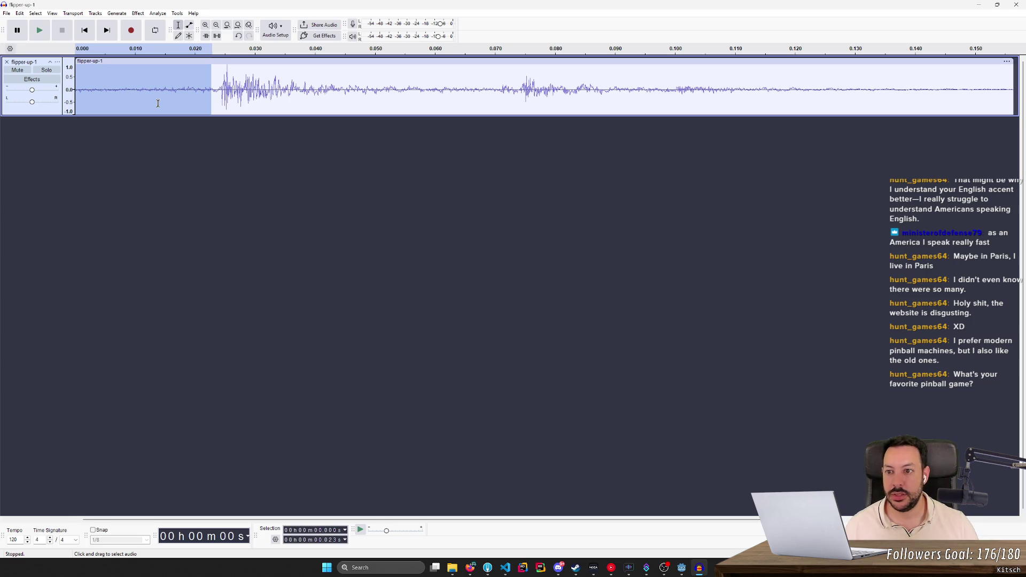
key("Delete")
- Export the trimmed clip as flipper-up-1.wav to Downloads, then undo to clear the track
key("ctrl+s")
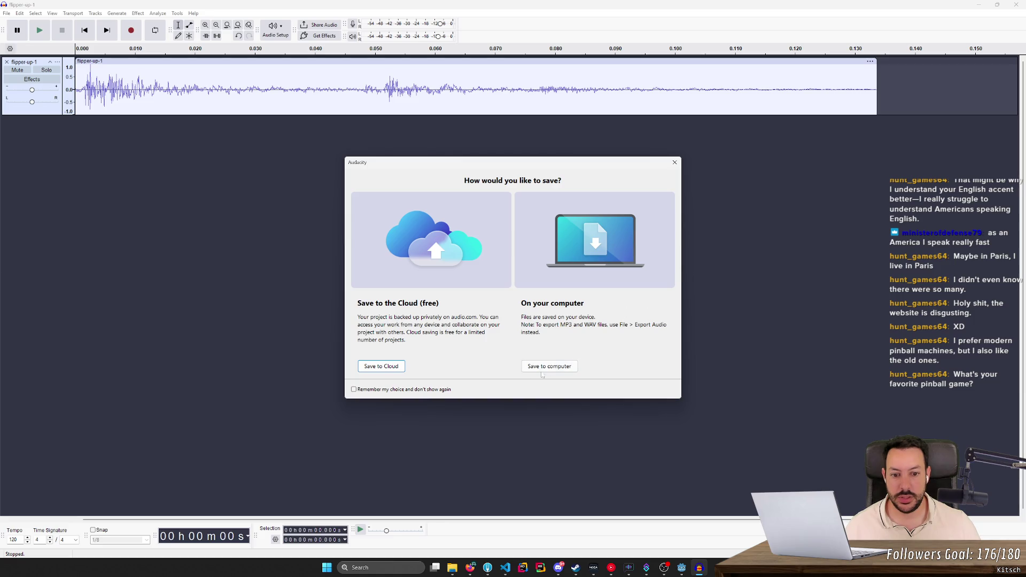
left_click(549, 366)
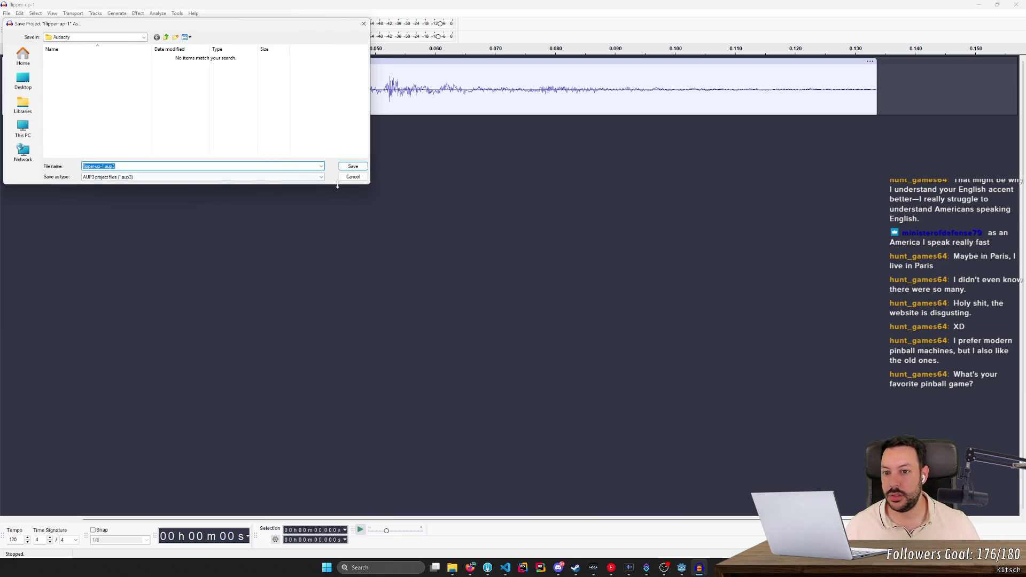
left_click(353, 177)
left_click(7, 12)
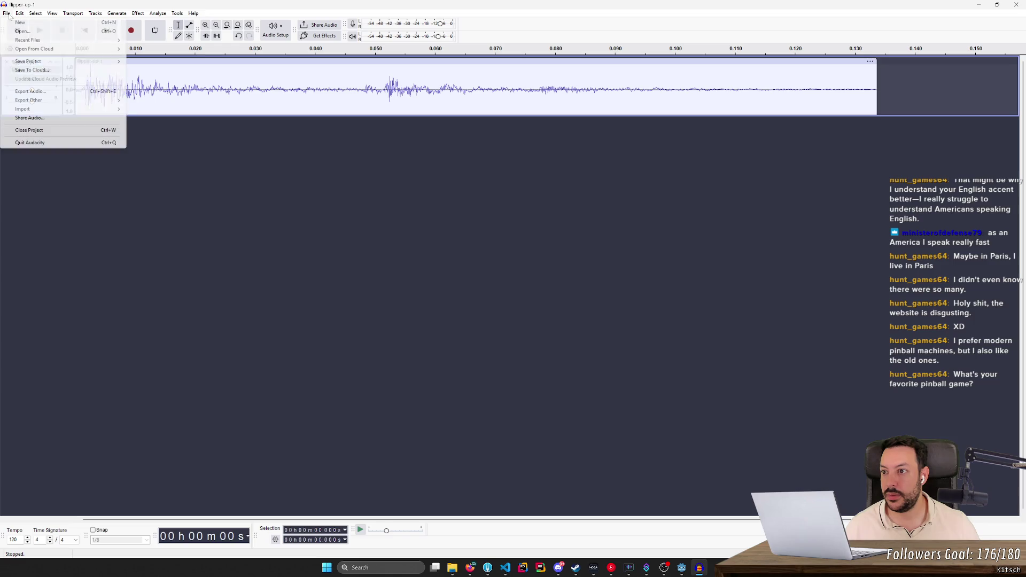
left_click(32, 87)
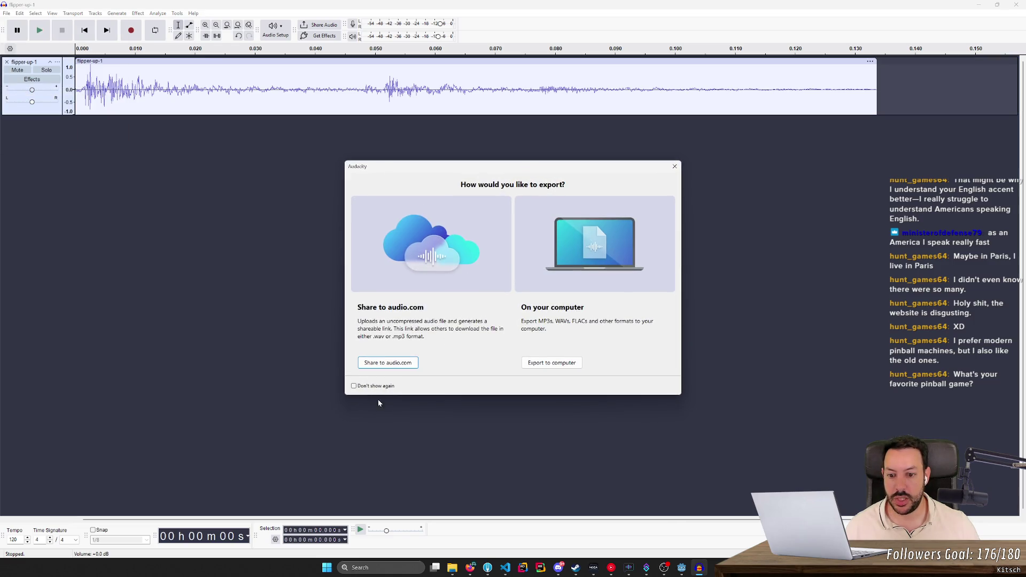
left_click(552, 363)
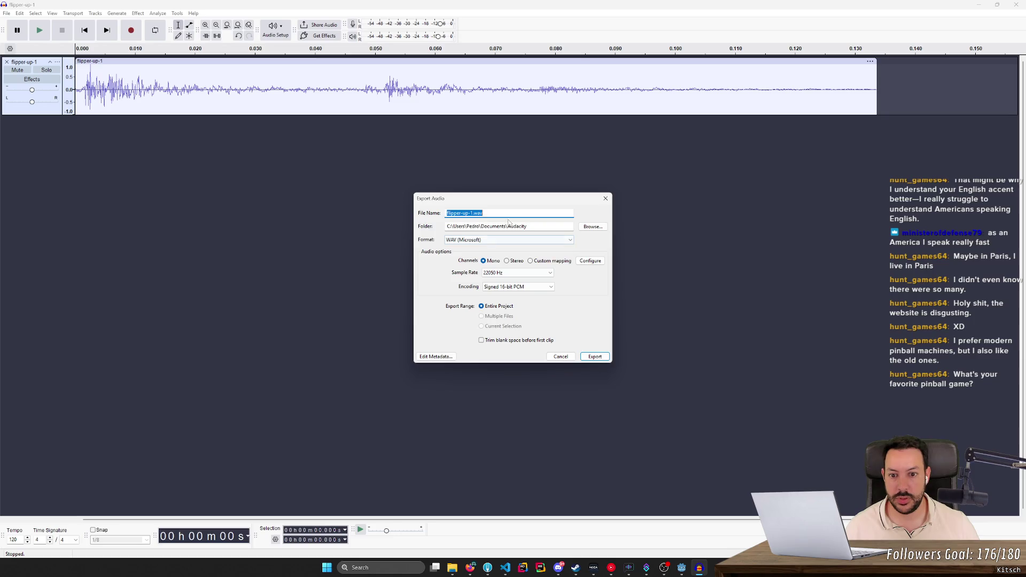
left_click(593, 227)
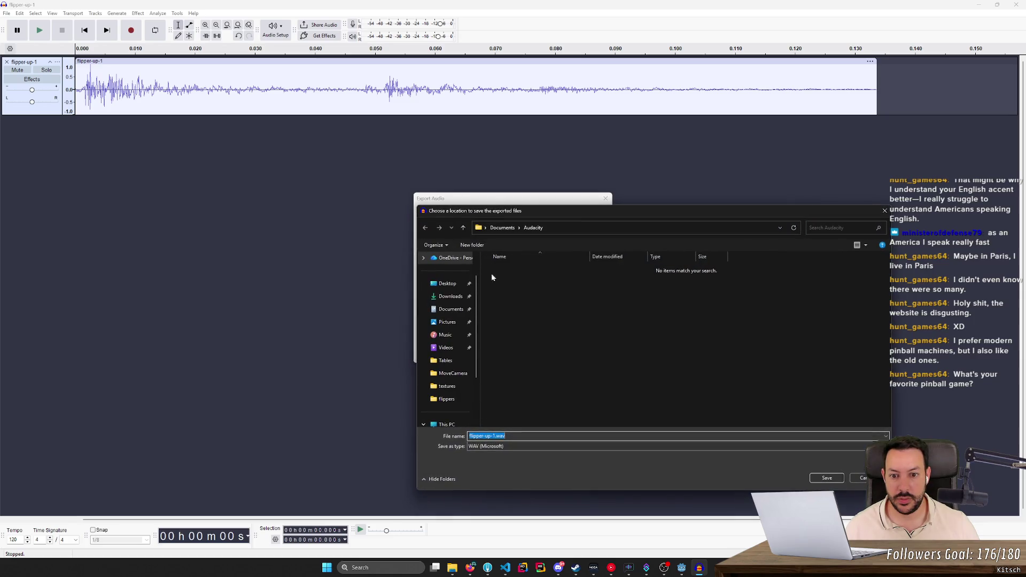
left_click(454, 297)
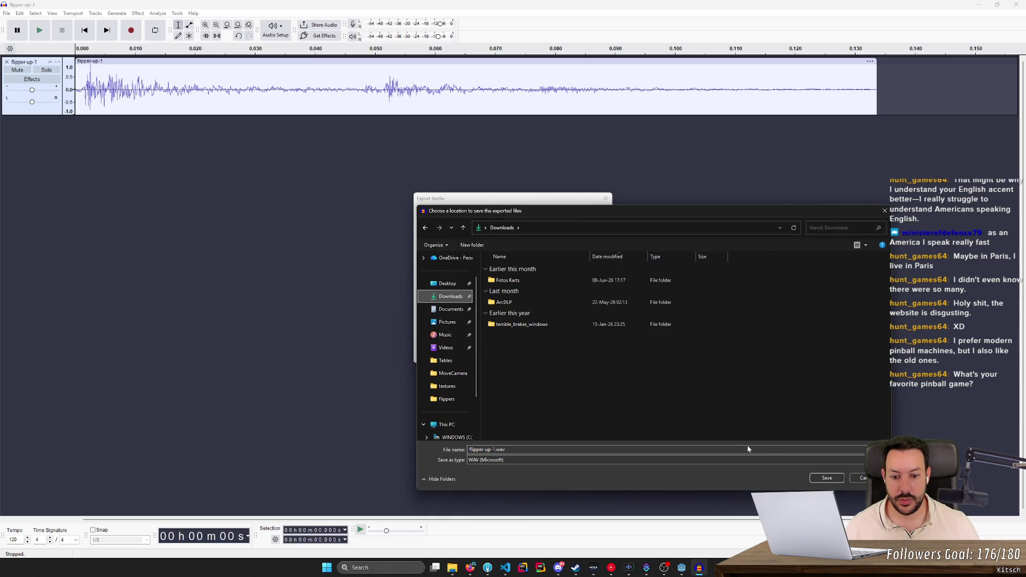
left_click(830, 478)
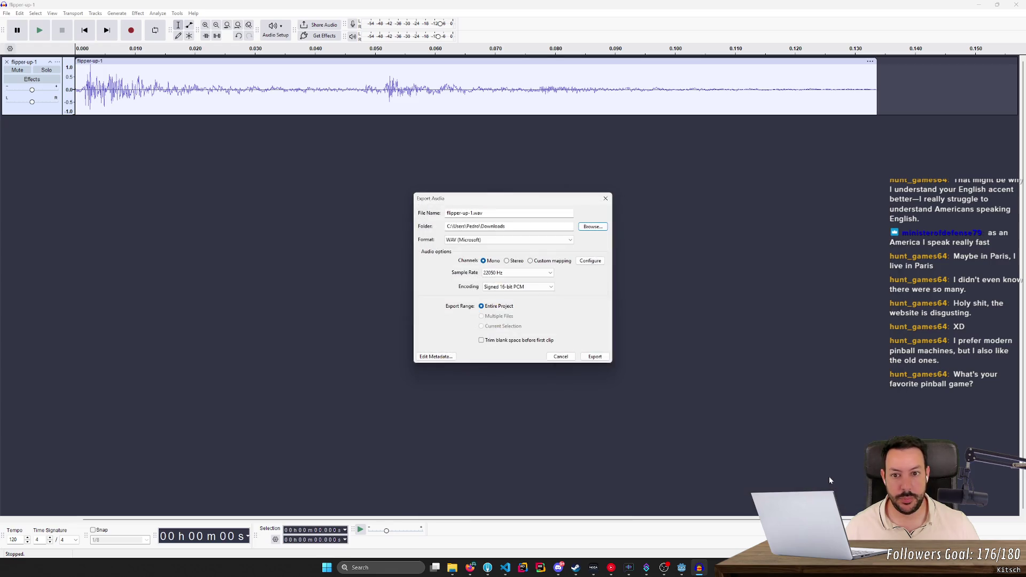
left_click(595, 359)
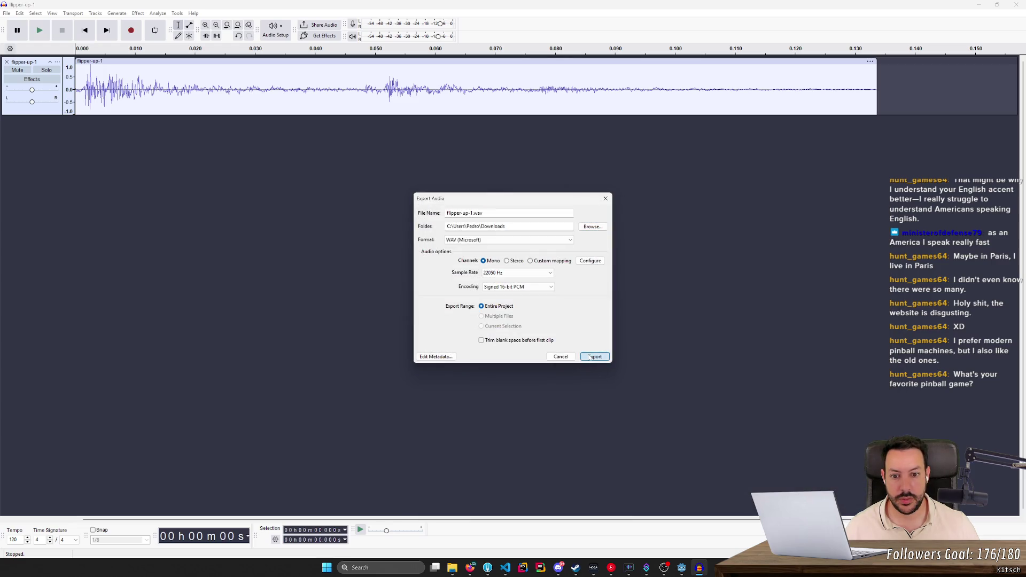
left_click(590, 357)
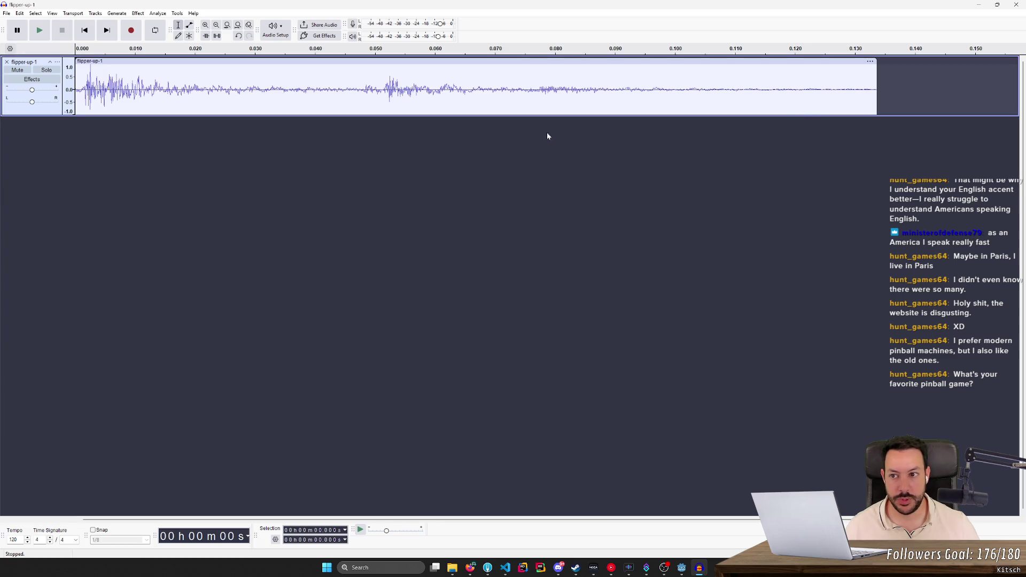
key("ctrl+z")
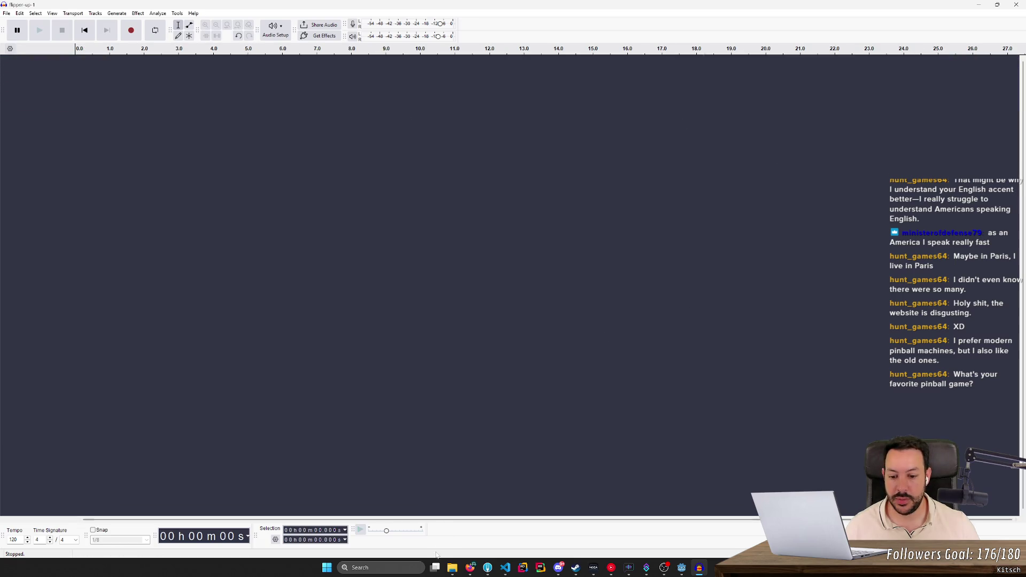
- Trim the first 0.063 s from flipper-down-1.wav, export it as WAV, and remove the track
left_click(452, 568)
left_click_drag(565, 167, 194, 179)
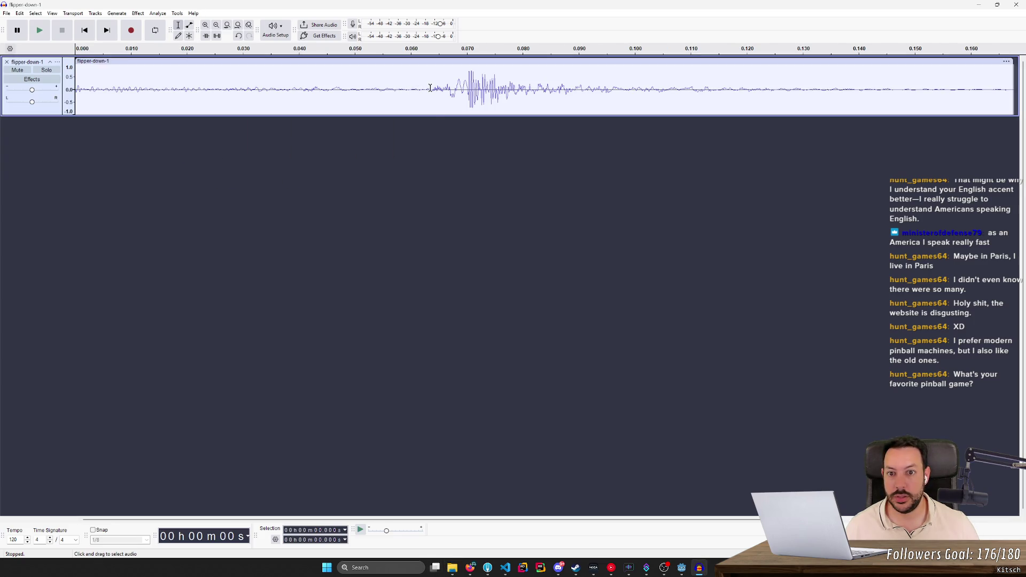
left_click_drag(431, 87, 76, 87)
key("Delete")
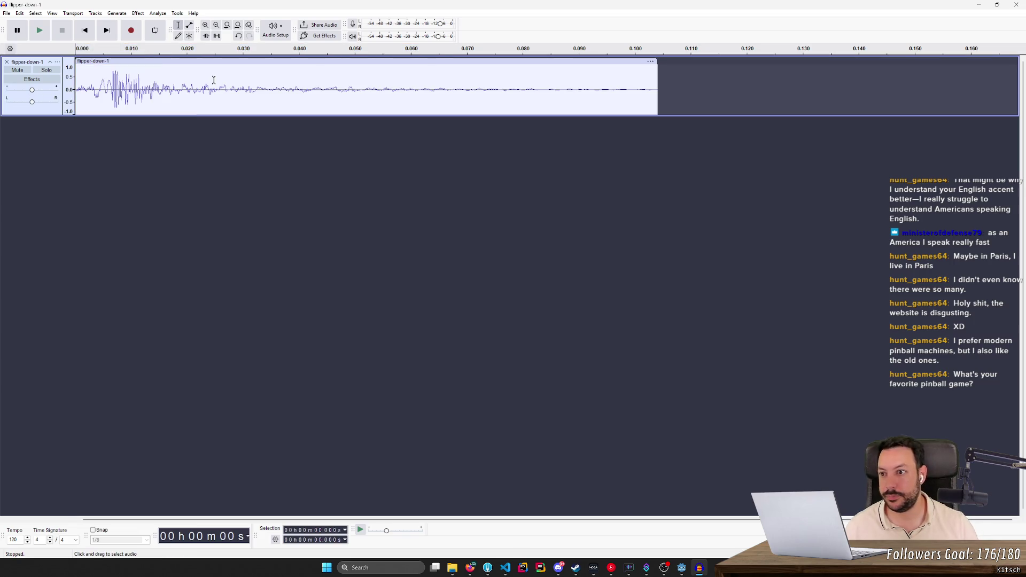
left_click(7, 13)
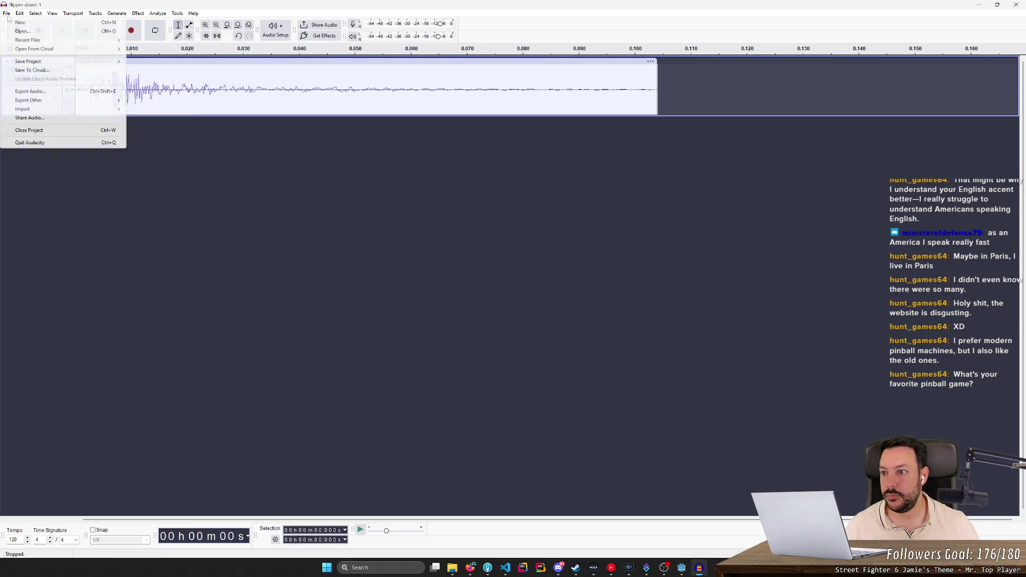
left_click(58, 92)
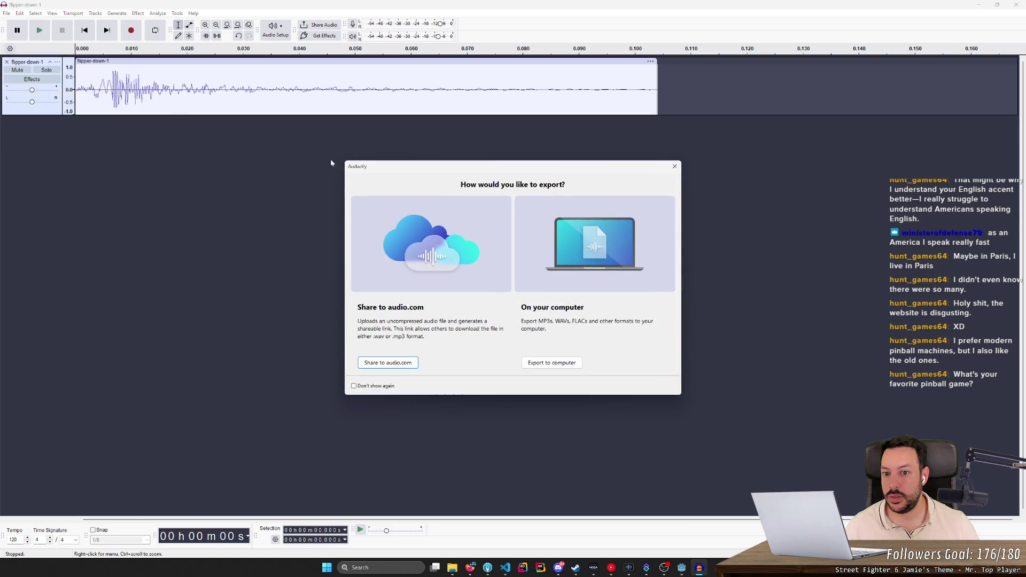
left_click(354, 386)
left_click(540, 363)
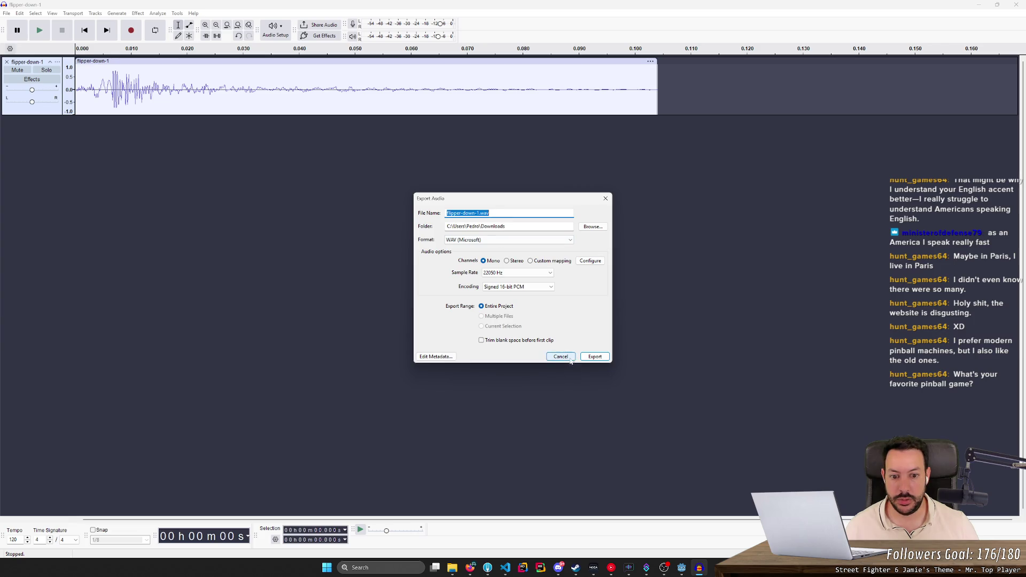
left_click(594, 357)
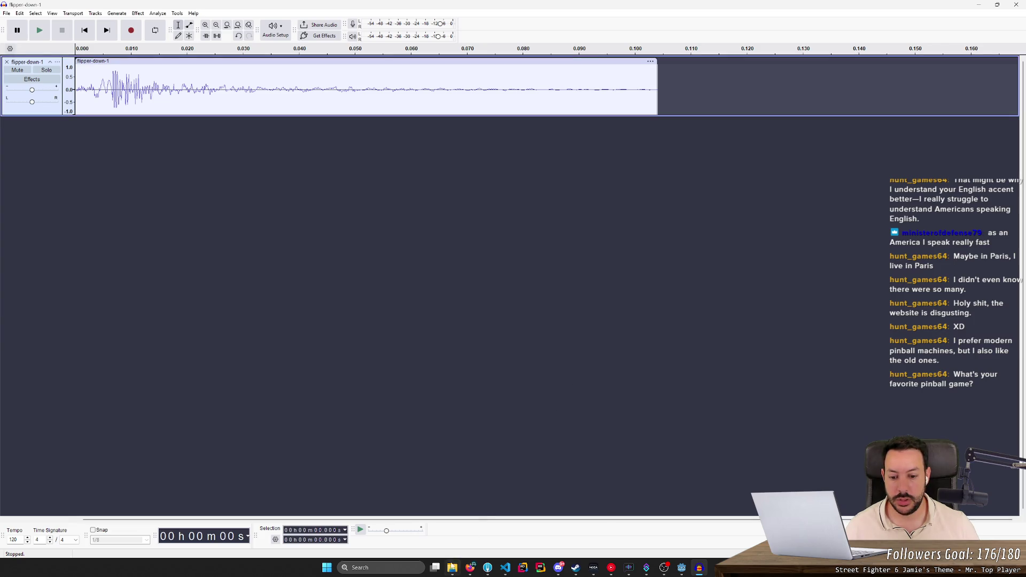
left_click(5, 61)
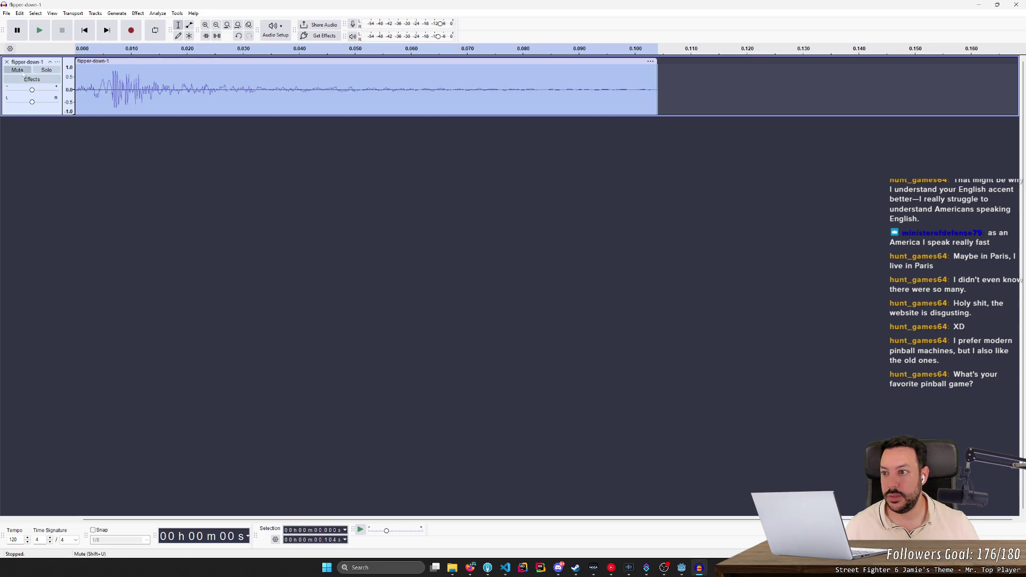
left_click(7, 63)
- Trim the first 0.055 s from flipper-down-2.wav and export it as WAV
left_click(453, 568)
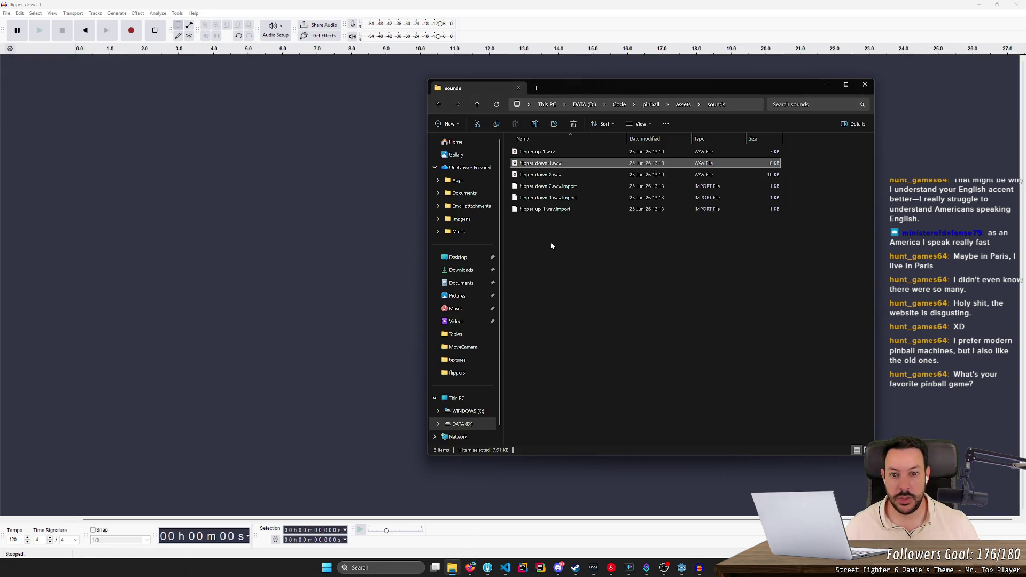
mouse_move(557, 176)
left_mouse_down()
mouse_move(264, 201)
mouse_move(188, 188)
left_mouse_up()
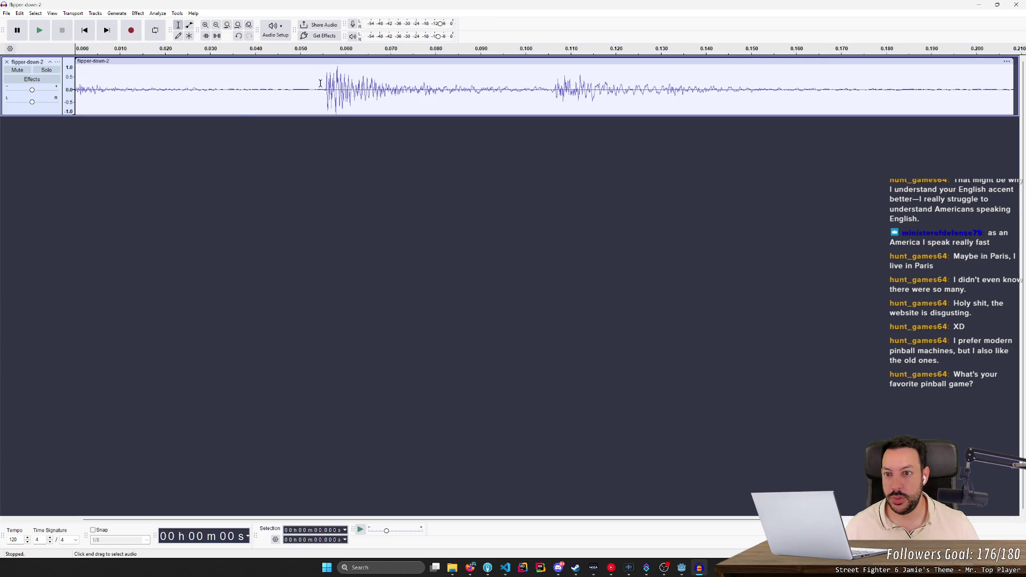
left_click_drag(320, 83, 1, 93)
key("Delete")
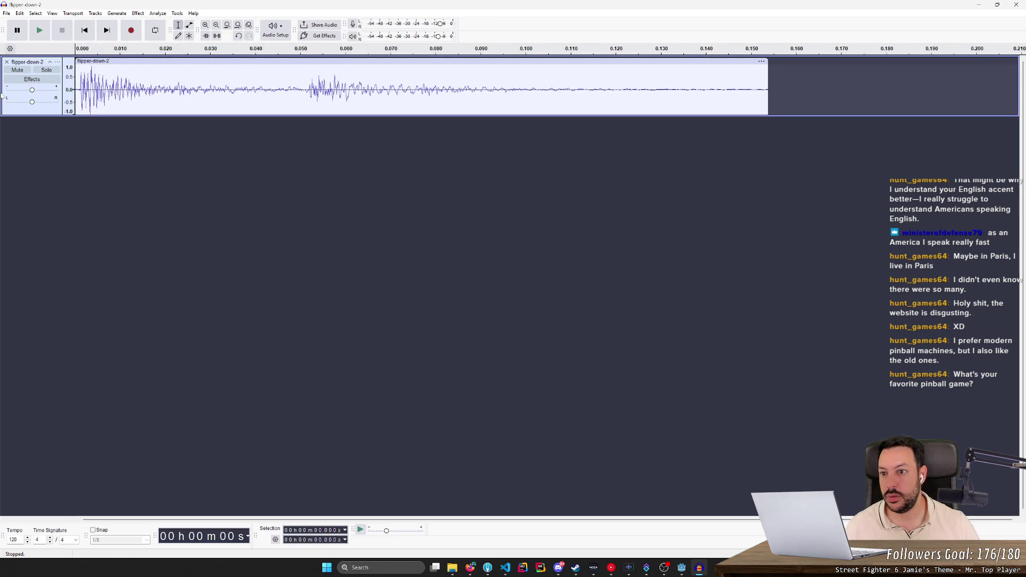
left_click(6, 12)
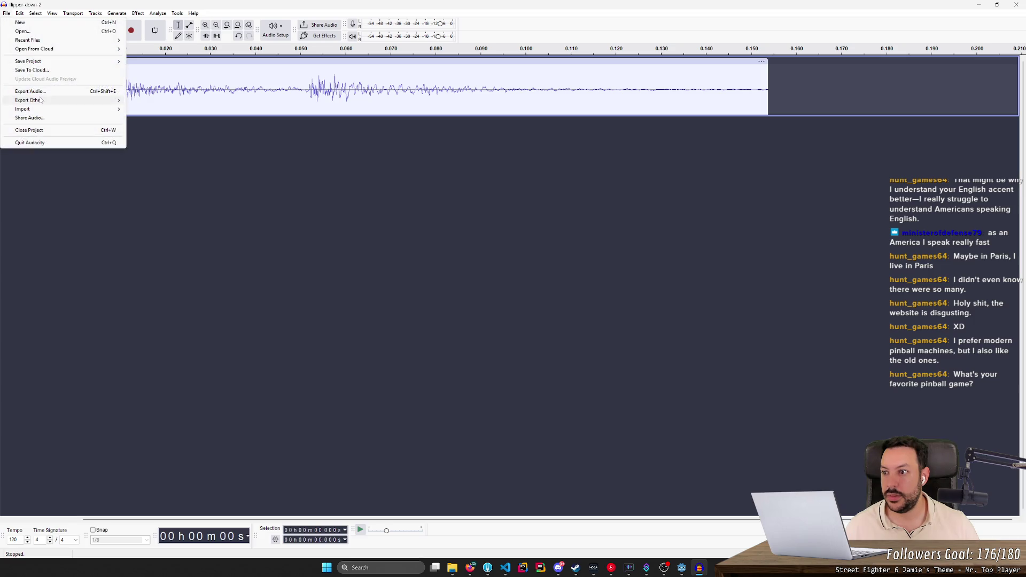
left_click(32, 92)
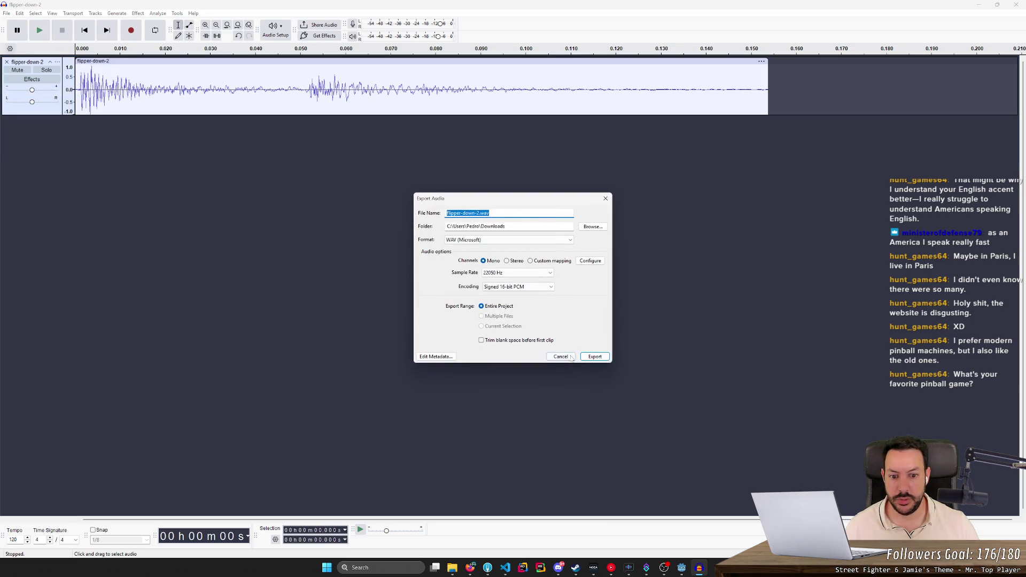
left_click(595, 356)
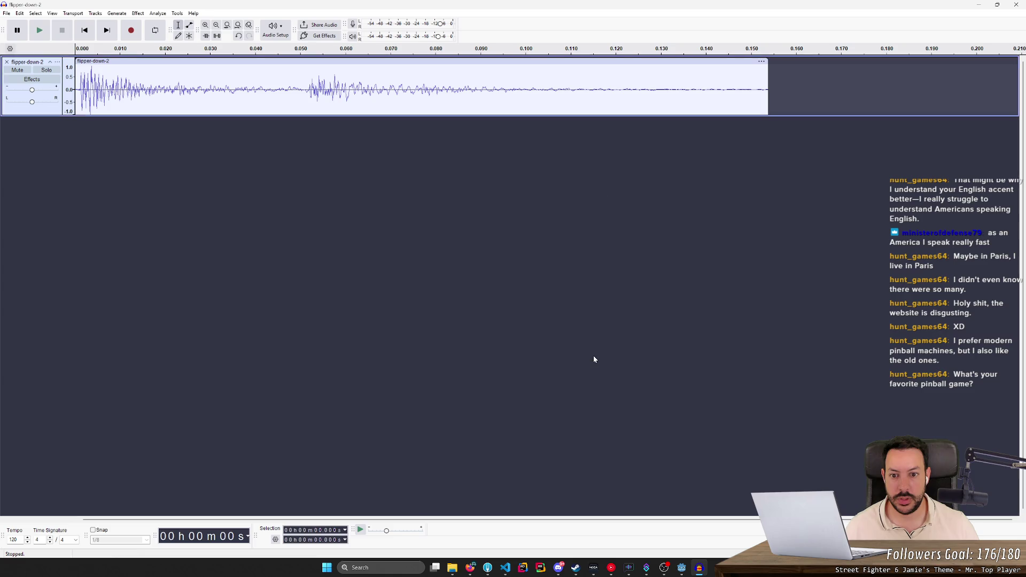
left_click(452, 567)
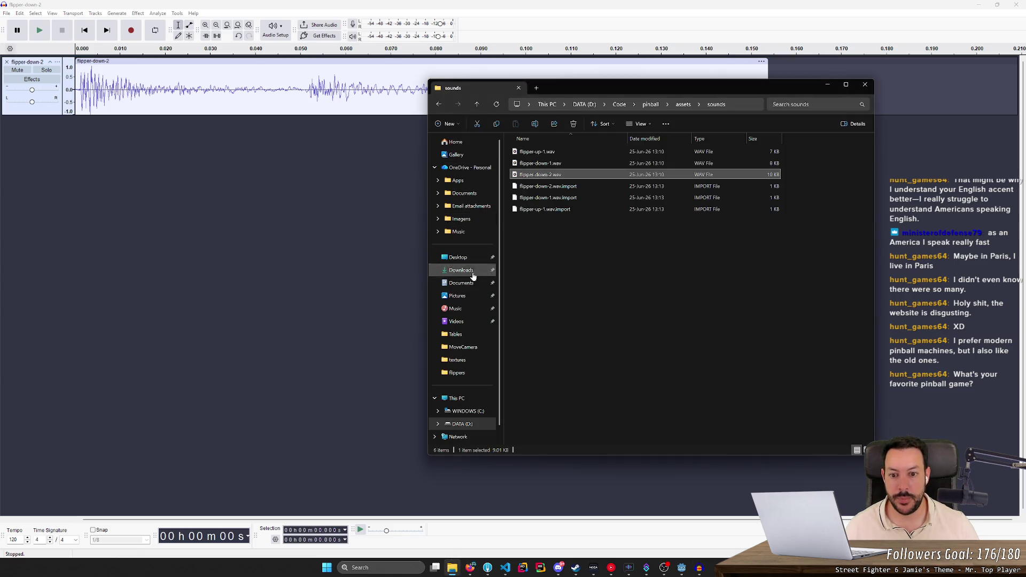
- Cut flipper-up-1, flipper-down-1 and flipper-down-2 from Downloads into assets/sounds, replacing the old files
left_click(461, 270)
left_click_drag(563, 165, 566, 179)
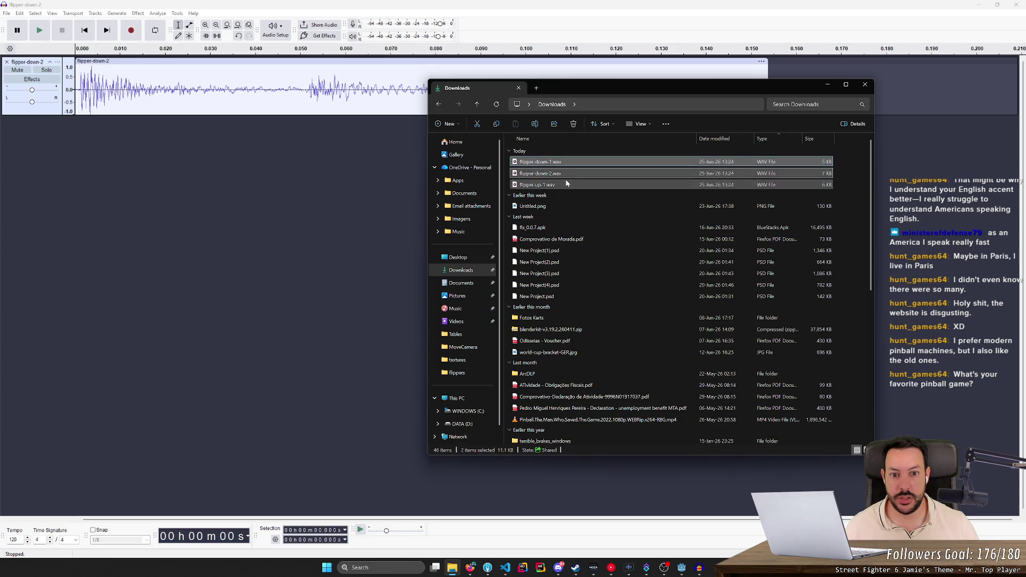
key("ctrl+c")
key("alt+Left")
left_click_drag(623, 314, 701, 315)
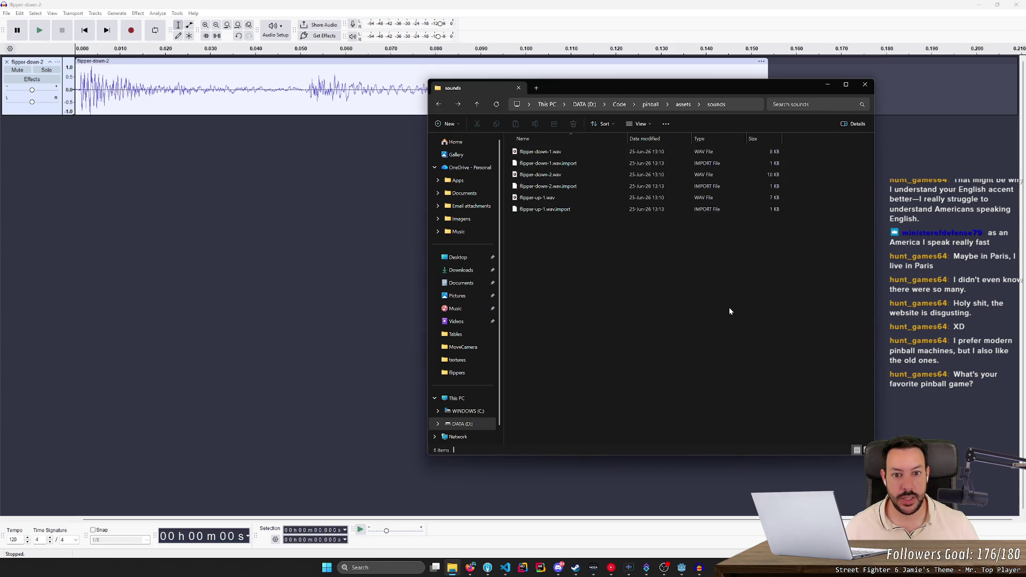
key("ctrl+v")
left_click(254, 267)
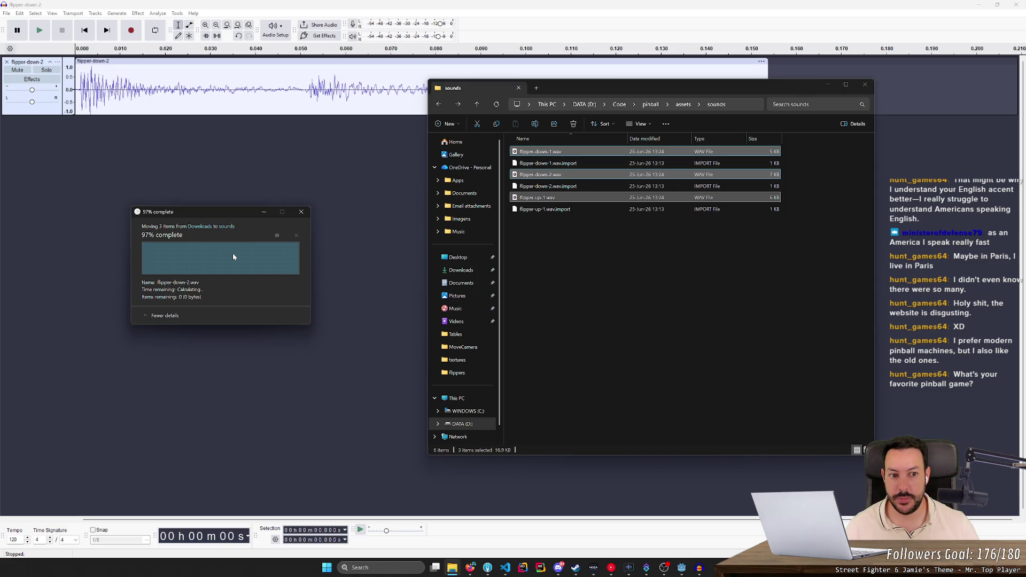
left_click(234, 257)
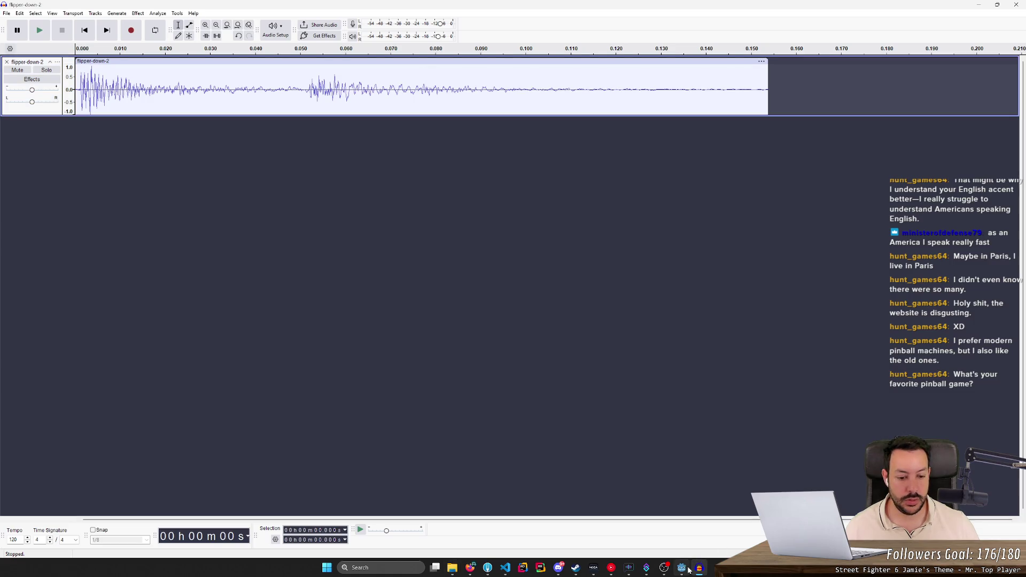
left_click(687, 569)
- Run a new pinball game, flick both flippers to hear the replaced sounds, then stop and return to Audacity
left_click(900, 20)
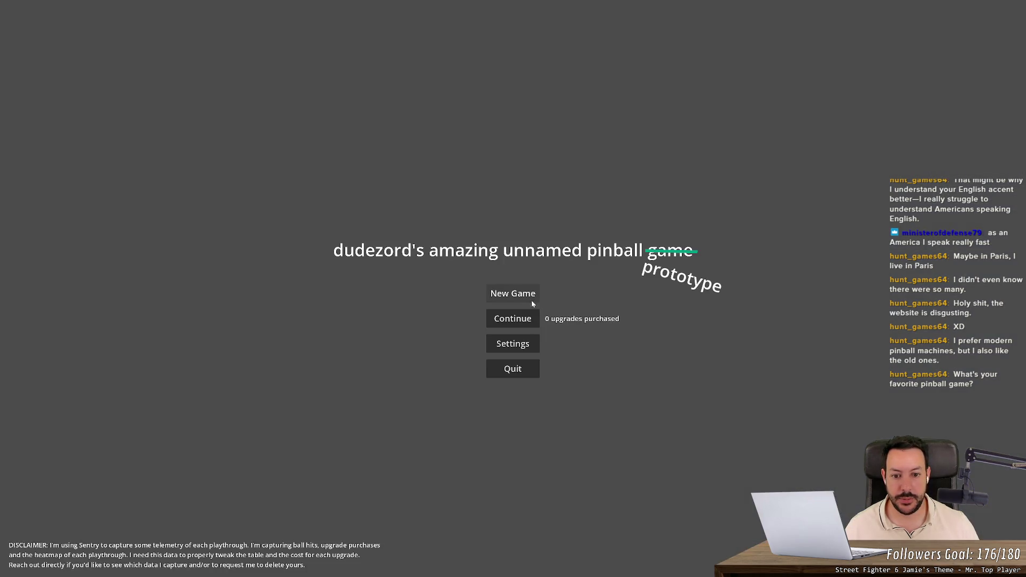
left_click(524, 297)
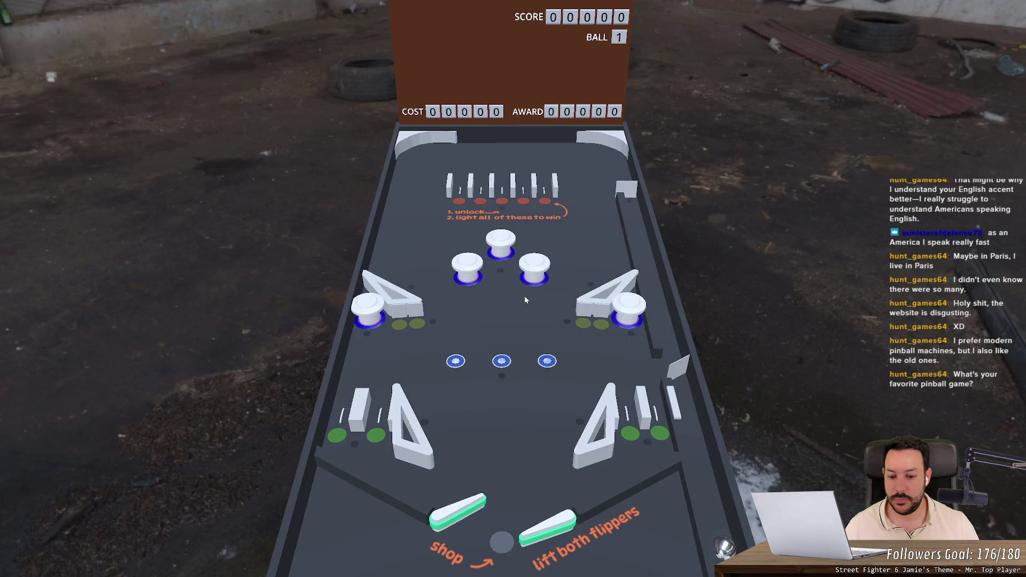
key("Left")
key("Left")
key("Left")
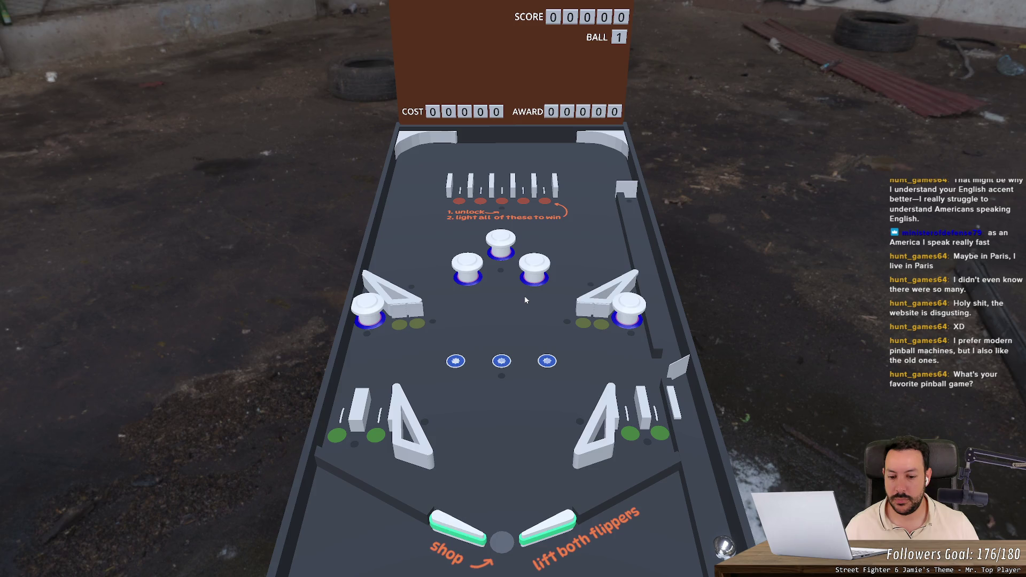
key("Left")
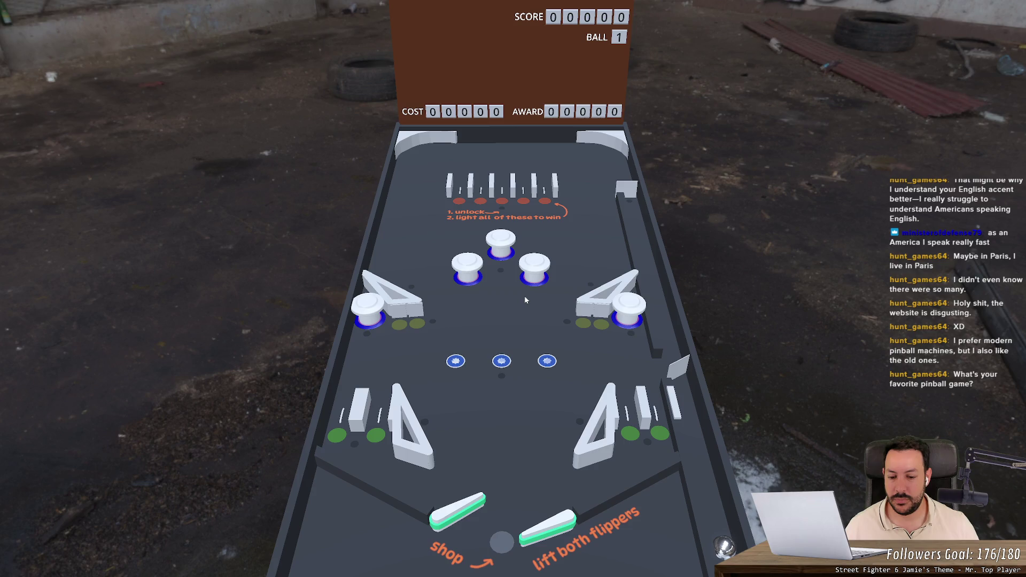
key("Left")
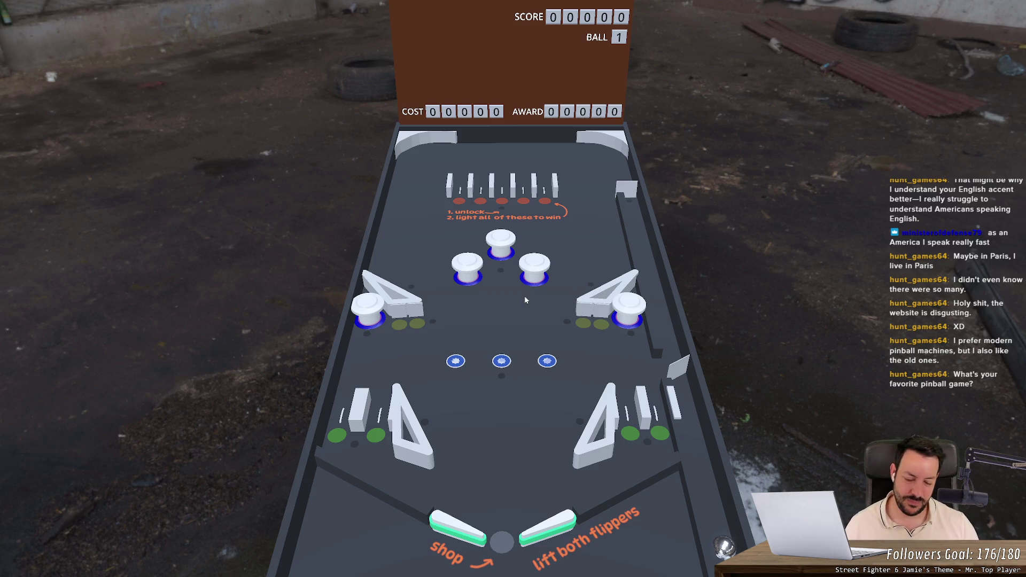
key("Right")
key("Right")
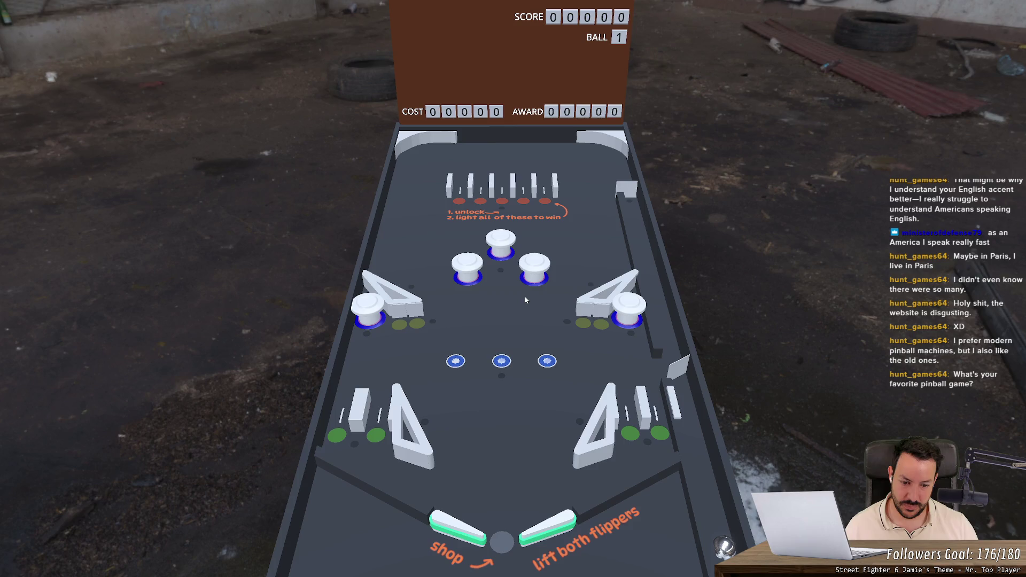
key("Right")
key("Right")
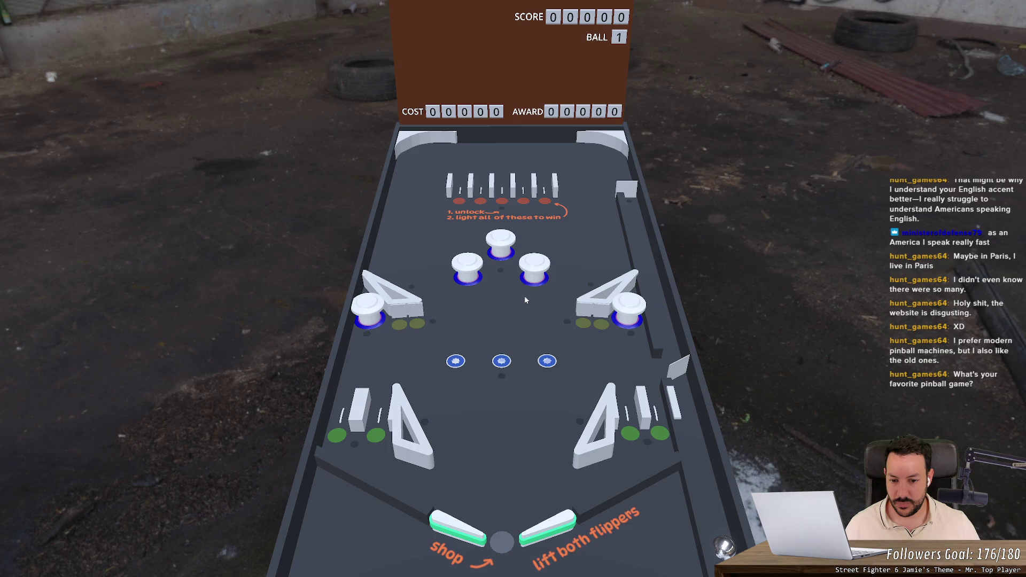
key("Left")
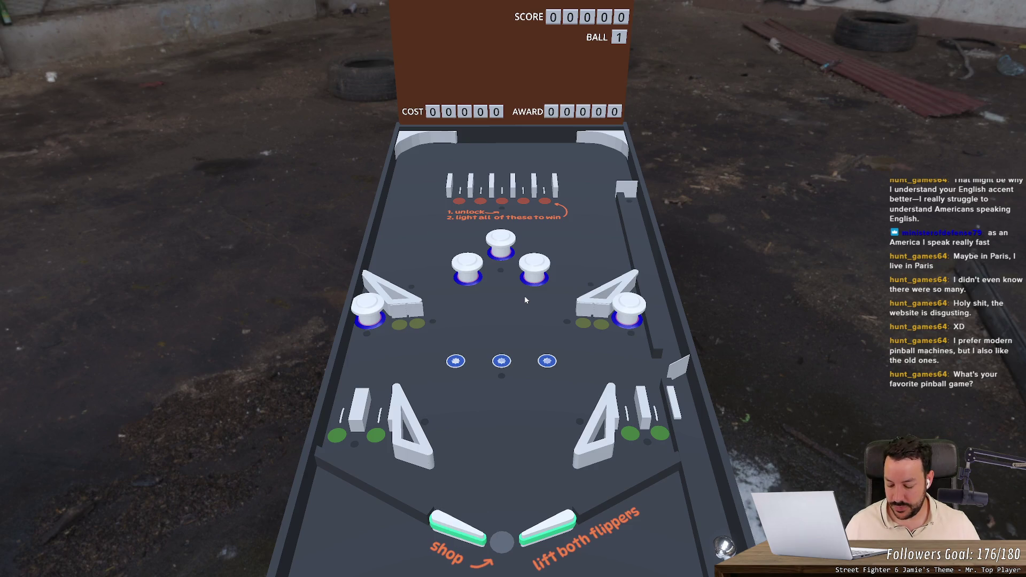
key("Escape")
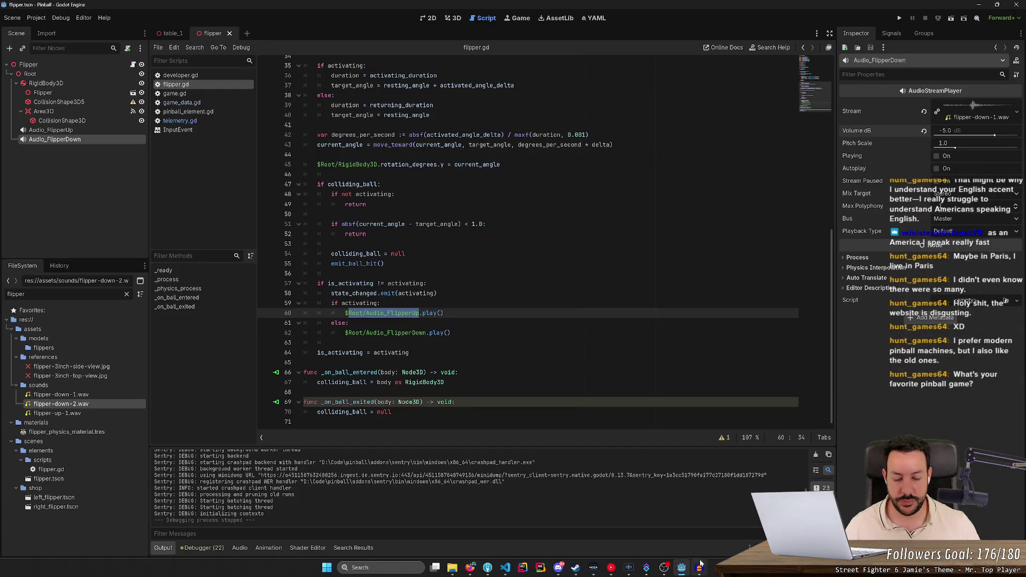
left_click(699, 568)
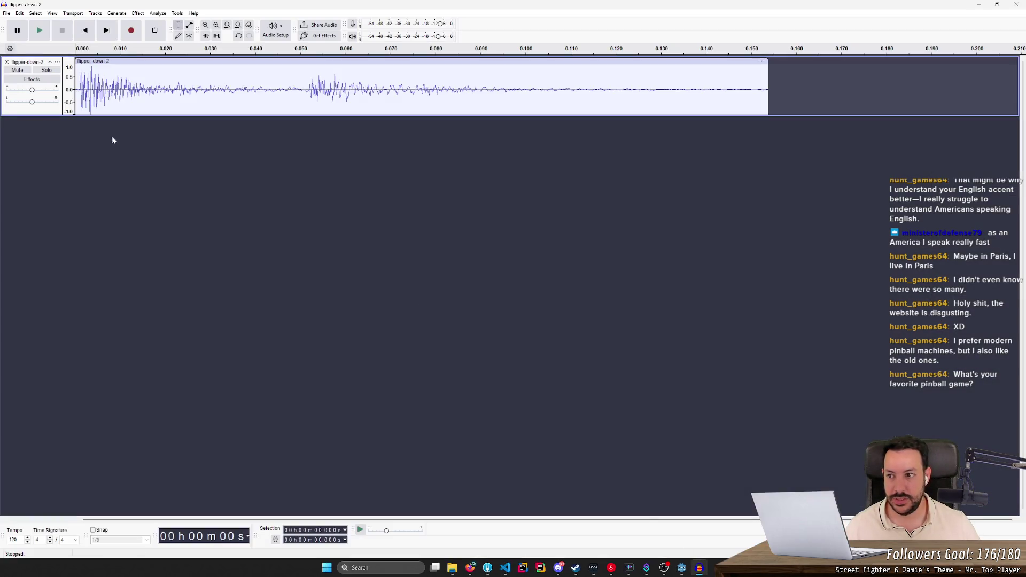
- Close the flipper-down-2 track, load flipper-up-1.wav from the sounds folder, and play it
left_click(6, 61)
left_click(452, 567)
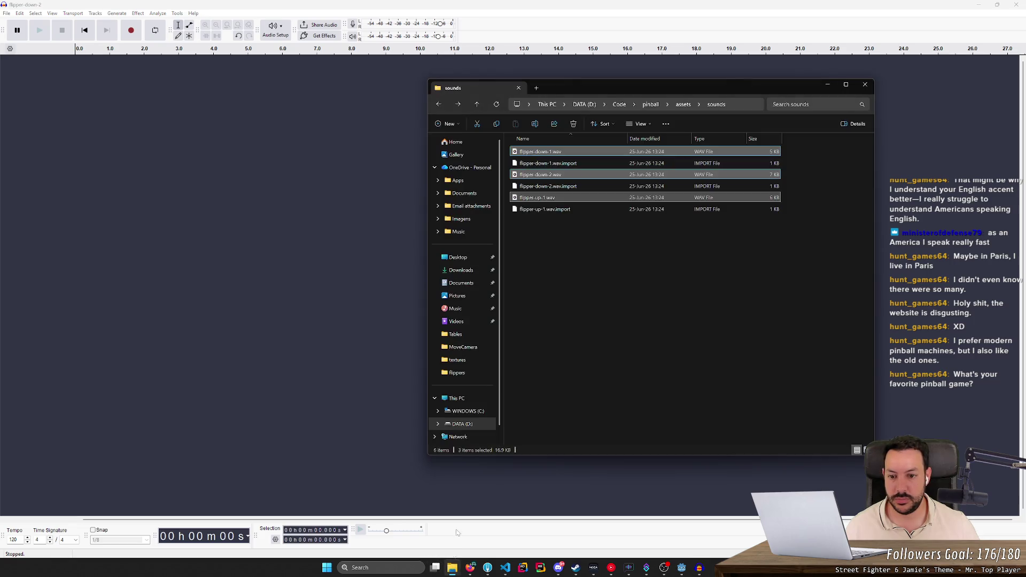
mouse_move(564, 200)
left_mouse_down()
mouse_move(229, 225)
mouse_move(575, 197)
mouse_move(184, 198)
left_mouse_up()
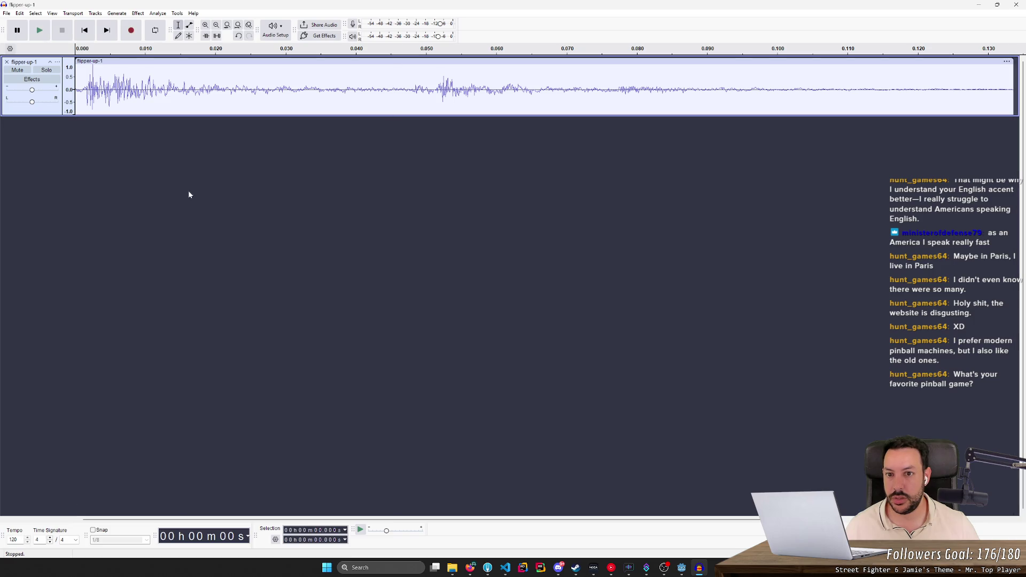
key("space")
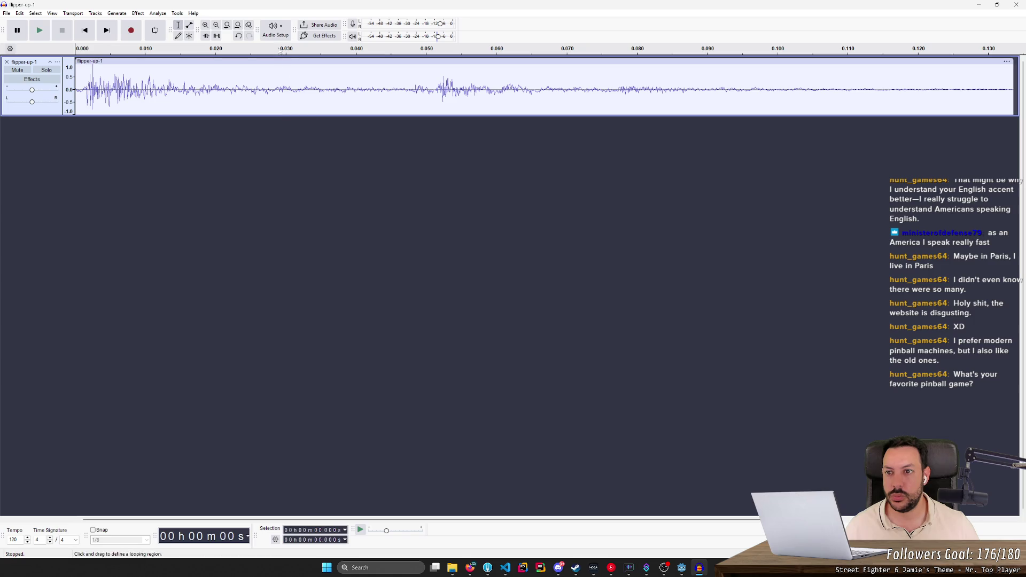
- Route Audacity playback to the AirPods and replay flipper-up-1 three times before returning to Godot
left_click(275, 30)
mouse_move(297, 60)
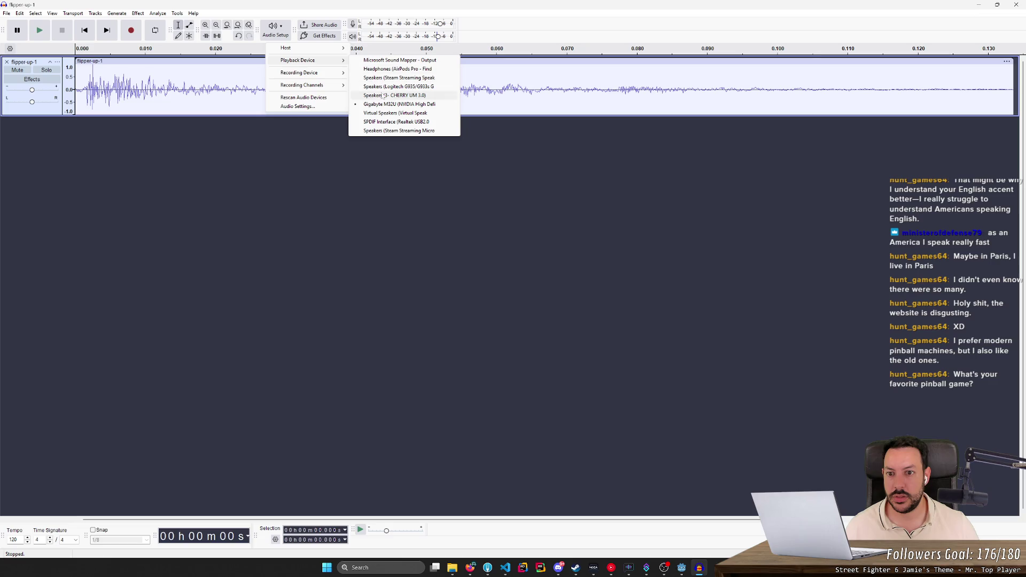
left_click(389, 71)
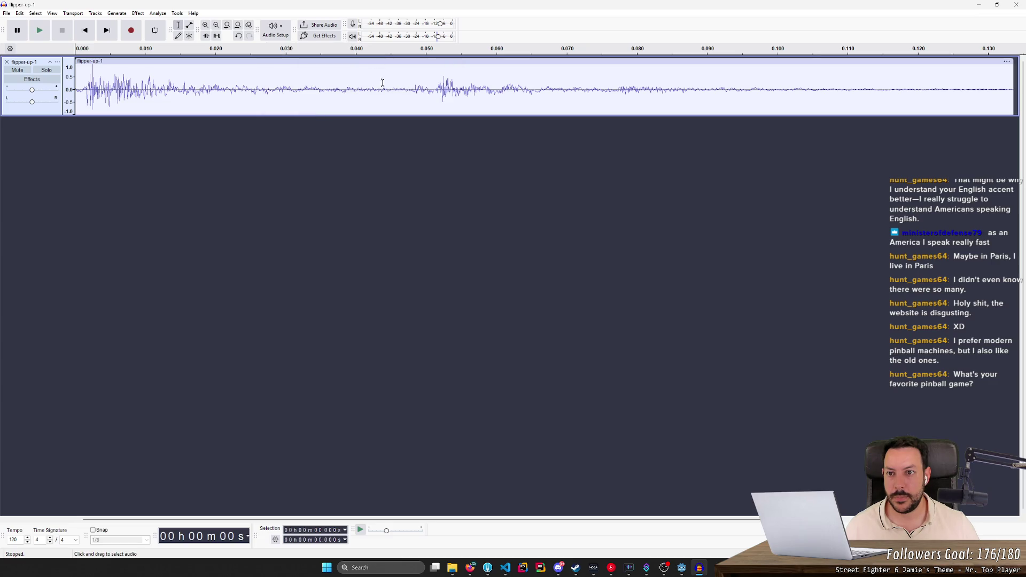
key("space")
key("space")
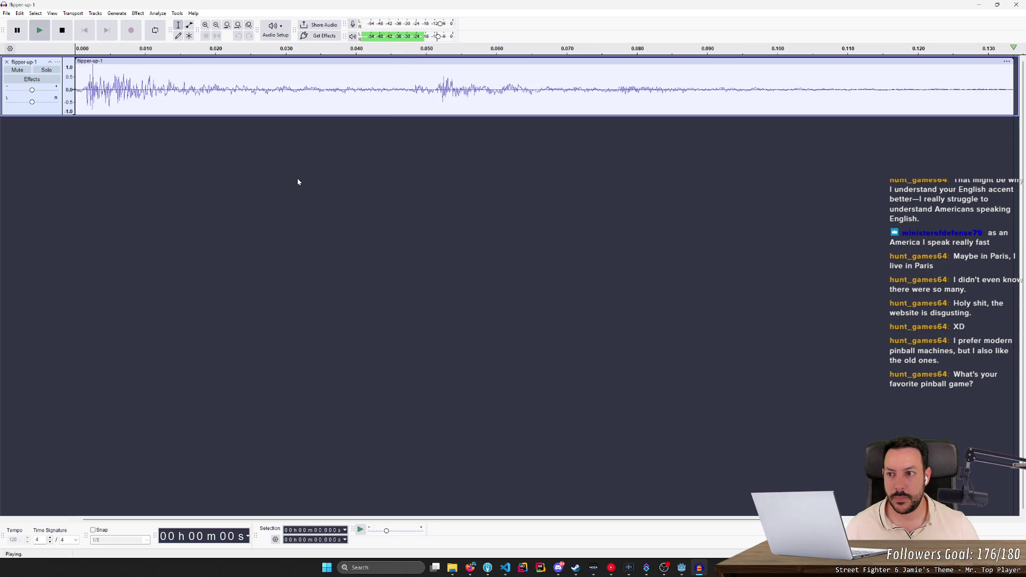
key("space")
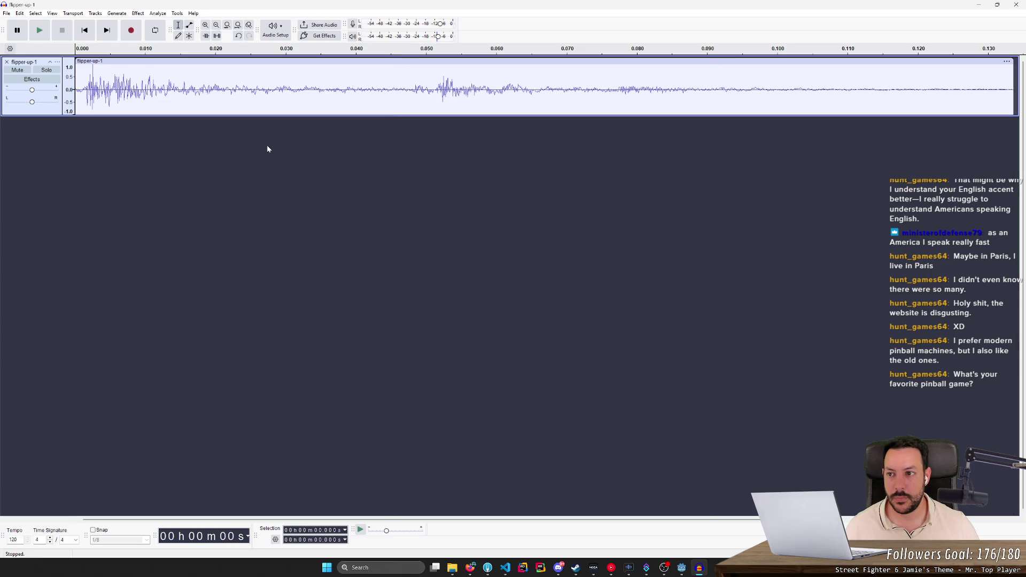
key("space")
key("space")
key("space")
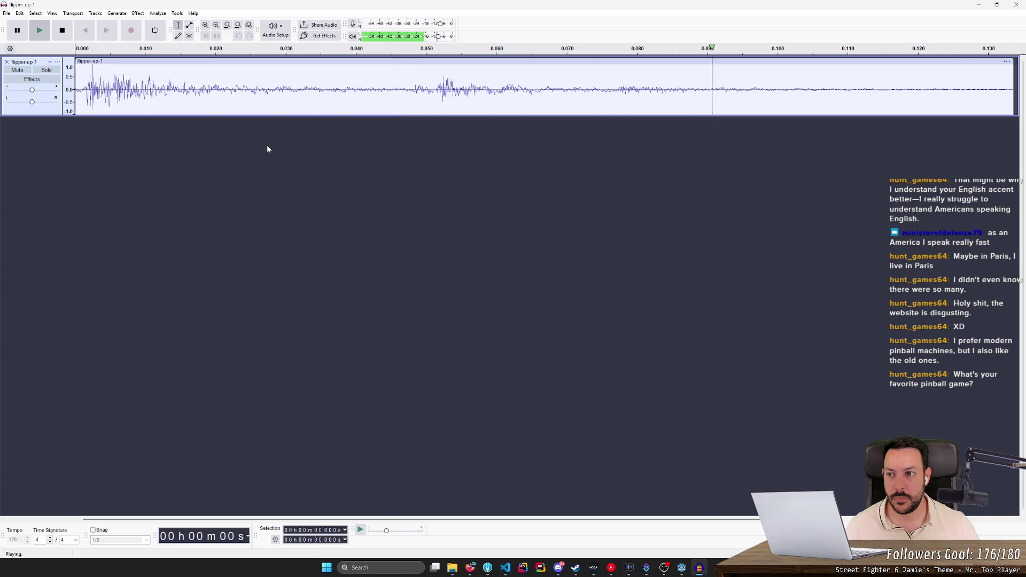
left_click(681, 567)
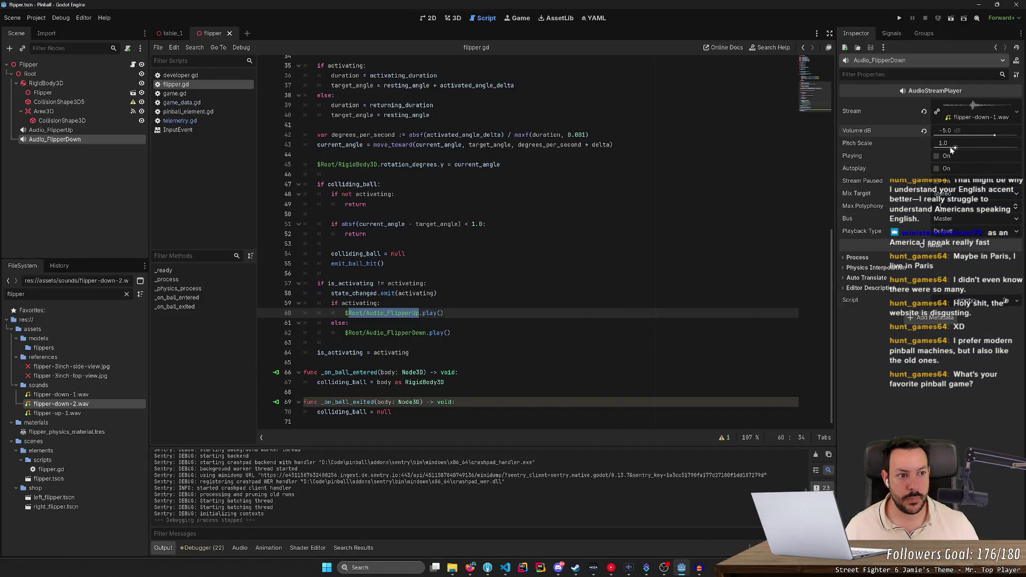
- Review Fork's unstaged changes to flipper-up-1, flipper-down-2 and flipper-down-1 .wav.import files
left_click(35, 18)
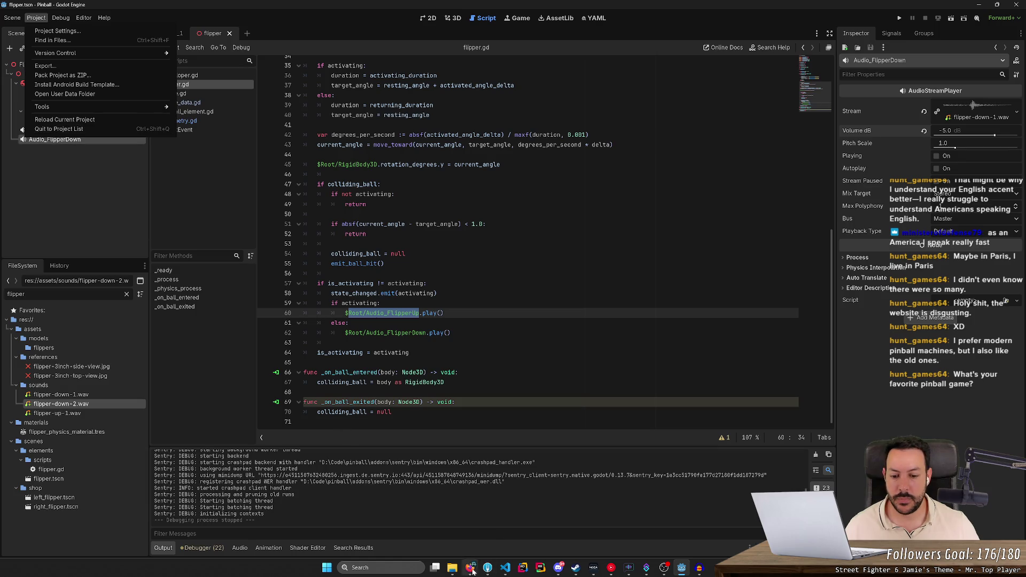
mouse_move(505, 572)
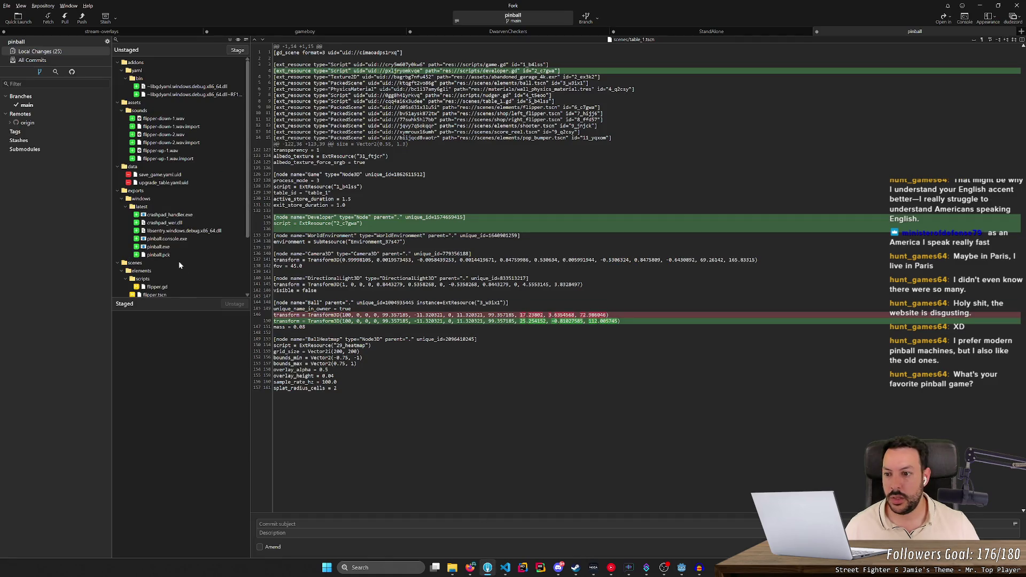
left_click(174, 158)
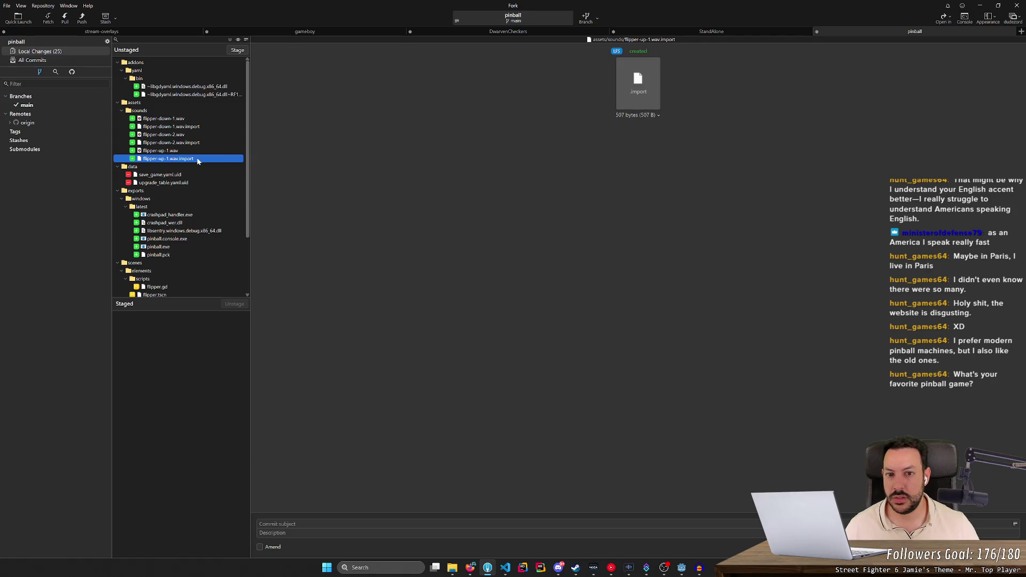
left_click(195, 143)
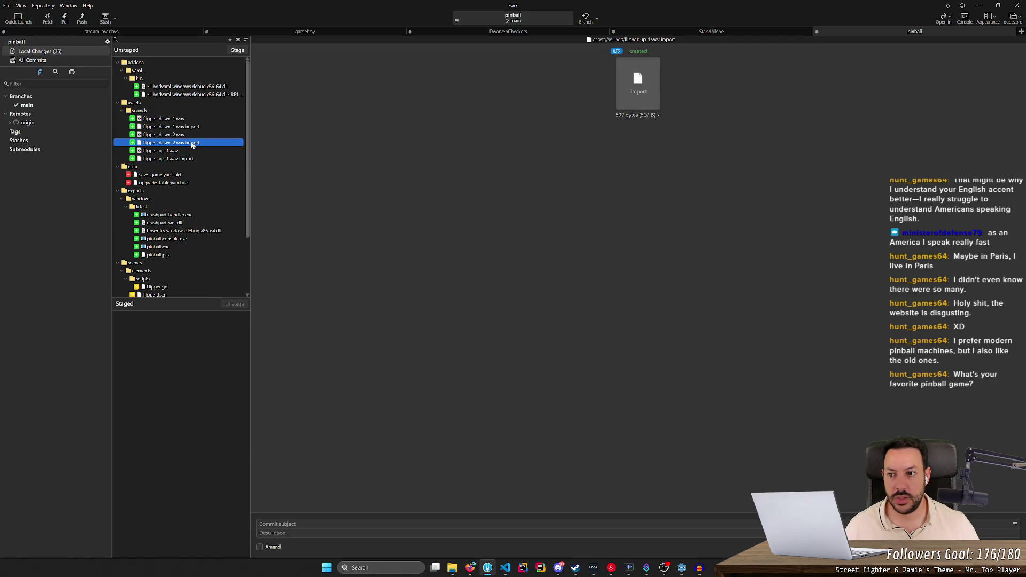
left_click(196, 127)
key("alt+Tab")
key("alt+Tab")
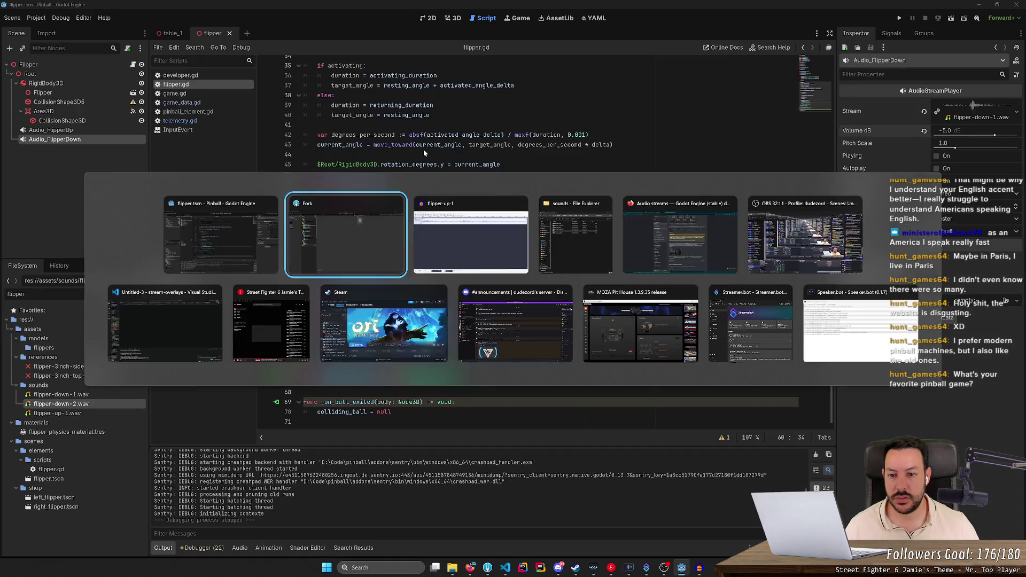
left_click(428, 210)
- Open flipper-up-1.wav.import from the sounds folder in Visual Studio Code
mouse_move(452, 568)
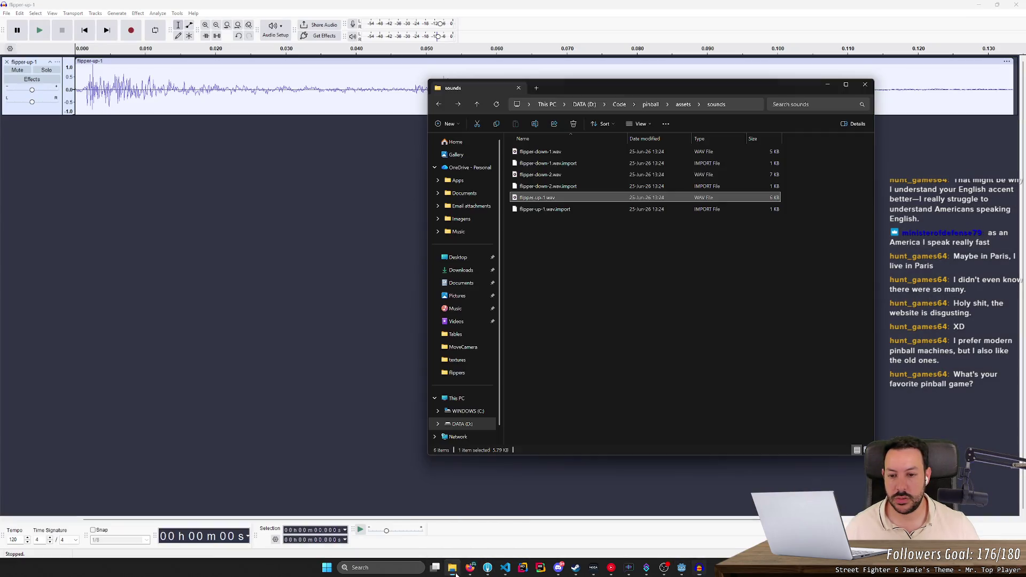
left_click(469, 535)
mouse_move(564, 213)
left_mouse_down()
mouse_move(573, 219)
mouse_move(461, 224)
mouse_move(321, 214)
left_mouse_up()
key("alt+Tab")
key("alt+Tab")
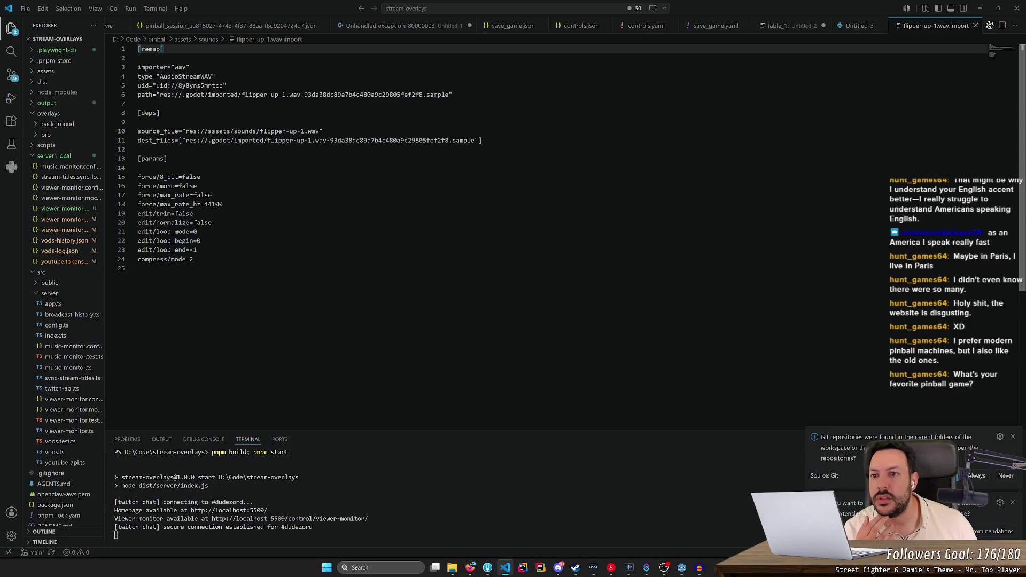
- Select the imported path hash on line 6, then minimise VS Code and return to Godot
mouse_move(216, 94)
left_mouse_down()
mouse_move(193, 94)
mouse_move(355, 94)
left_mouse_up()
left_click(352, 94)
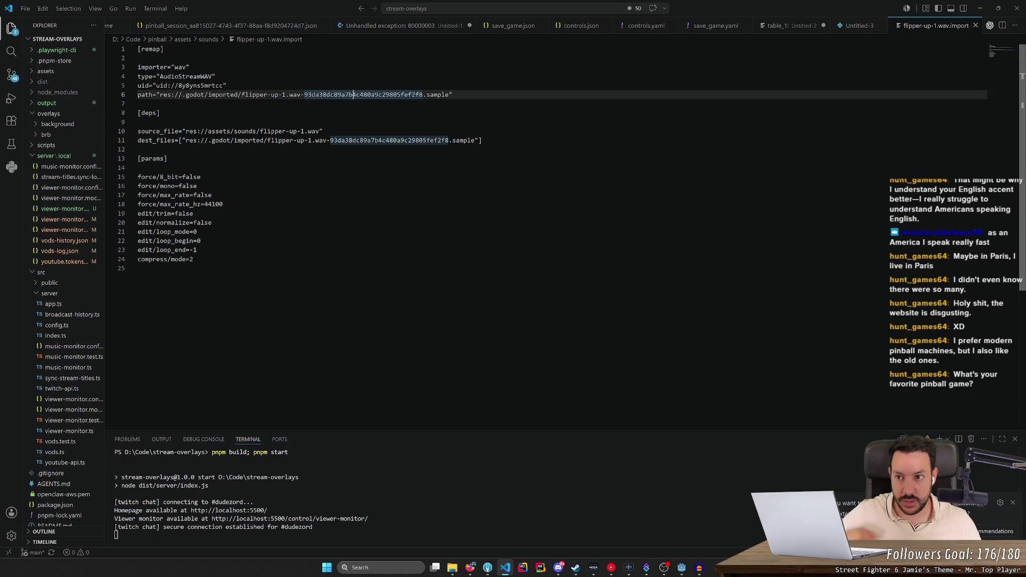
left_click(980, 8)
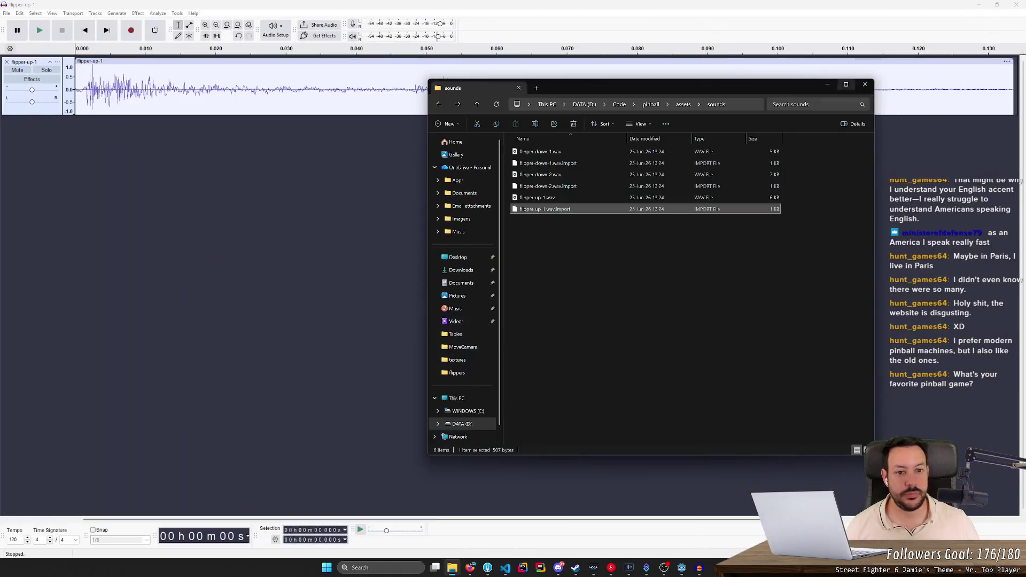
left_click(575, 188, "ctrl")
key("alt+Tab")
key("alt+Tab")
key("Tab")
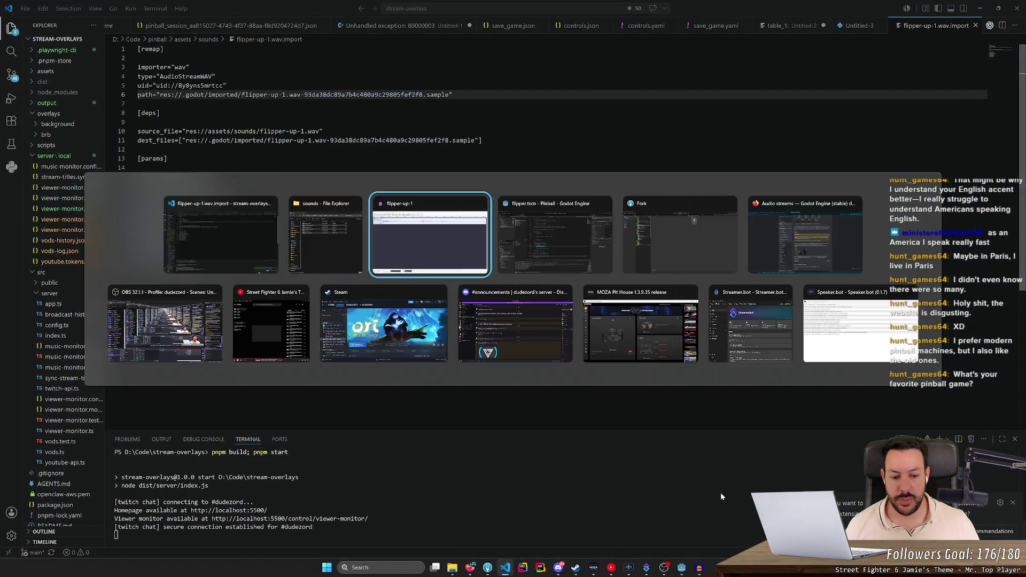
left_click(681, 568)
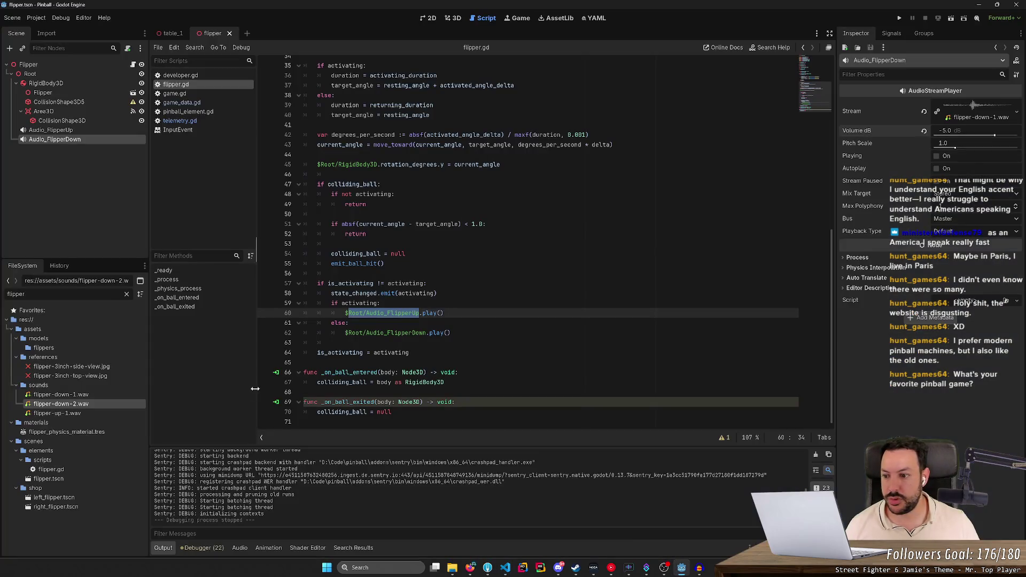
- Reimport flipper-down-1.wav from the FileSystem panel
right_click(82, 398)
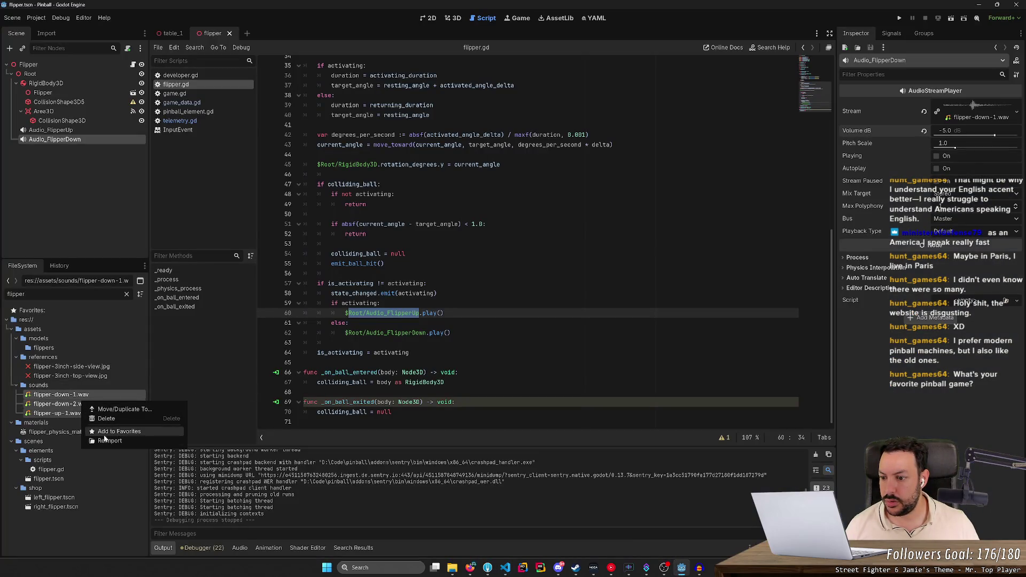
left_click(107, 441)
left_click(444, 333)
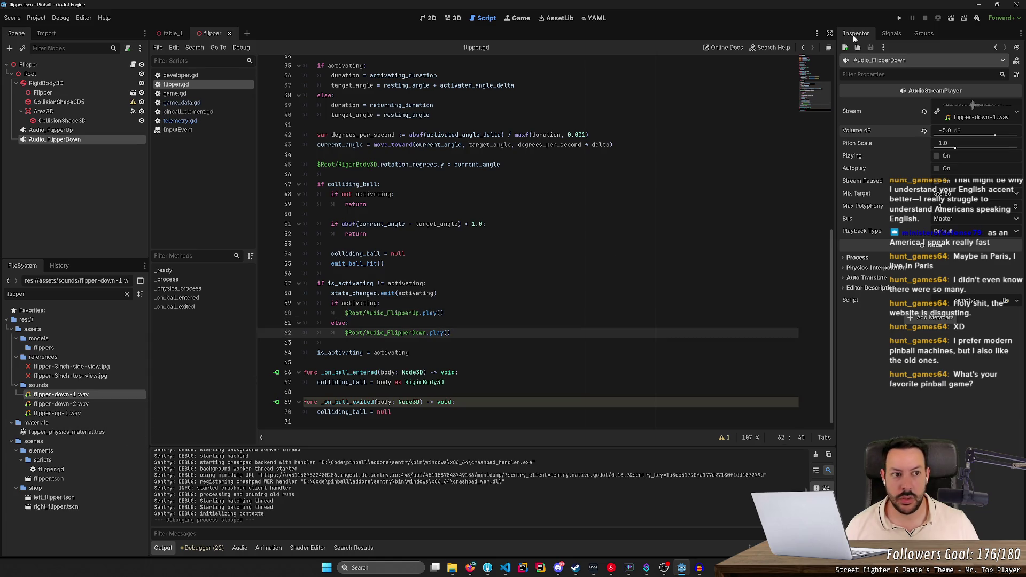
left_click(374, 155)
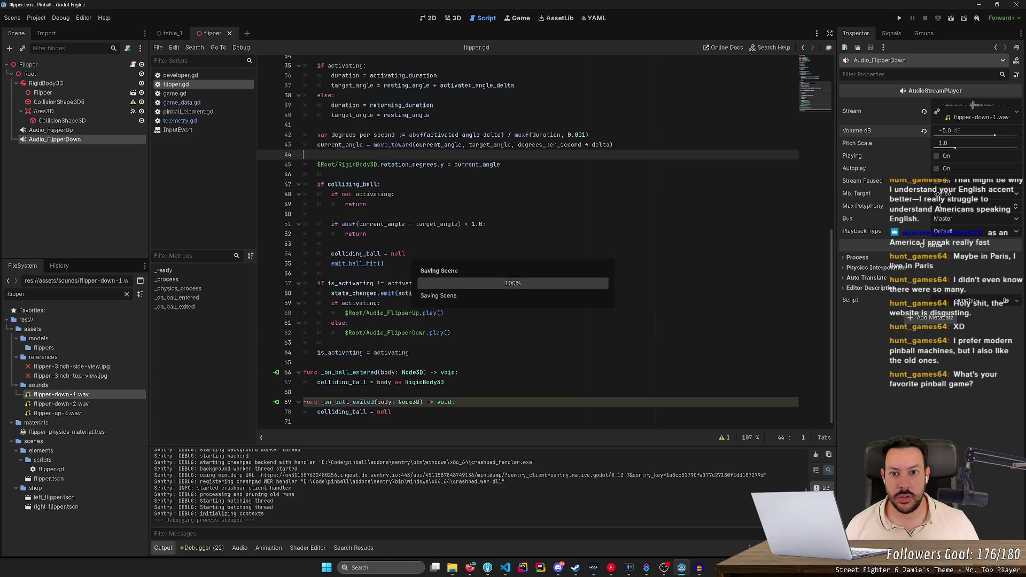
- Run the pinball game, start a new game, flip the left flipper twice, then stop it
left_click(900, 17)
left_click(515, 291)
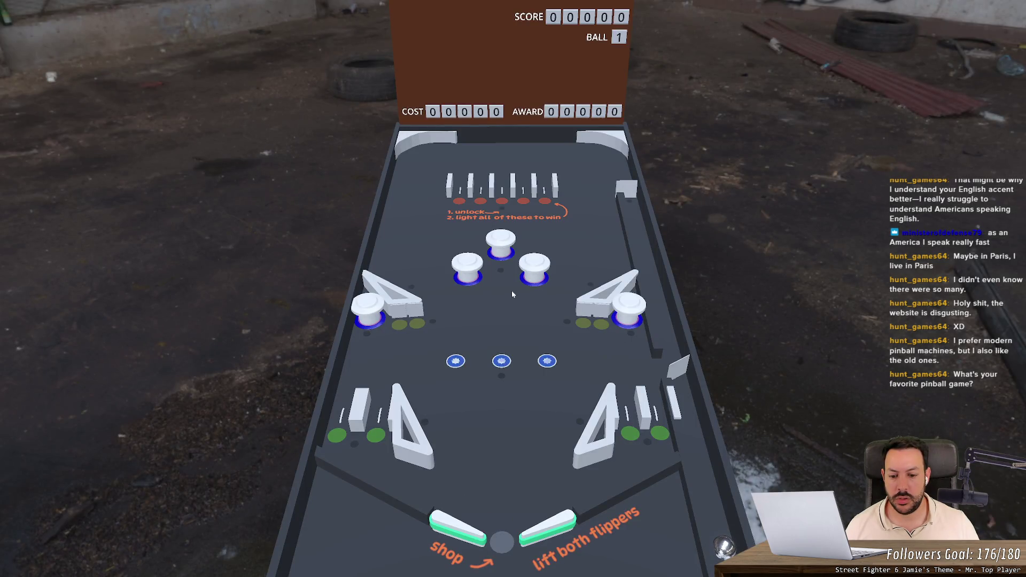
key("Left")
key("Left")
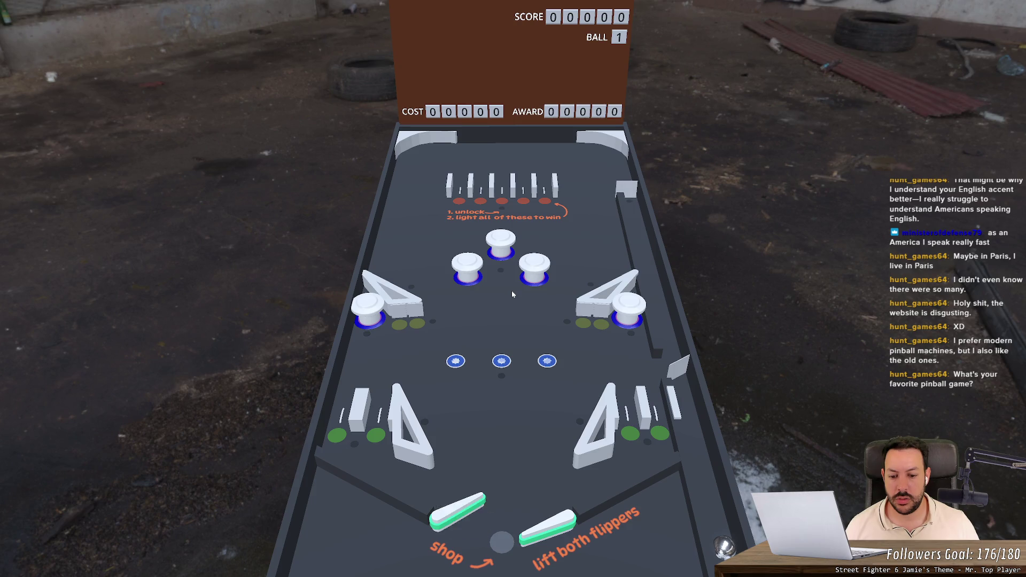
key("Left")
key("Left")
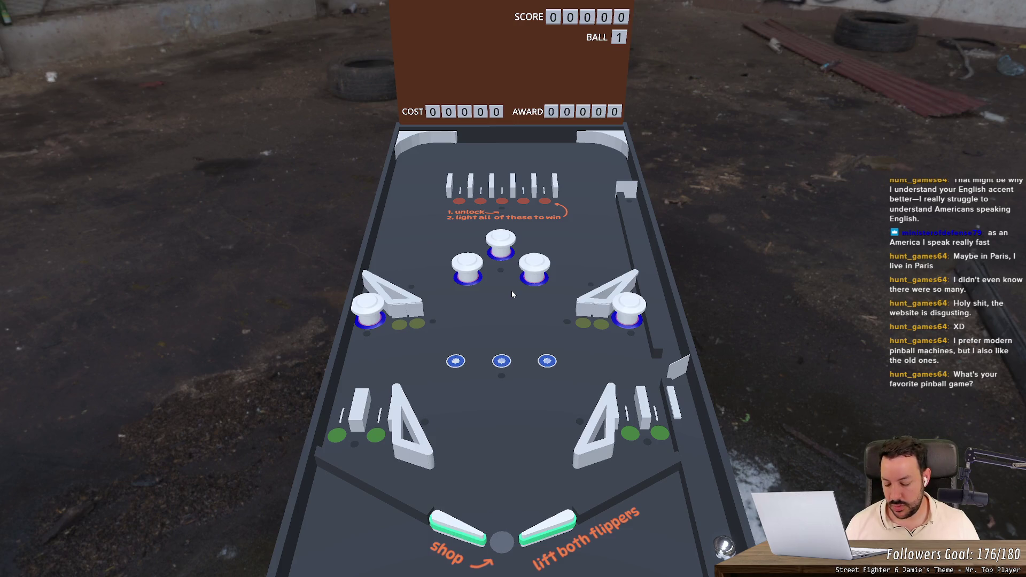
key("F8")
key("alt+Tab")
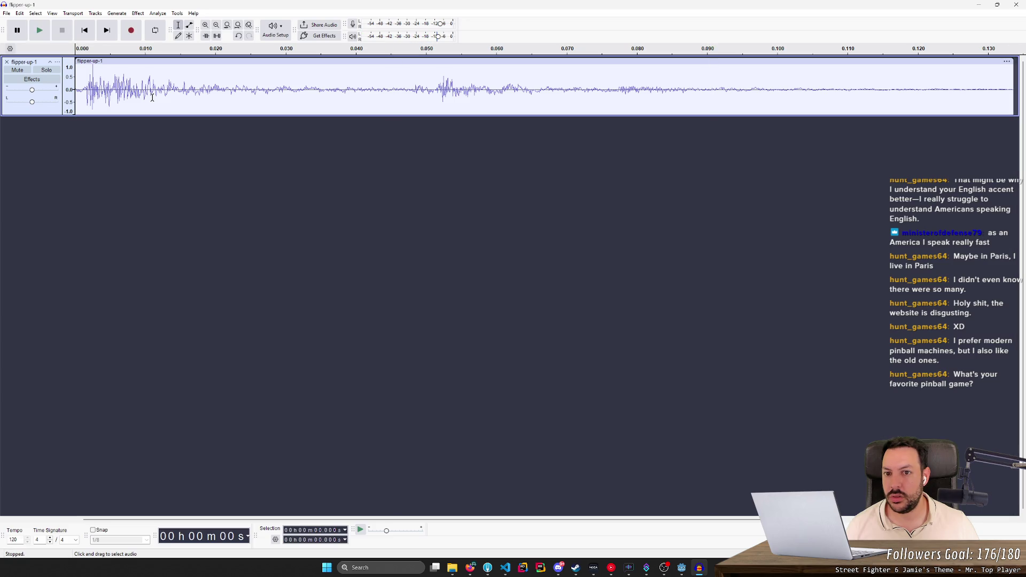
- Play flipper-up-1 from about 0.048 s, then zoom out and replay the full clip three times
left_click(412, 83)
key("space")
key("space")
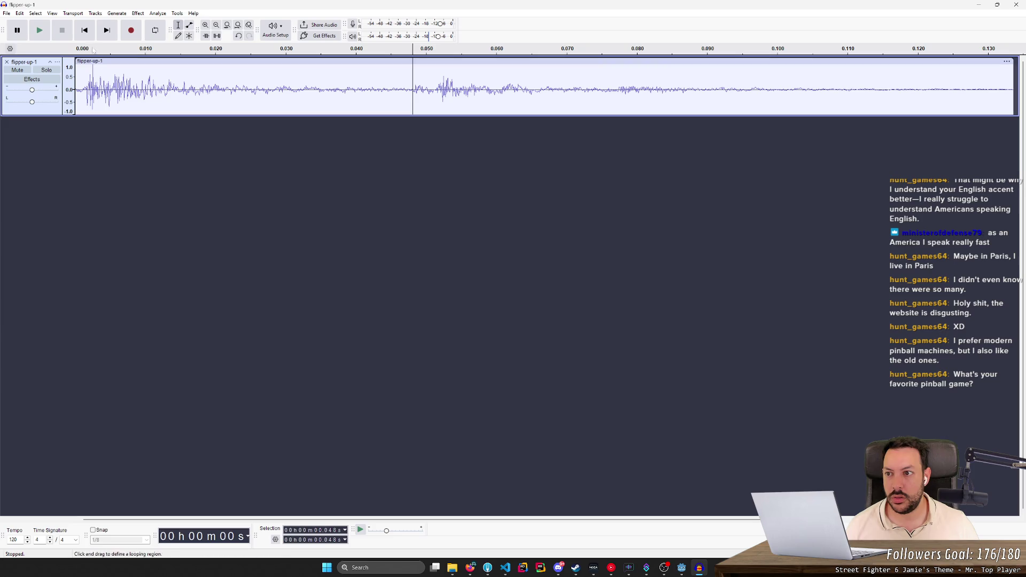
scroll(314, 163, "down", 3)
key("space")
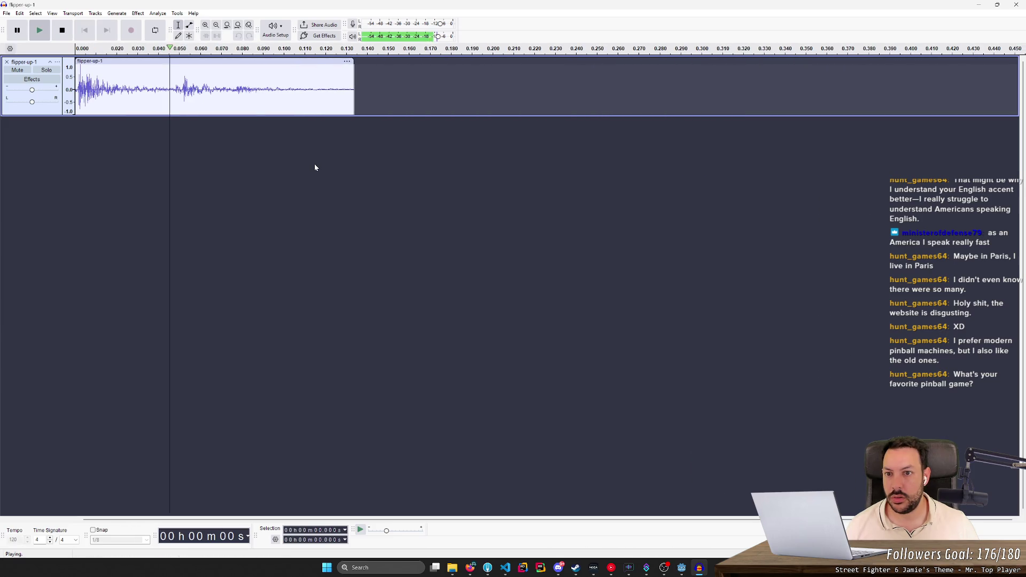
key("space")
key("space")
key("space")
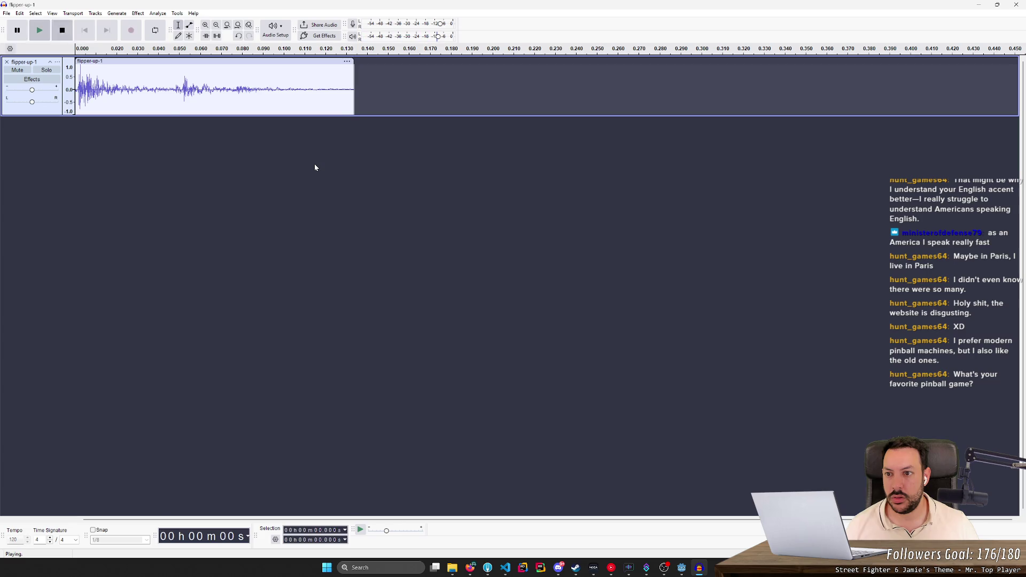
key("space")
key("space")
key("space")
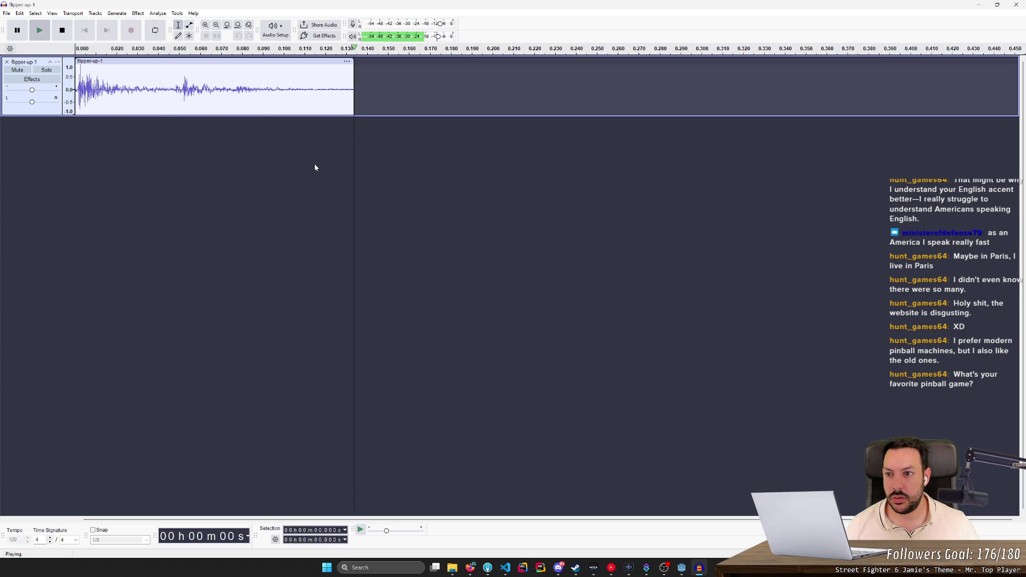
left_click(683, 567)
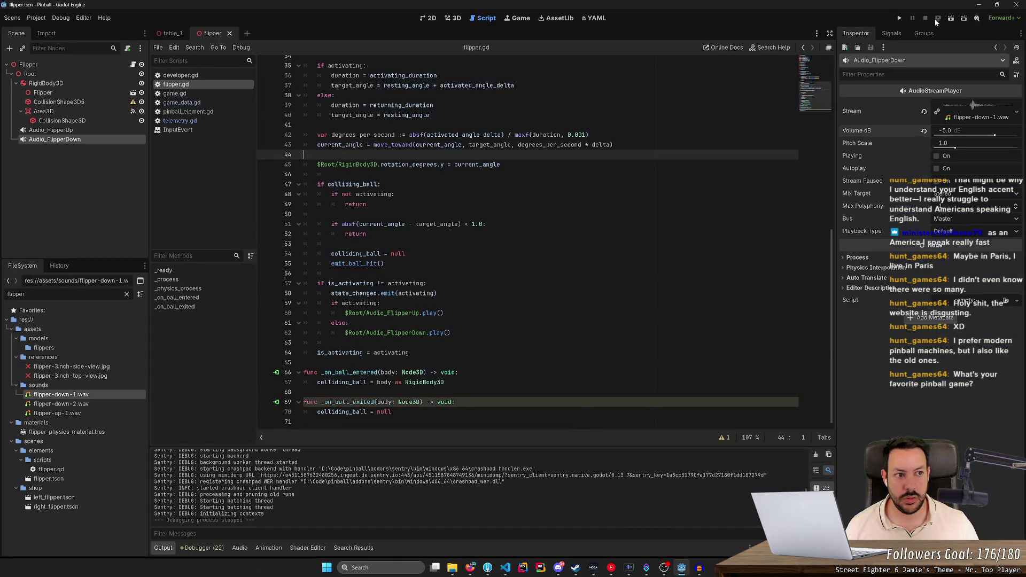
- Open Project Settings and browse the General > Application run and boot splash settings
left_click(36, 17)
left_click(58, 30)
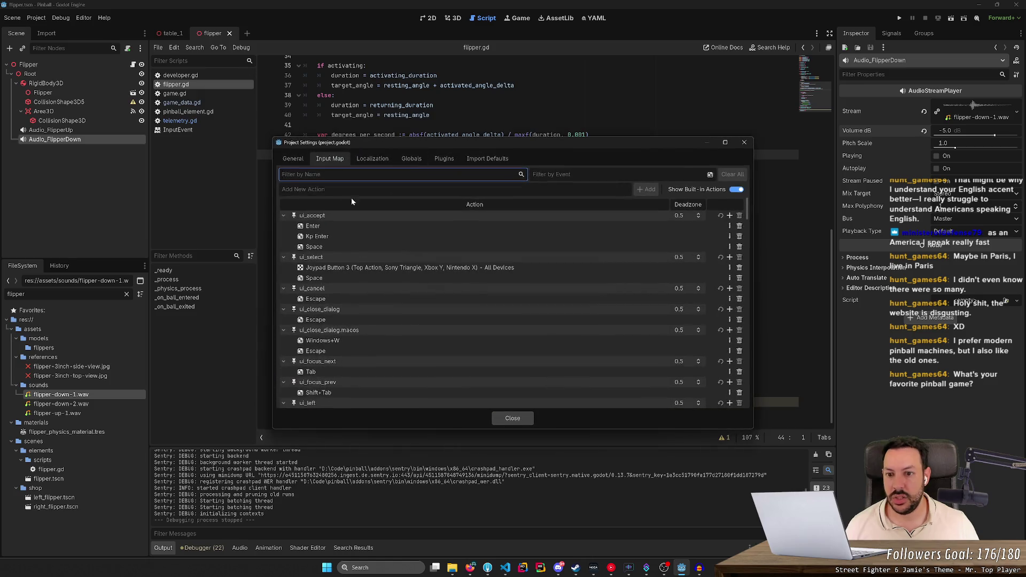
left_click(292, 159)
left_click(311, 208)
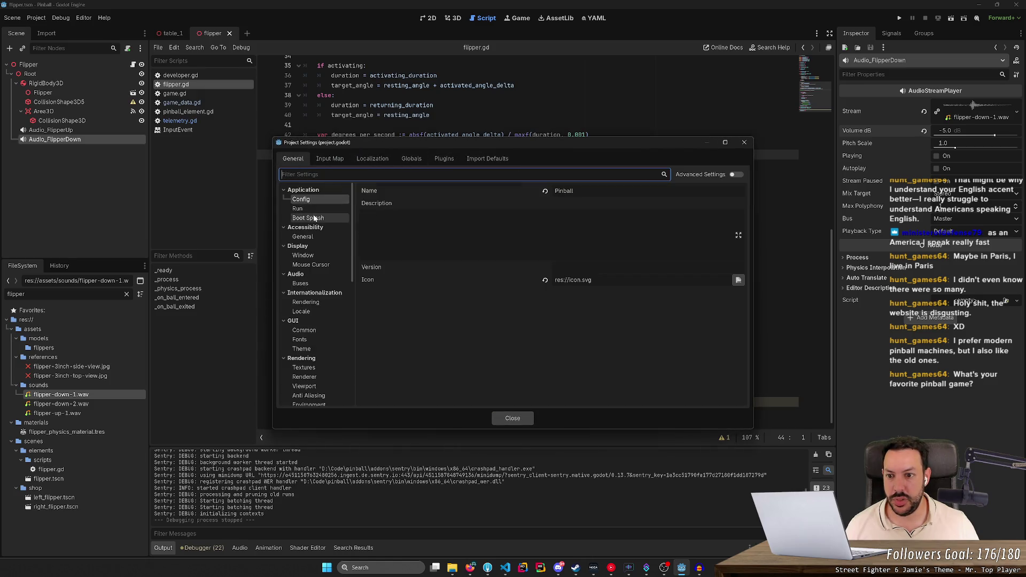
left_click(308, 217)
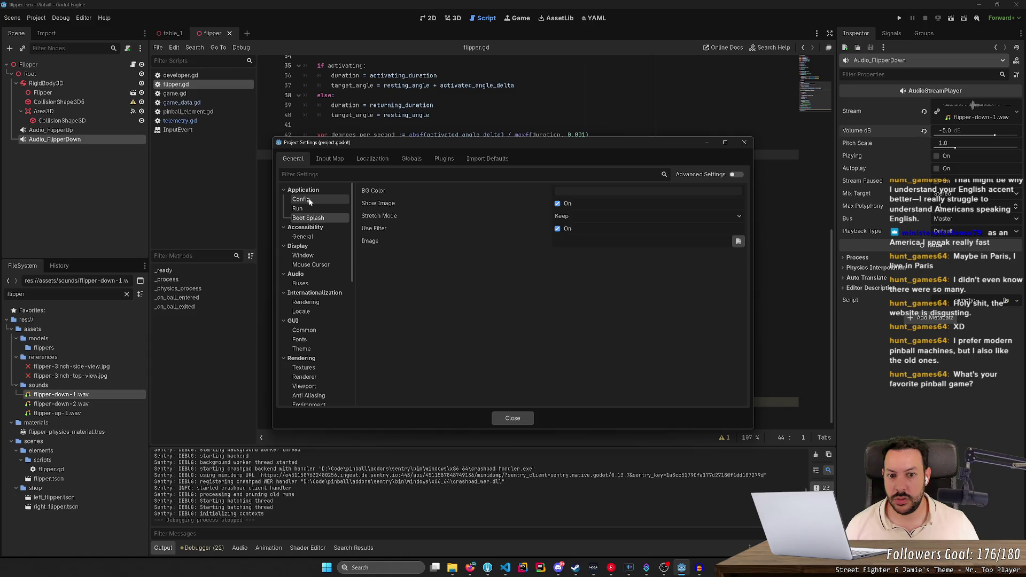
double_click(313, 193)
double_click(312, 193)
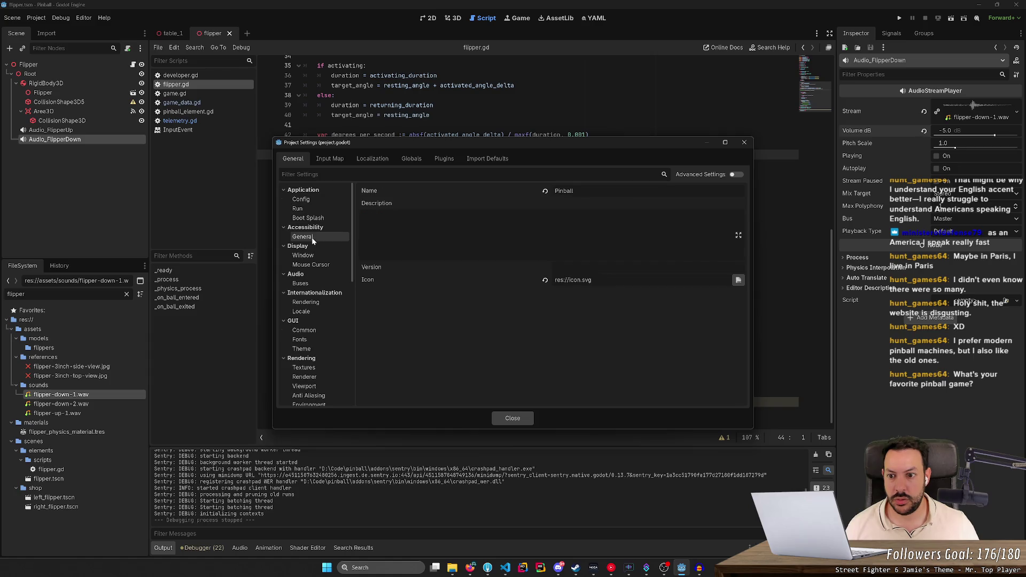
- Set Display > Window mode to Windowed, then run the project and start a new game
left_click(313, 256)
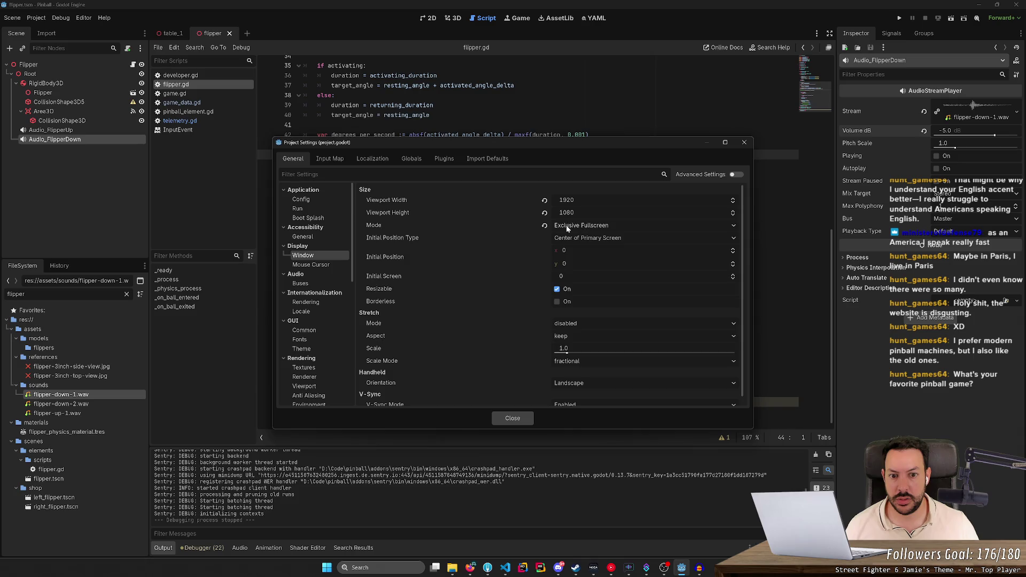
left_click(714, 226)
left_click(598, 240)
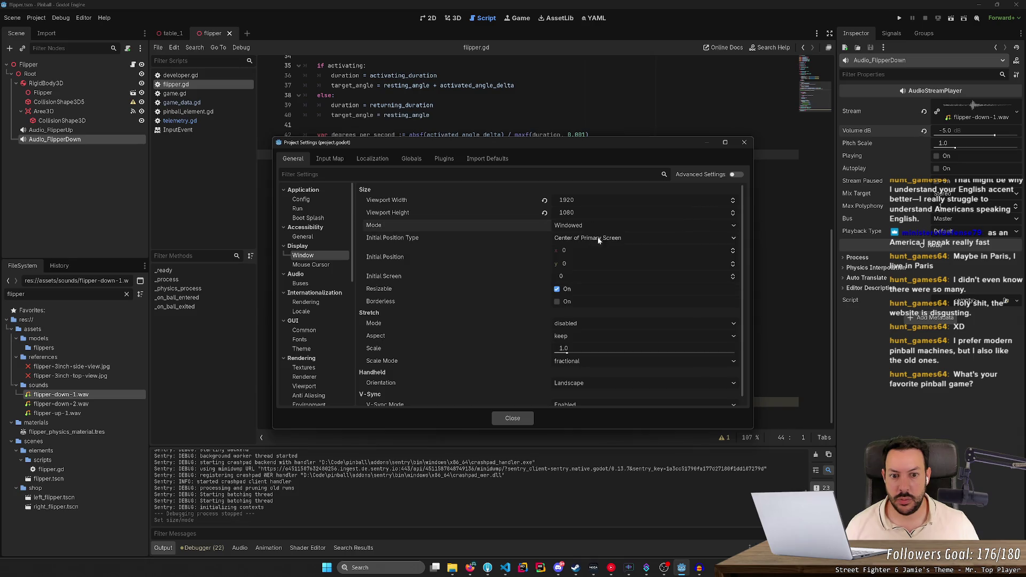
left_click(514, 419)
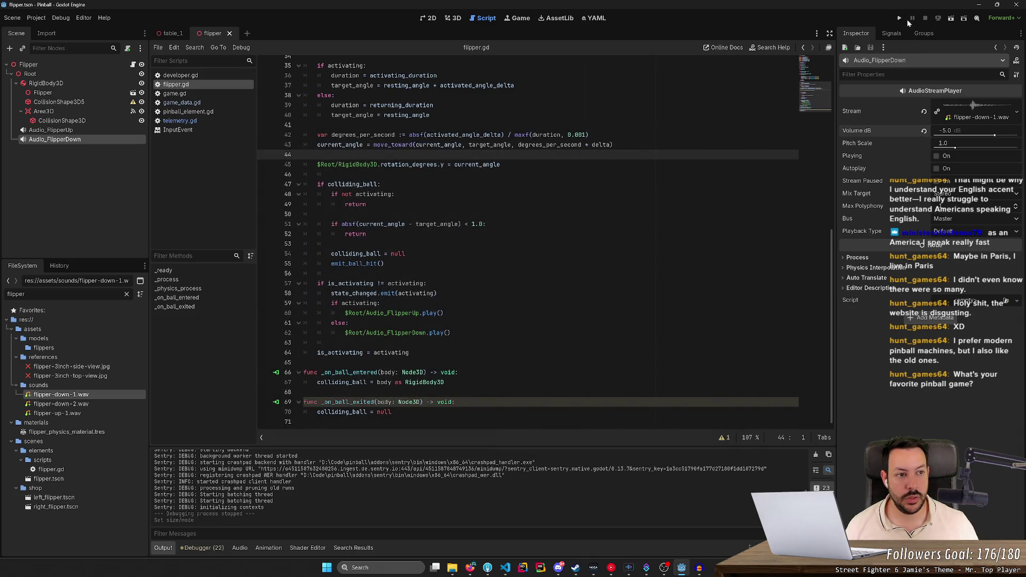
left_click(900, 18)
left_click(492, 254)
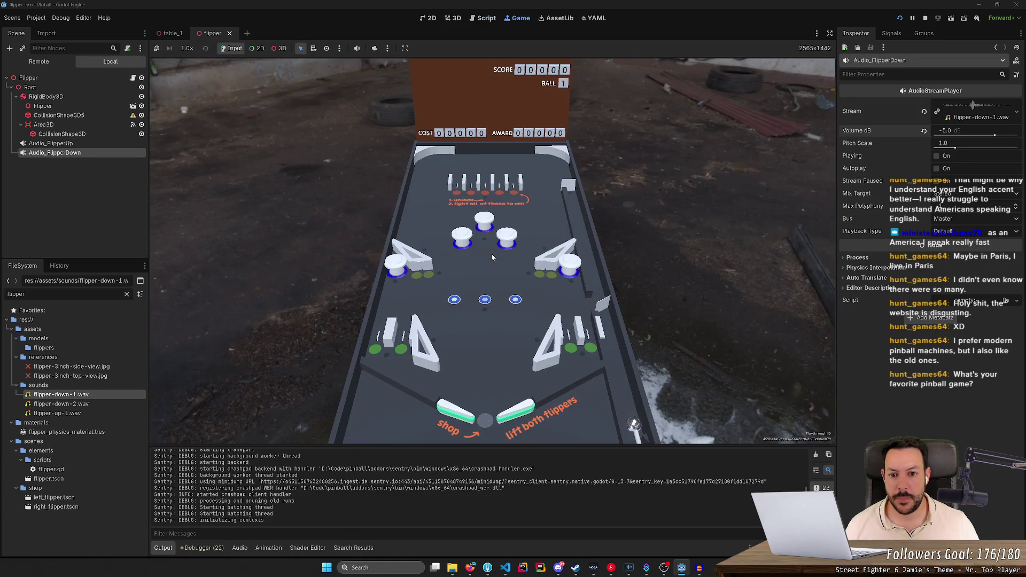
- Flip the left flipper twice to test its sounds, then stop the game
key("Left")
key("Left")
key("Left")
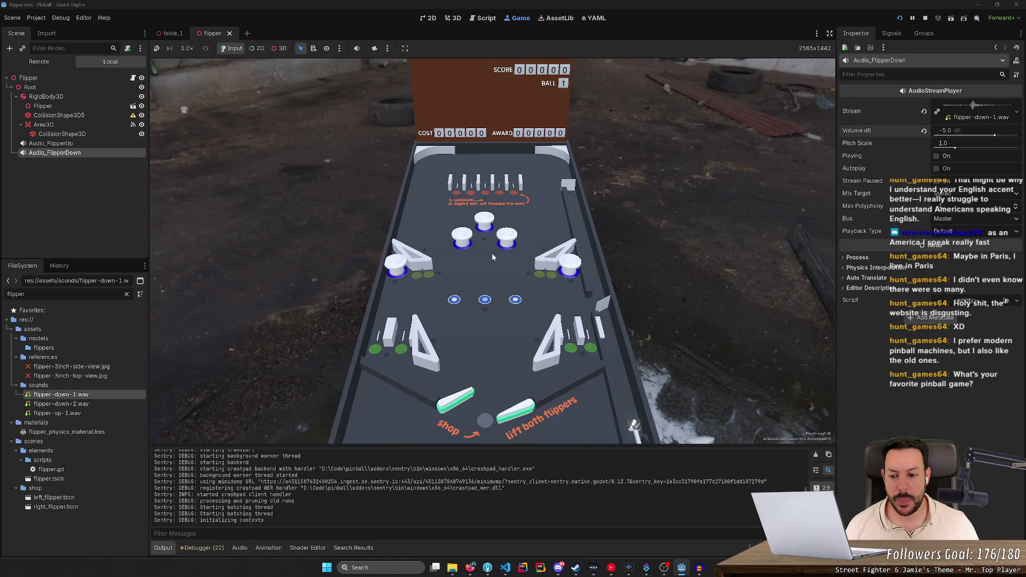
key("Left")
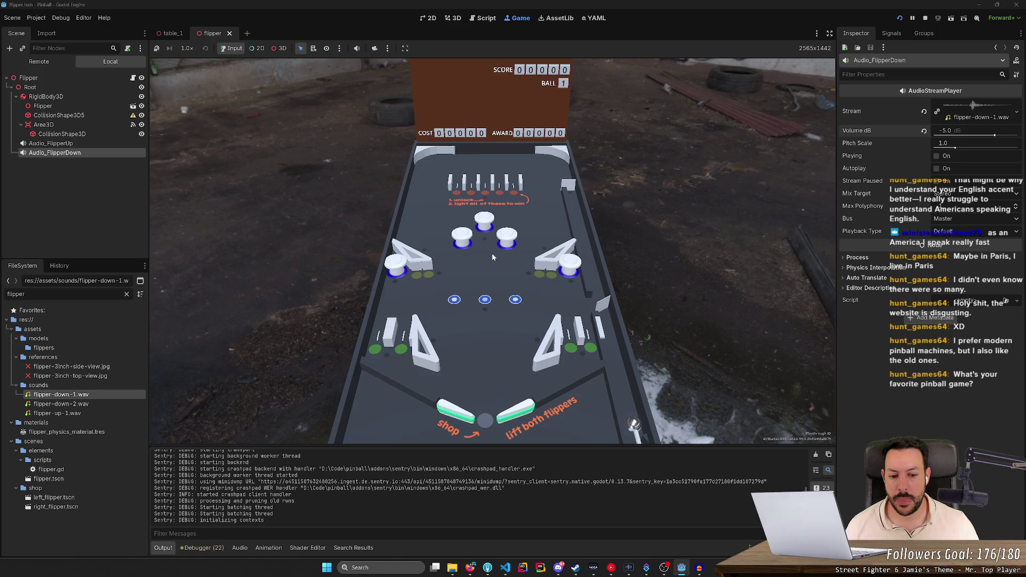
left_click(925, 18)
- Reload the current project, rerun the game, test the left flipper twice, and stop it
left_click(39, 18)
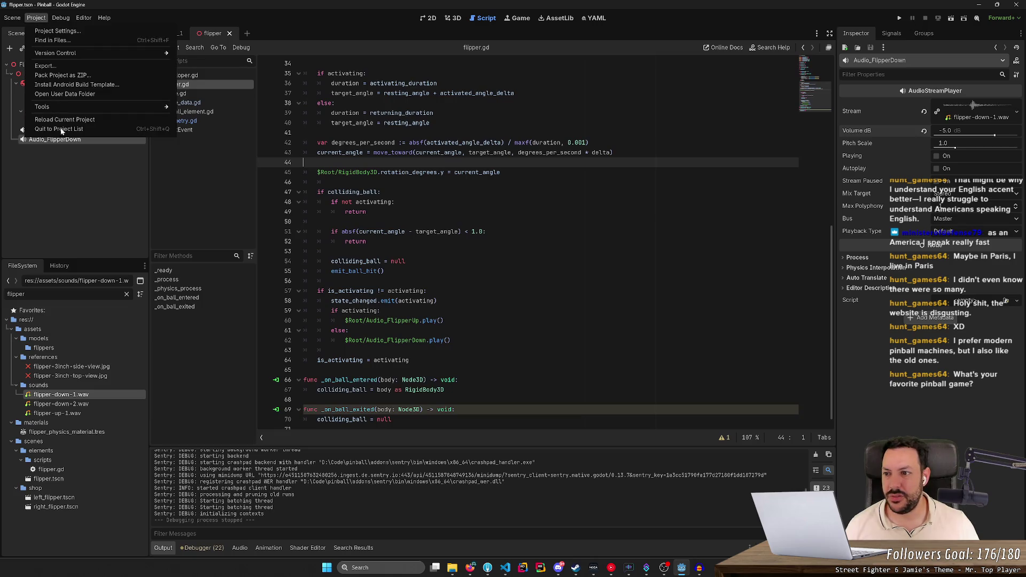
left_click(63, 121)
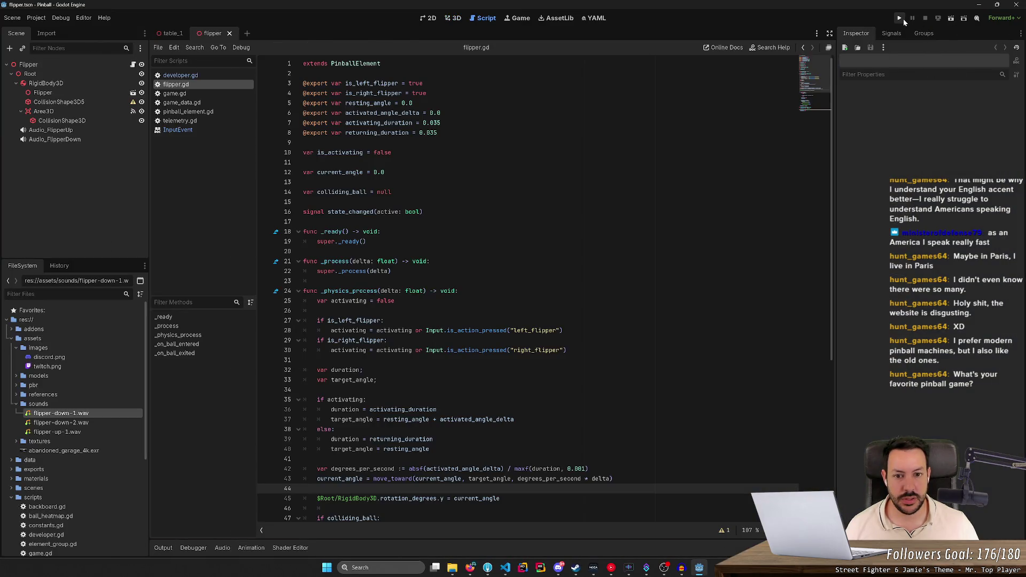
left_click(901, 19)
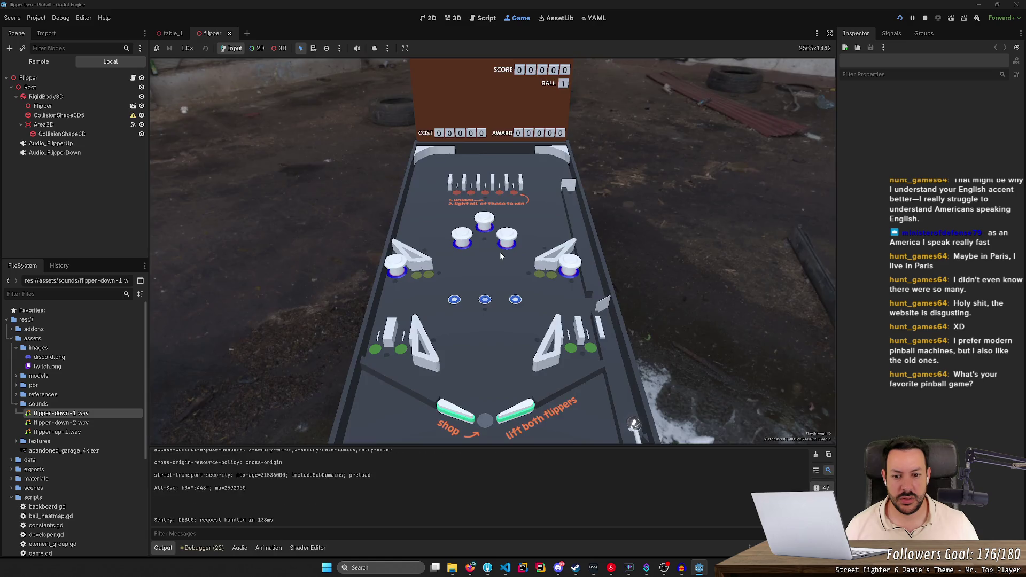
key("Left")
key("Left")
key("Left")
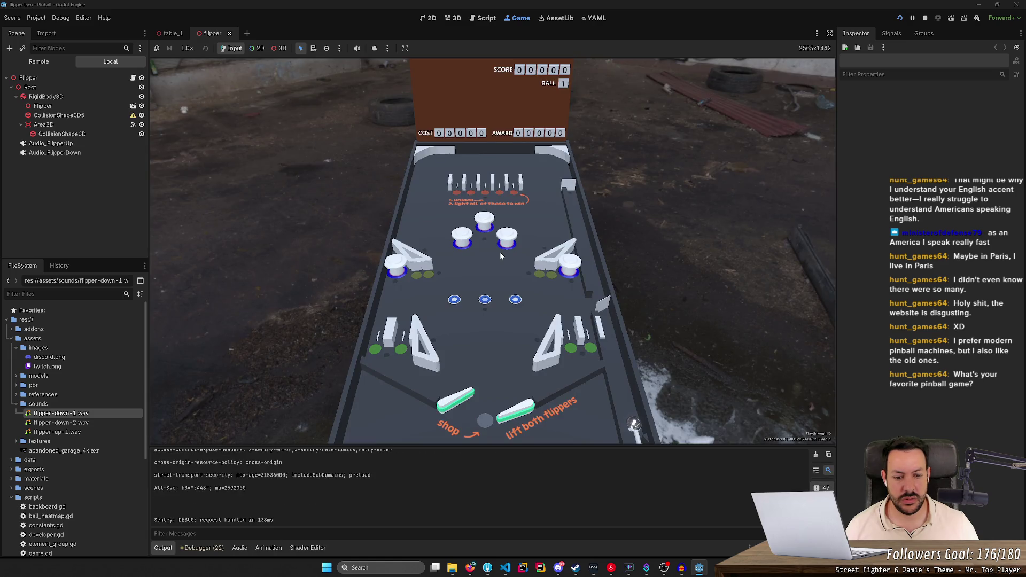
key("Left")
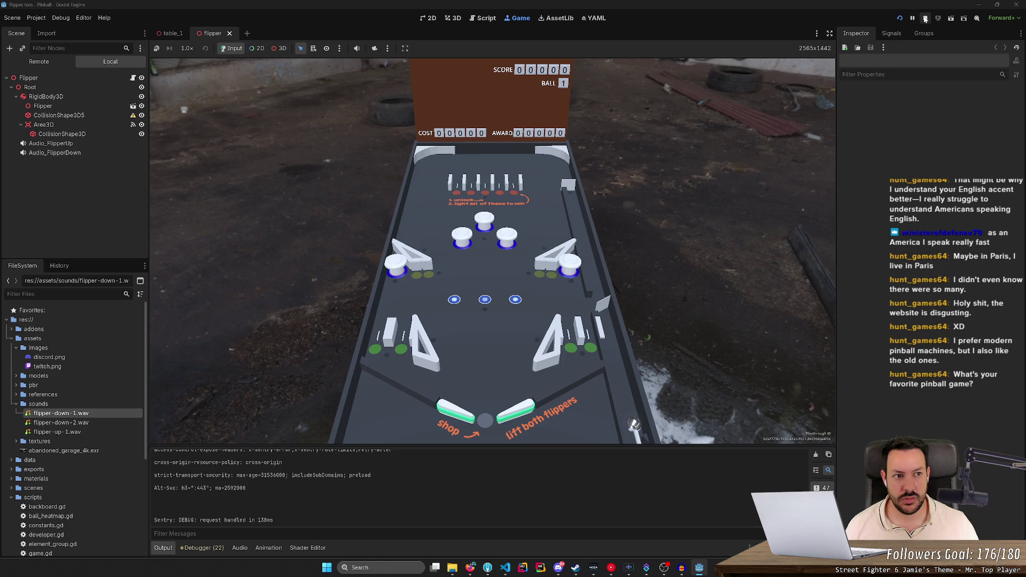
left_click(926, 19)
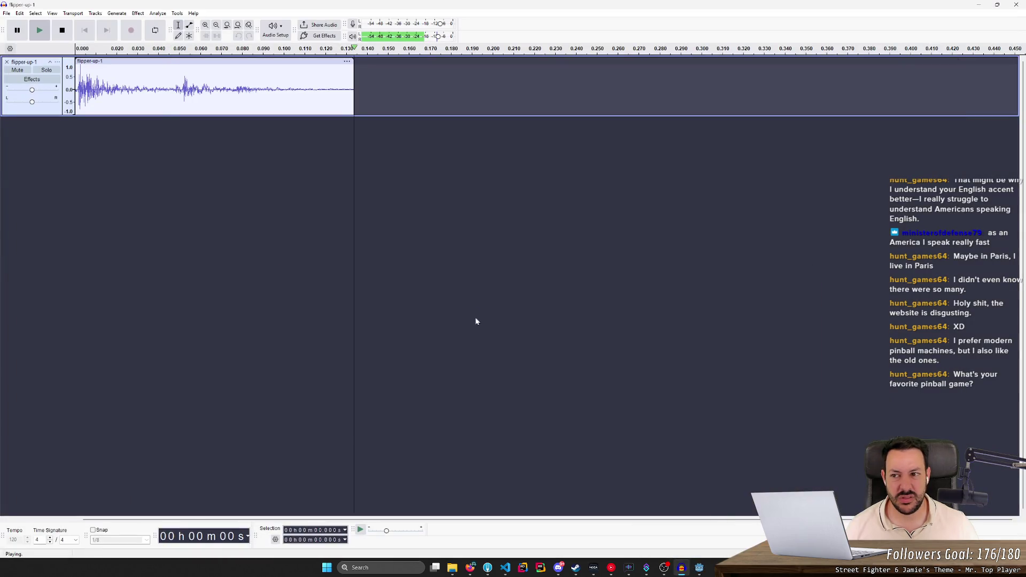
- Audition the clip's early portions and delete the 0.027–0.047 s section
key("space")
key("space")
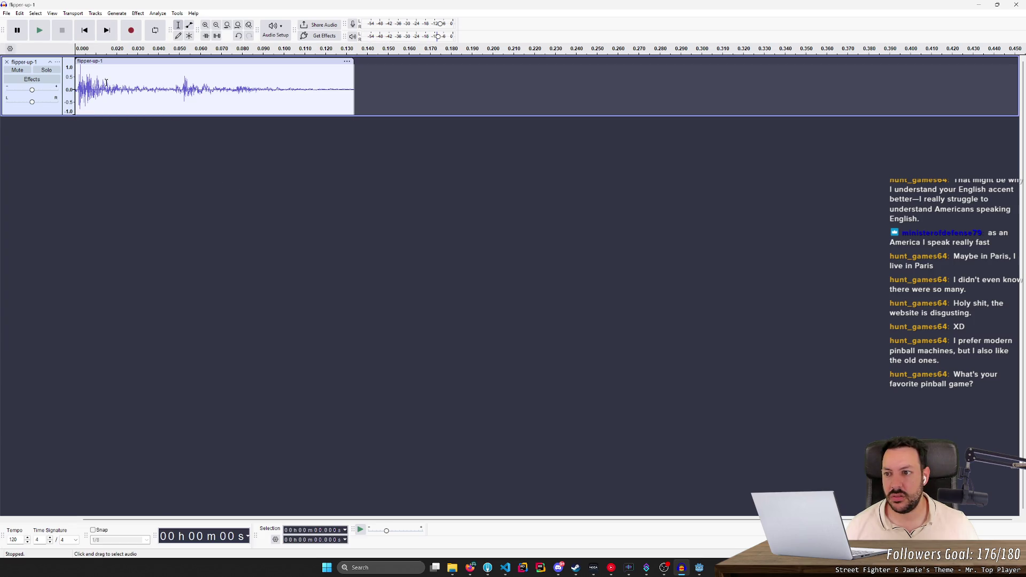
left_click_drag(133, 83, 43, 86)
key("space")
key("space")
key("space")
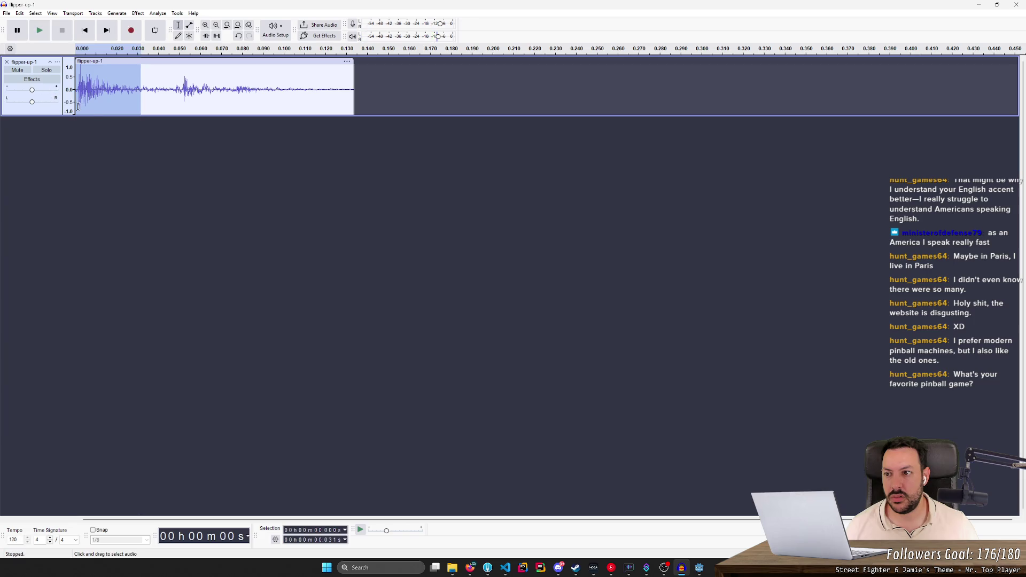
key("space")
key("space")
key("space")
left_click(125, 138)
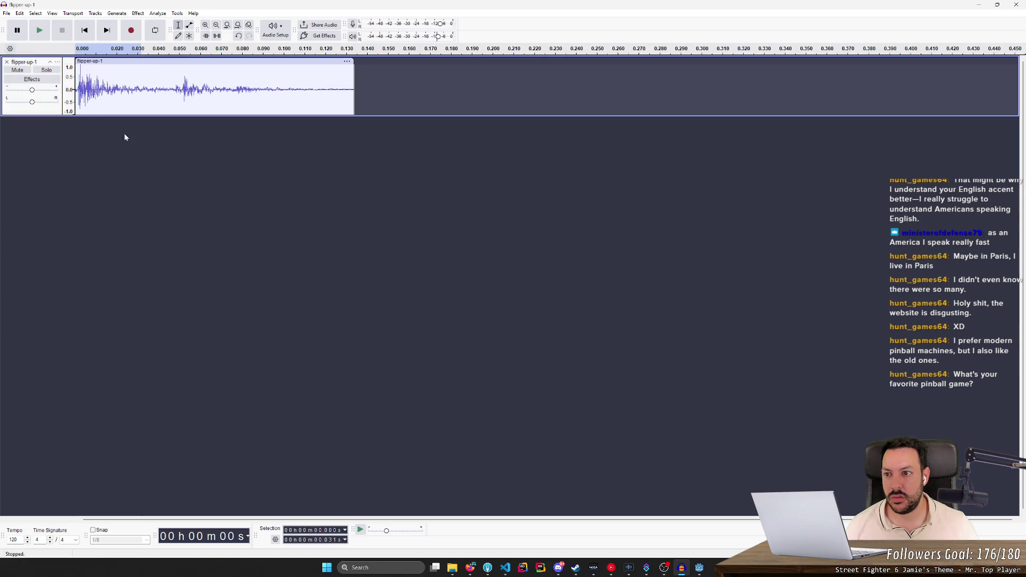
left_click_drag(127, 88, 172, 89)
key("space")
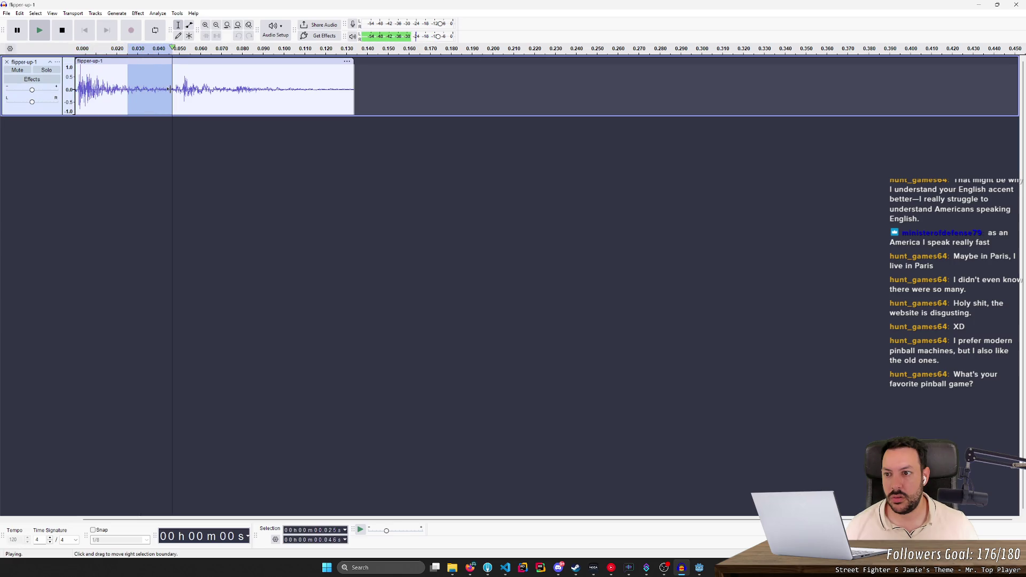
key("space")
left_click(159, 126)
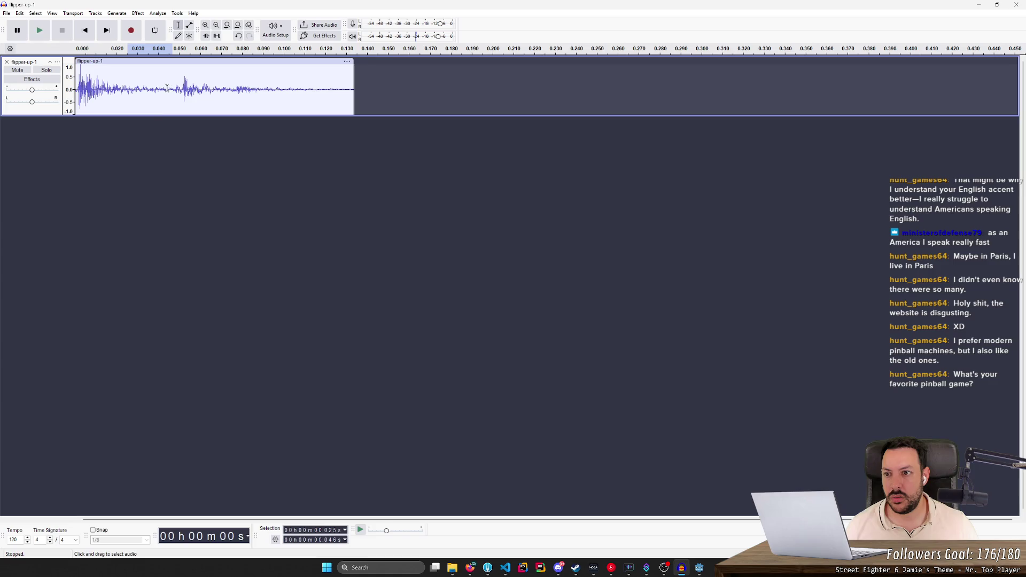
left_click_drag(173, 89, 131, 95)
key("Delete")
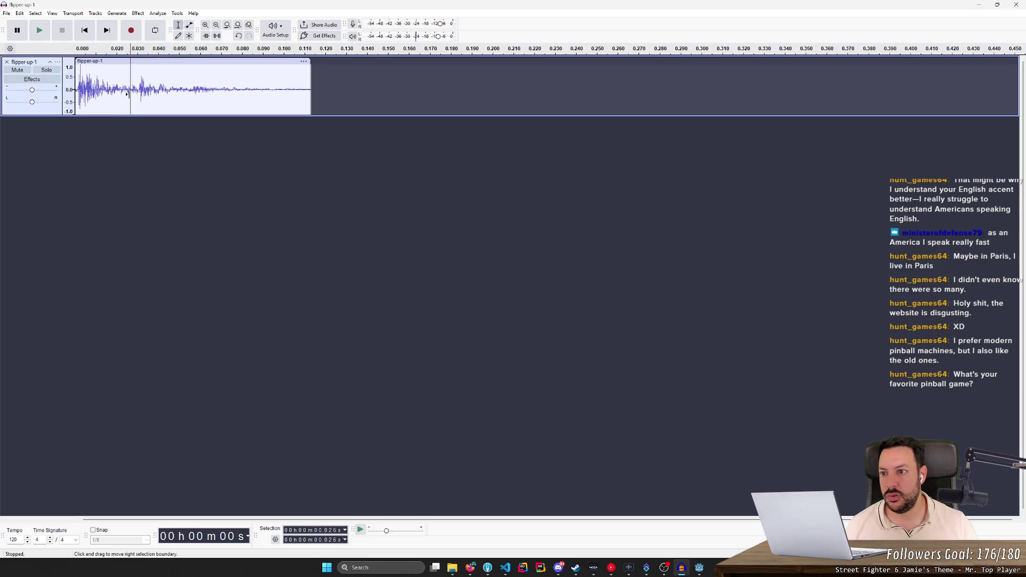
- Play the shortened clip, undo the cut, and replay the restored sound
left_click(82, 32)
key("space")
key("space")
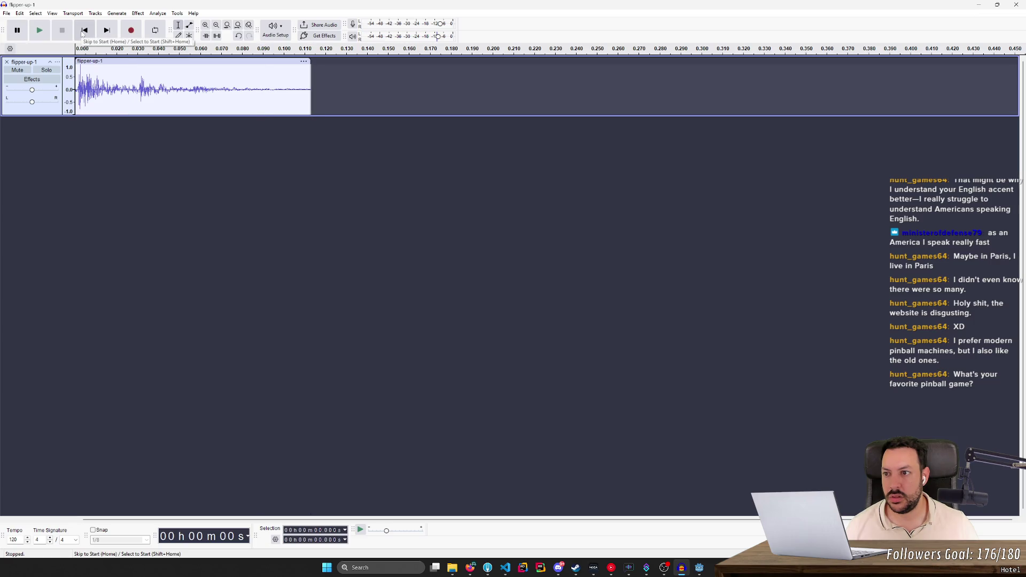
key("space")
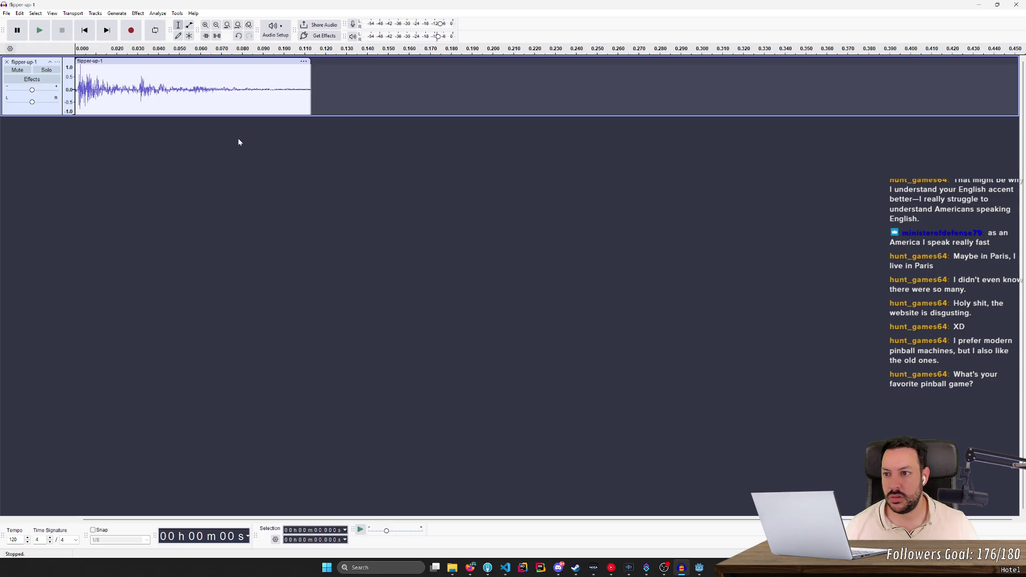
key("ctrl+z")
left_click(142, 176)
key("space")
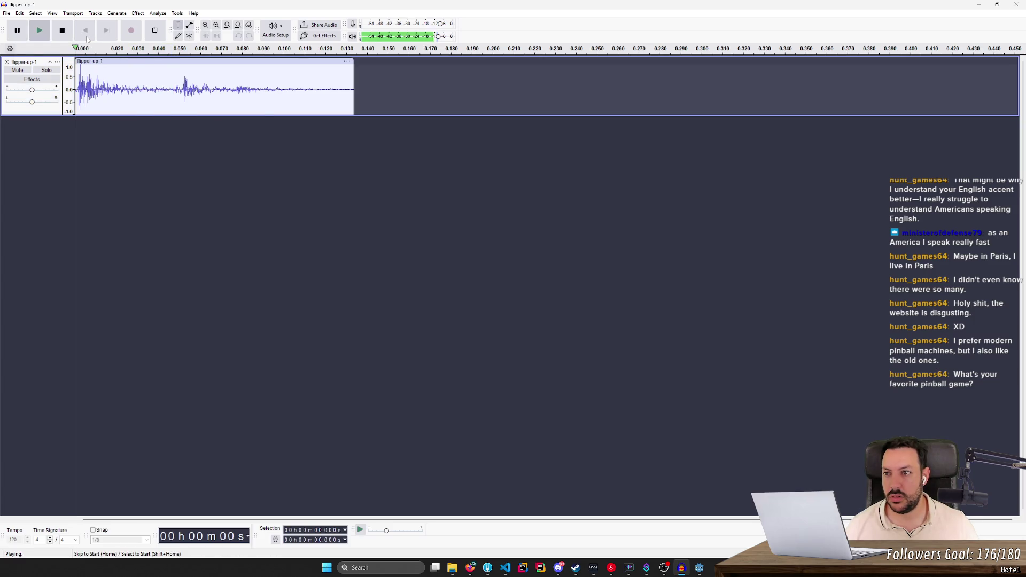
key("space")
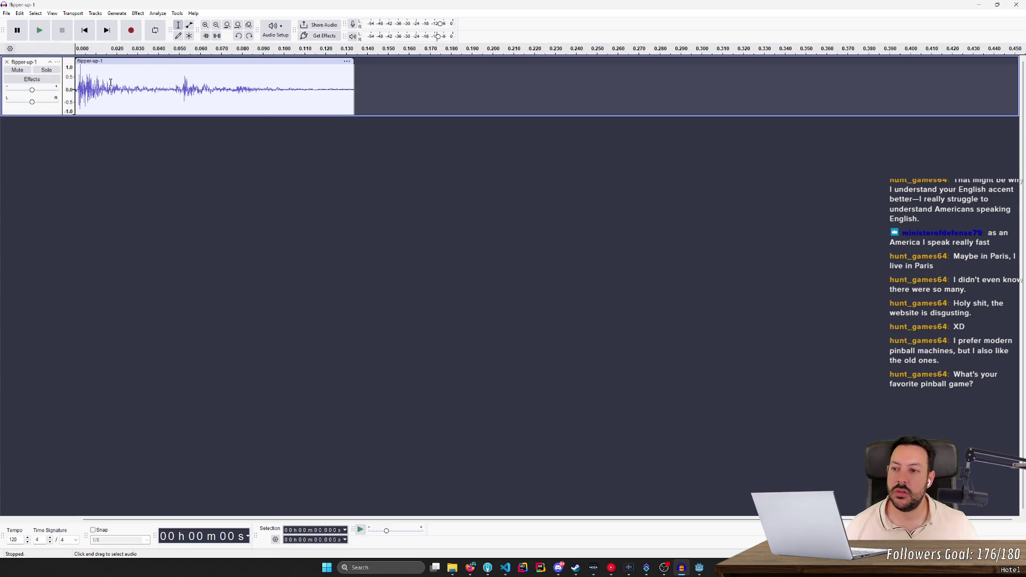
- Try deleting the quiet tail from 0.091 s onward, then undo it and replay the whole clip
left_click_drag(172, 88, 129, 91)
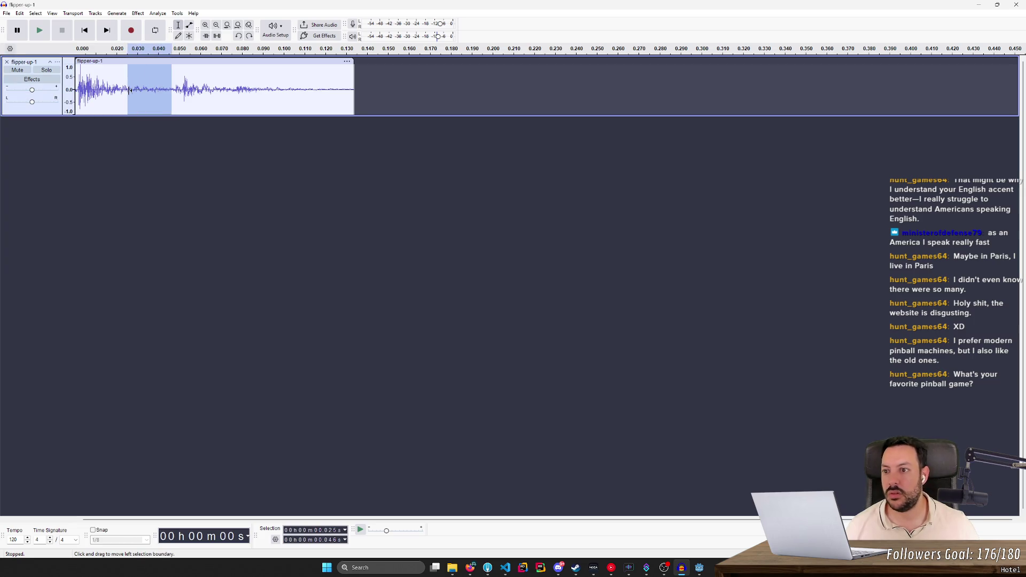
key("End")
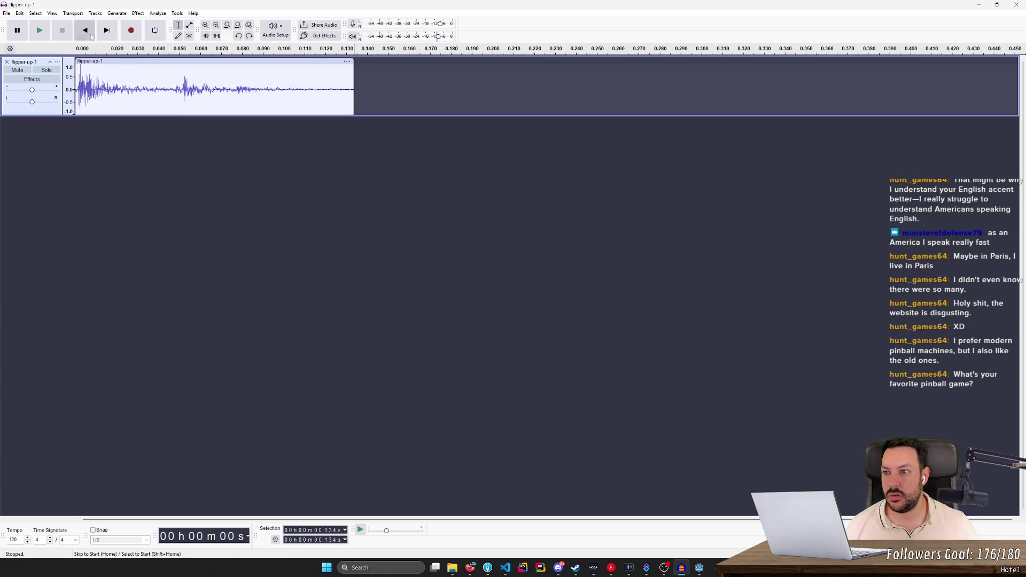
left_click(91, 36)
key("space")
key("space")
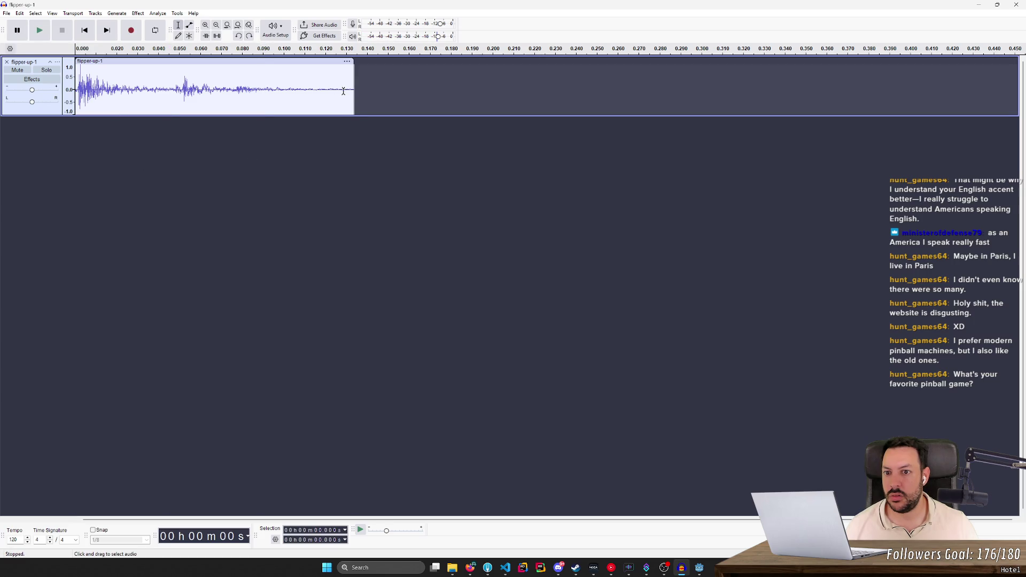
mouse_move(354, 91)
left_mouse_down()
mouse_move(247, 92)
mouse_move(266, 93)
left_mouse_up()
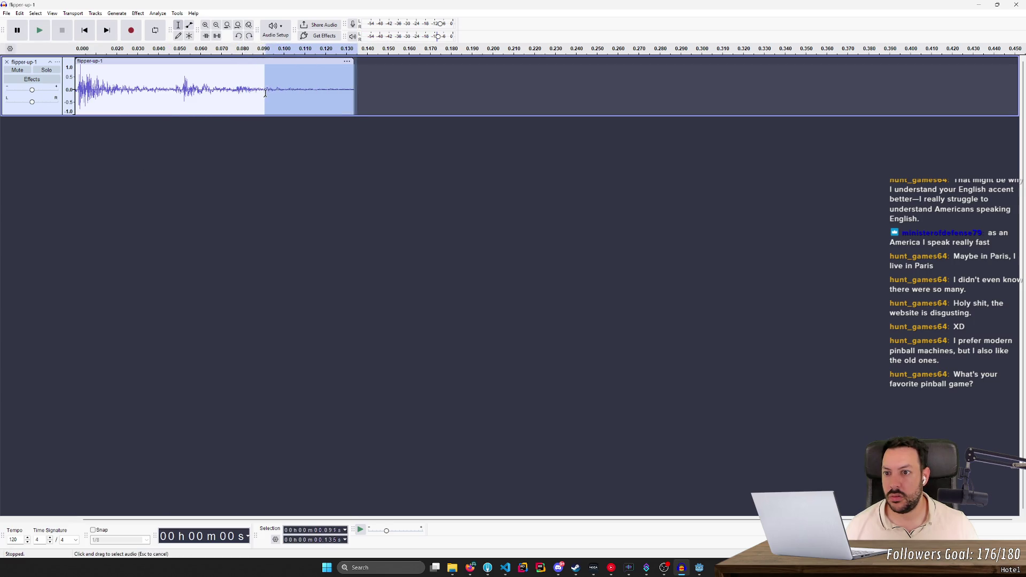
key("Delete")
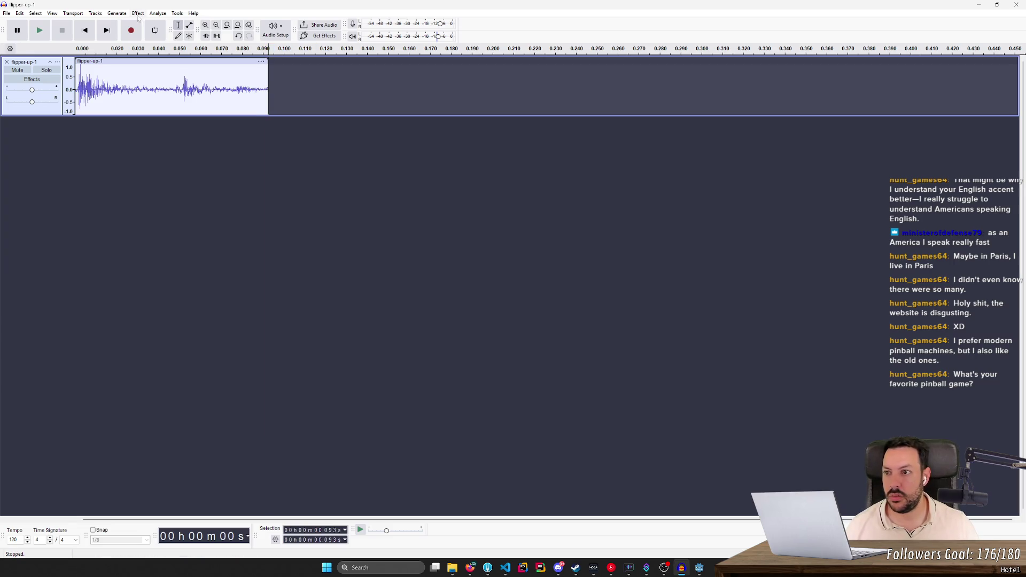
key("space")
key("ctrl+z")
left_click(128, 126)
key("space")
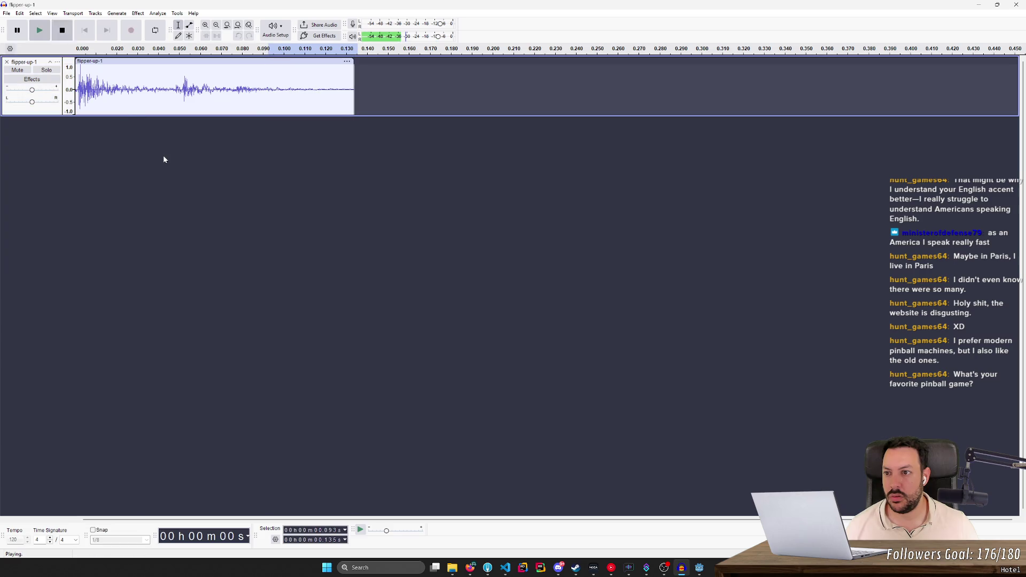
key("space")
left_click(140, 128)
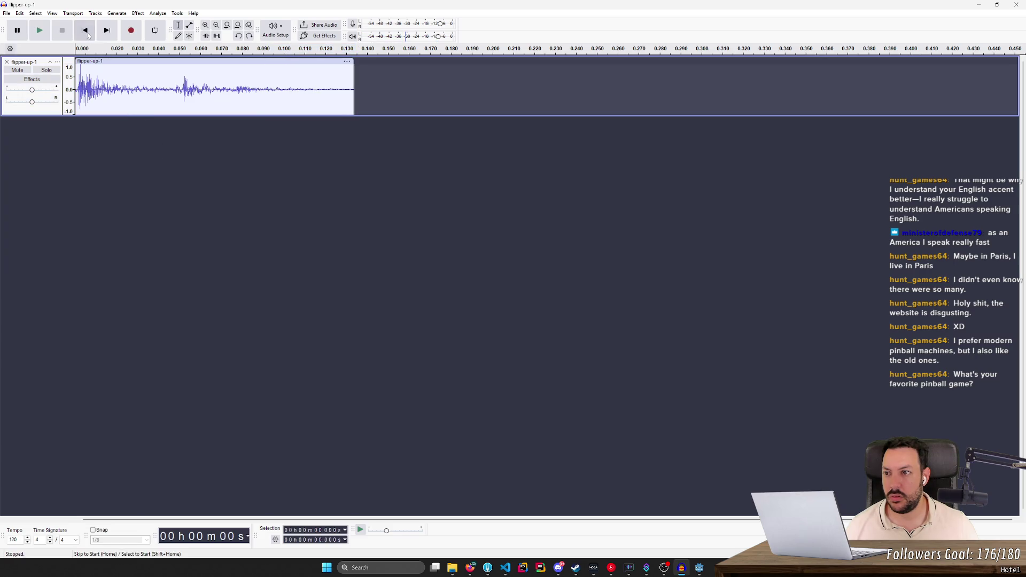
key("space")
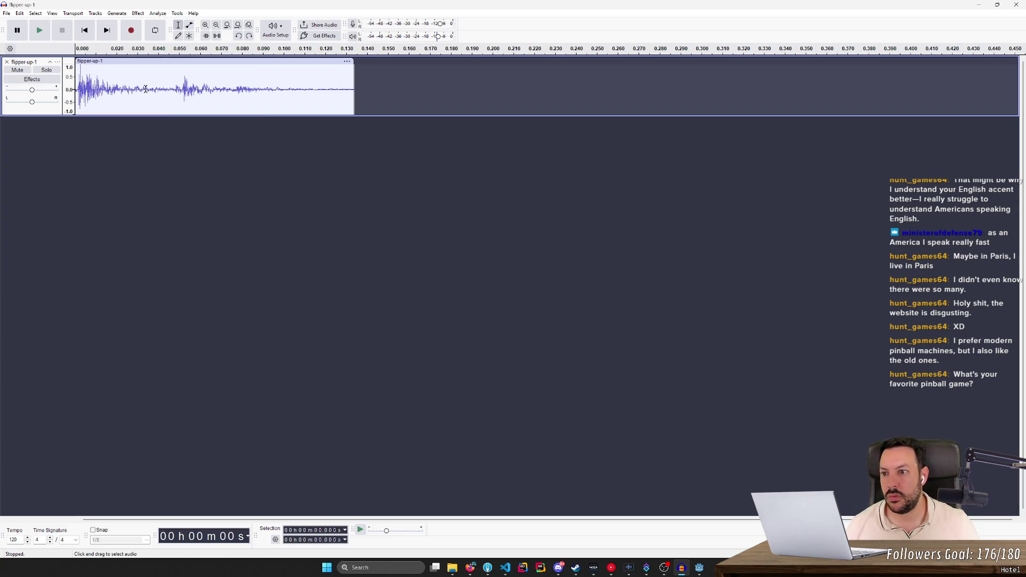
- Cut the 0.027–0.042 s section from flipper-up-1 and preview the edited clip
left_click_drag(132, 89, 162, 88)
key("Delete")
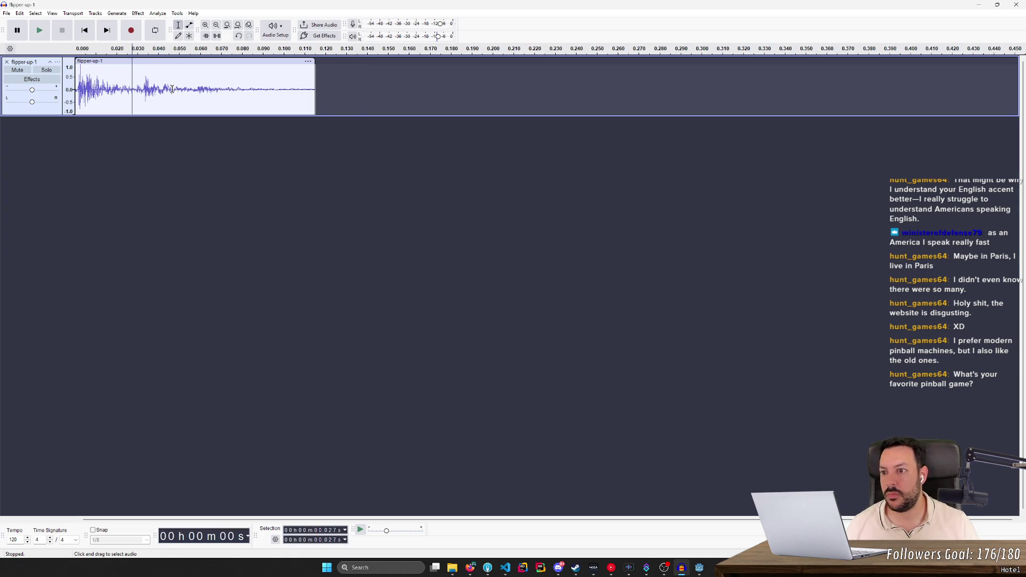
left_click(84, 30)
key("space")
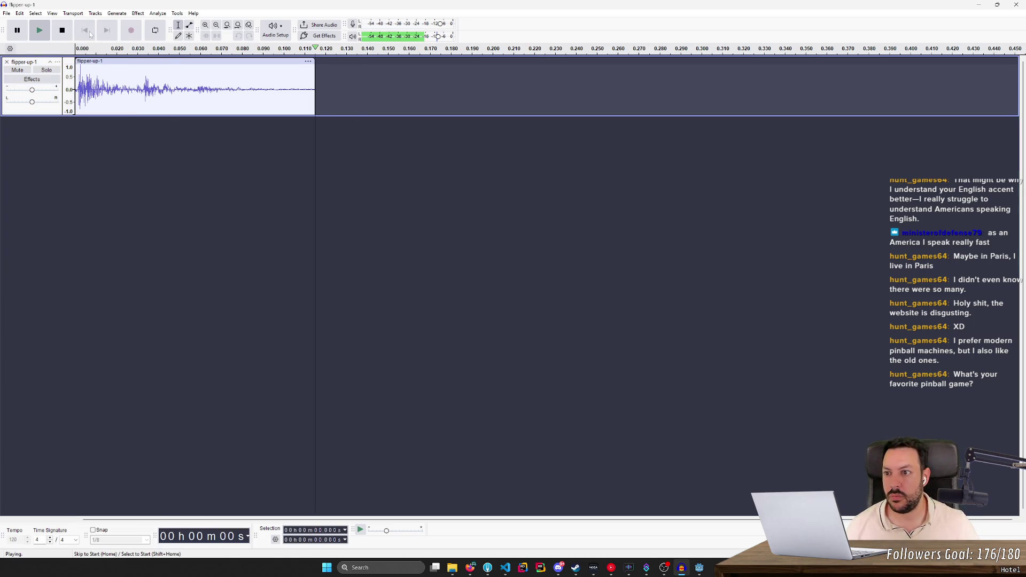
key("space")
key("space")
key("space")
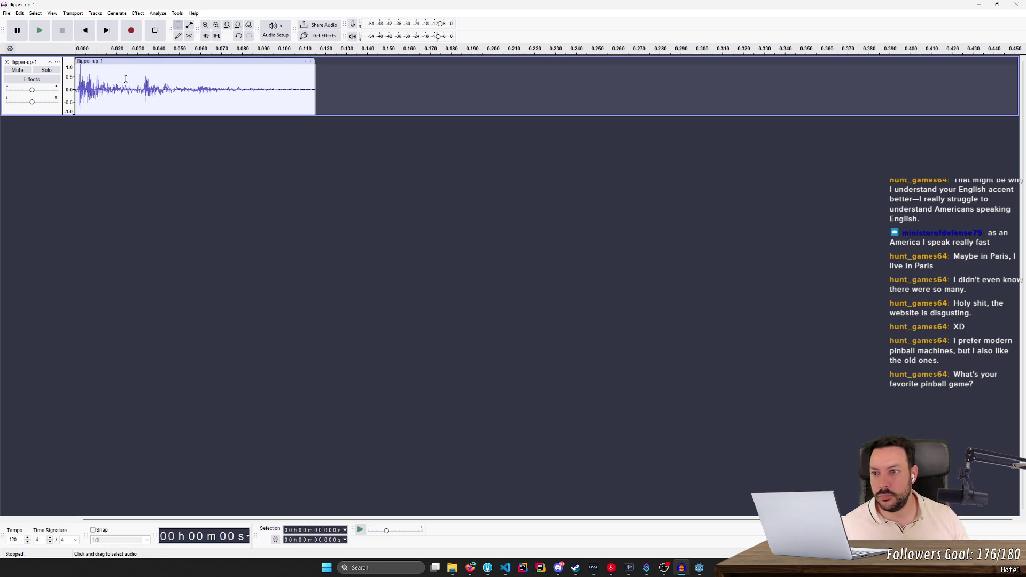
mouse_move(138, 86)
left_mouse_down()
mouse_move(159, 85)
mouse_move(76, 100)
left_mouse_up()
key("space")
key("space")
key("space")
left_click(111, 123)
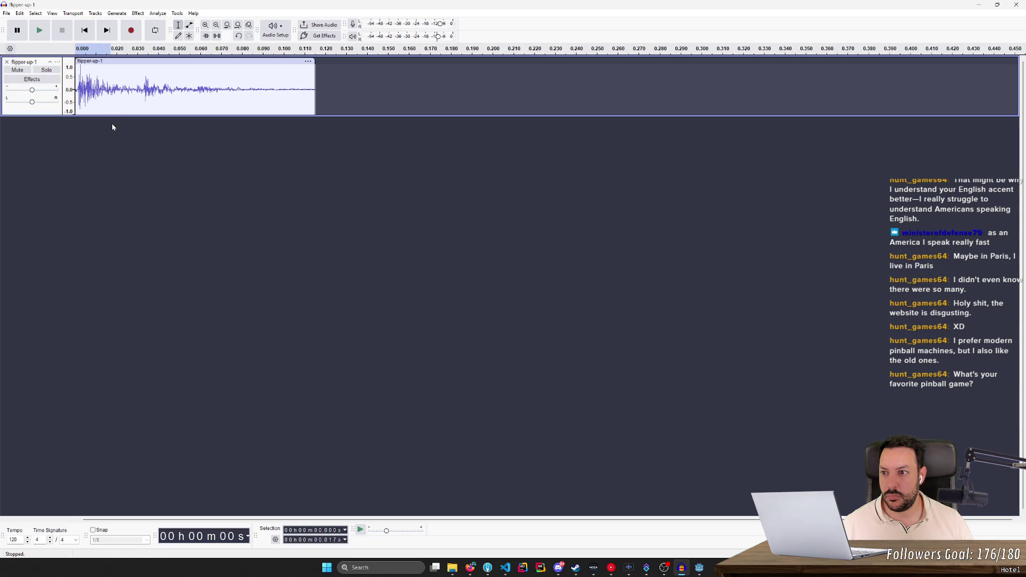
key("space")
key("space")
key("space")
key("space")
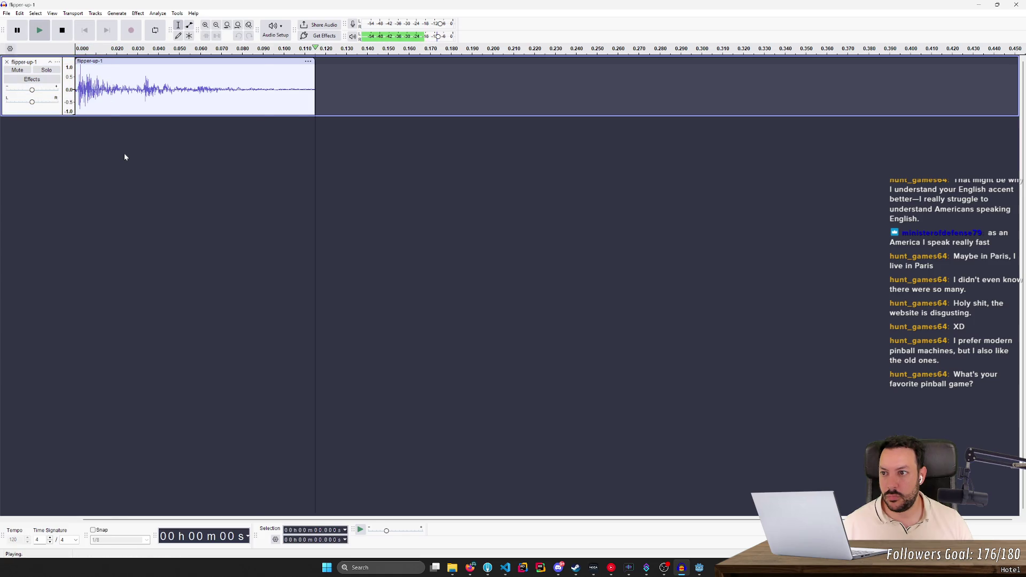
- Export the trimmed flipper-up-1 audio as a WAV file
left_click(7, 13)
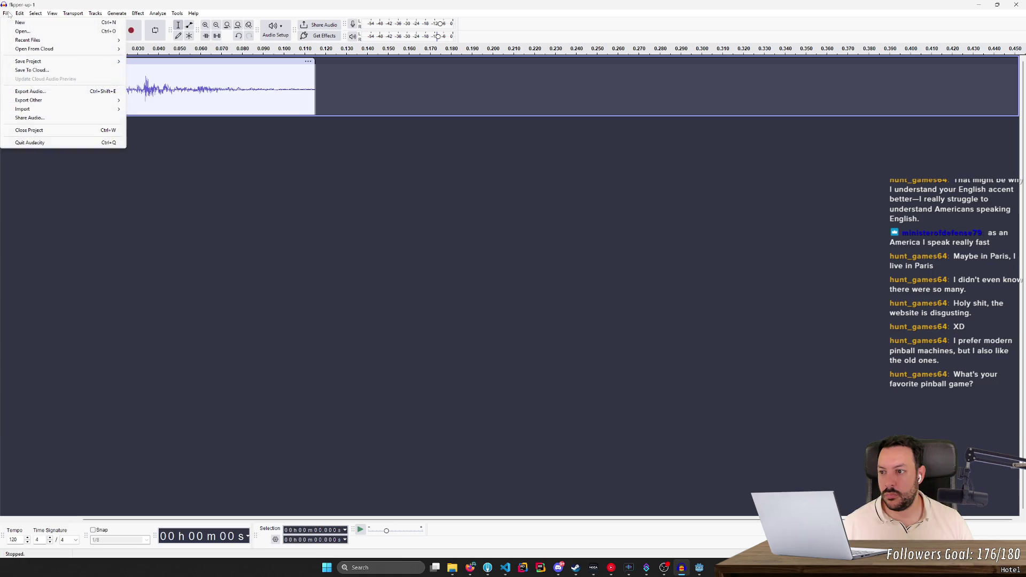
mouse_move(22, 89)
left_click(96, 94)
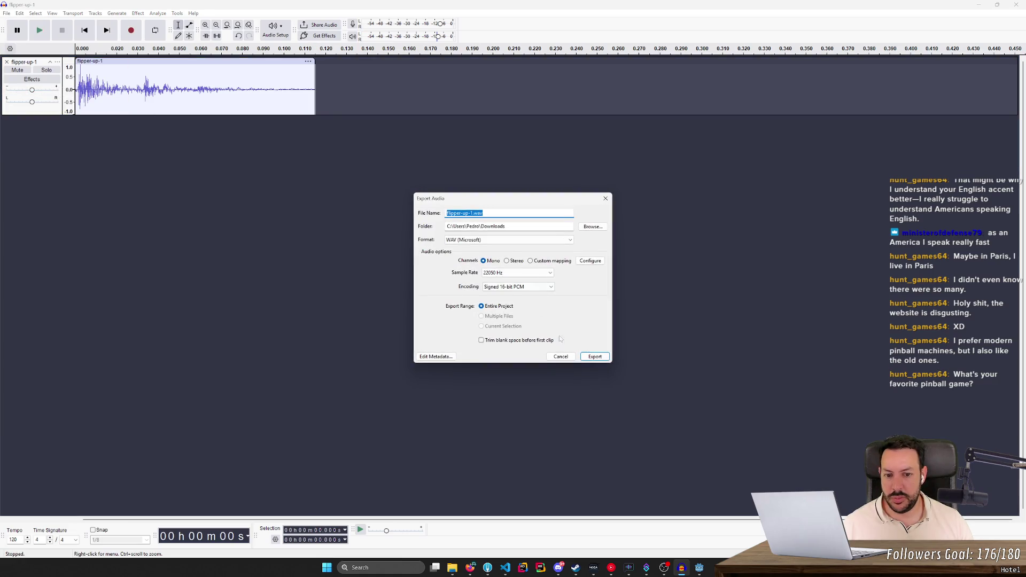
left_click(595, 357)
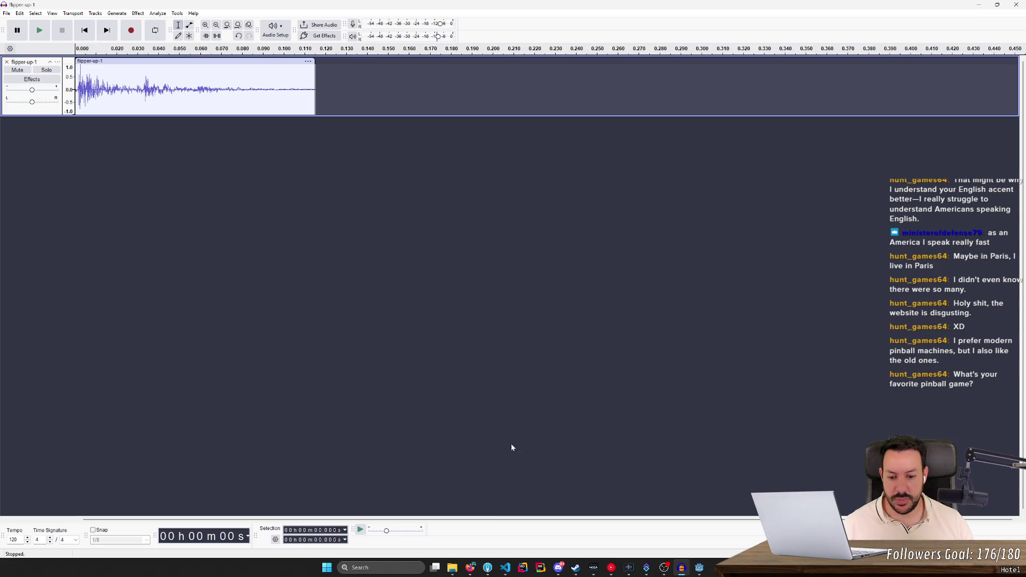
left_click(461, 568)
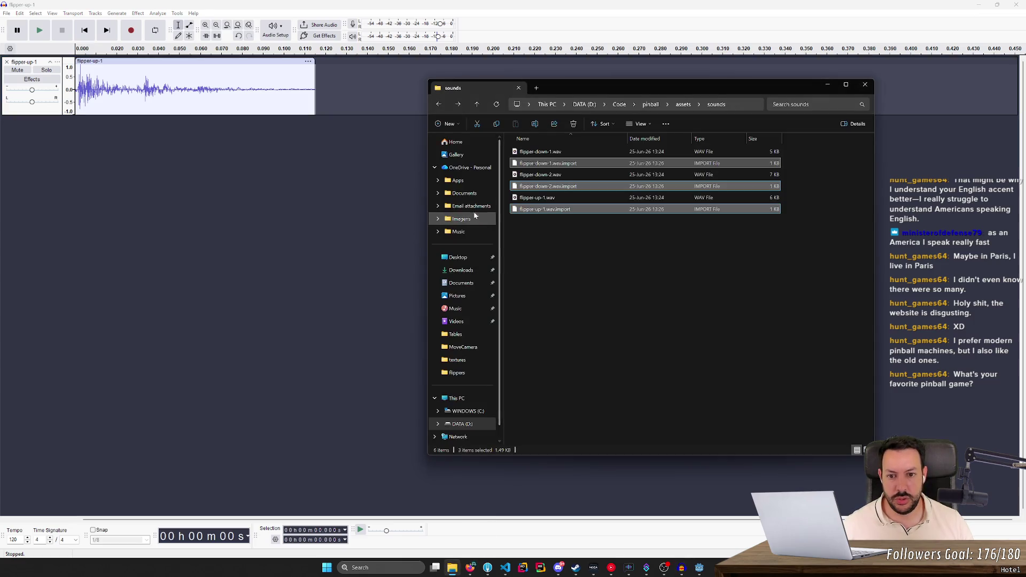
- Move the exported flipper-up-1.wav from Downloads into assets/sounds, replacing the old copy
left_click(462, 270)
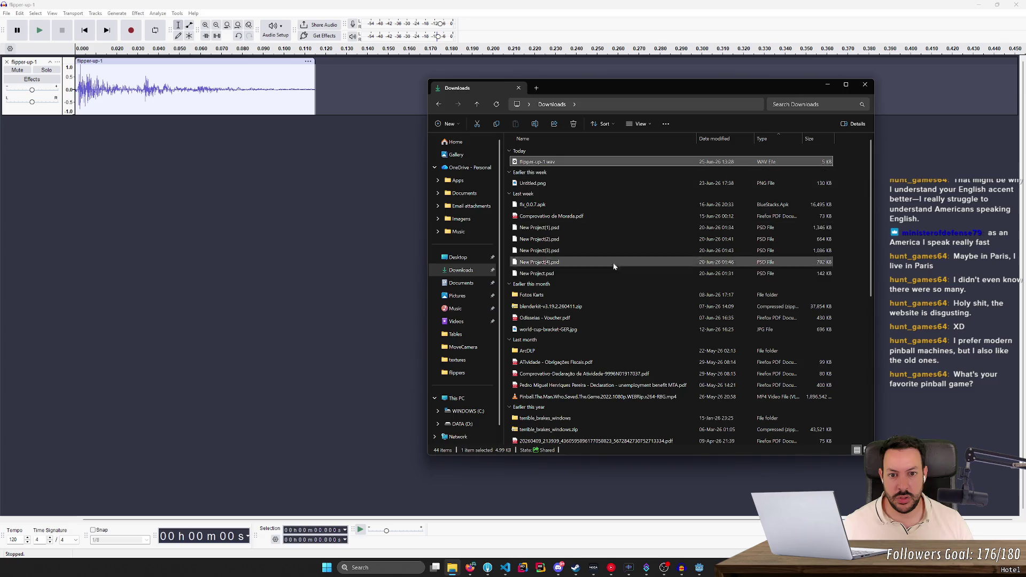
key("alt+Left")
key("ctrl+v")
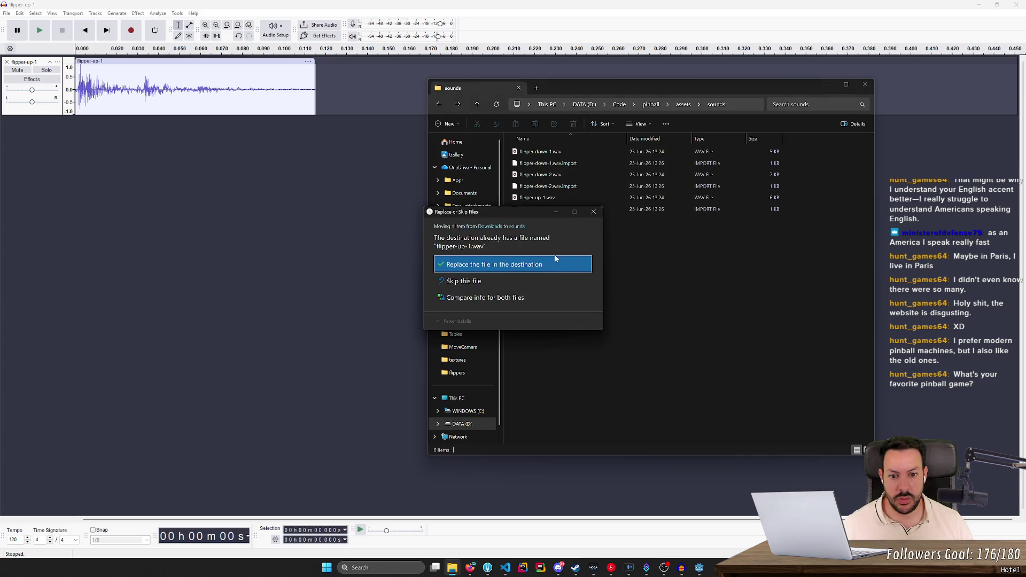
left_click(554, 257)
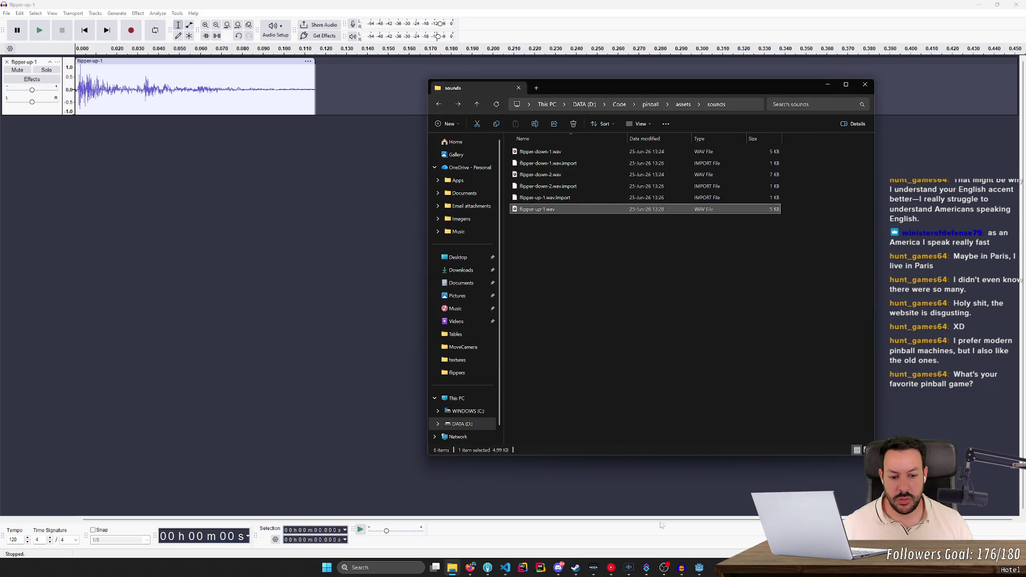
left_click(699, 567)
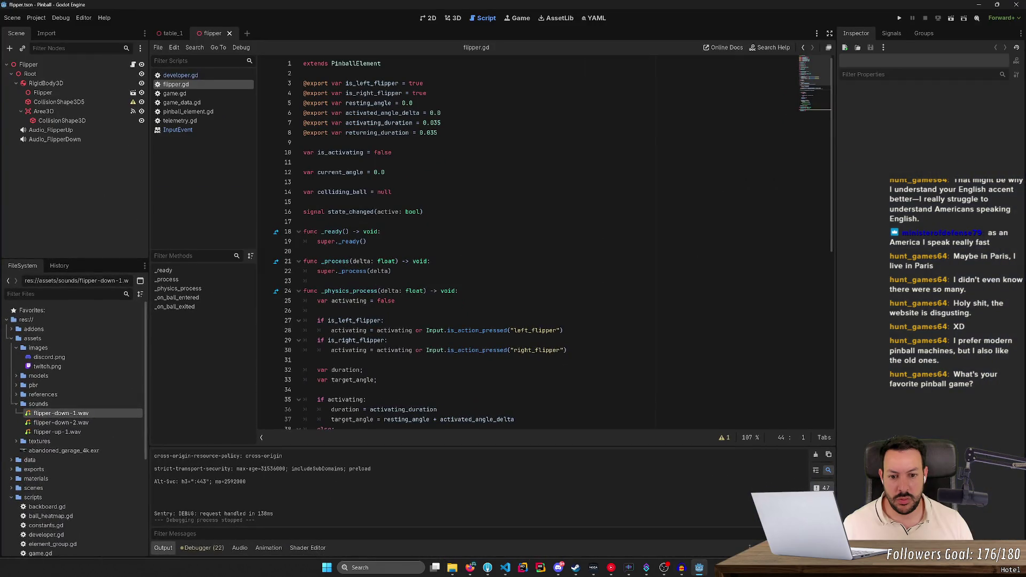
key("F5")
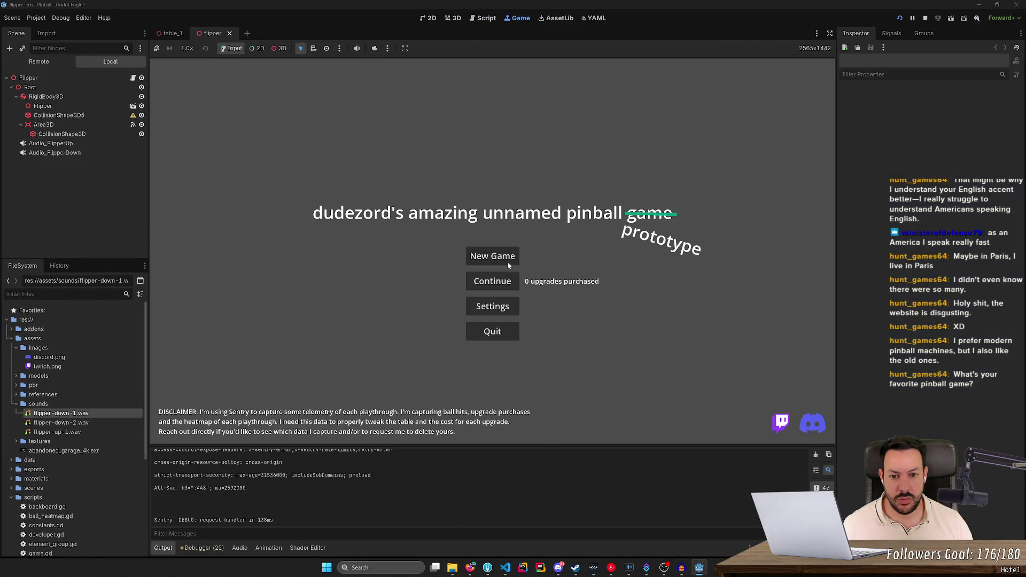
left_click(507, 261)
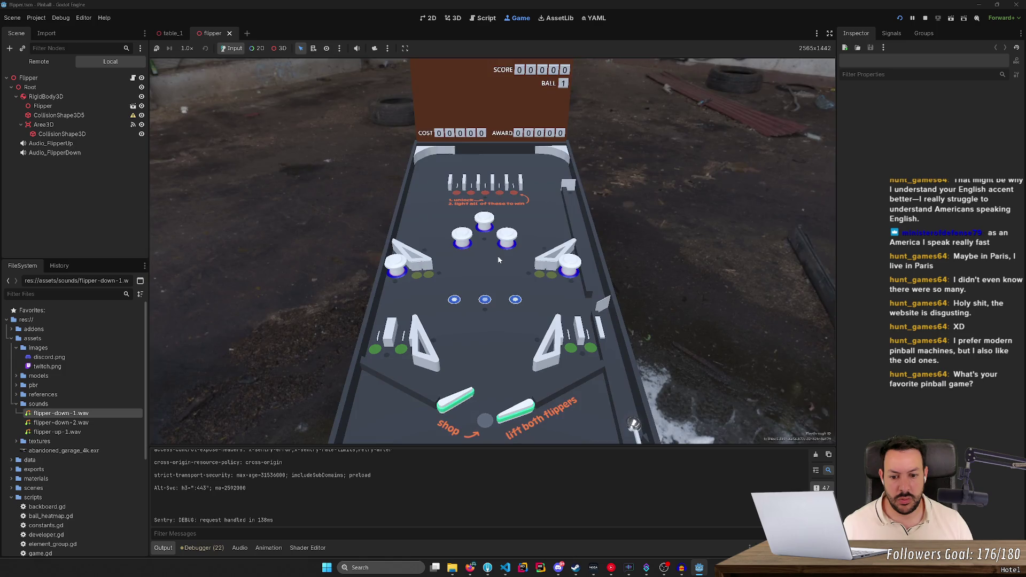
key("Left")
key("Left")
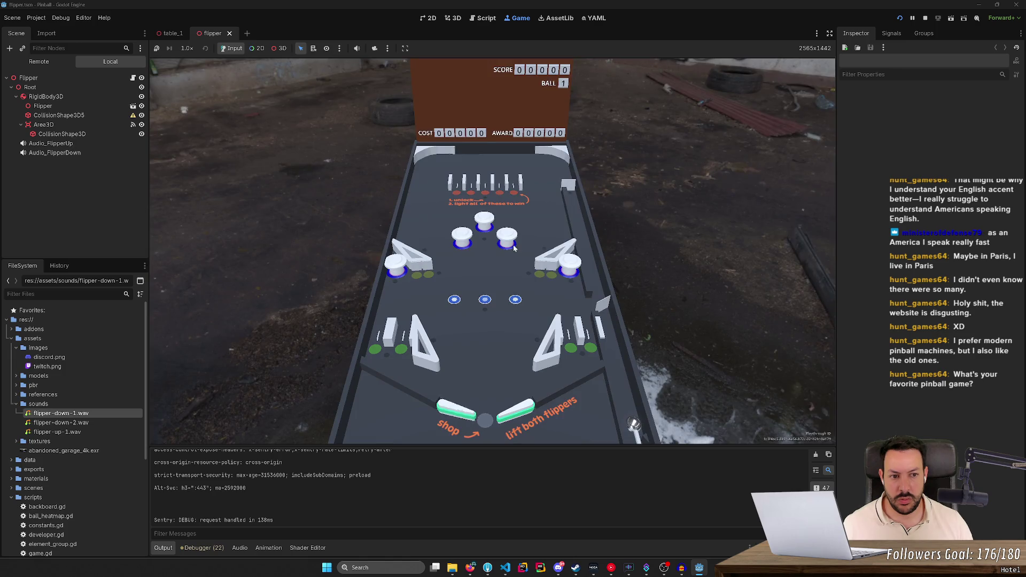
key("Left")
key("Left")
key("Left")
key("Left")
key("Left")
key("Left")
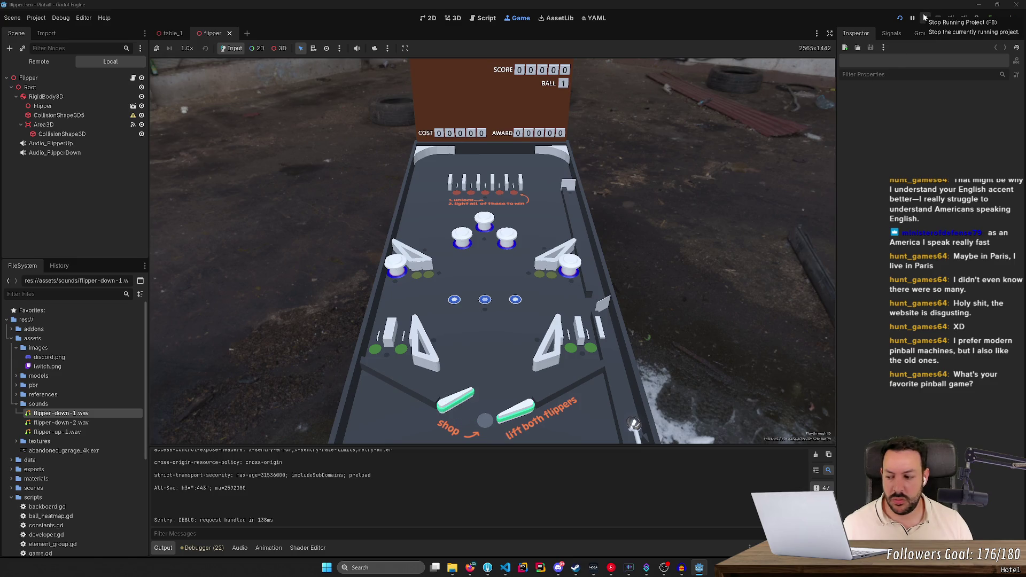
left_click(925, 17)
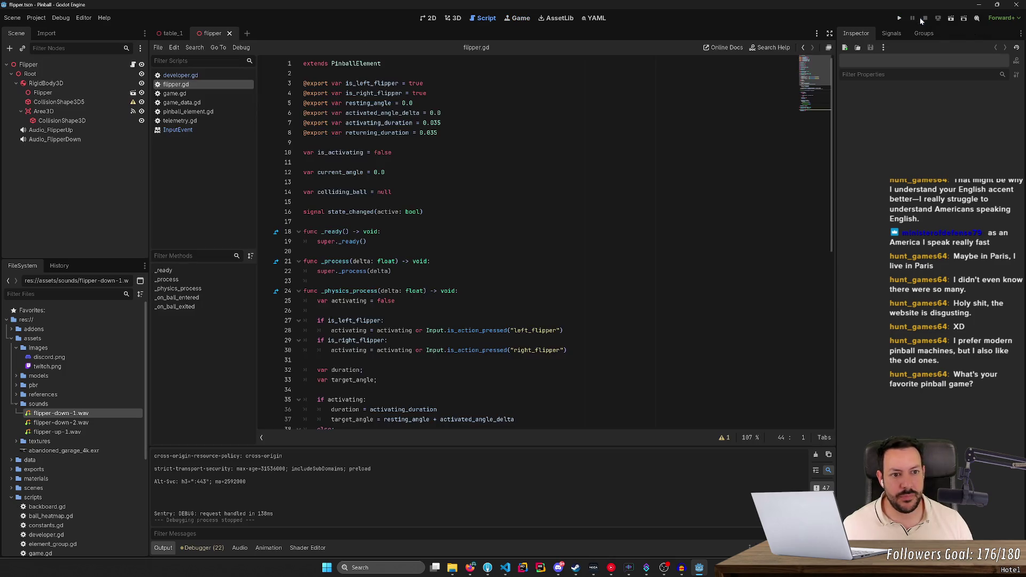
left_click(50, 130)
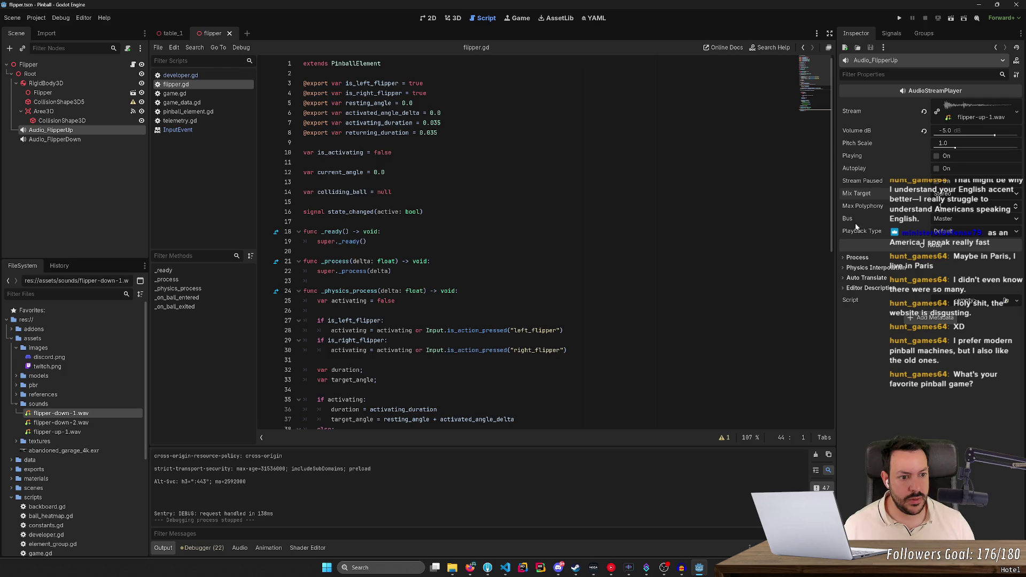
- Switch Audio_FlipperUp's playback type to Stream, then back to Default
left_click(956, 233)
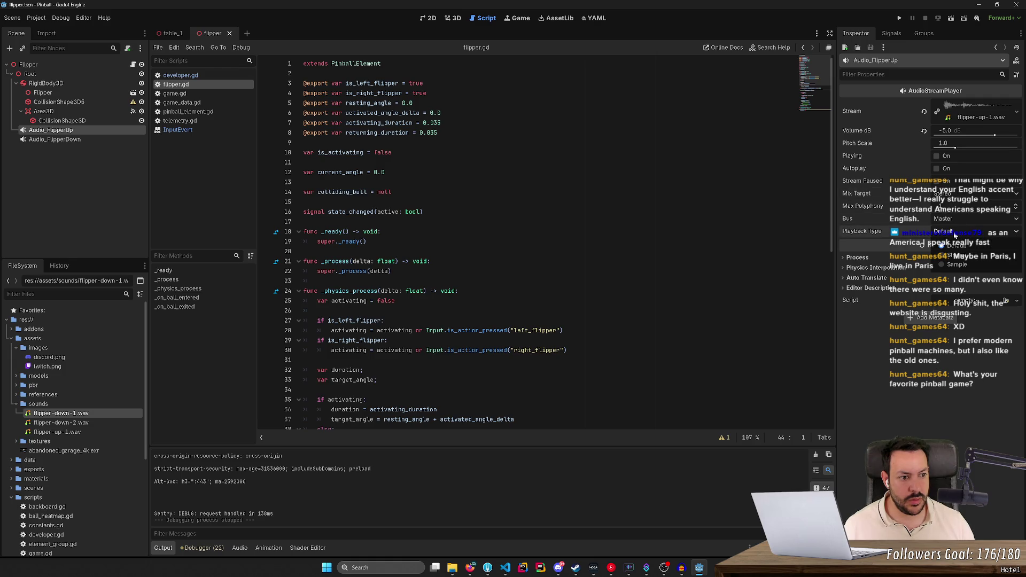
left_click(956, 256)
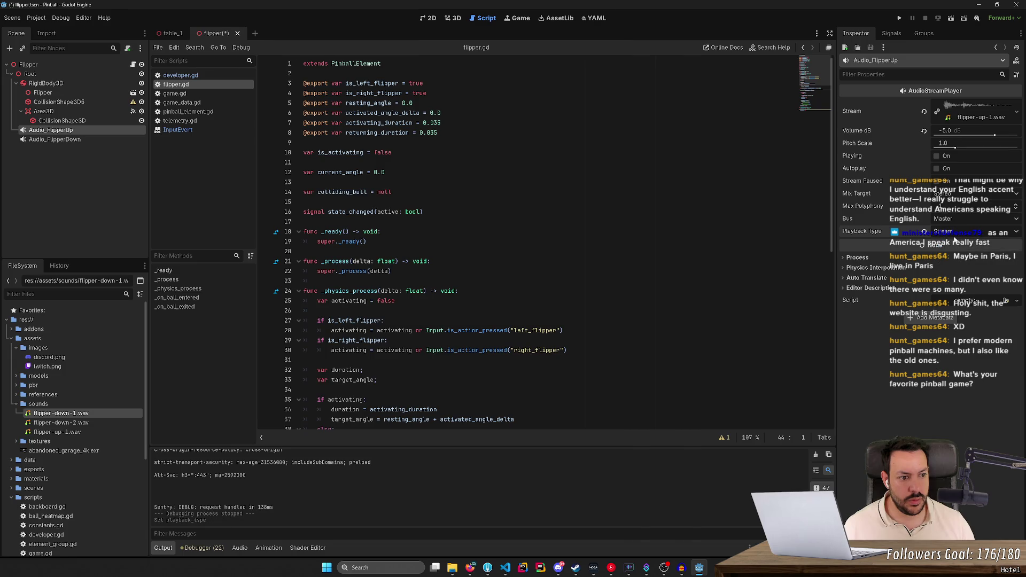
left_click(923, 232)
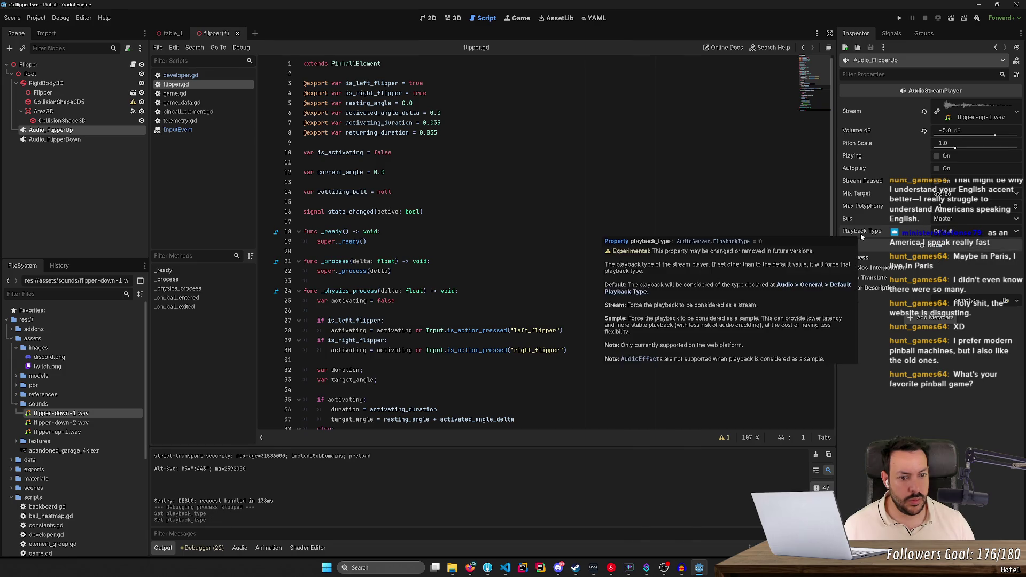
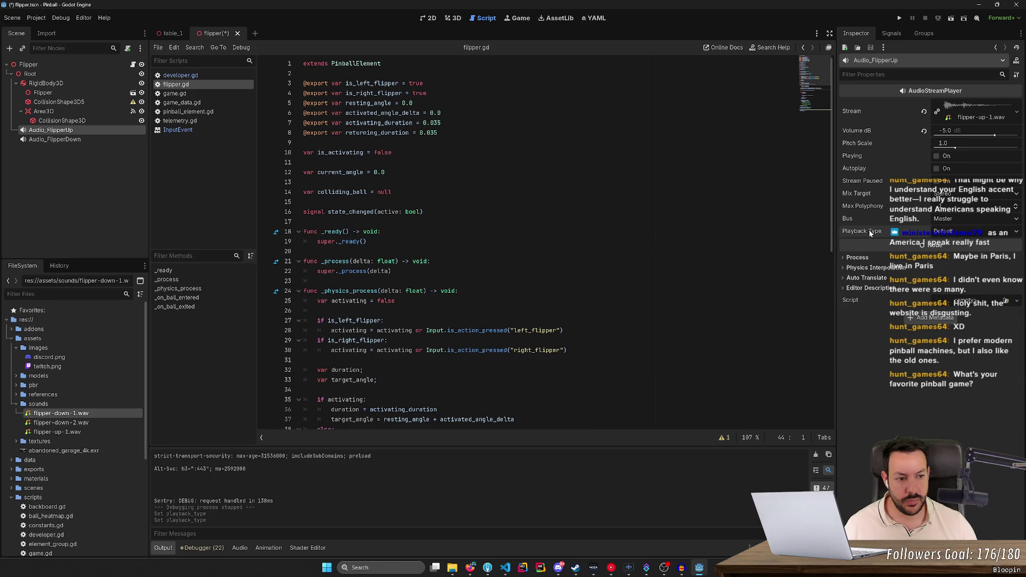
- Set Audio_FlipperUp's Playback Type to Sample and test the flipper sound in a play run
mouse_move(864, 233)
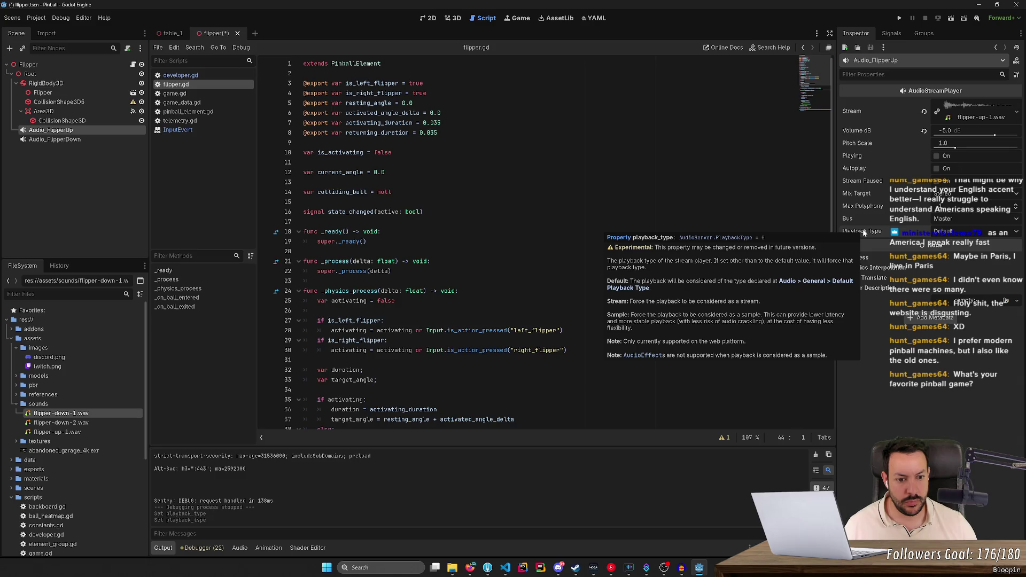
left_click(962, 232)
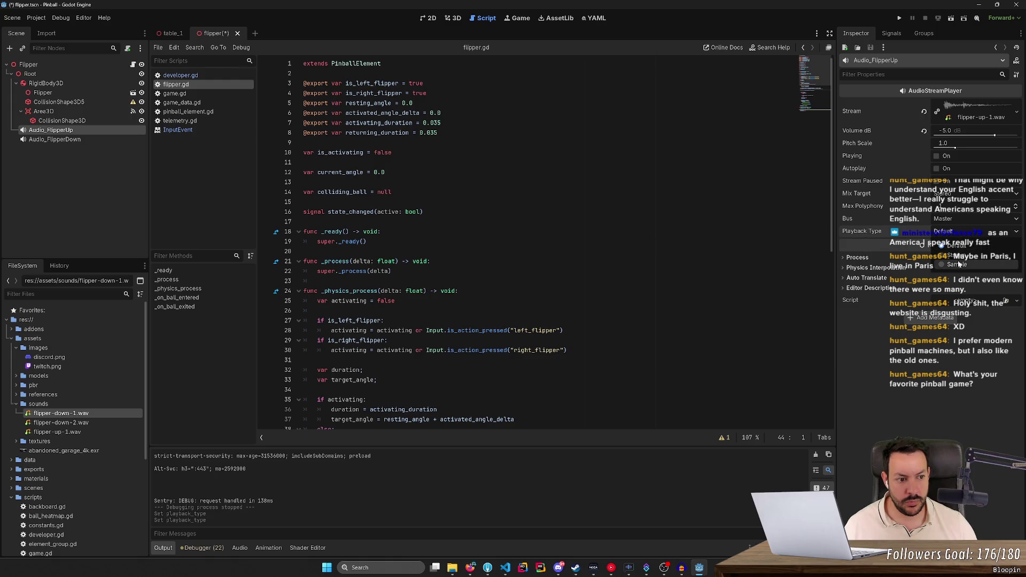
left_click(959, 265)
left_click(949, 235)
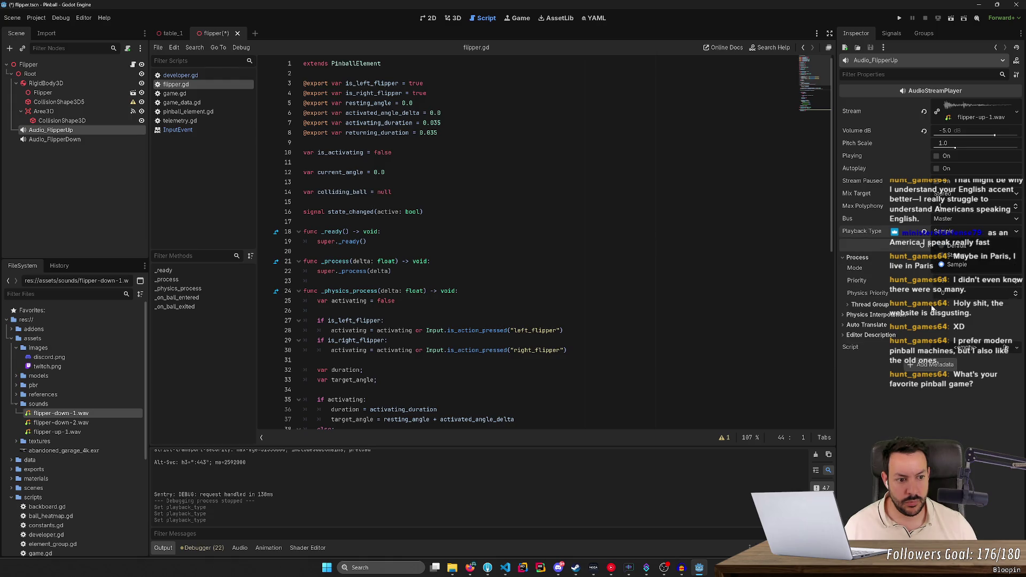
key("Escape")
key("F5")
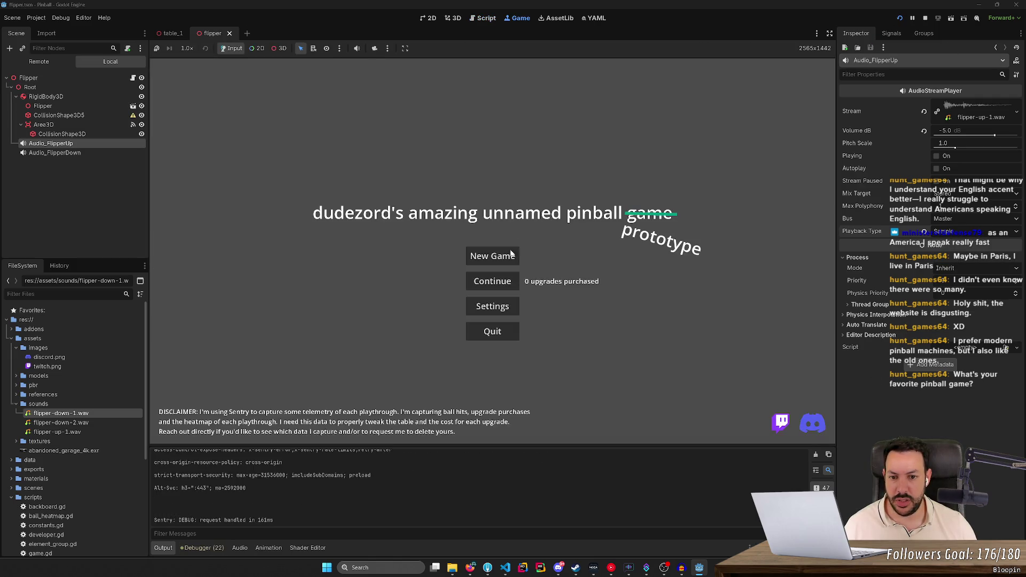
left_click(518, 253)
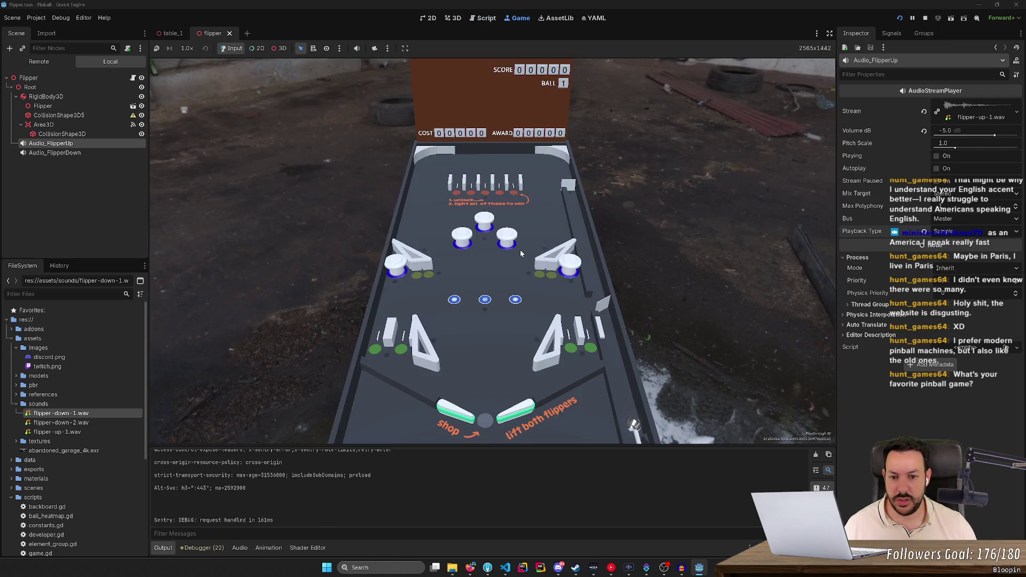
left_click(521, 249)
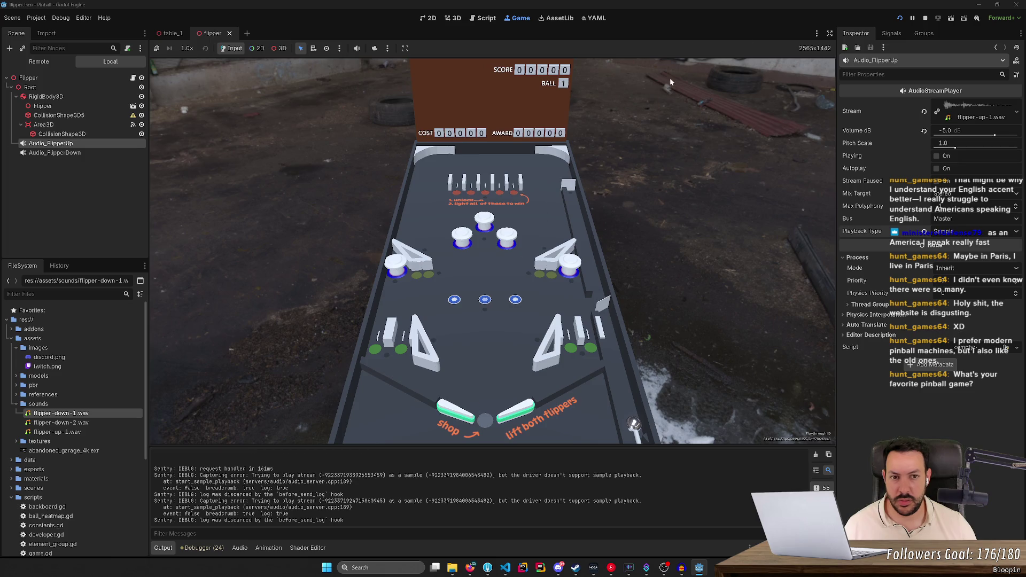
- Switch the flipper-up sound to Stream playback, test it, then relaunch a new game
left_click(926, 17)
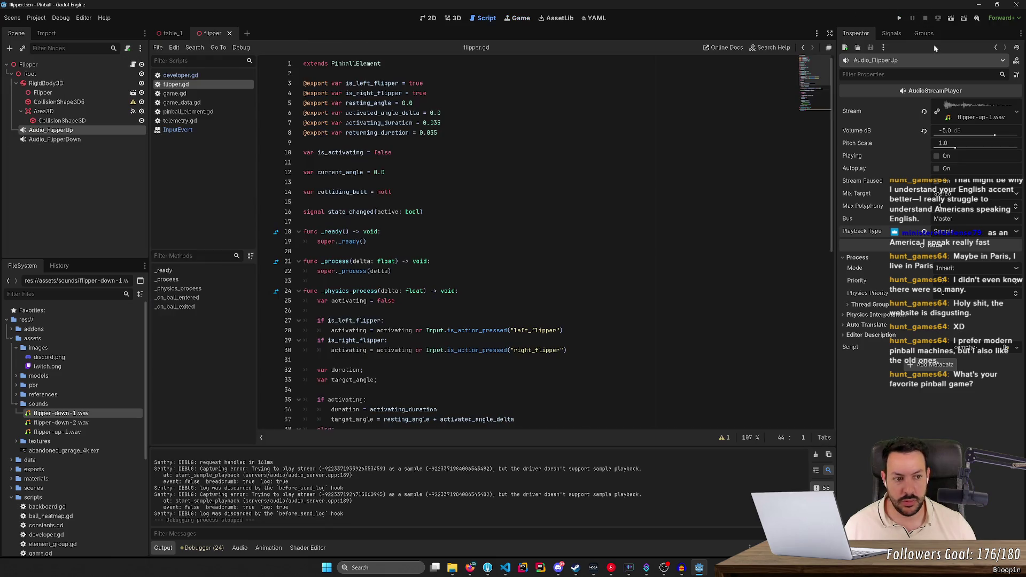
left_click(923, 231)
left_click(973, 232)
left_click(973, 255)
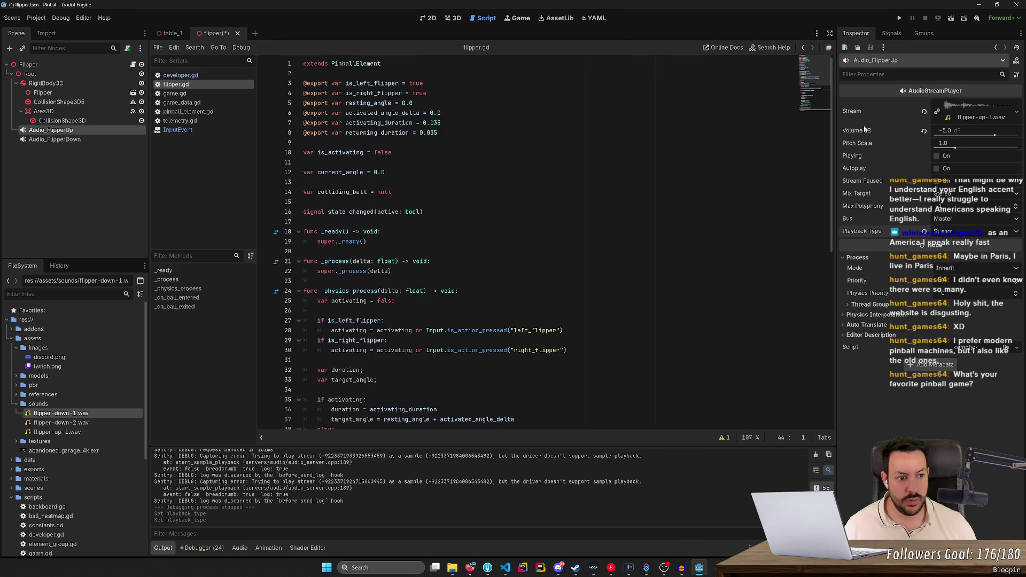
left_click(900, 18)
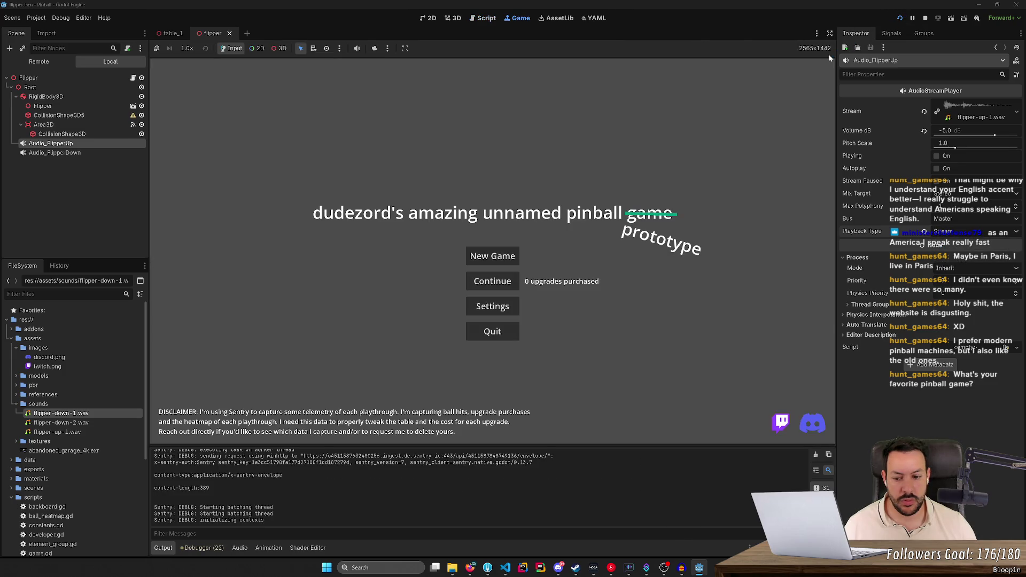
left_click(479, 262)
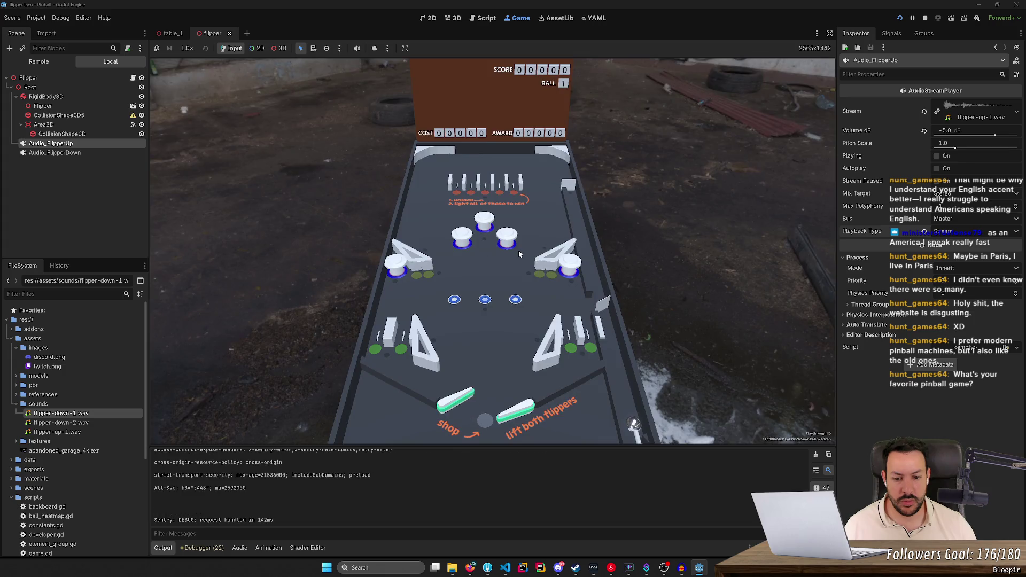
key("Left")
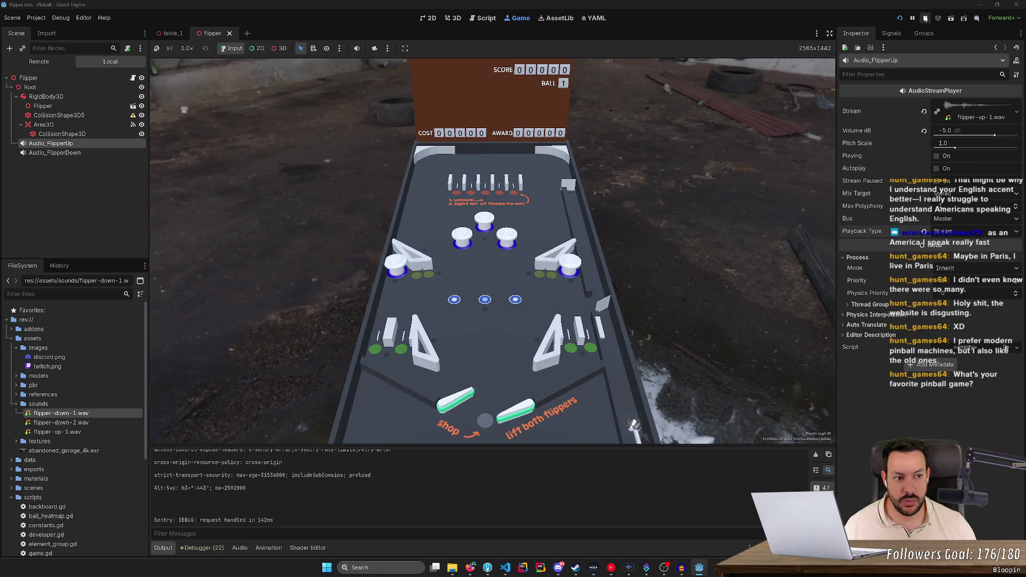
left_click(926, 19)
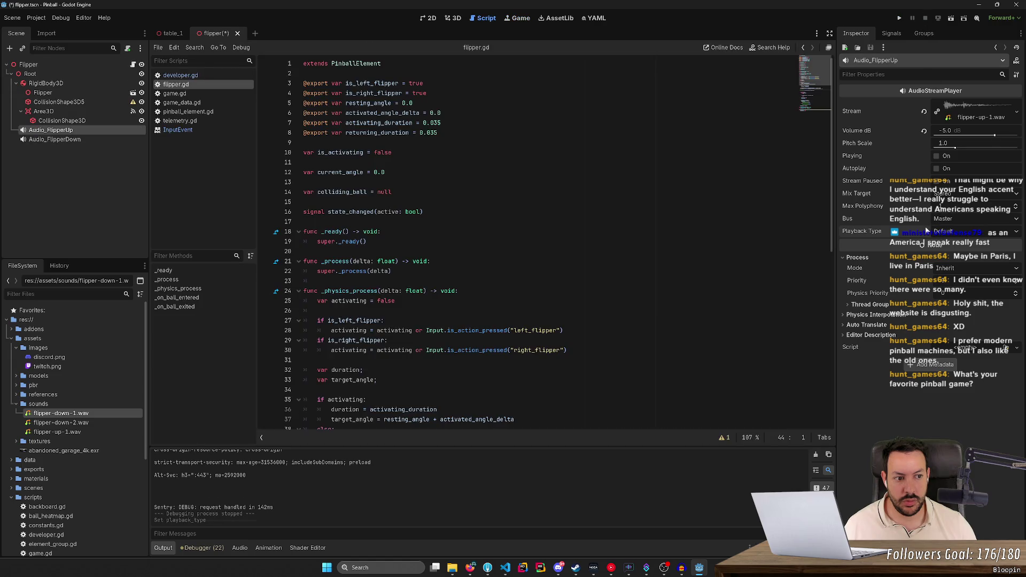
left_click(900, 18)
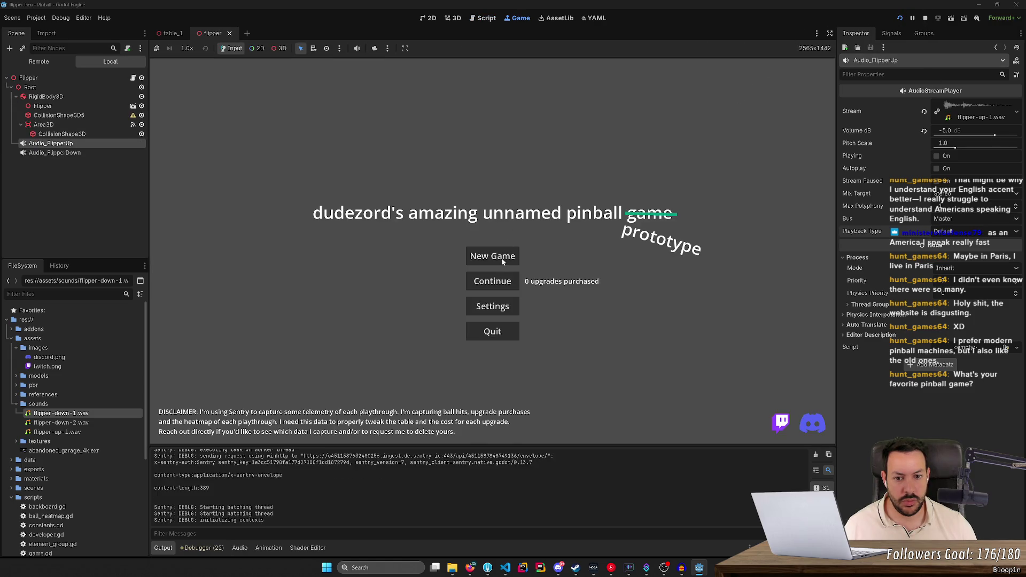
left_click(503, 262)
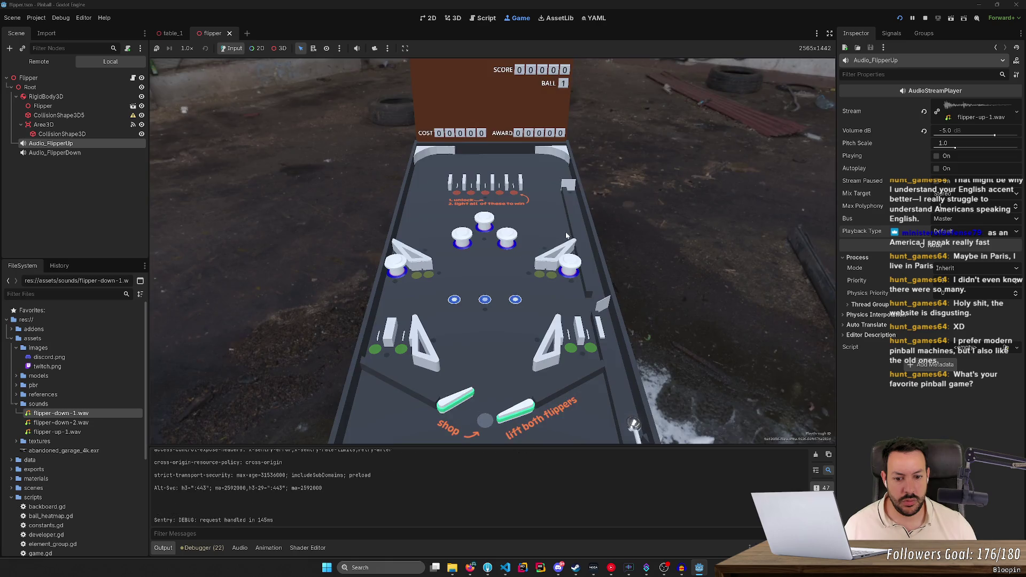
- Assign flipper-down-2.wav to Audio_FlipperDown's Stream and preview it
left_click(926, 18)
left_click(55, 139)
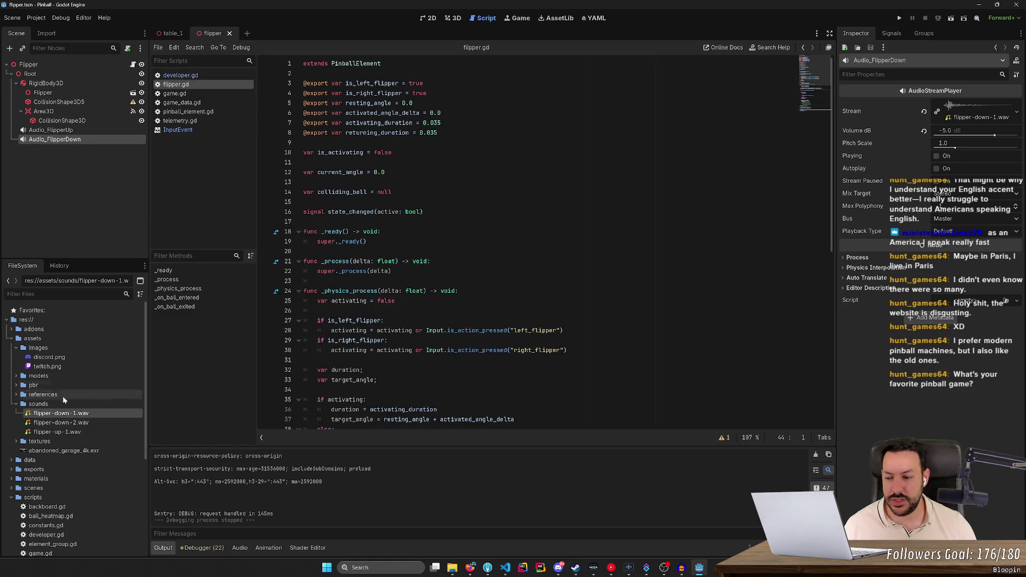
mouse_move(61, 422)
left_mouse_down()
mouse_move(718, 256)
mouse_move(981, 101)
mouse_move(963, 116)
mouse_move(111, 340)
mouse_move(84, 409)
mouse_move(385, 239)
mouse_move(973, 113)
left_mouse_up()
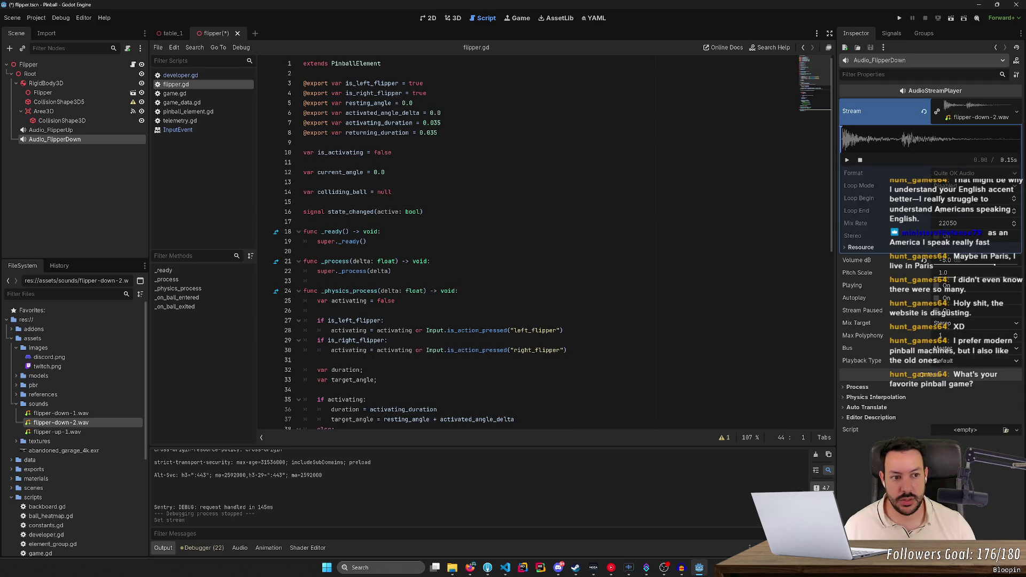
left_click(848, 160)
- Playtest the left flipper to hear the new down sound, then stop and select flipper-down-1.wav
left_click(900, 18)
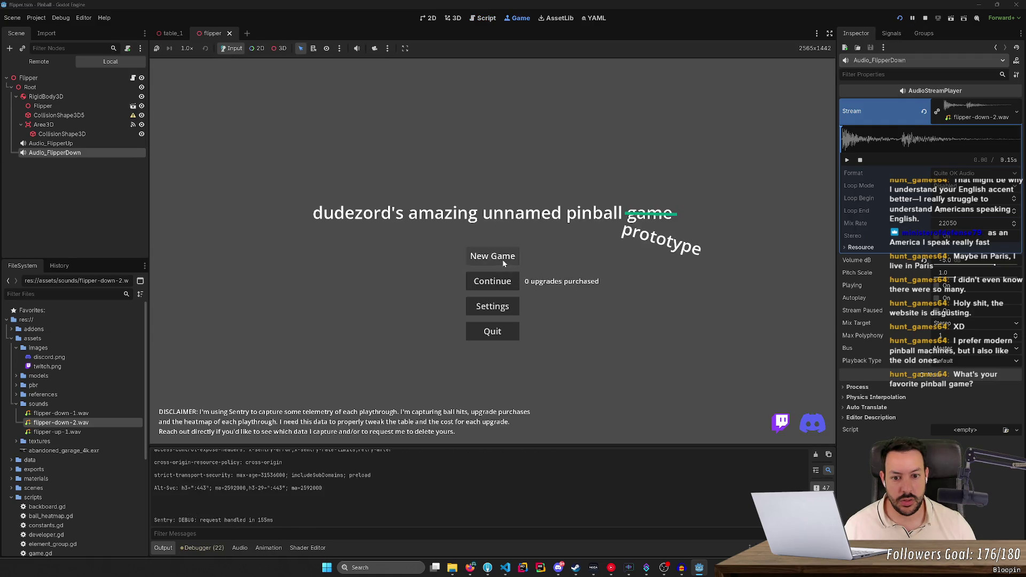
left_click(510, 260)
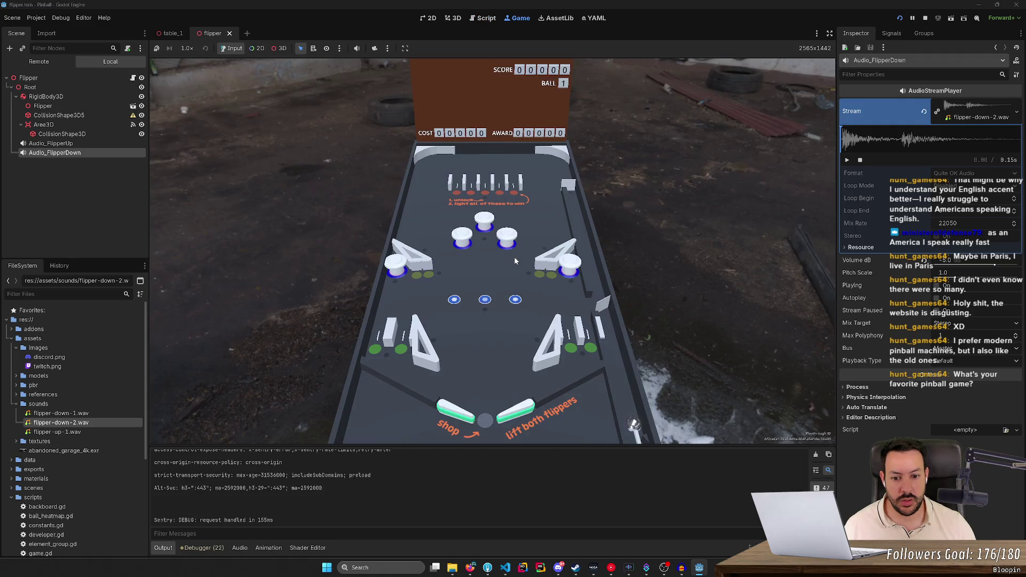
key("Left")
key("Left")
key("Left")
key("Left")
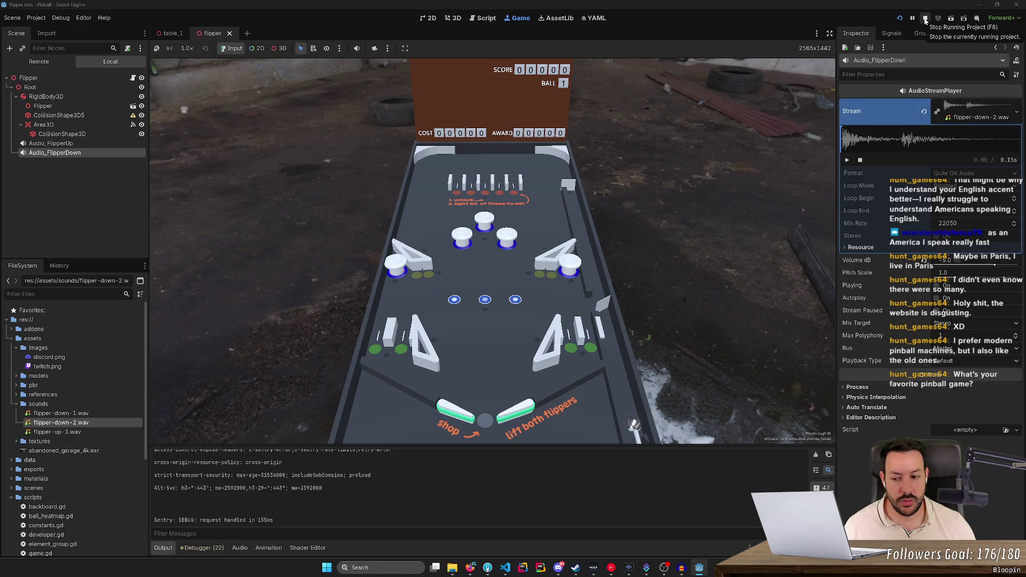
key("Left")
key("Left")
key("Left")
left_click(925, 20)
left_click(99, 413)
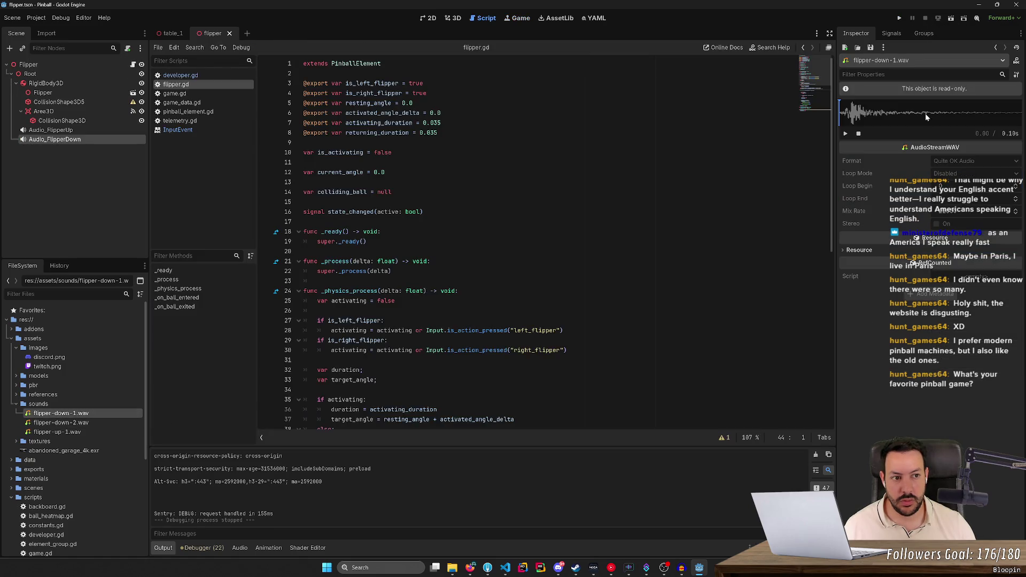
- Compare previews of flipper-down-1.wav and flipper-down-2.wav in the Inspector
left_click(849, 134)
left_click(85, 425)
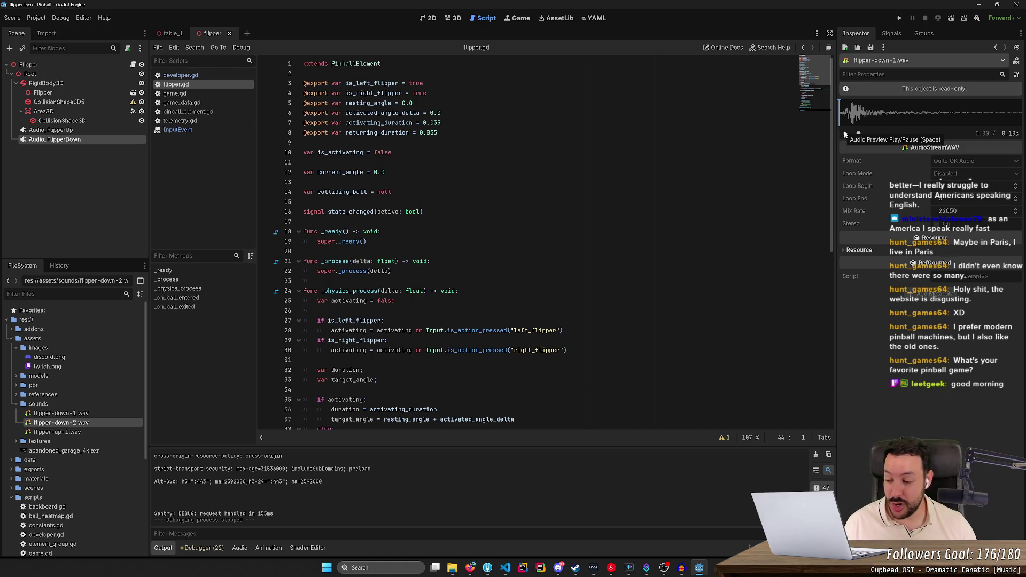
left_click(845, 134)
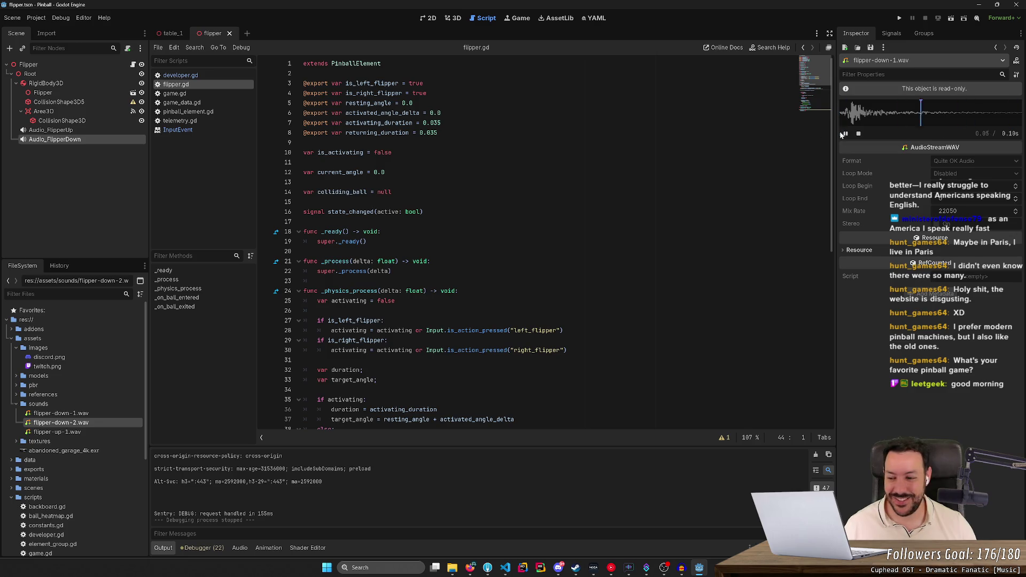
left_click(89, 414)
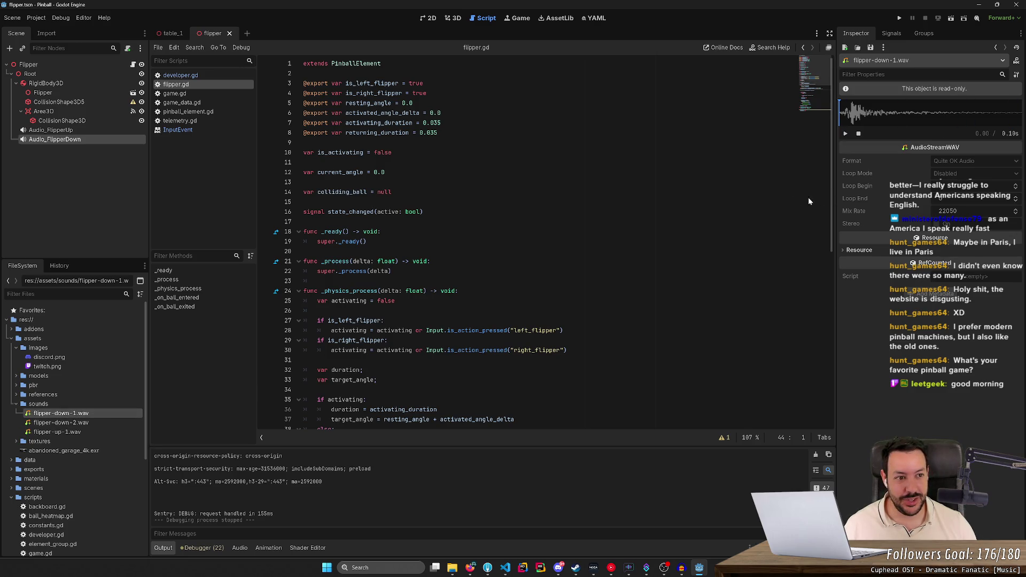
left_click(63, 423)
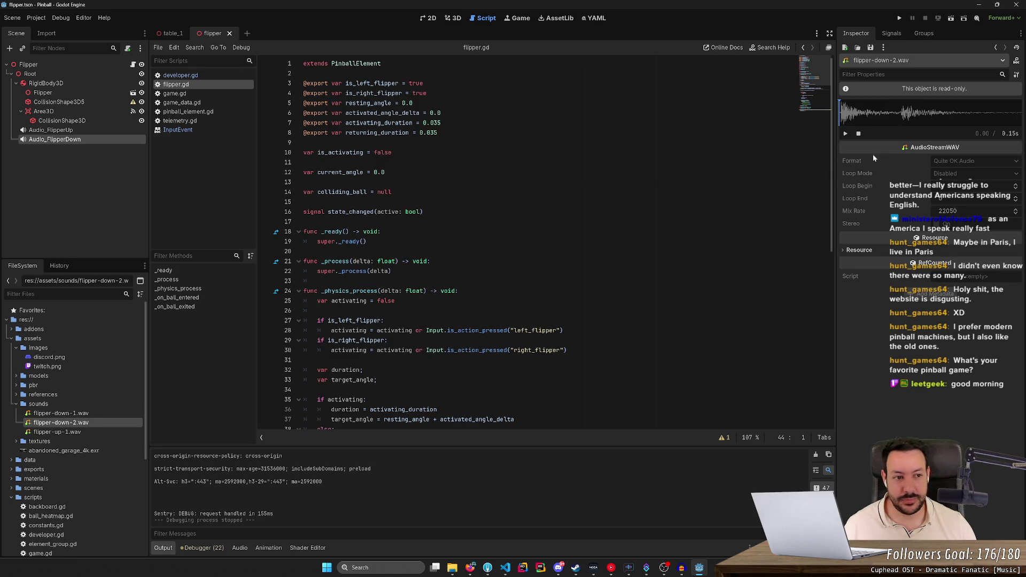
left_click(845, 134)
left_click(845, 134)
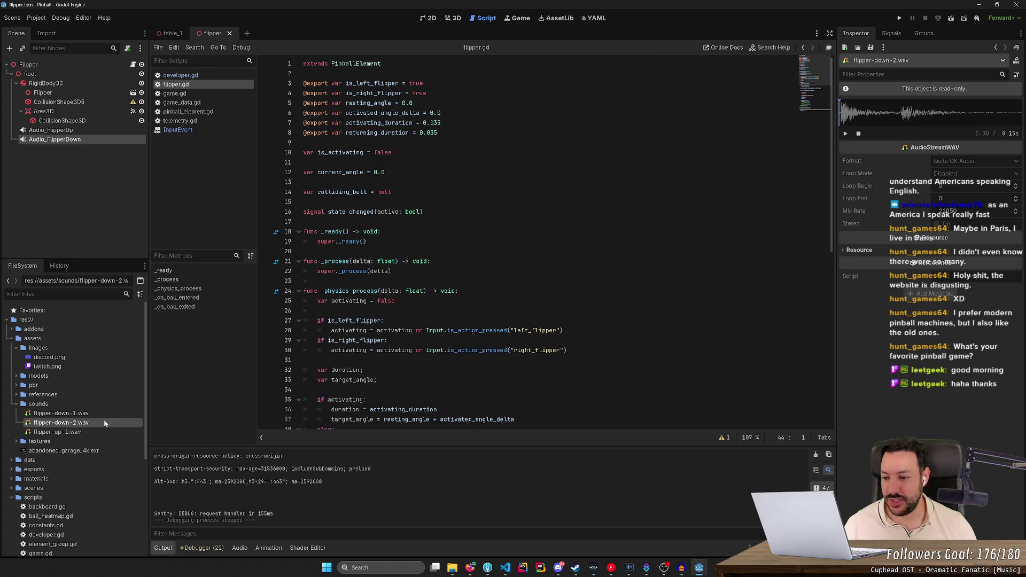
- Delete flipper-down-2.wav and put flipper-down-1.wav back in Audio_FlipperDown's Stream
key("Delete")
key("Return")
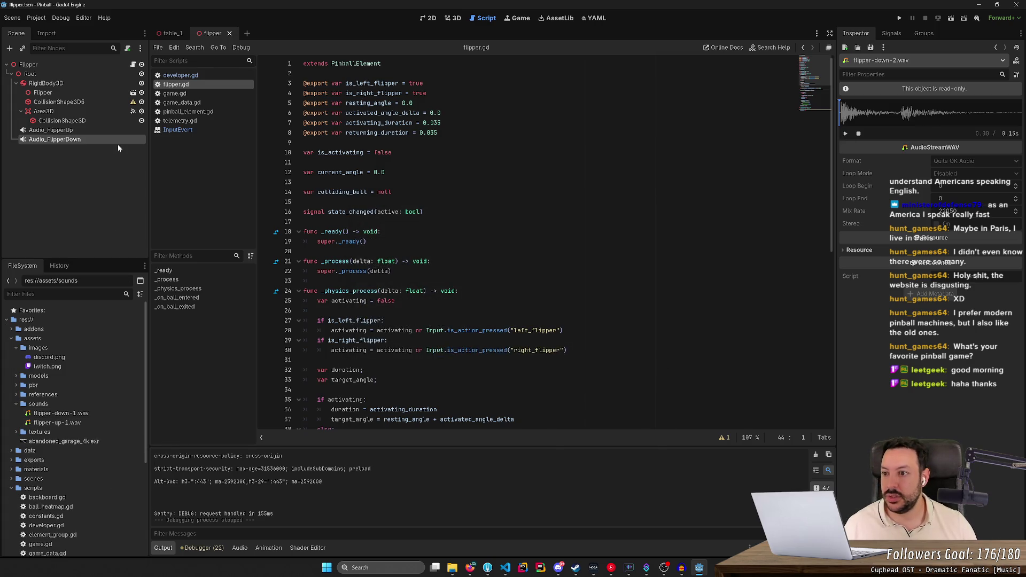
left_click(55, 139)
mouse_move(58, 423)
left_mouse_down()
mouse_move(80, 417)
mouse_move(374, 152)
mouse_move(2, 410)
mouse_move(69, 419)
mouse_move(374, 162)
mouse_move(948, 106)
left_mouse_up()
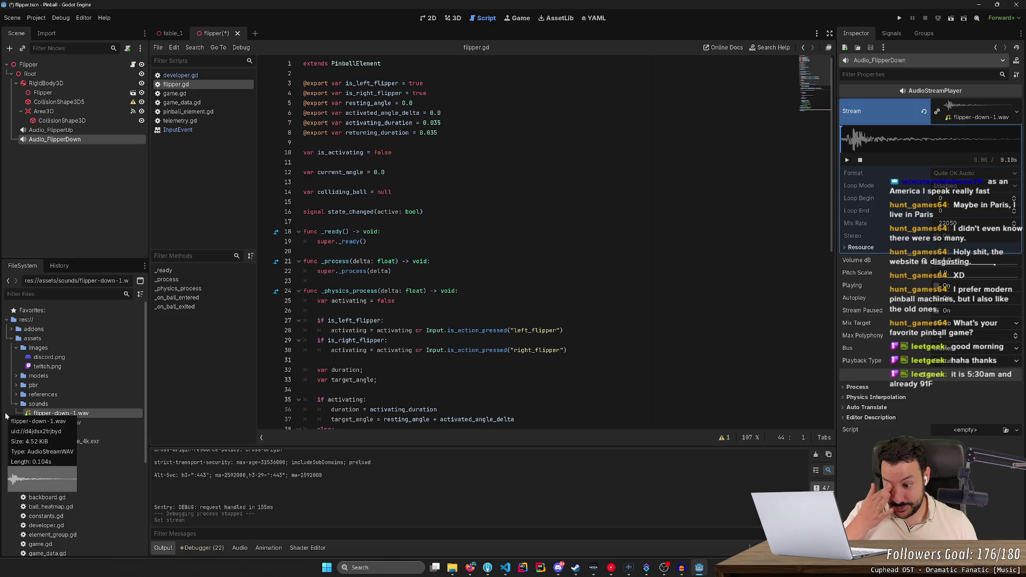
left_click(470, 567)
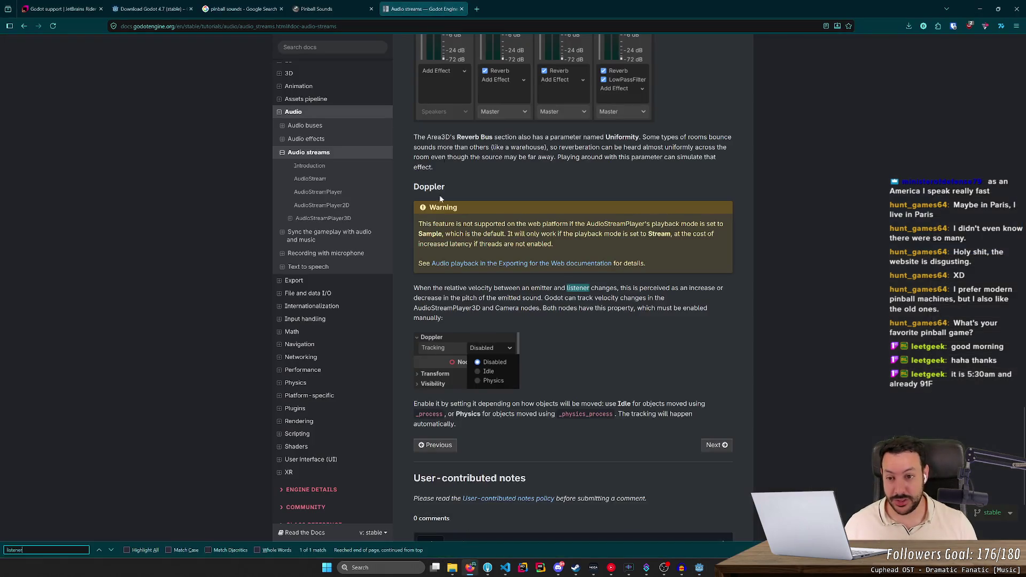
- Search '91F to c' in a new Firefox tab to get 32.7778°C, then close the tab
left_click(477, 10)
type("91F")
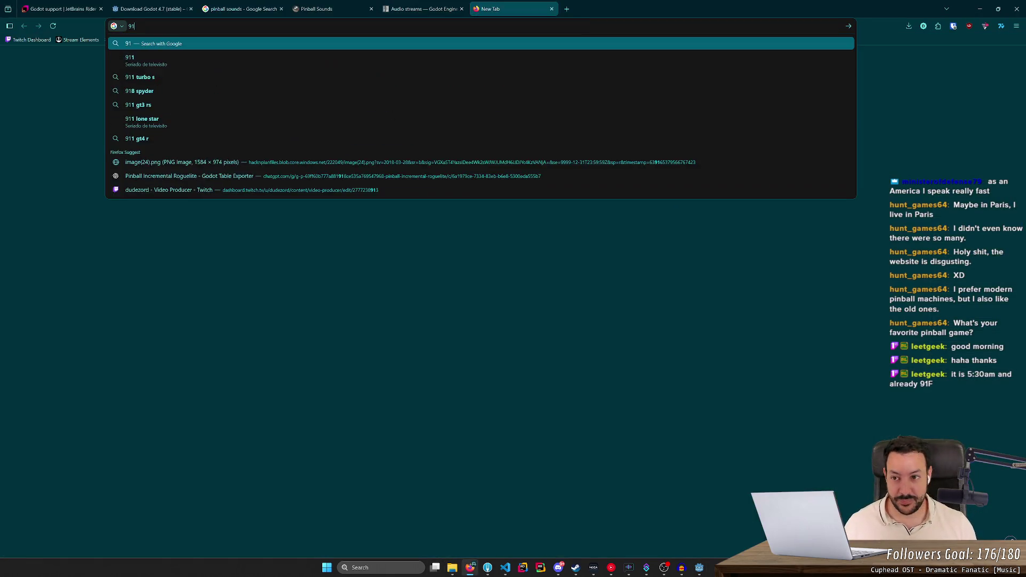
key("Return")
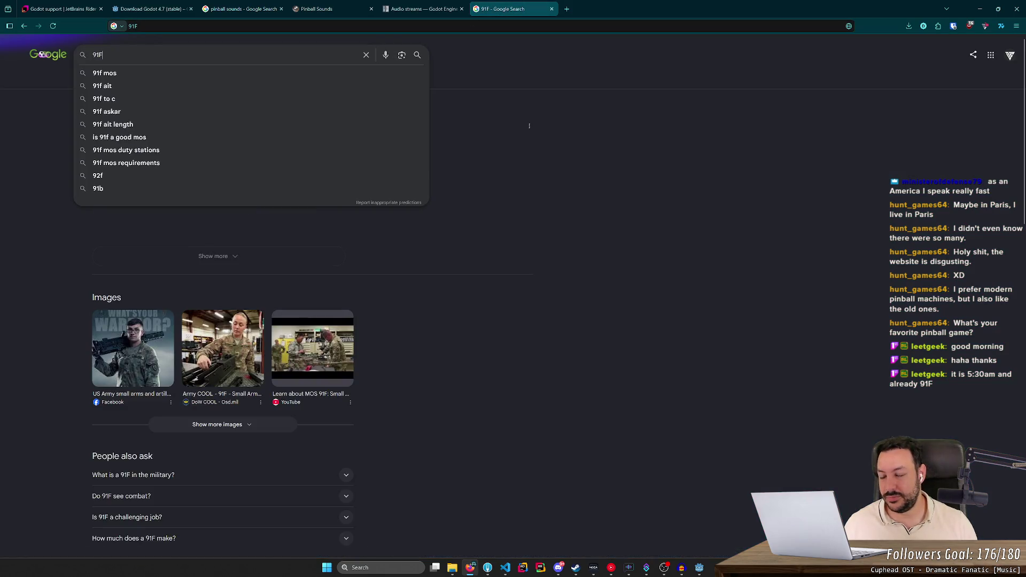
type(" to c")
key("Return")
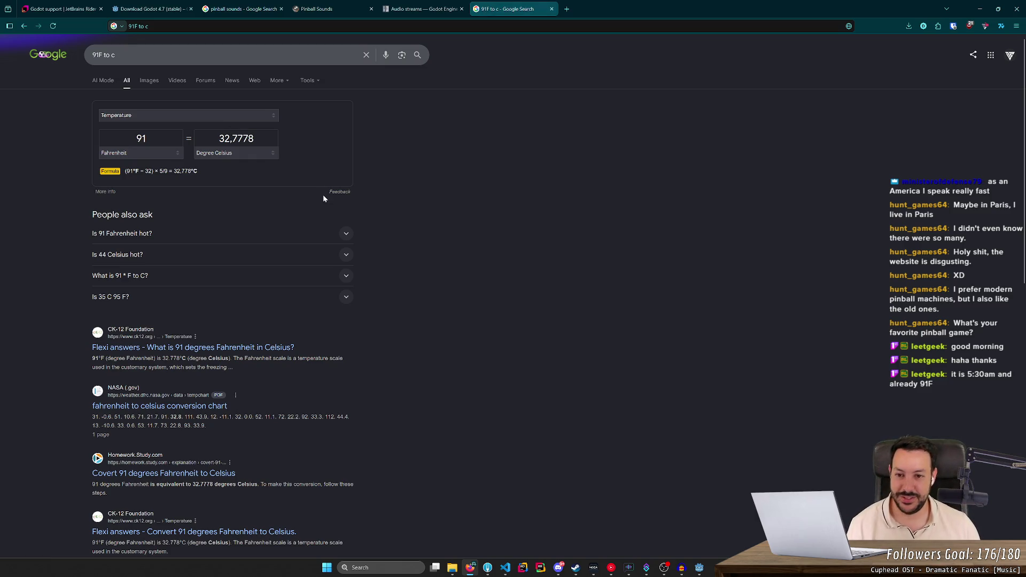
middle_click(490, 10)
left_click(980, 9)
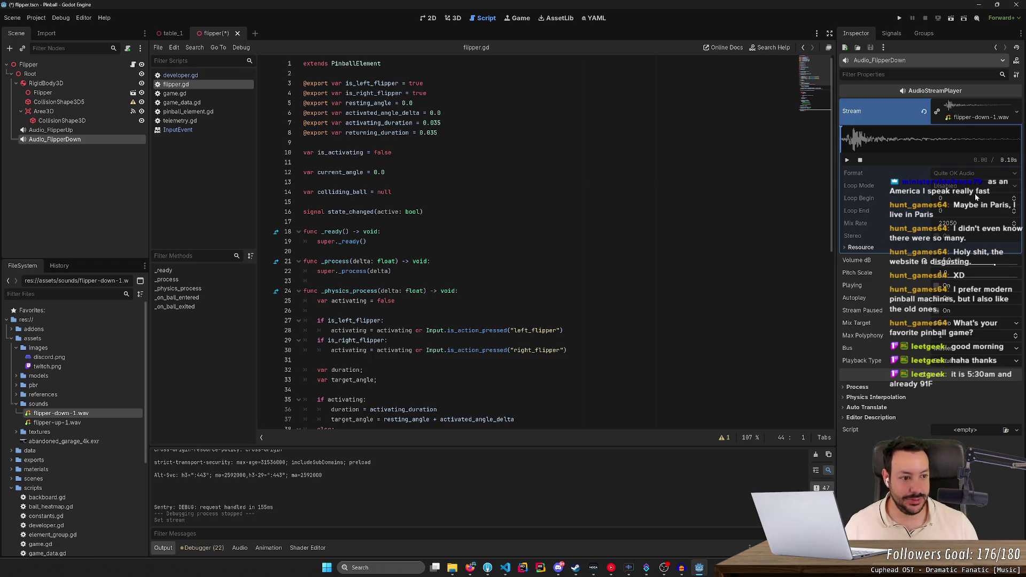
- Preview the flipper-up-1.wav and flipper-down-1.wav sounds in the Inspector
left_click(67, 422)
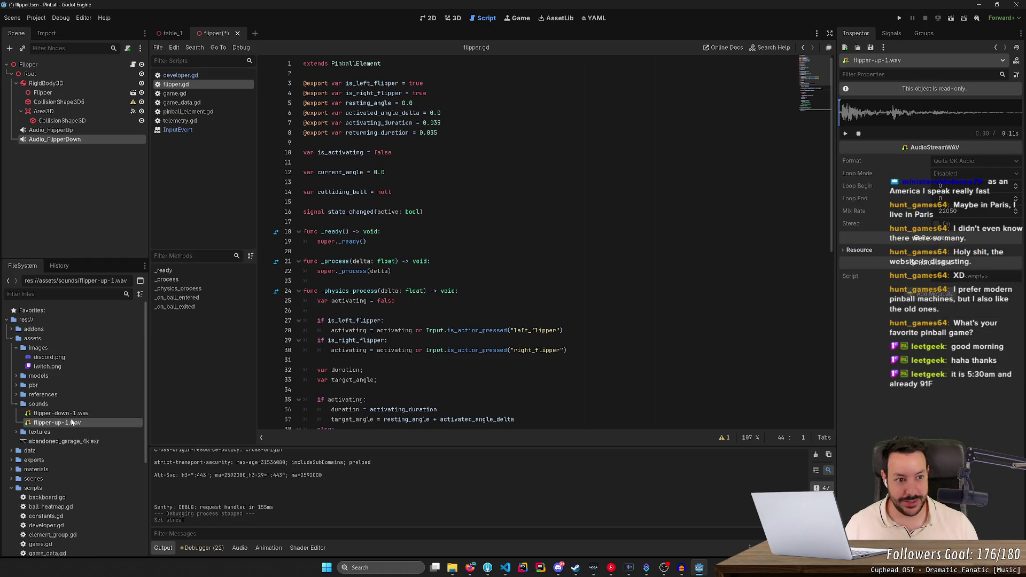
left_click(846, 134)
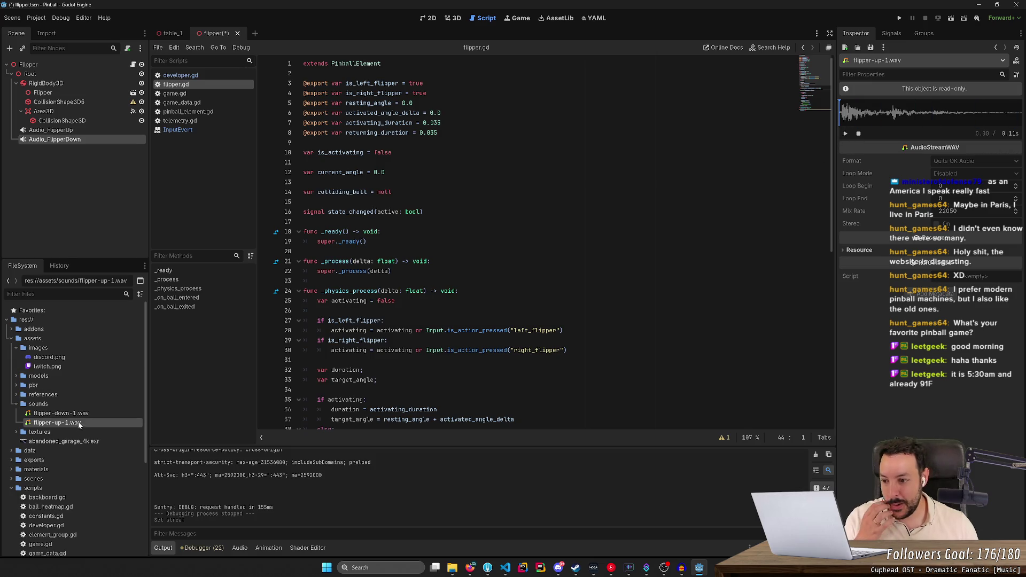
key("Up")
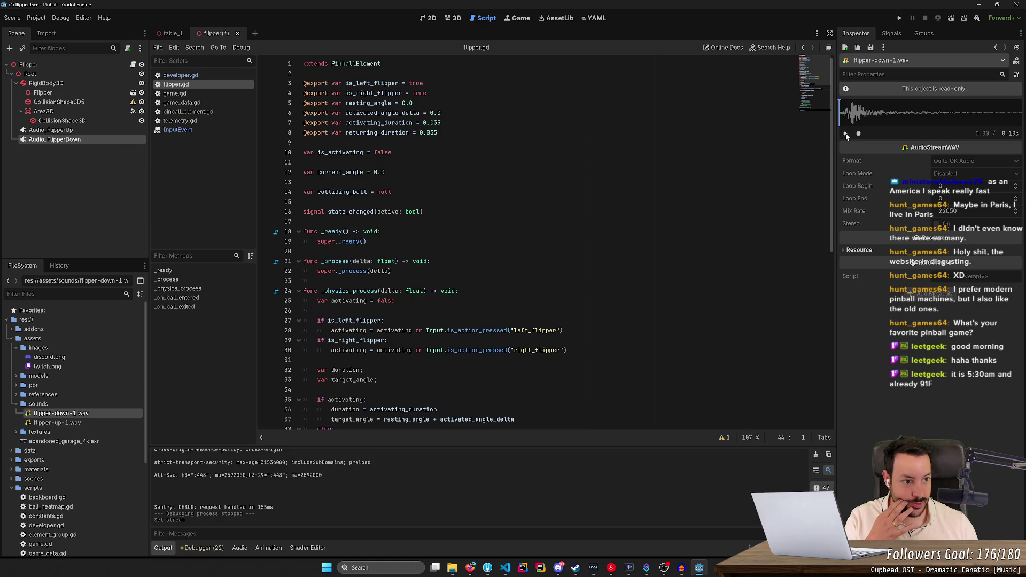
- Run the pinball project, start a new game and launch the ball, adjusting system volume
left_click(900, 17)
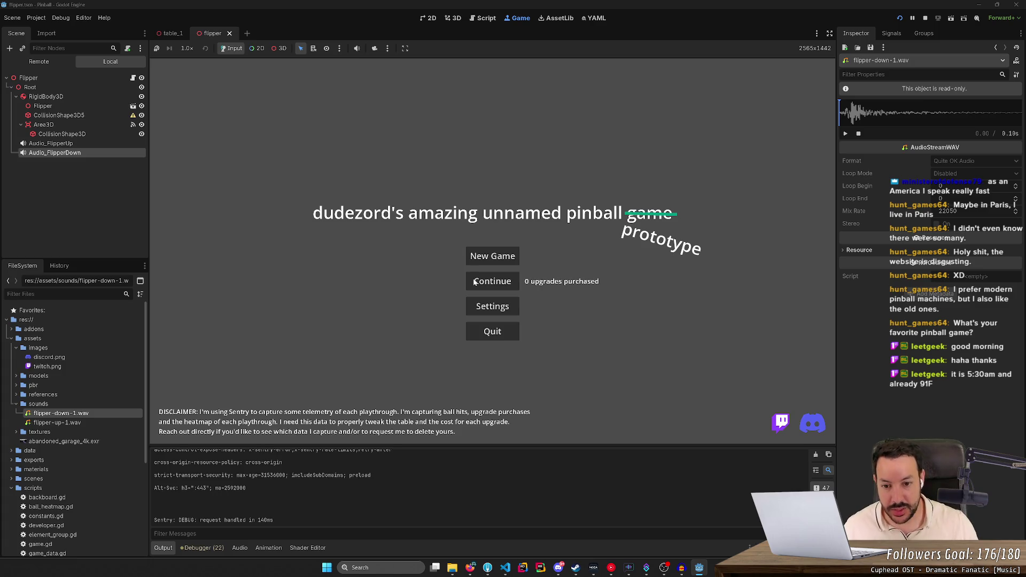
left_click(500, 262)
key("XF86AudioLowerVolume")
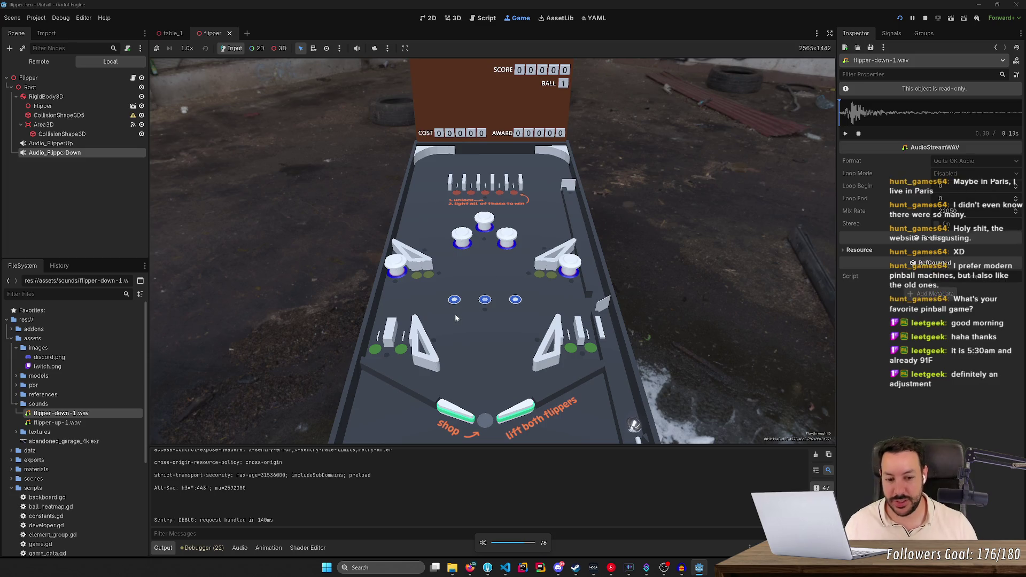
key("Right")
key("Left")
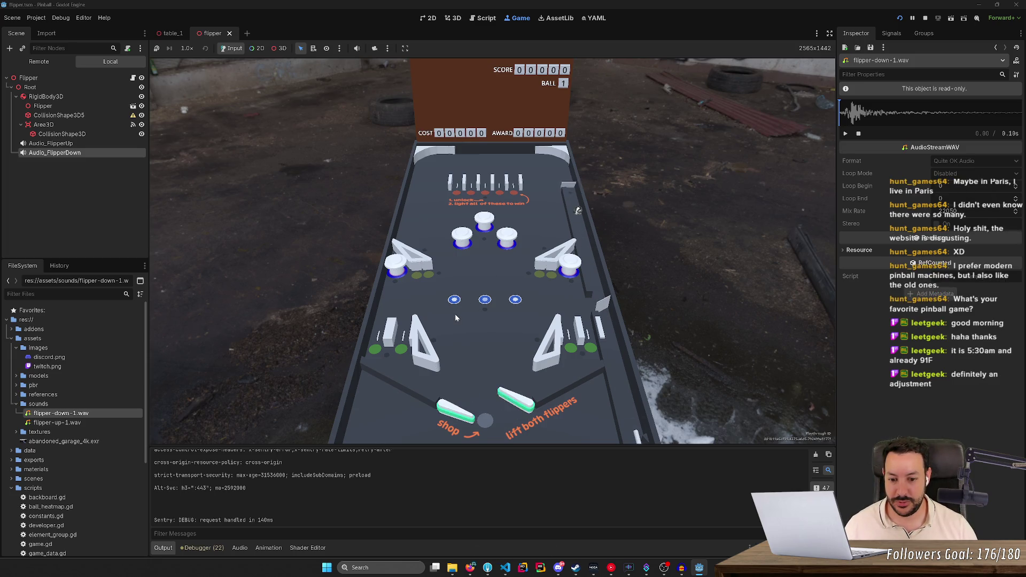
key("XF86AudioRaiseVolume")
key("XF86AudioLowerVolume")
key("XF86AudioLowerVolume")
key("XF86AudioLowerVolume")
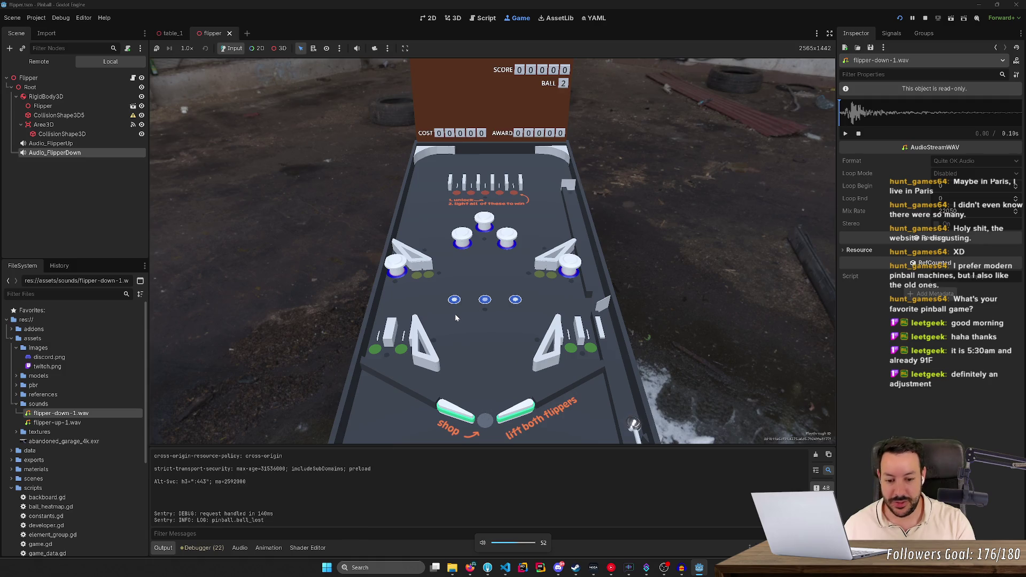
key("Left")
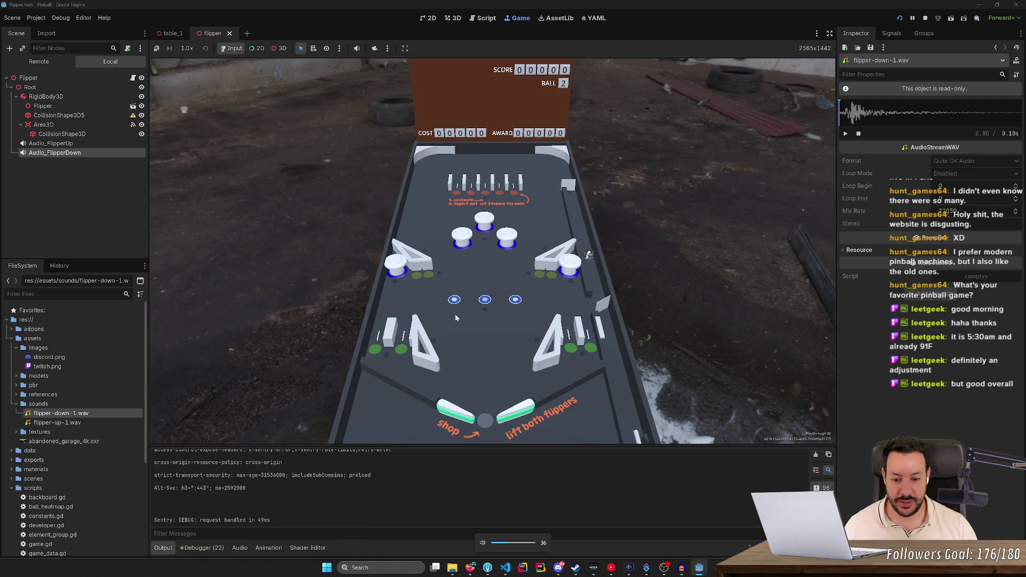
key("XF86AudioRaiseVolume")
key("XF86AudioRaiseVolume")
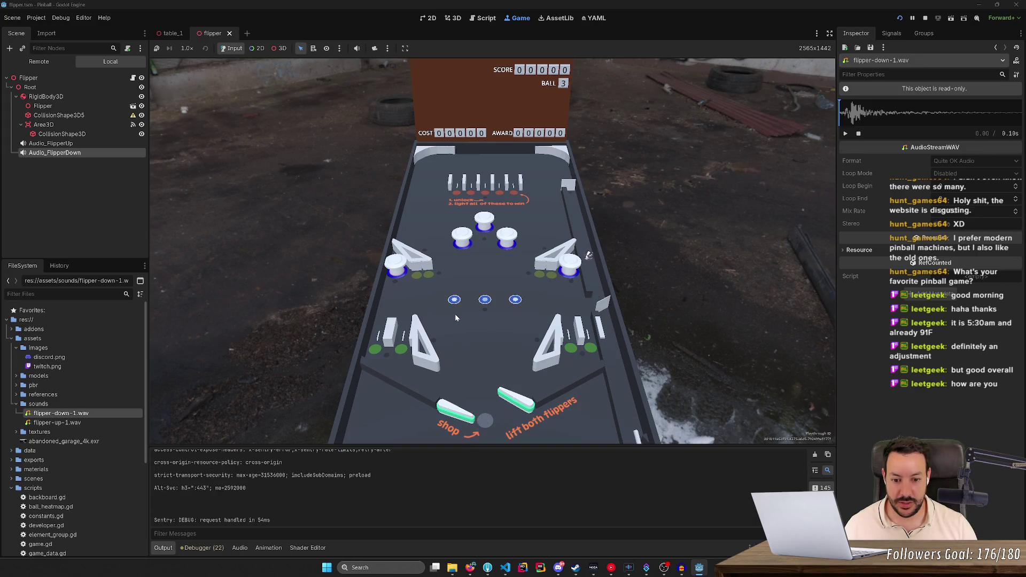
- Play the table with both flippers to hear their sounds, then stop the game
key("Right")
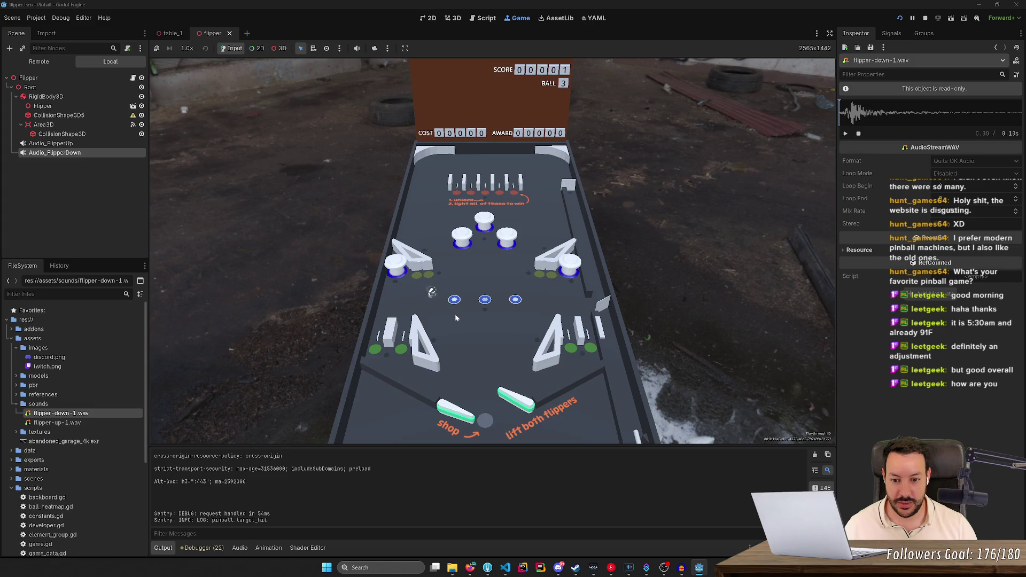
key("Left")
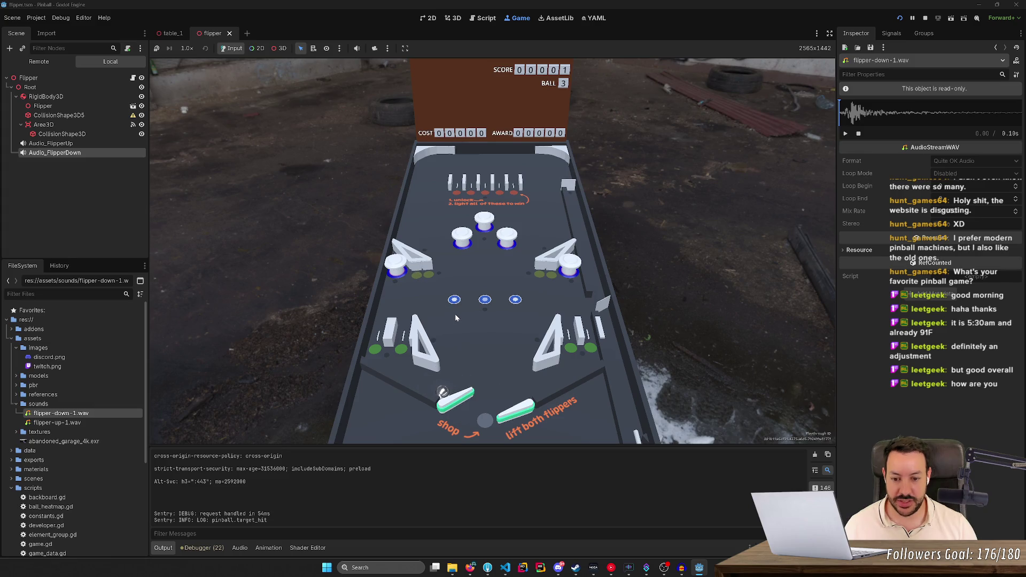
key("Left")
key("Right")
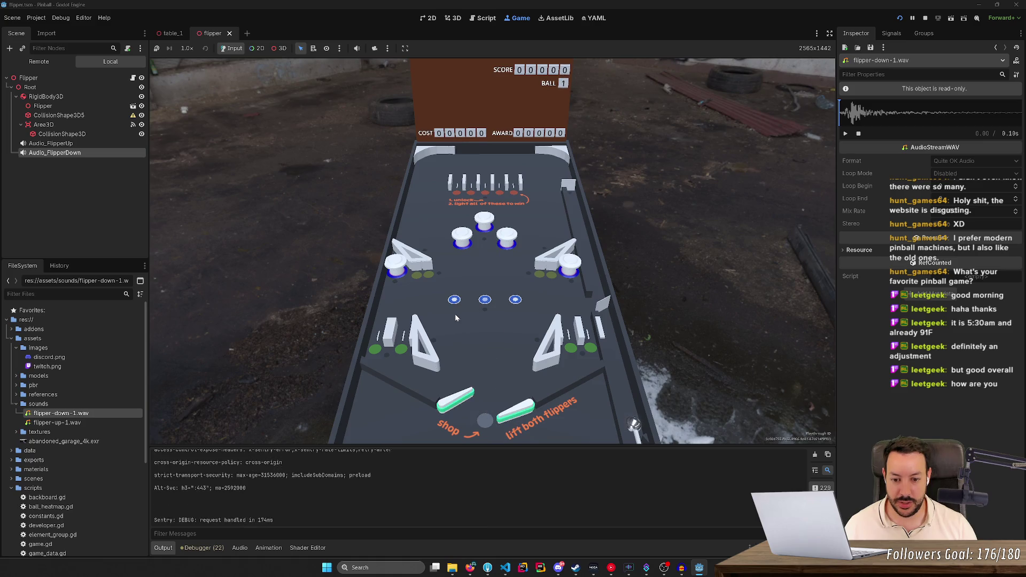
key("Left")
key("Left")
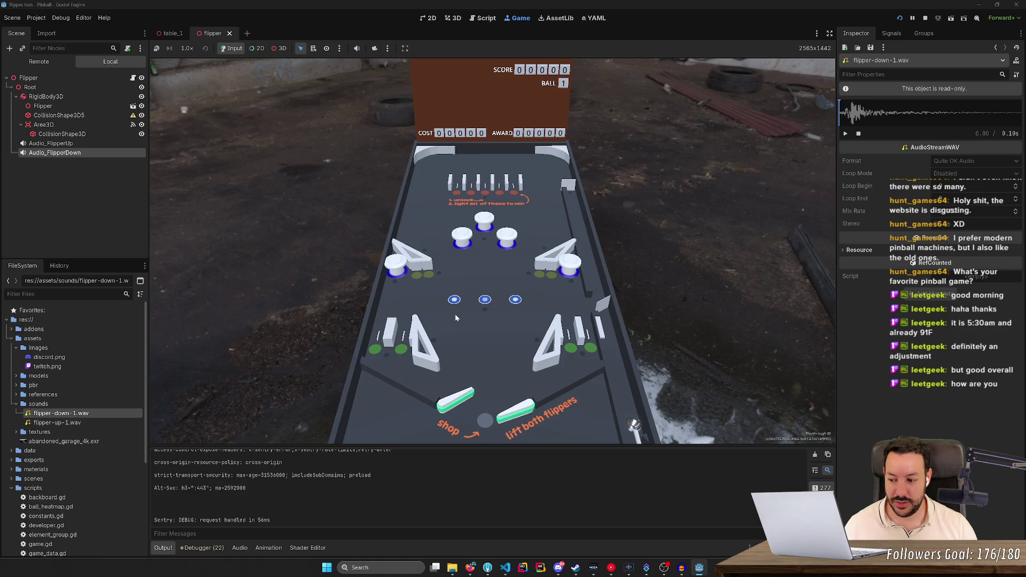
key("Left")
key("Left")
key("Left")
key("Left")
key("Left")
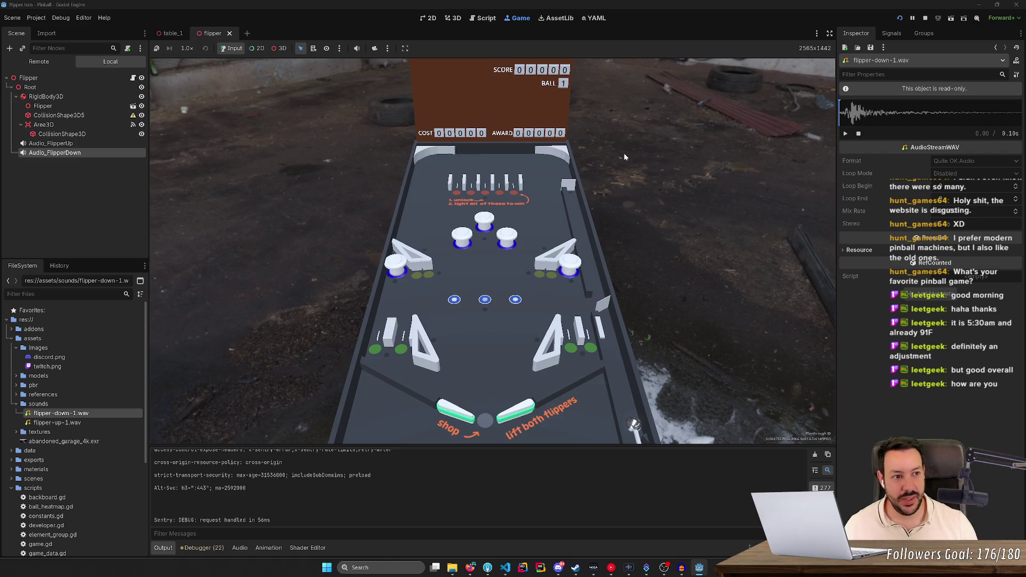
left_click(925, 18)
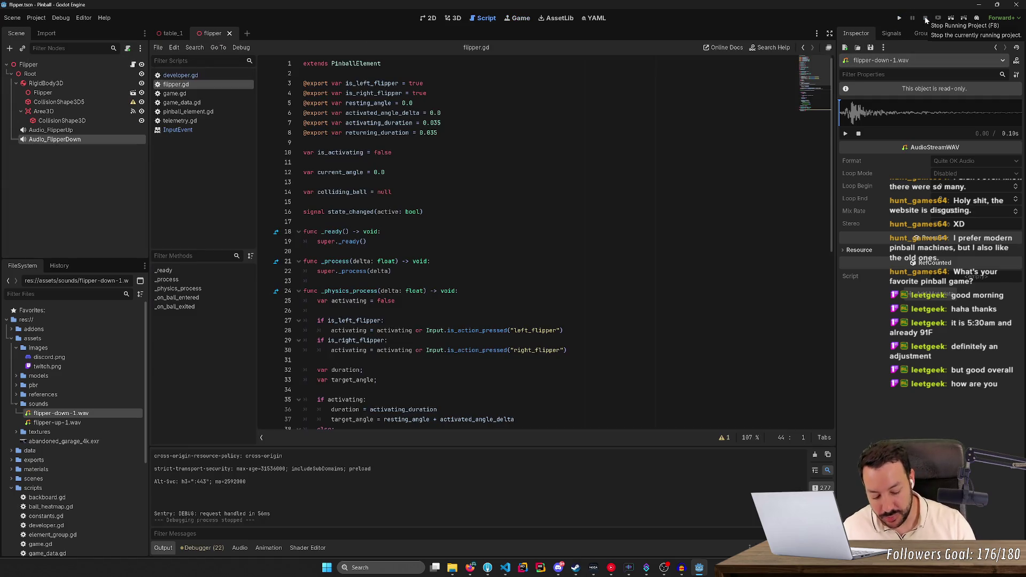
key("XF86AudioLowerVolume")
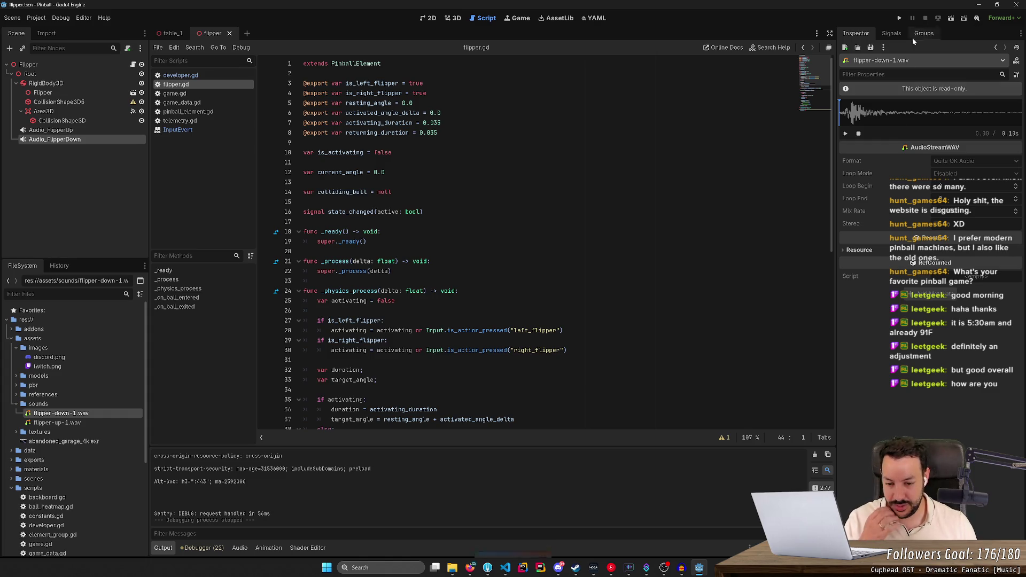
left_click(454, 570)
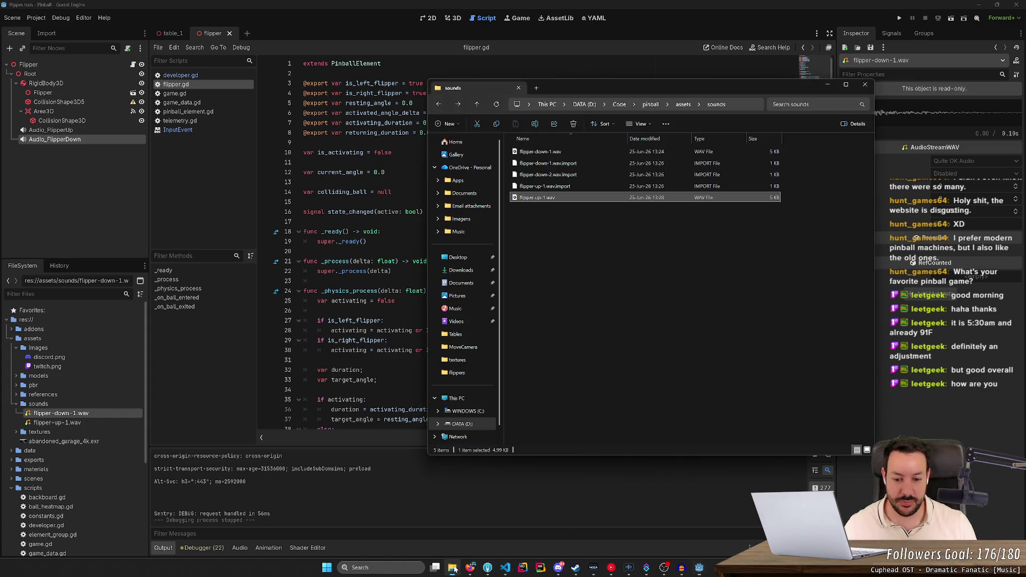
- Try deleting the stale flipper-down-2.wav.import file and dismiss the item-not-found message
left_click(547, 174)
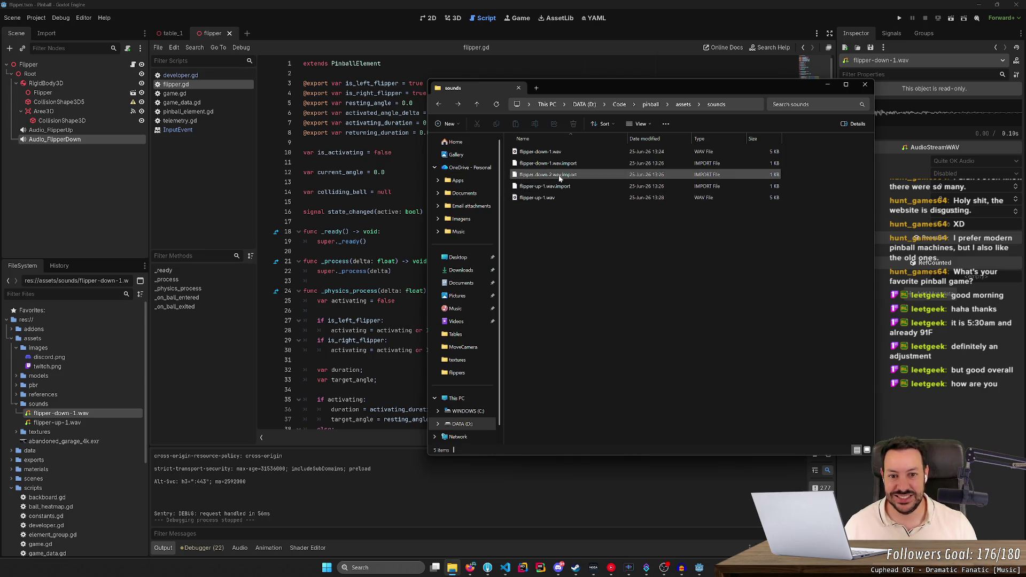
key("Delete")
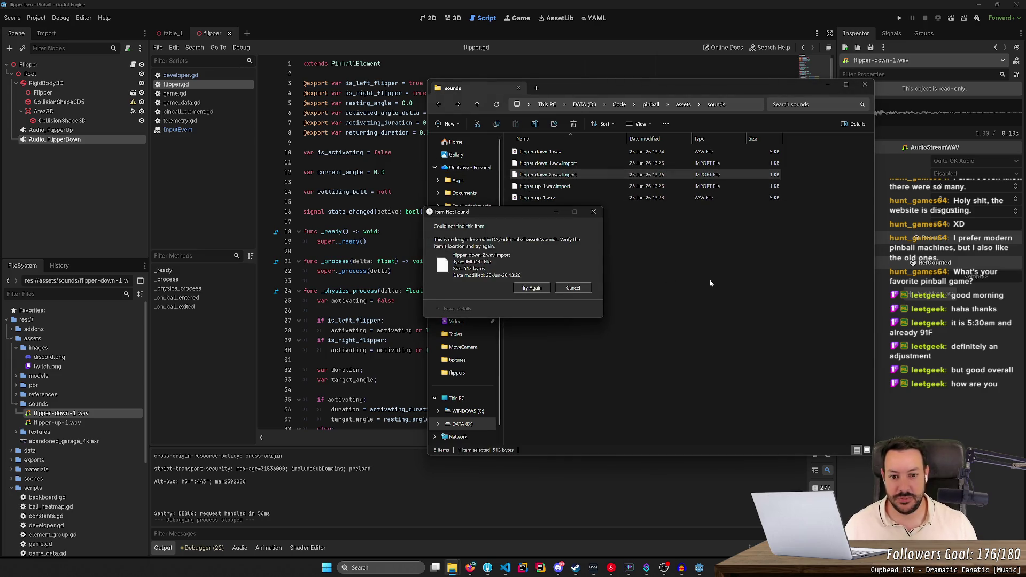
left_click(577, 287)
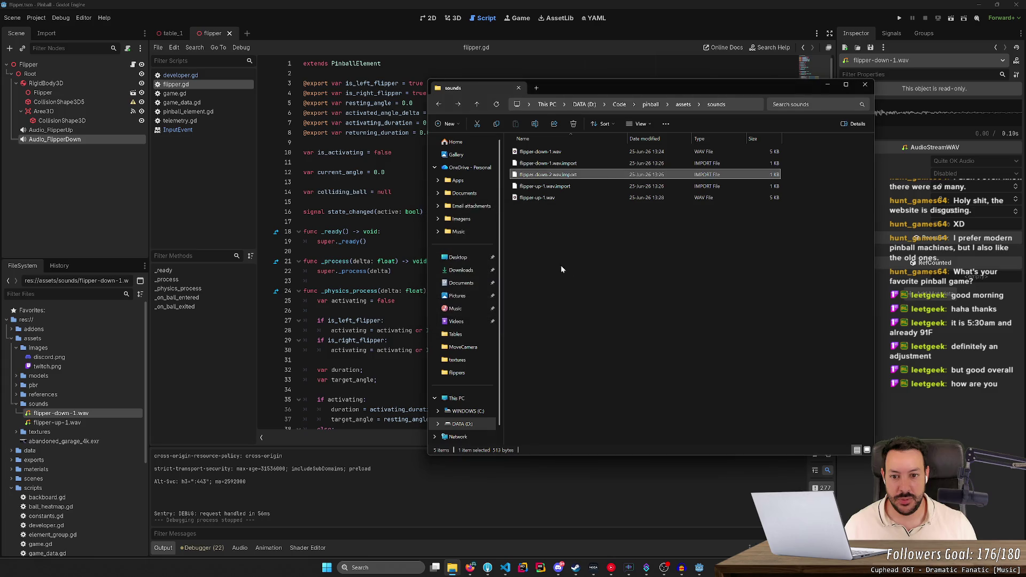
- Permanently delete Untitled.png from the Downloads folder
left_click(461, 270)
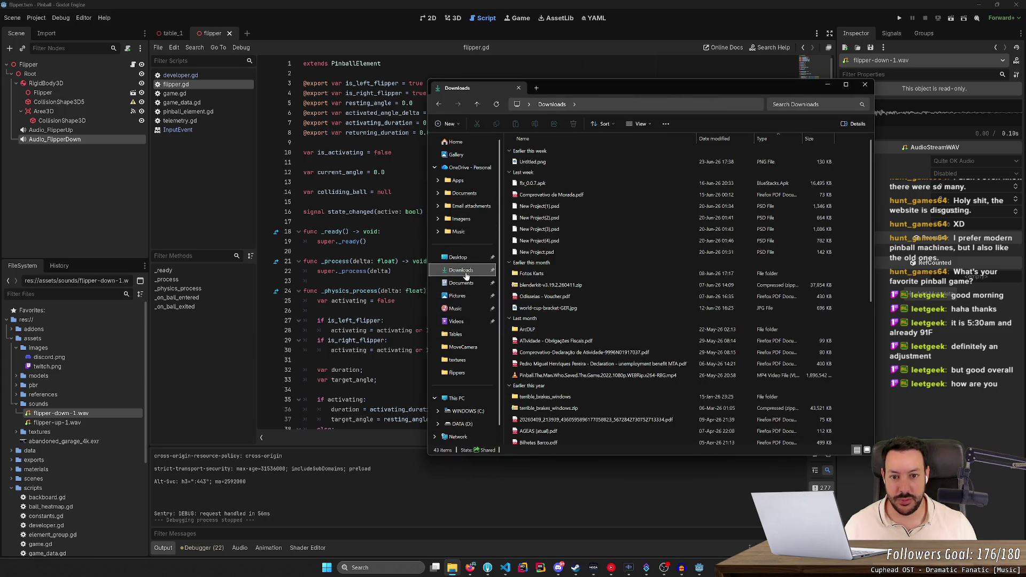
double_click(566, 163)
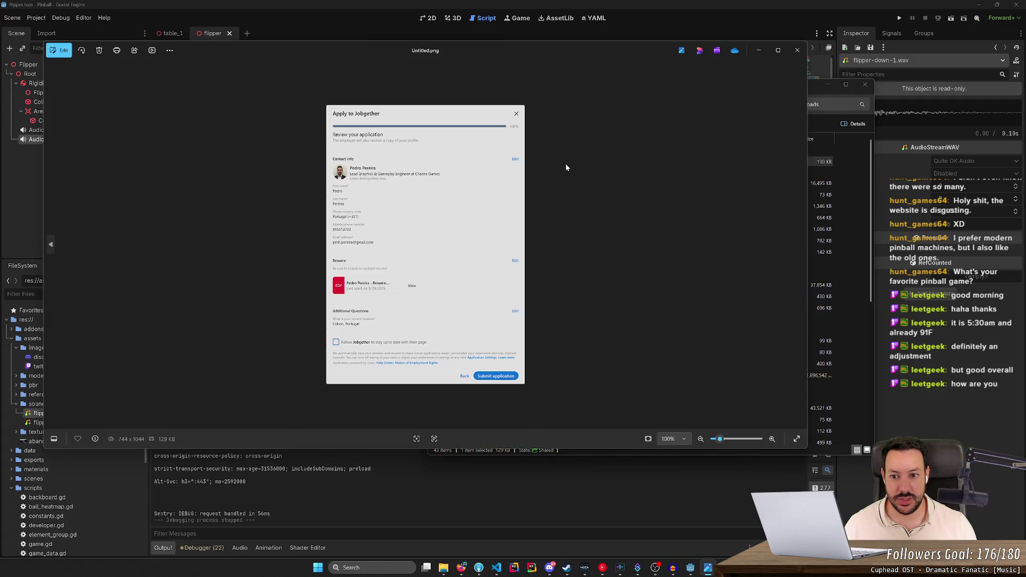
key("shift+Delete")
key("Return")
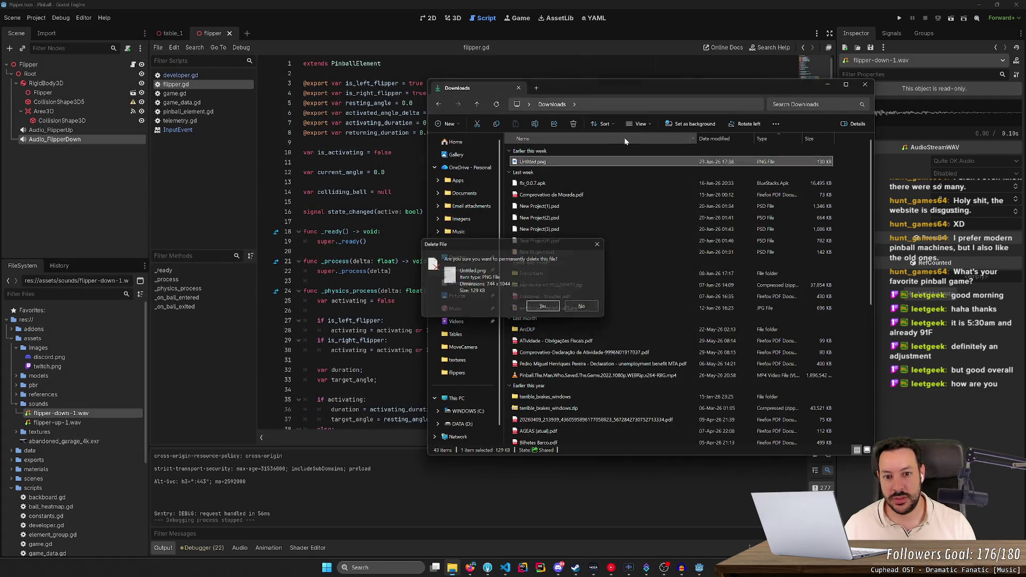
left_click(477, 570)
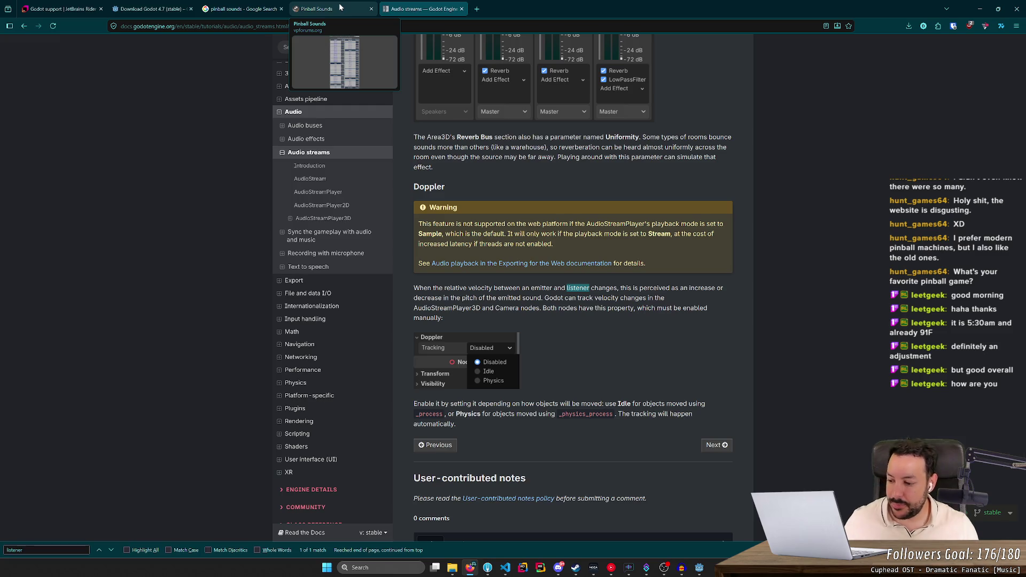
- Scroll back through the Area3D and Reverb buses sections, then close the Audio streams tab
scroll(588, 212, "up", 10)
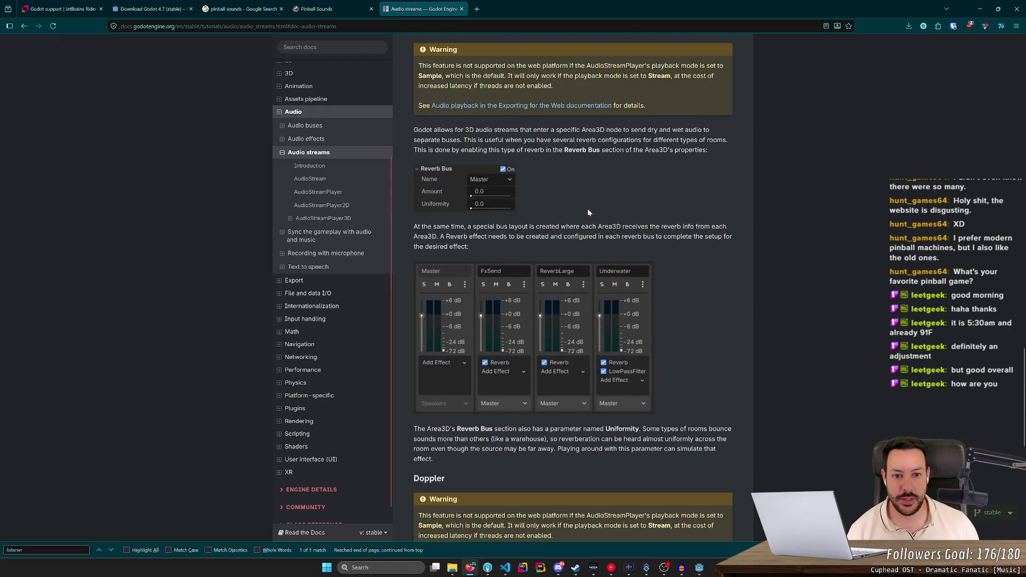
scroll(588, 212, "up", 3)
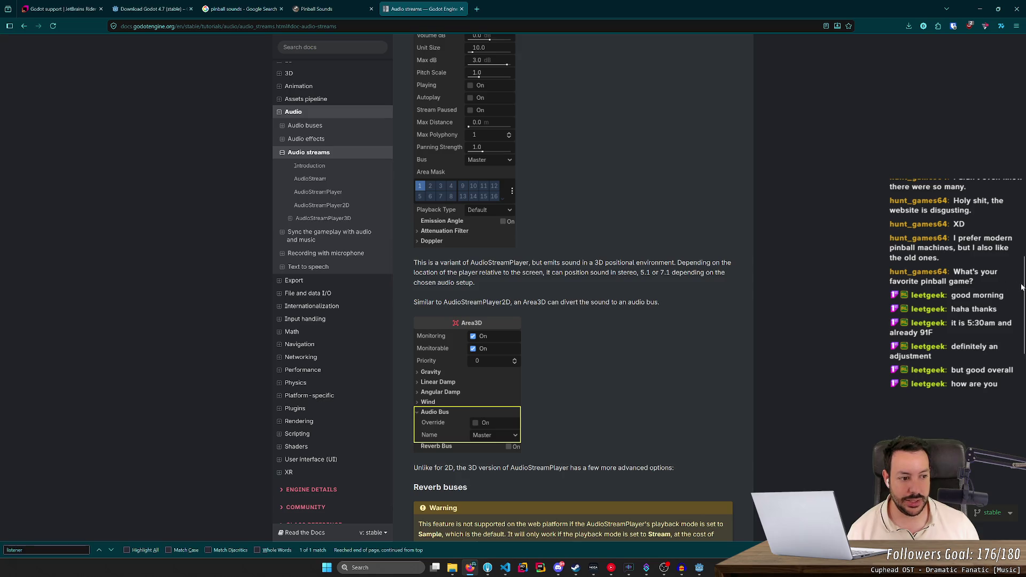
left_click_drag(1024, 290, 1024, 471)
scroll(574, 289, "up", 10)
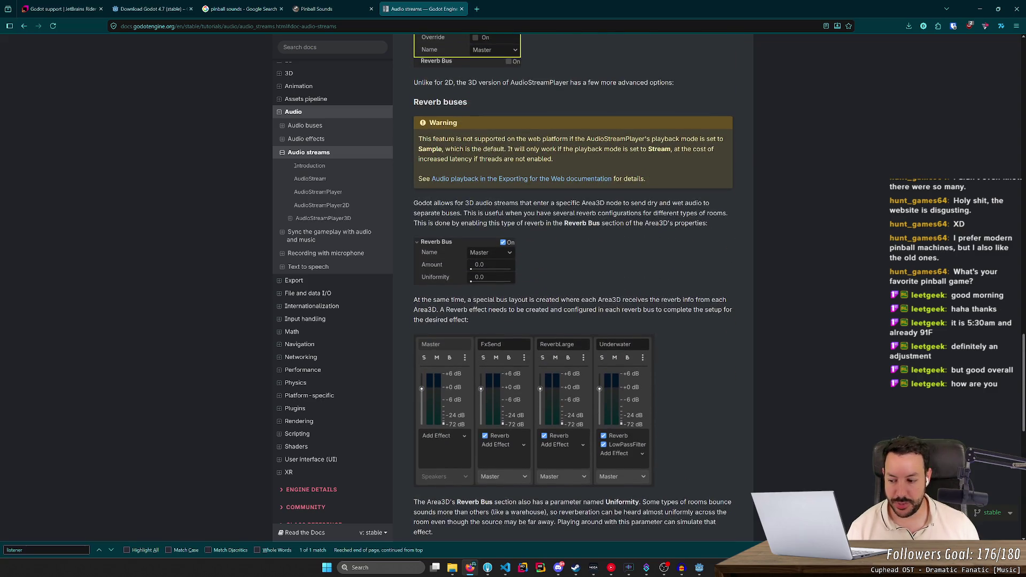
scroll(574, 289, "up", 3)
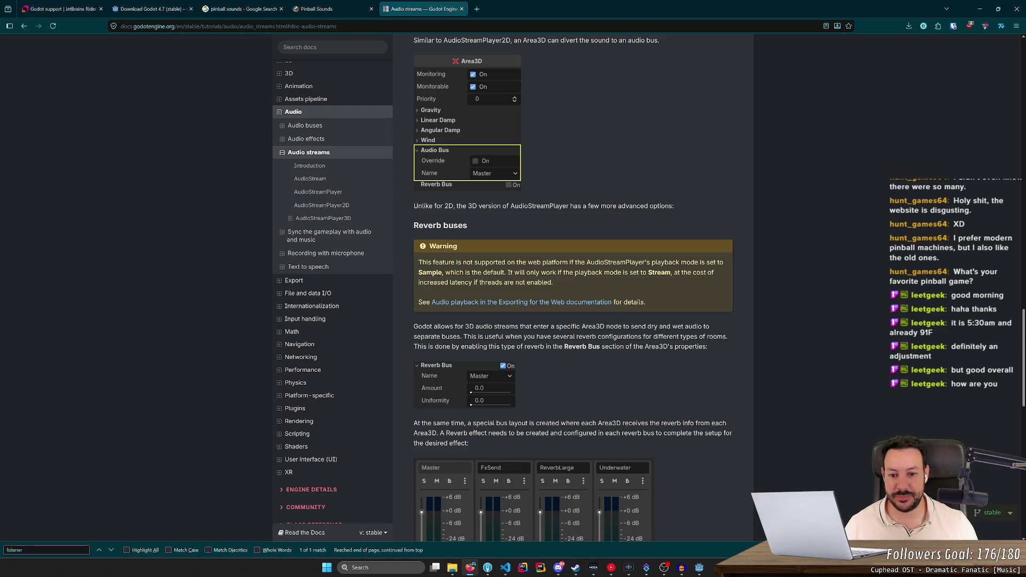
scroll(588, 198, "up", 15)
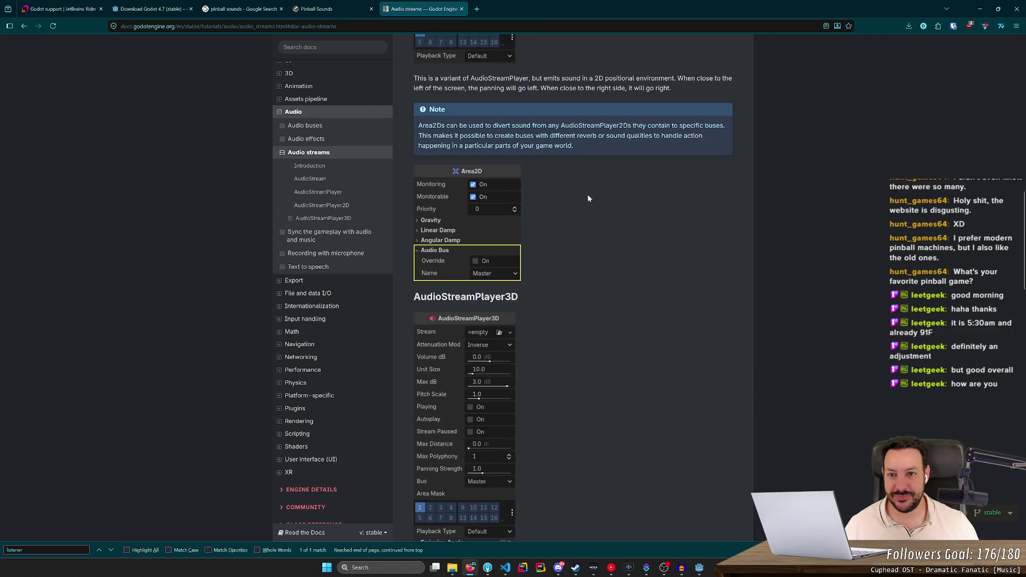
left_click(462, 5)
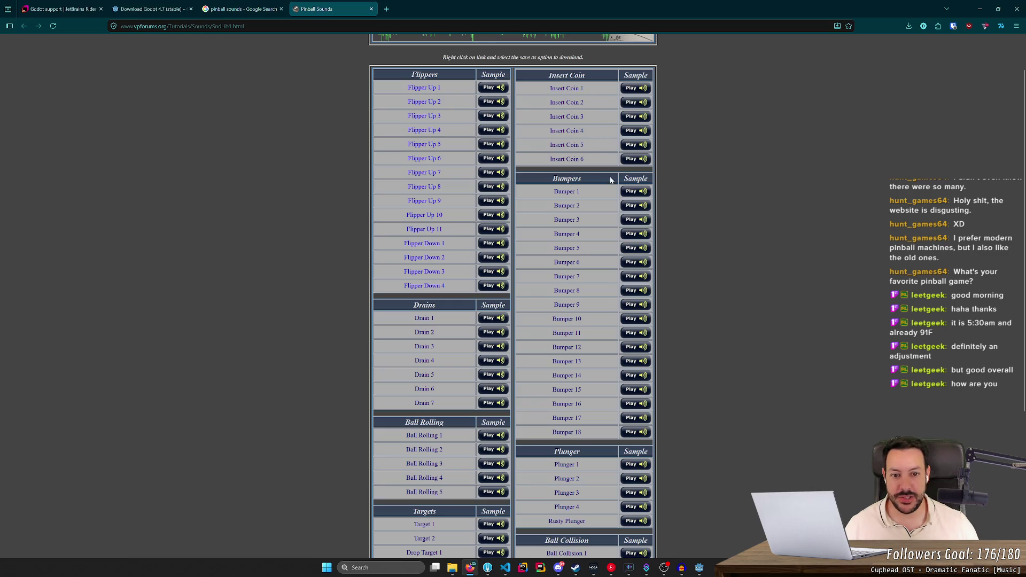
- Inspect the Ball Collision 1 Play link to read the sound file in its onclick attribute
scroll(584, 192, "down", 4)
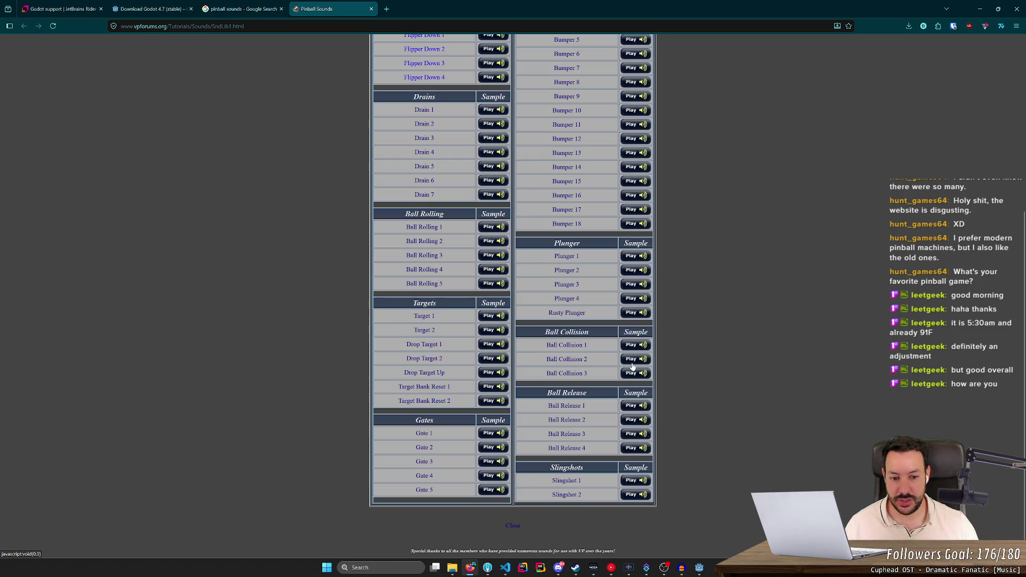
right_click(634, 346)
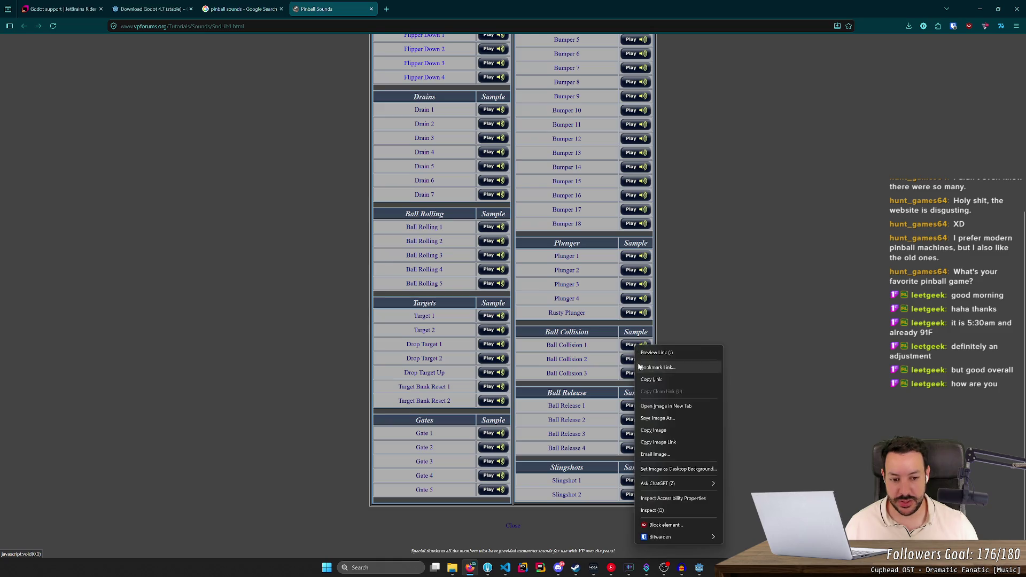
left_click(668, 511)
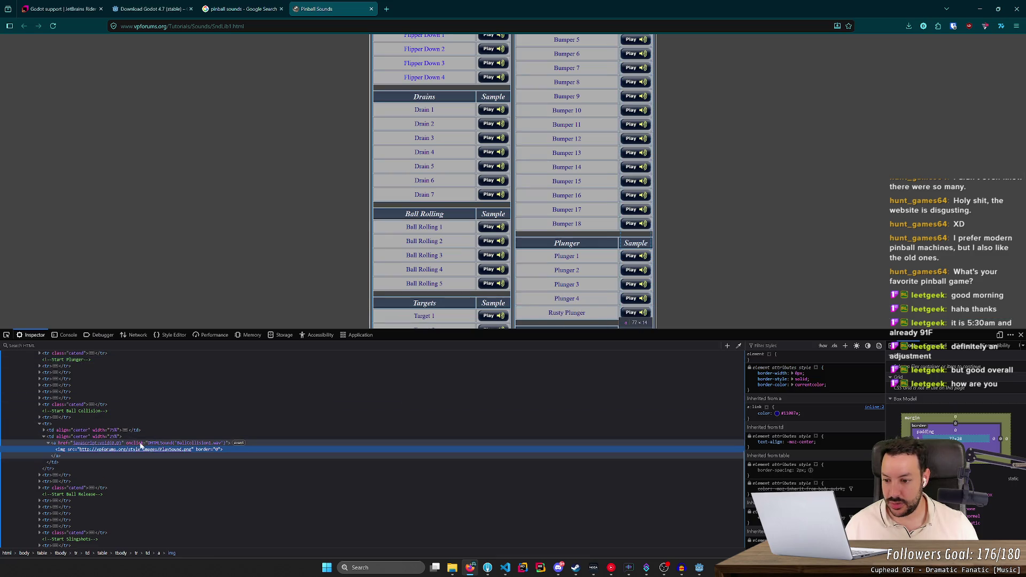
left_click(157, 444)
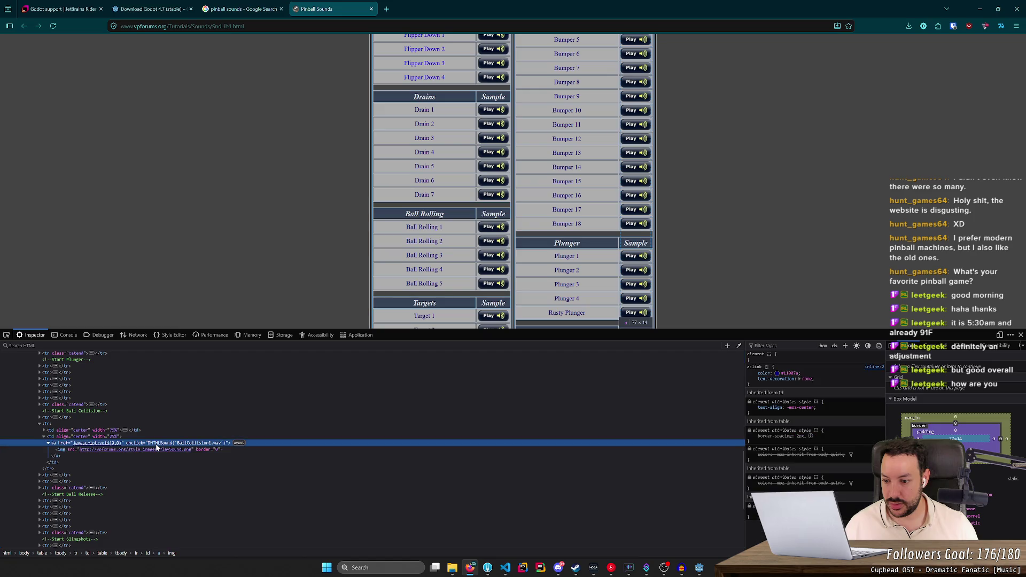
double_click(157, 444)
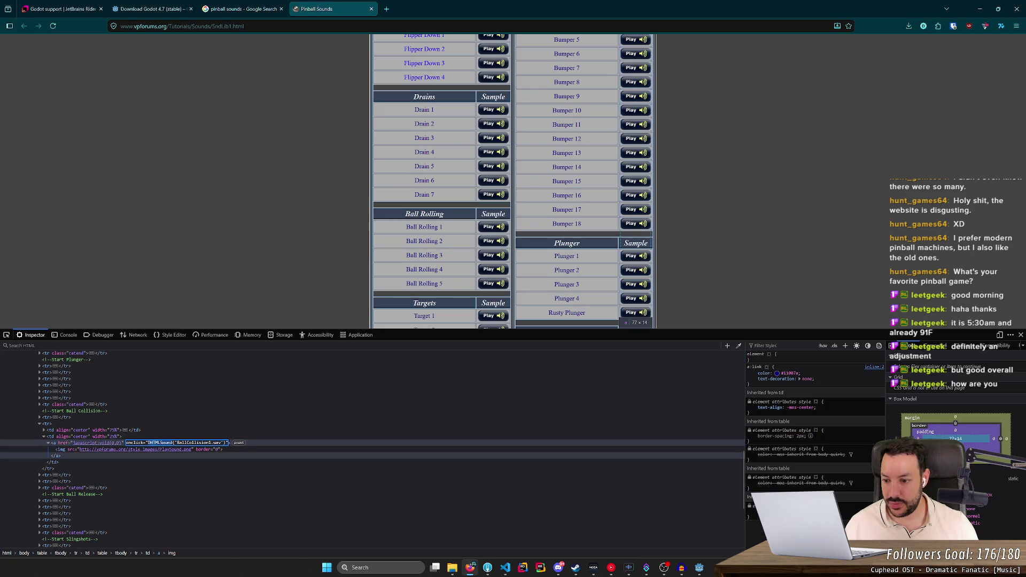
key("Escape")
key("F12")
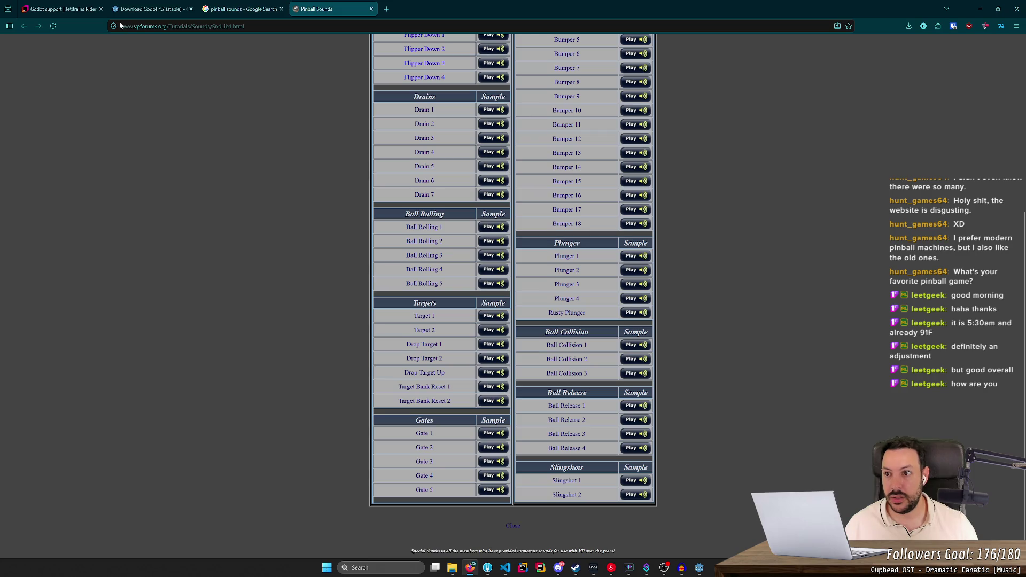
- Check the site's tracking protection info and copy the library page's address
left_click(114, 26)
left_click(629, 440)
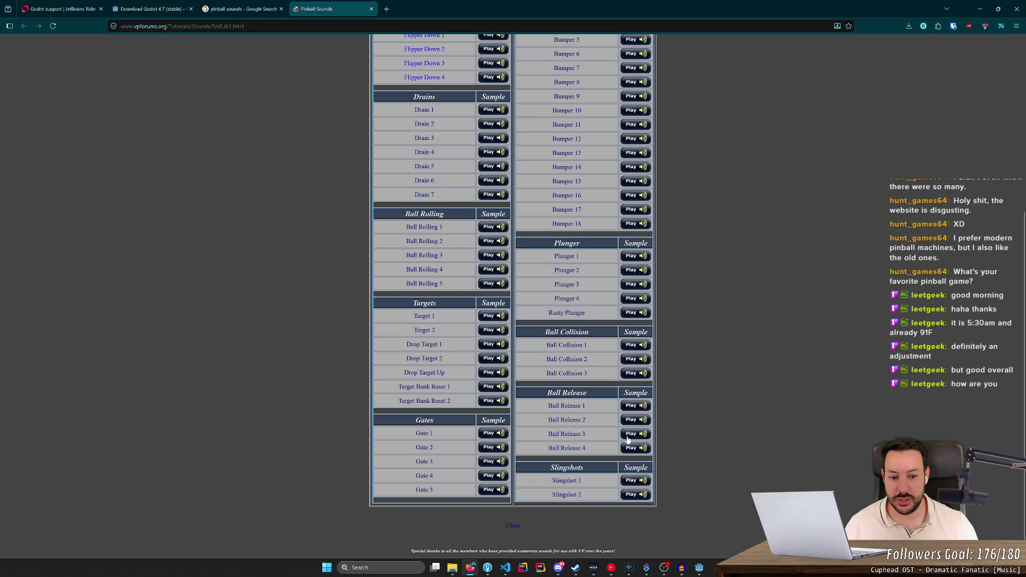
key("ctrl+l")
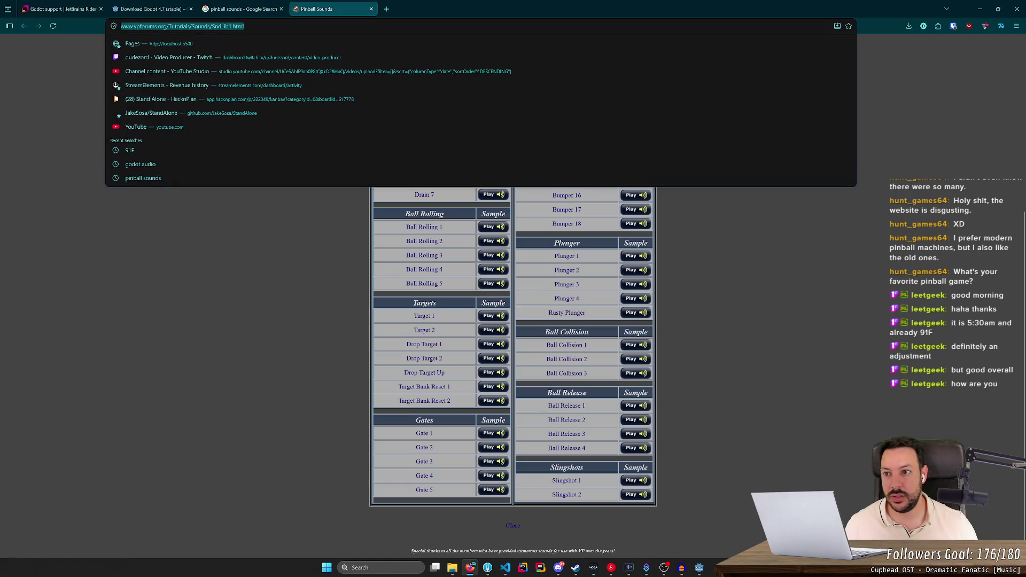
key("super")
- Launch Microsoft Edge and load the copied SndLib1 sound library address
type("ms")
key("BackSpace")
key("BackSpace")
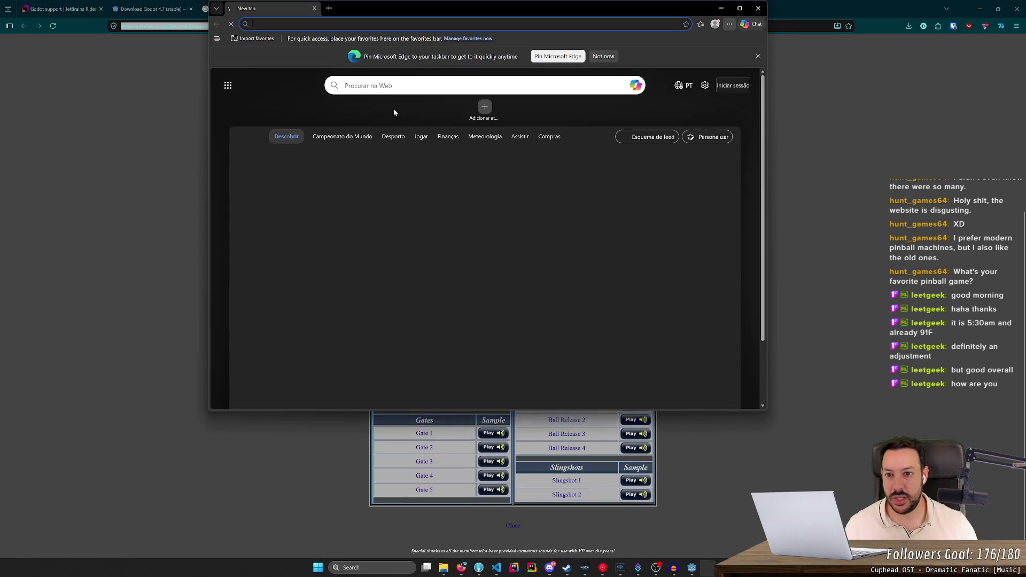
key("ctrl+v")
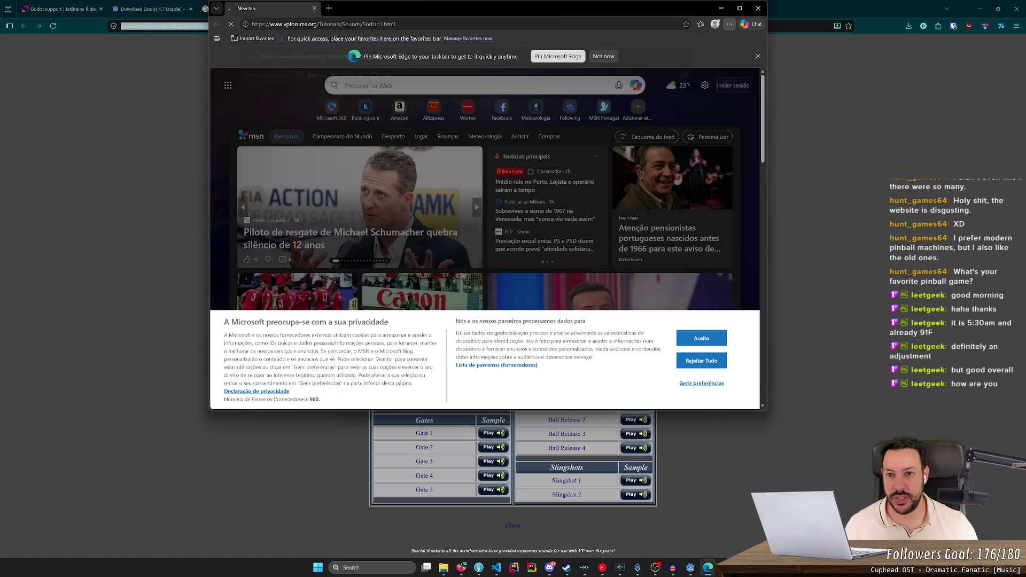
key("Return")
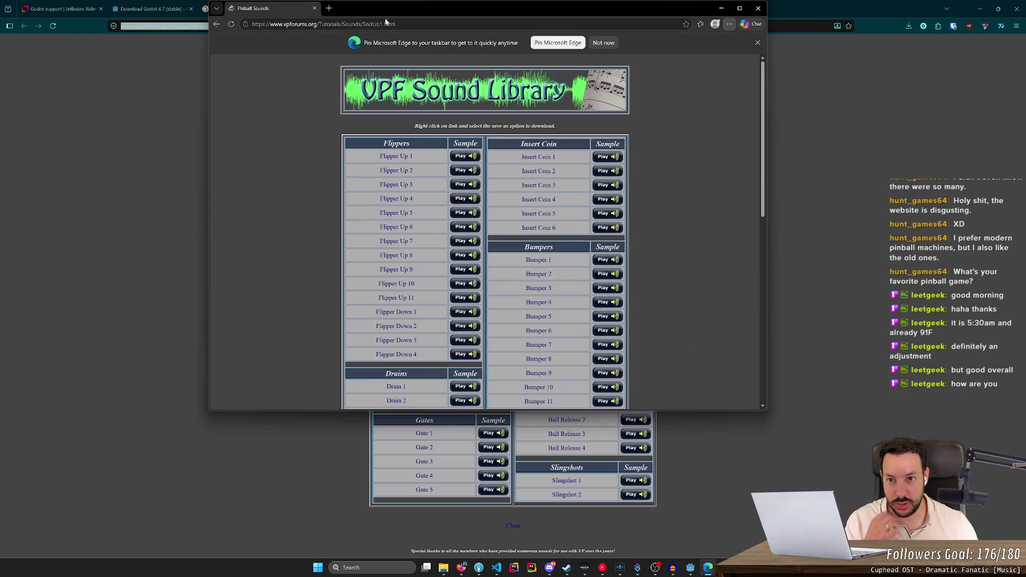
- Try the SndLib2 page address, then go back from the 404 page to the library
left_click(383, 24)
left_click(383, 24)
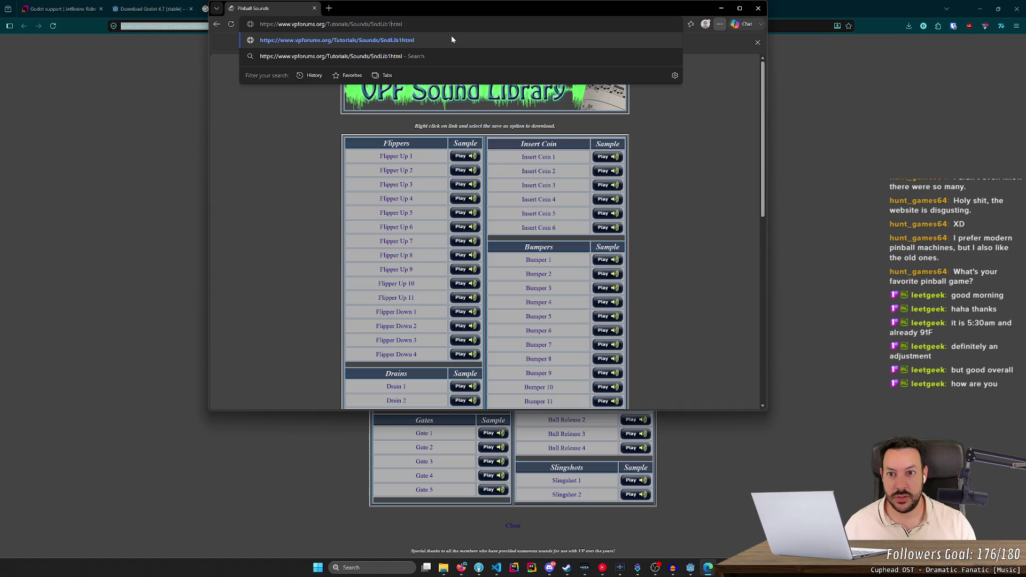
key("BackSpace")
type("2")
key("Return")
key("alt+Left")
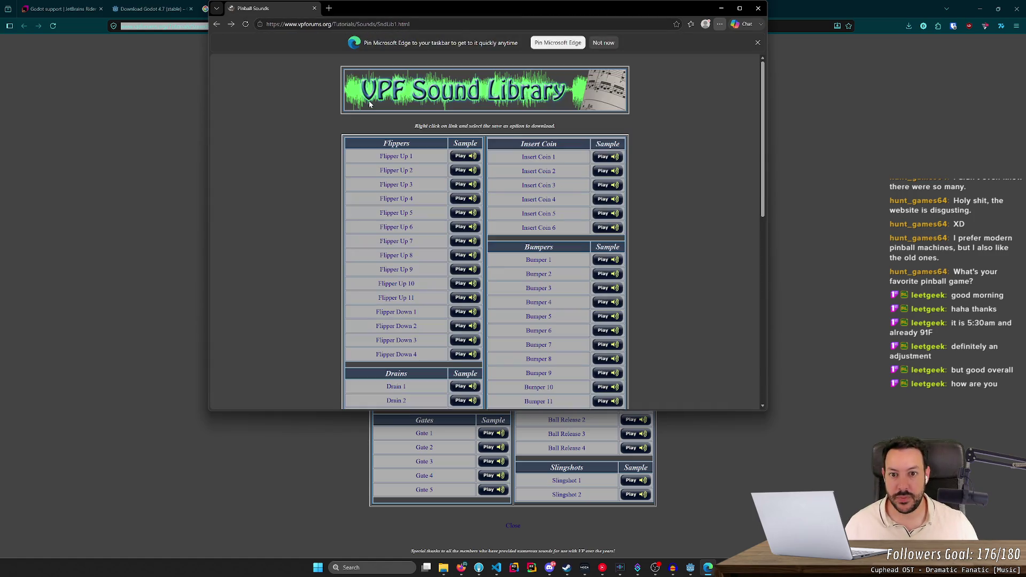
- Play the Insert Coin 1 sample, dismiss the pin-to-taskbar notice, and go full screen
left_click(614, 164)
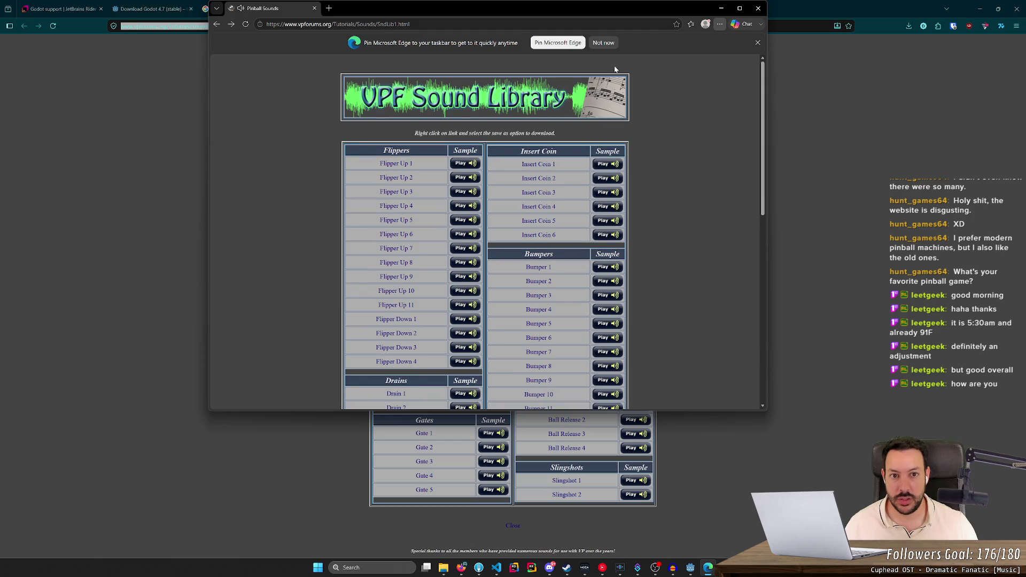
left_click(756, 43)
scroll(633, 204, "down", 8)
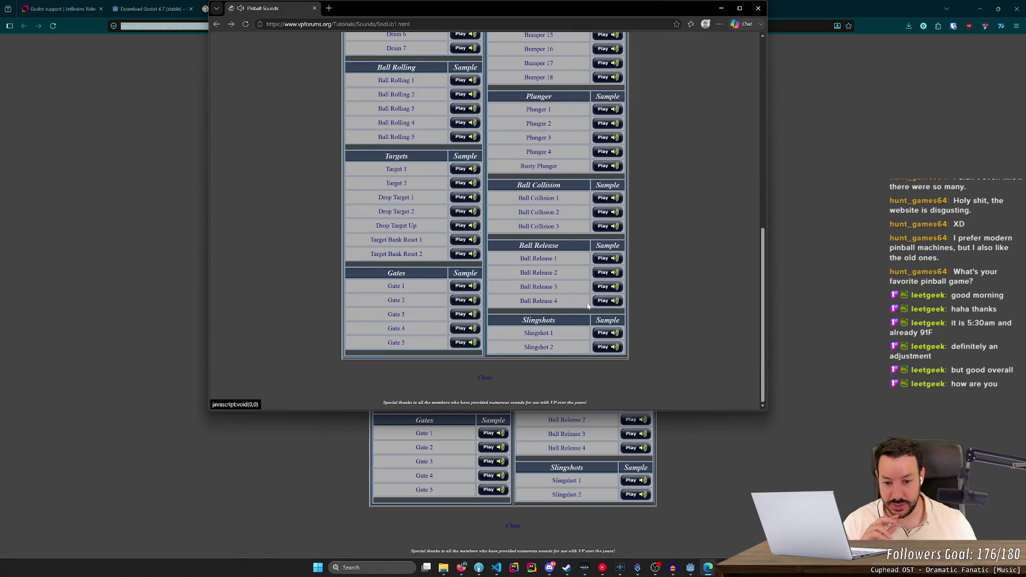
key("F11")
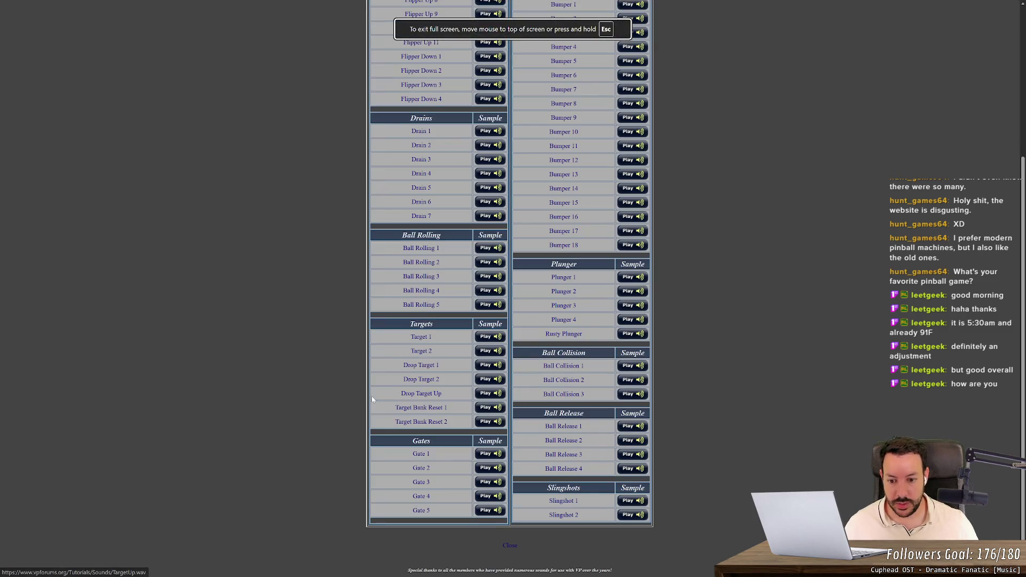
scroll(374, 381, "up", 1)
- Play the Flipper Up 1 sample, scroll to the top, and exit full screen
scroll(374, 380, "up", 3)
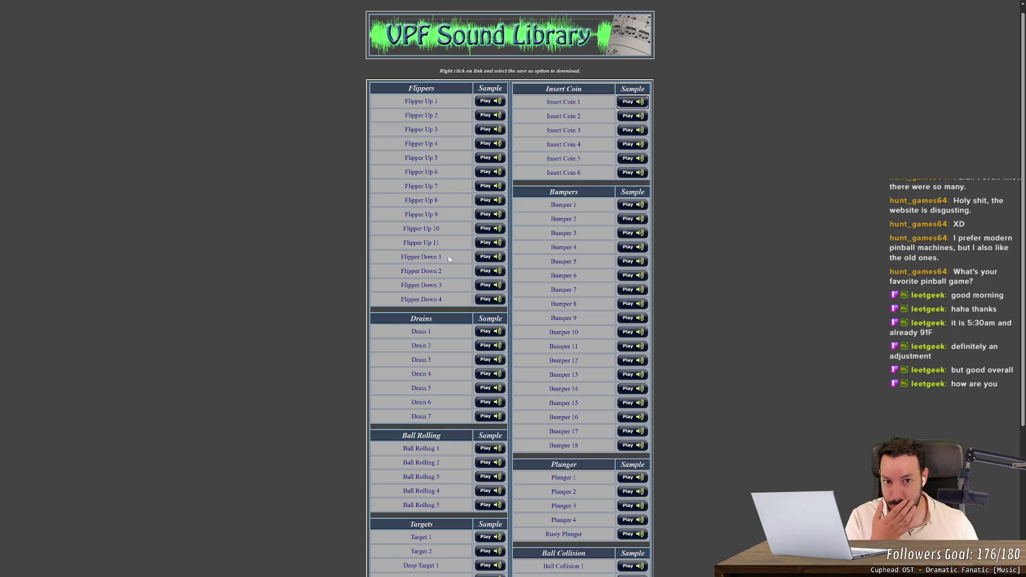
left_click(488, 102)
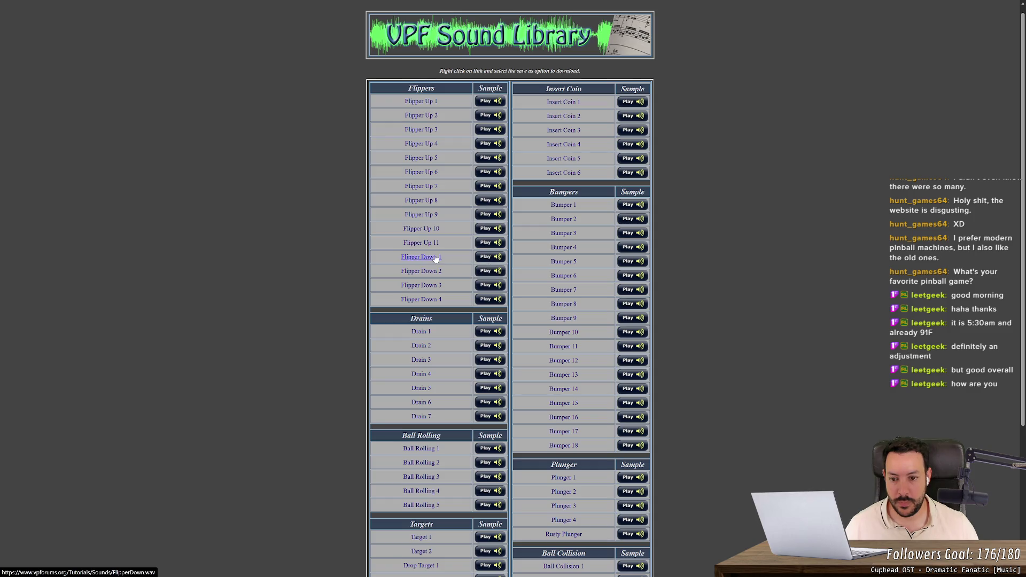
scroll(435, 259, "up", 1)
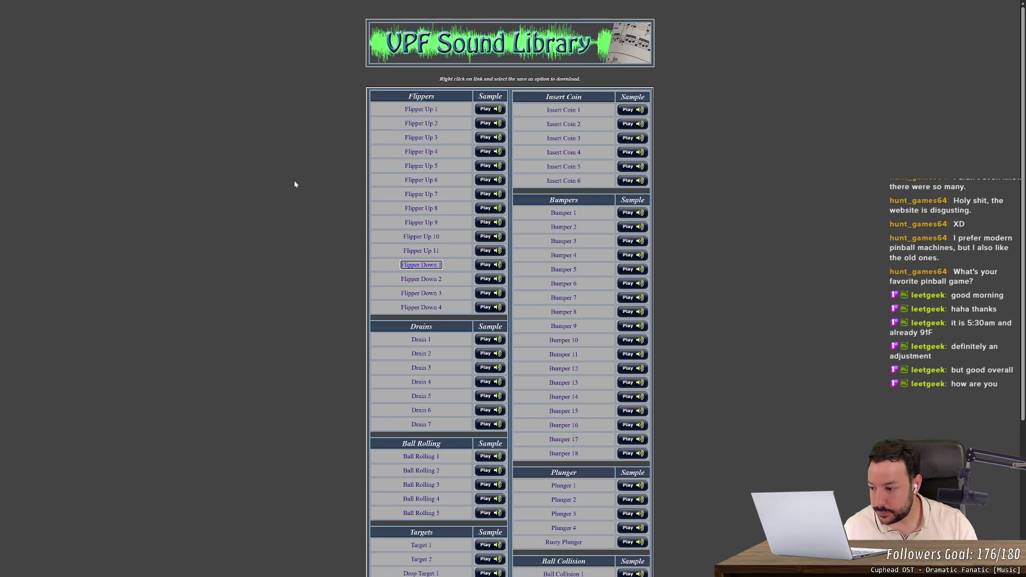
left_click(297, 127)
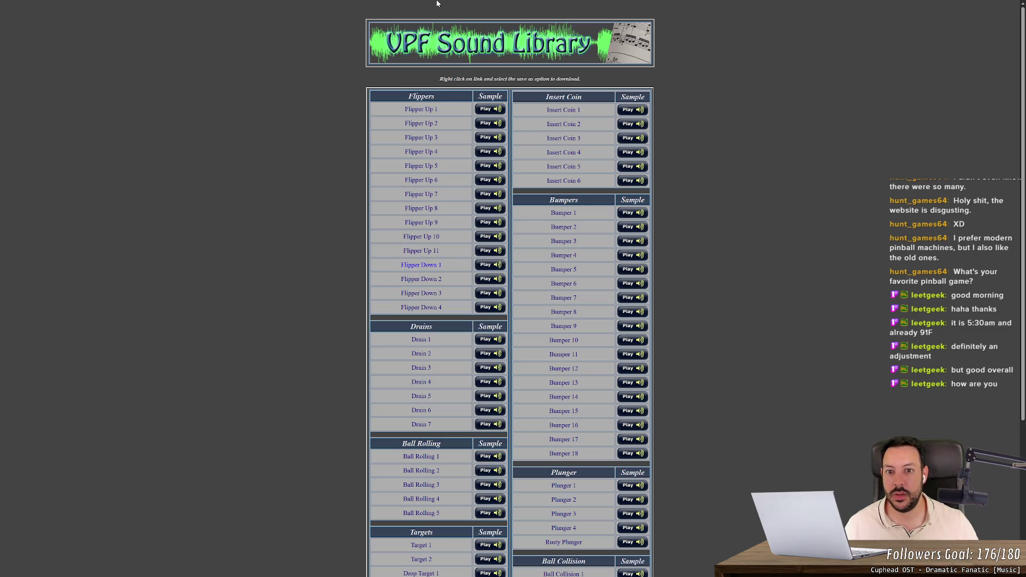
scroll(829, 408, "down", 4)
scroll(829, 407, "up", 4)
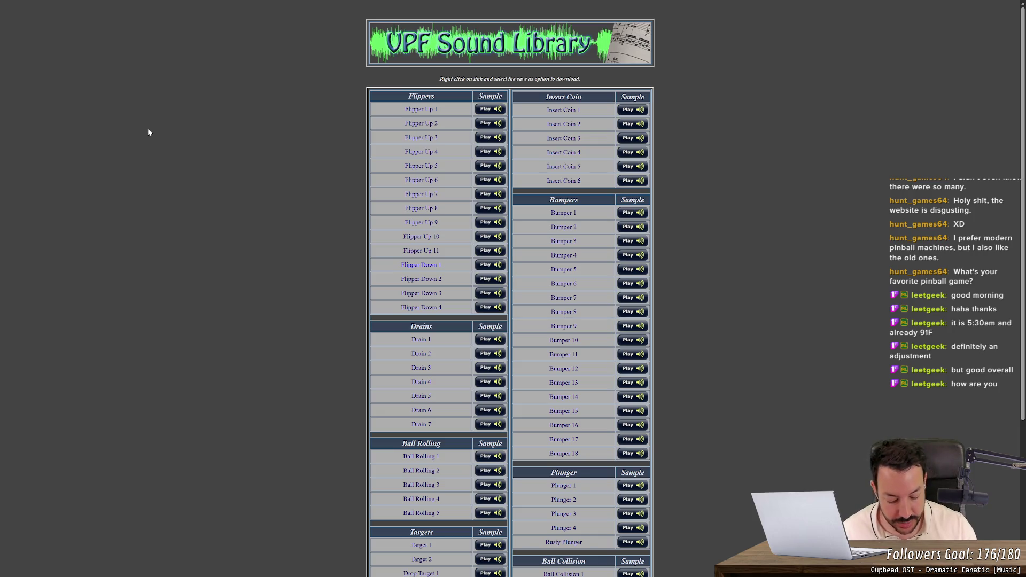
key("F11")
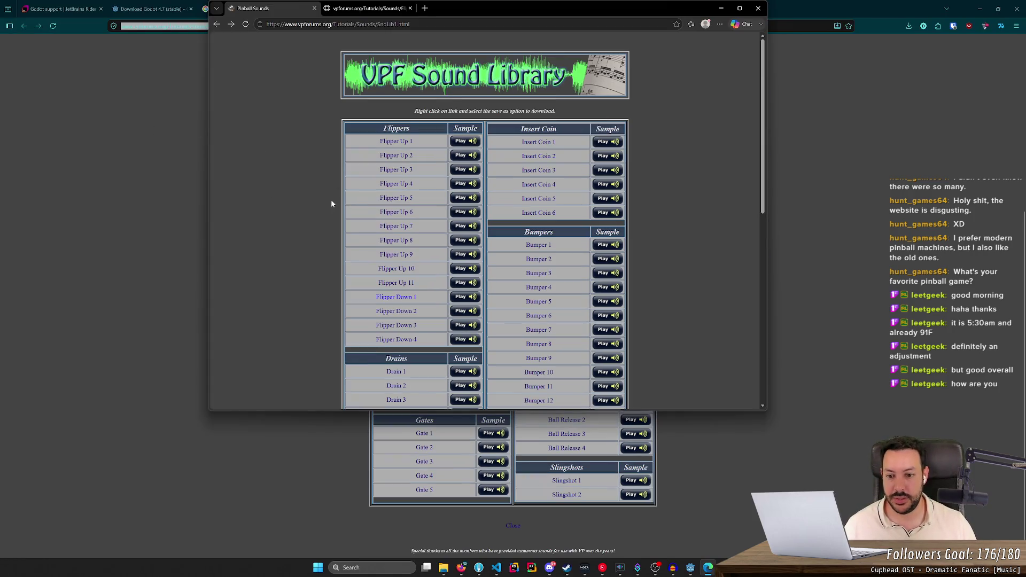
- Preview the Flipper Down 1 and Flipper Down 2 samples in Edge, then return to Godot
left_click(402, 301)
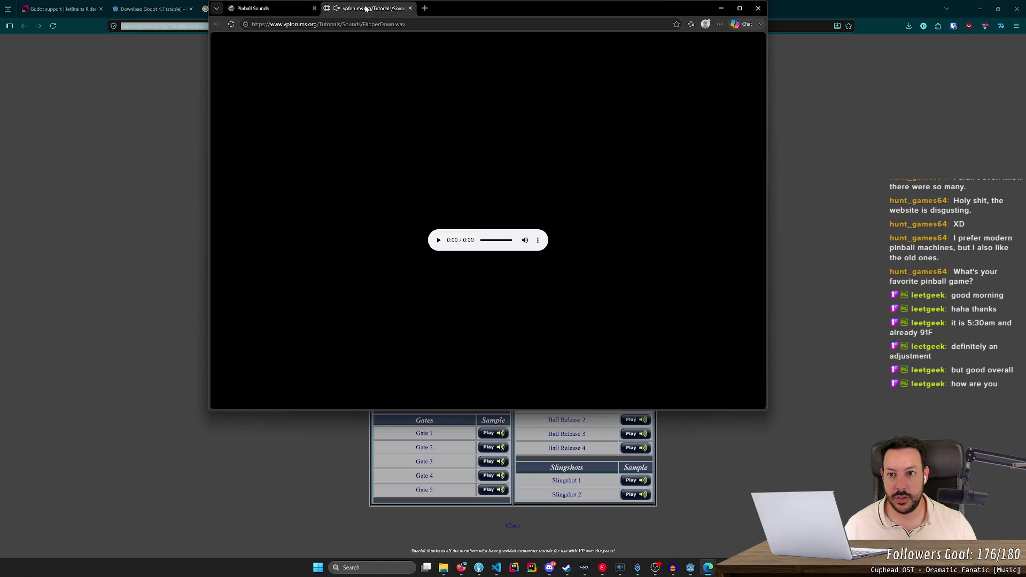
middle_click(366, 9)
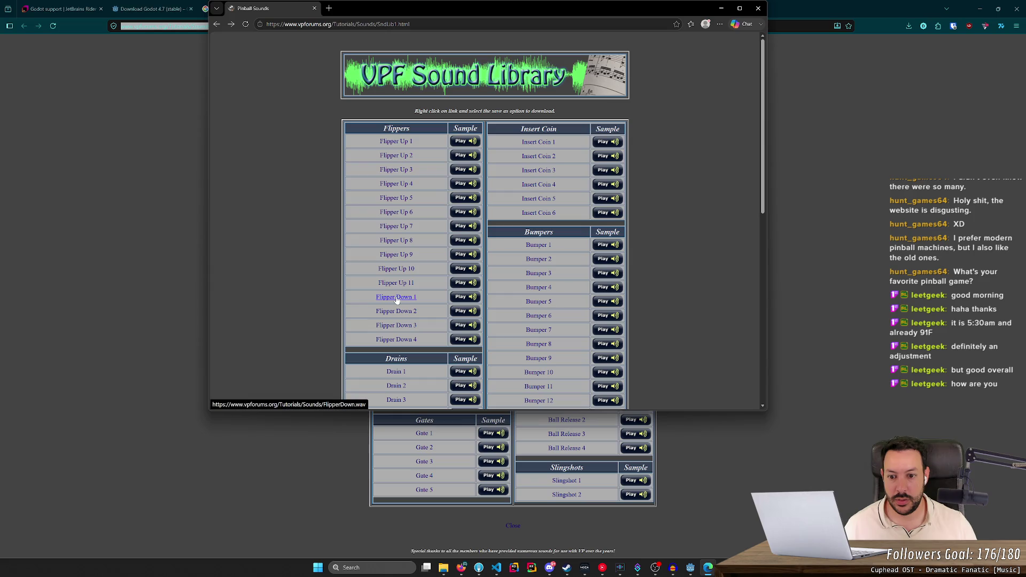
left_click(469, 301)
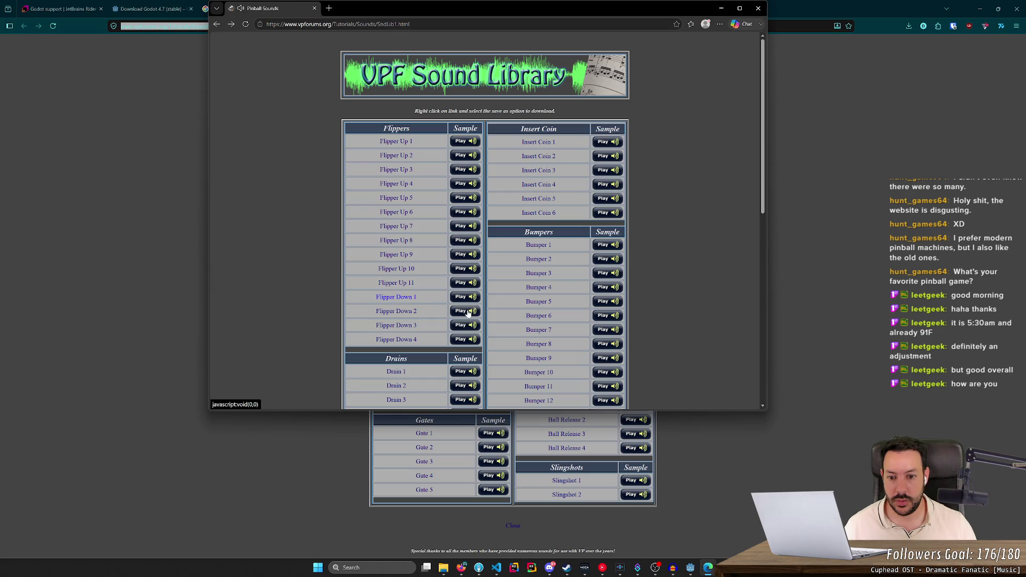
mouse_move(690, 571)
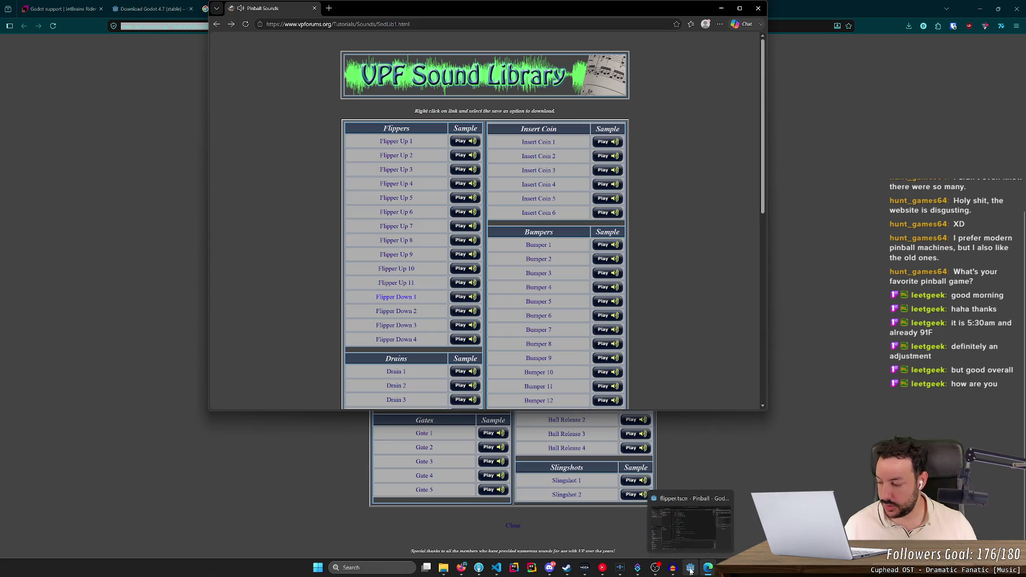
left_click(691, 571)
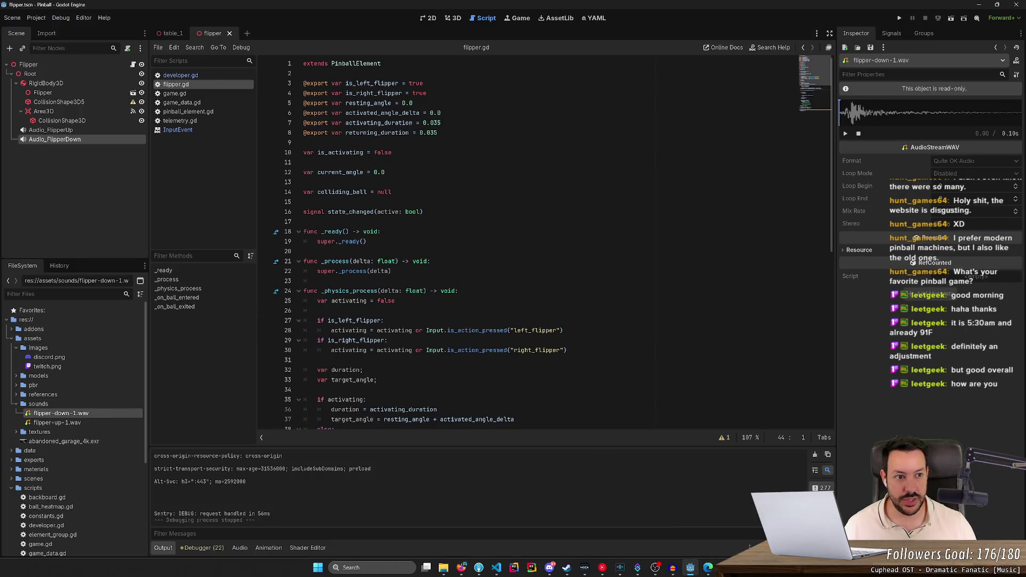
- Play the flipper-down-1.wav preview in the Inspector twice, then go back to the sound library
left_click(846, 134)
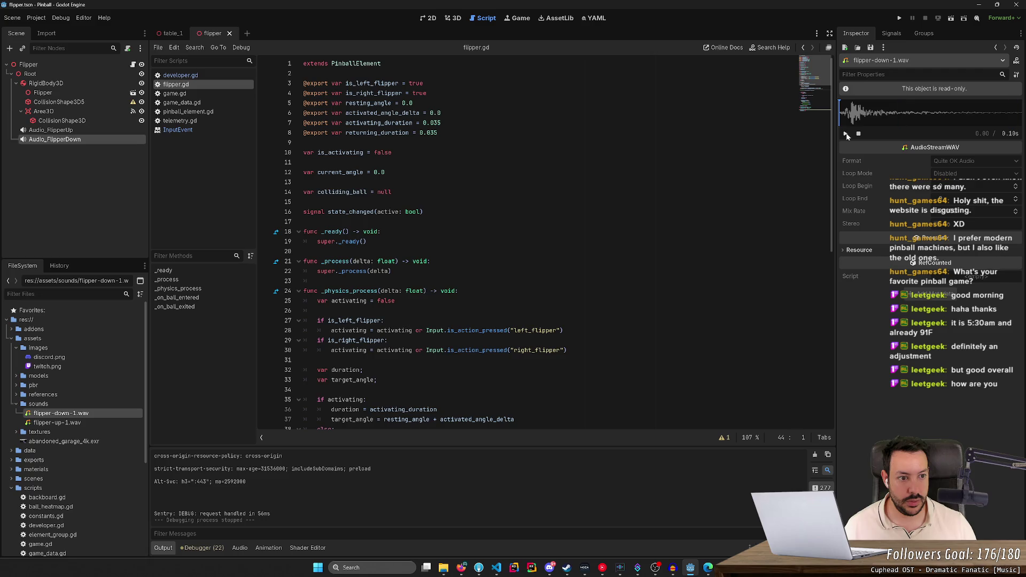
left_click(847, 134)
key("alt+Tab")
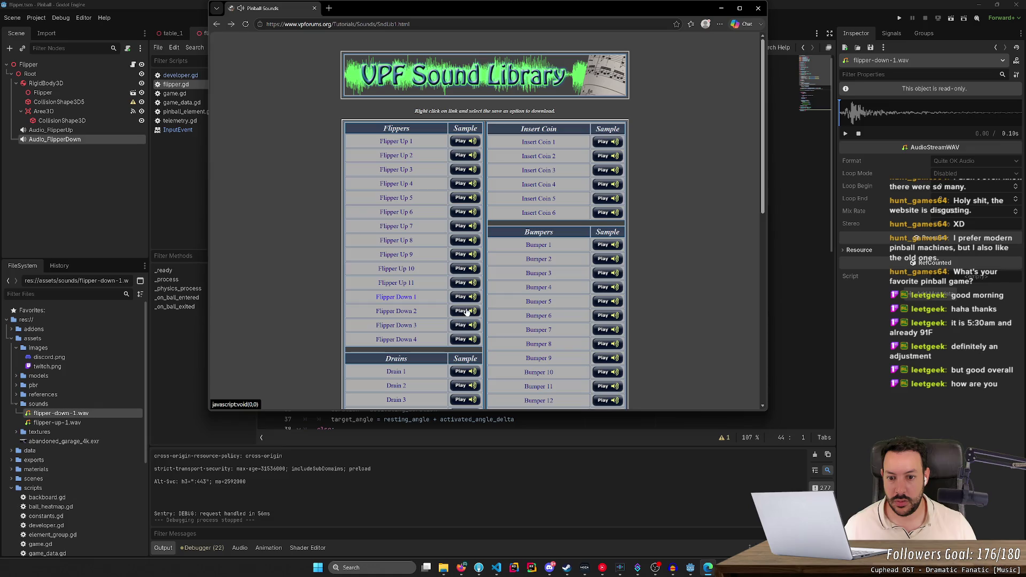
- Save the Flipper Down 2 sample from the library to disk as flipper-down-2.wav
right_click(405, 316)
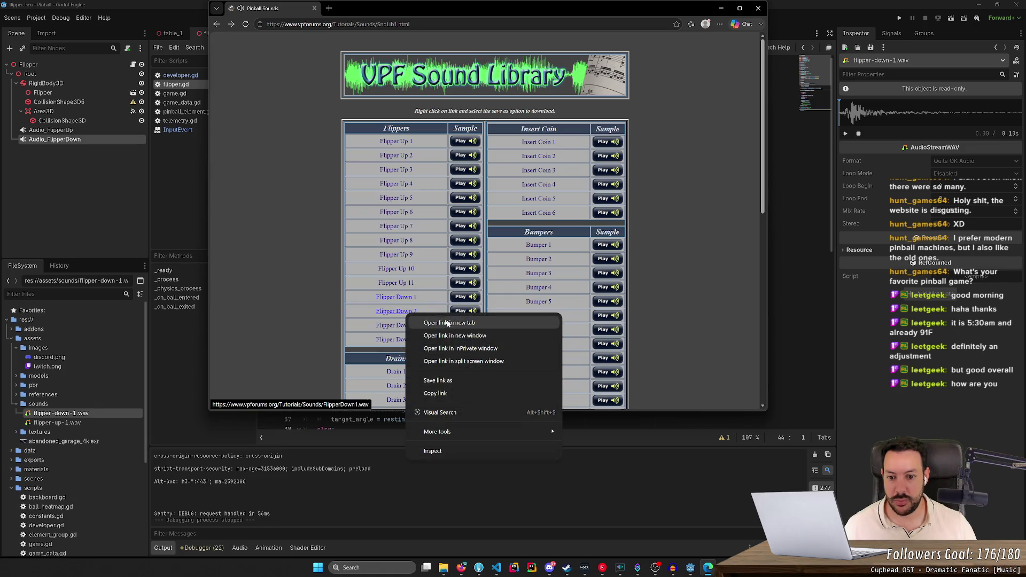
left_click(465, 381)
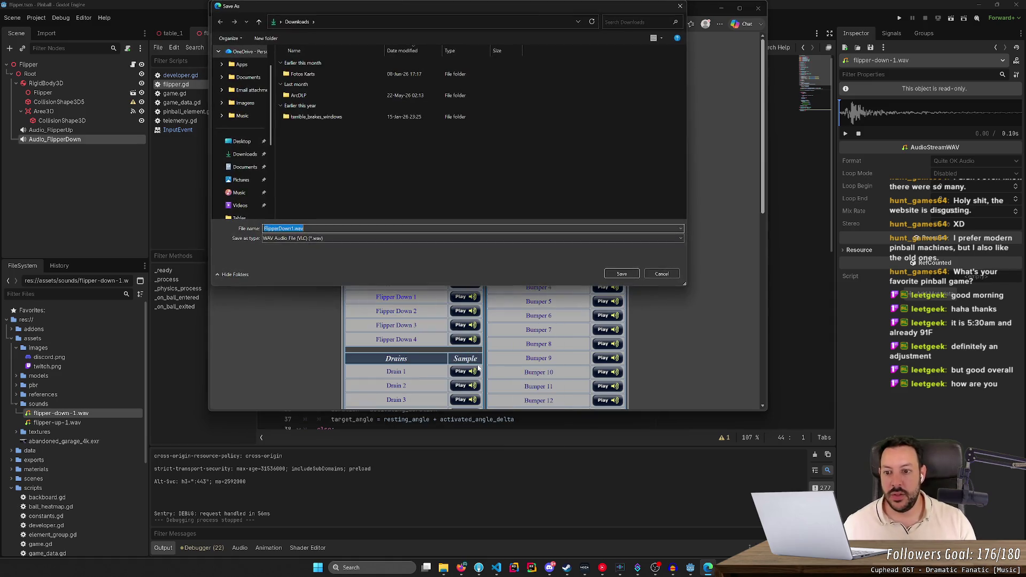
type("flippe")
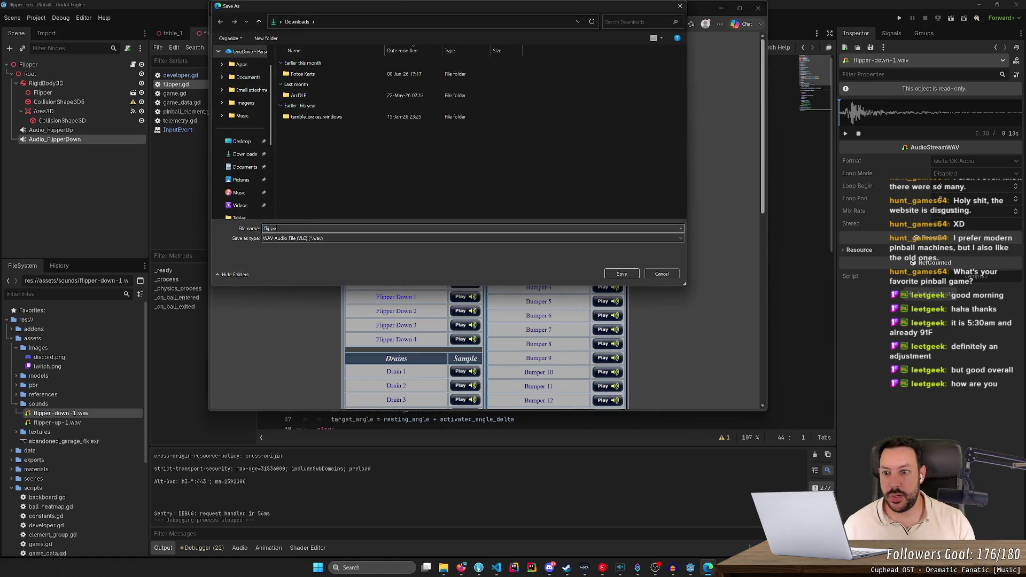
type("1")
key("Return")
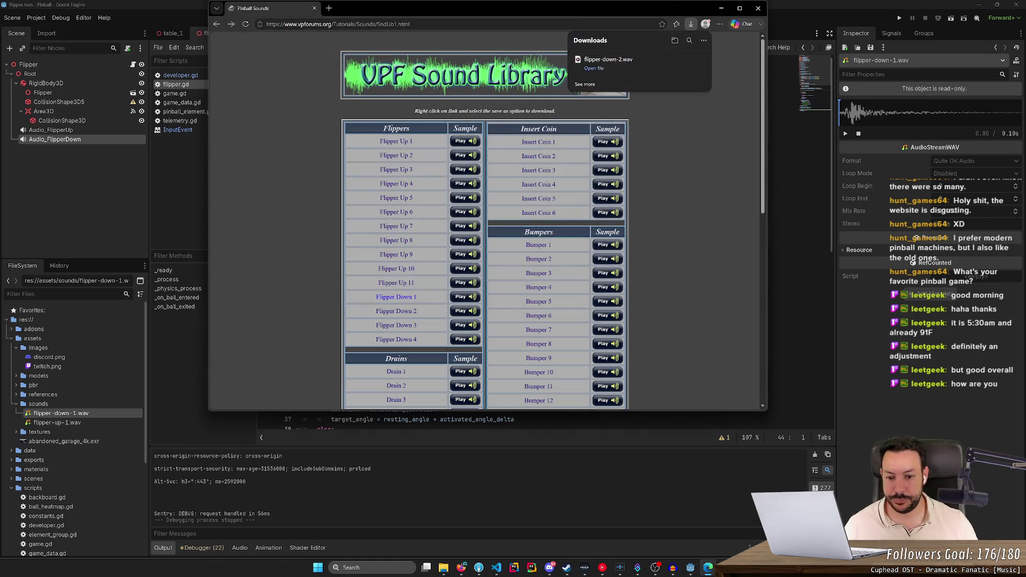
key("super+Up")
scroll(462, 499, "down", 5)
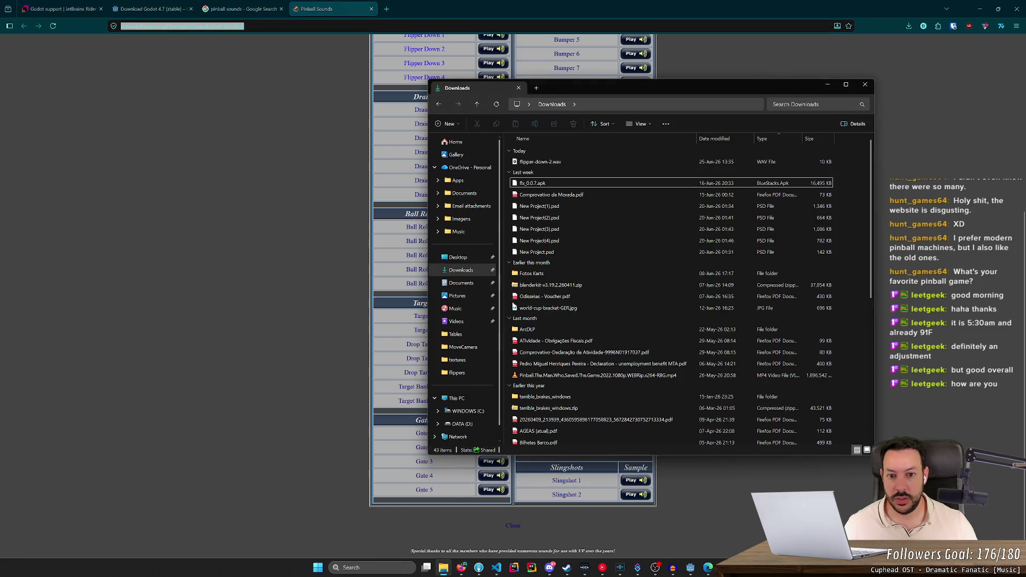
- Copy flipper-down-2.wav from Downloads into D:\Code\pinball\assets\sounds and return to the library page
left_click(550, 164)
key("ctrl+c")
key("alt+Left")
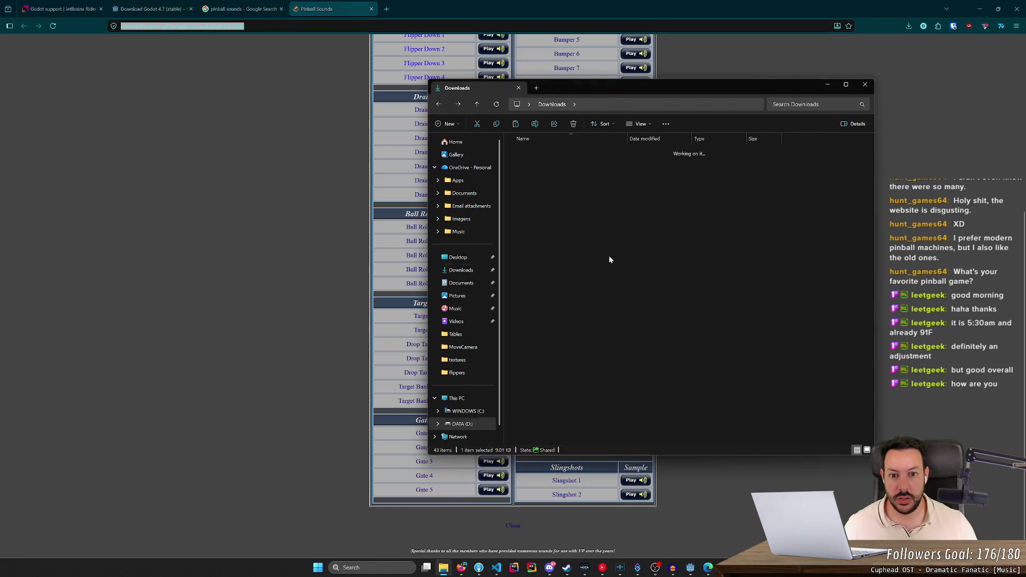
key("ctrl+v")
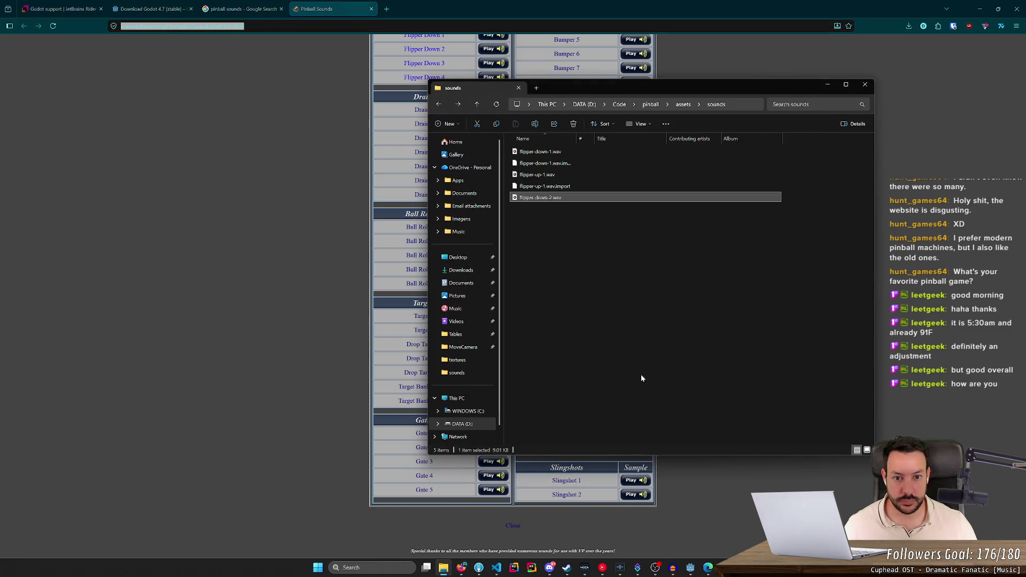
left_click(390, 363)
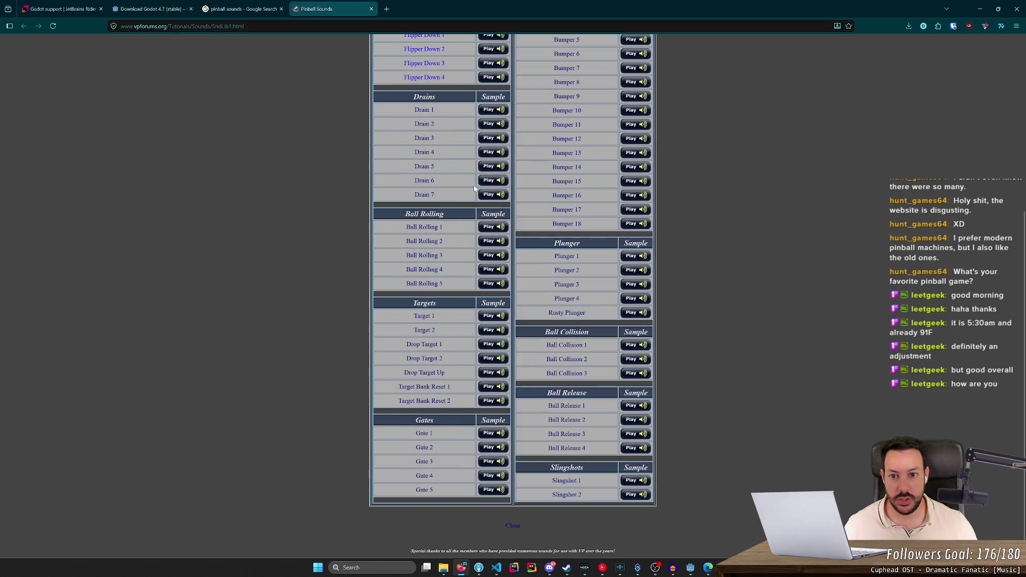
left_click(708, 568)
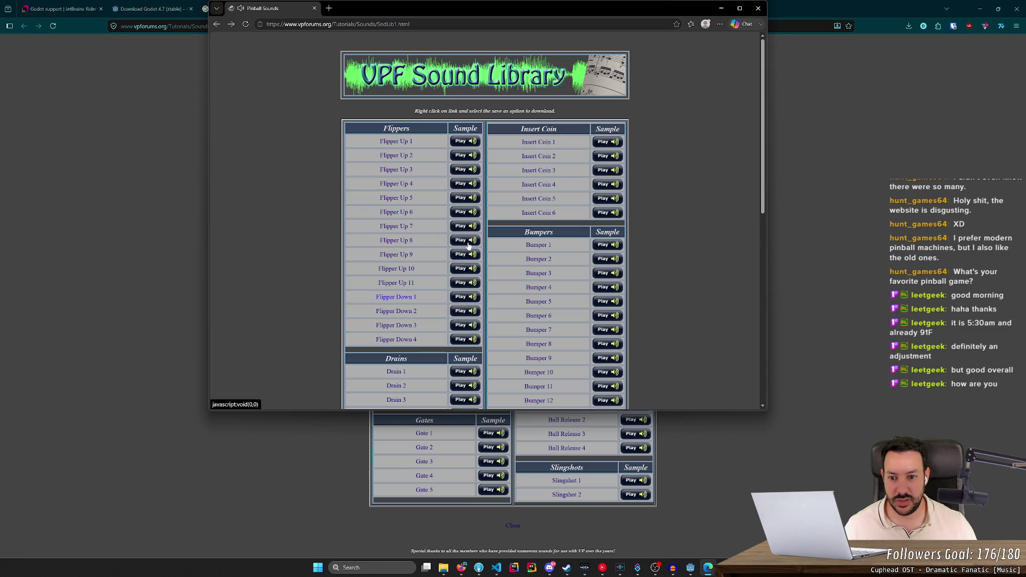
- Save the Flipper Up 7 sample from the library as flipper-up-2
right_click(395, 243)
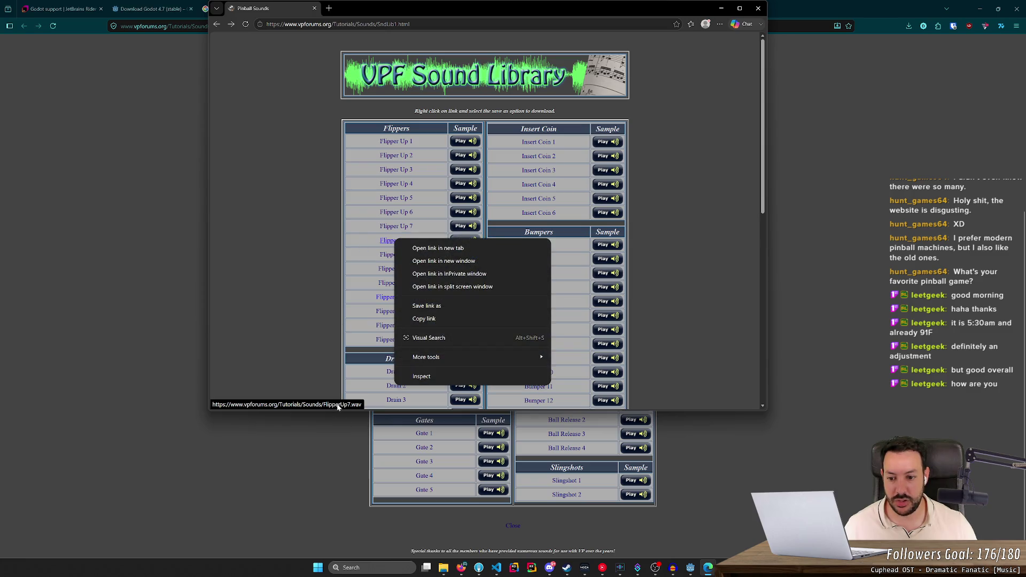
left_click(394, 229)
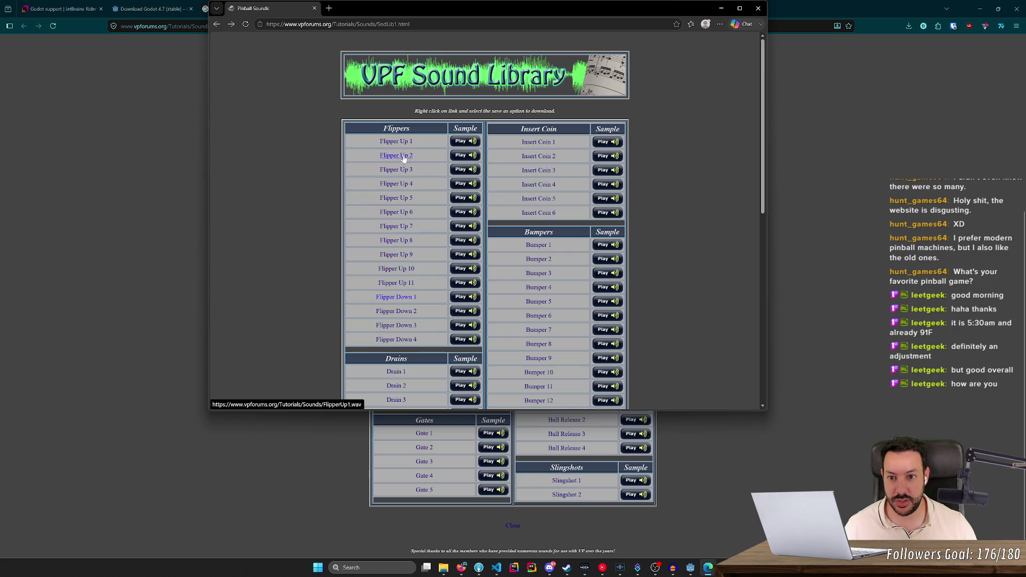
right_click(402, 242)
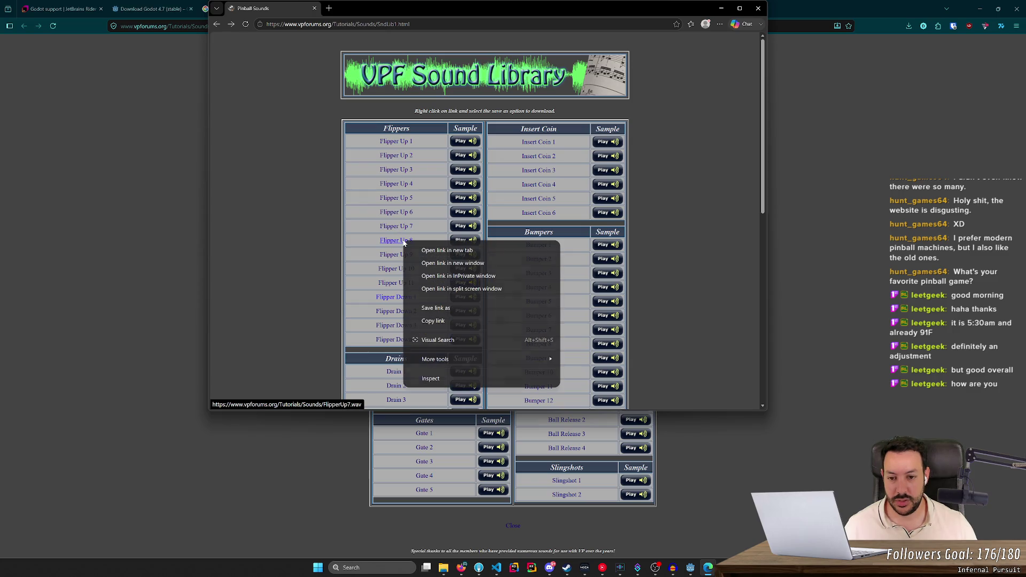
left_click(446, 309)
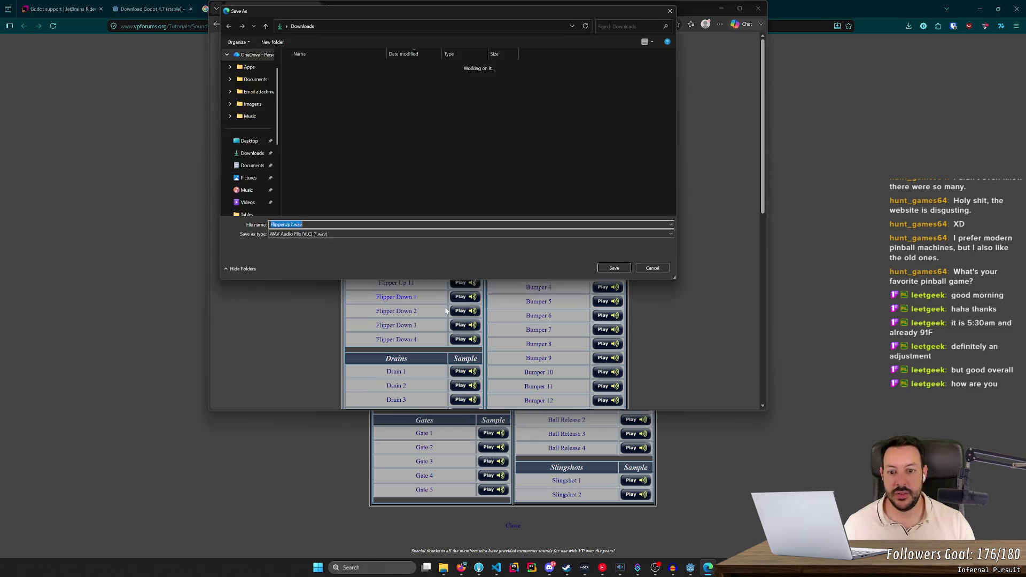
type("flipper-up-2")
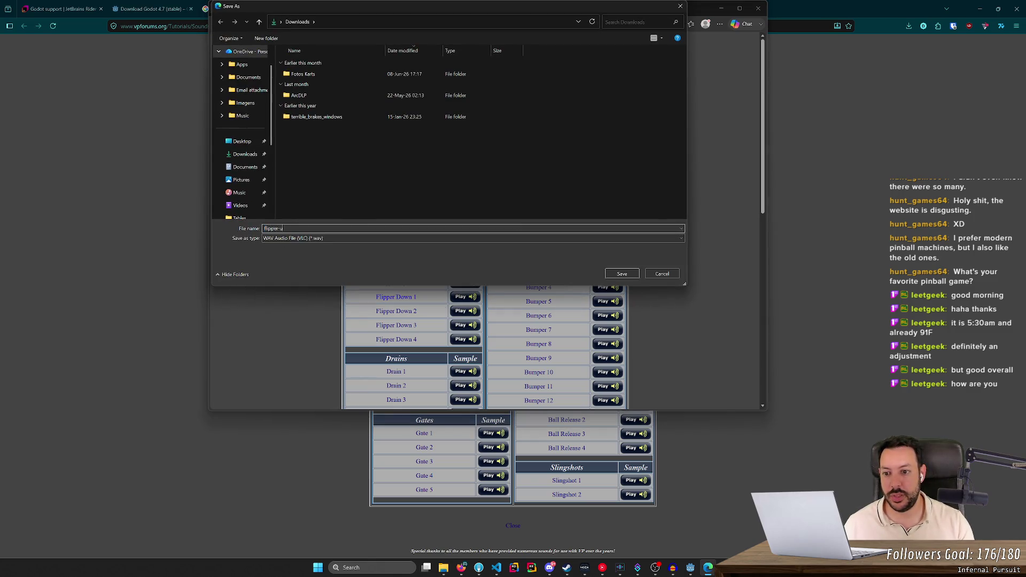
key("Return")
- Copy flipper-up-2.wav from Downloads into the project's assets\sounds folder, then switch to Godot
left_click(443, 569)
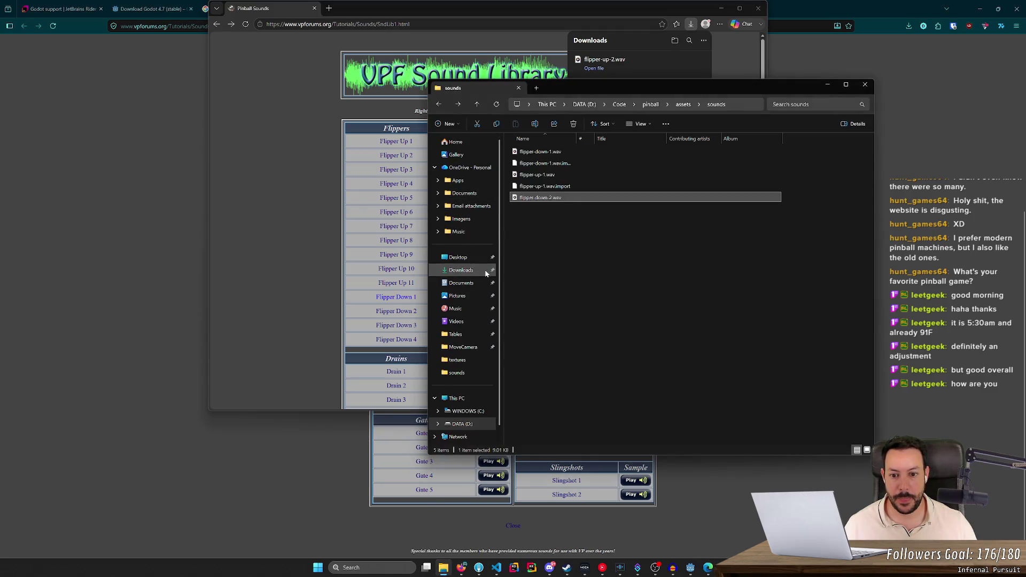
left_click(461, 270)
left_click(567, 163)
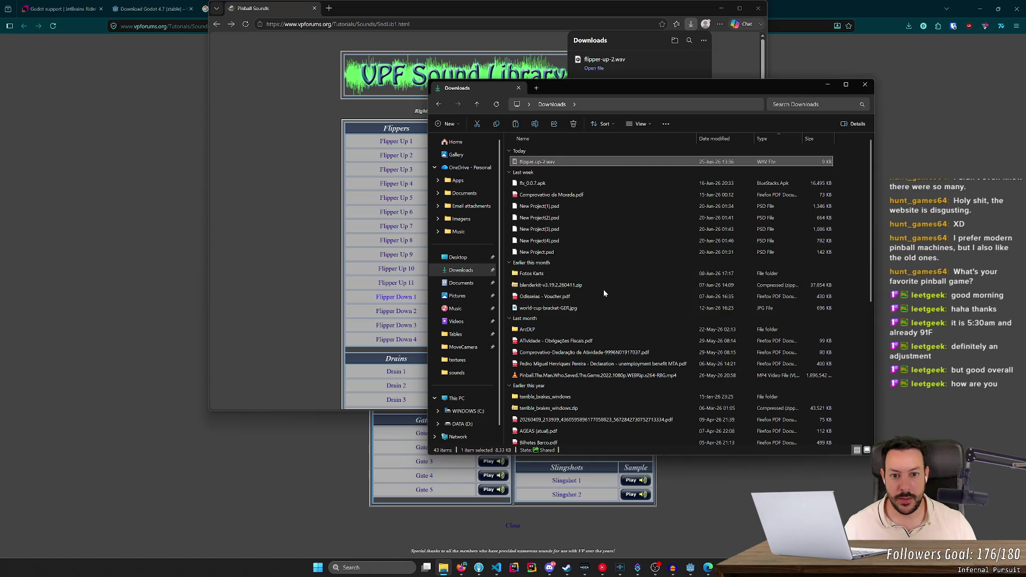
key("ctrl+c")
key("alt+Left")
key("ctrl+v")
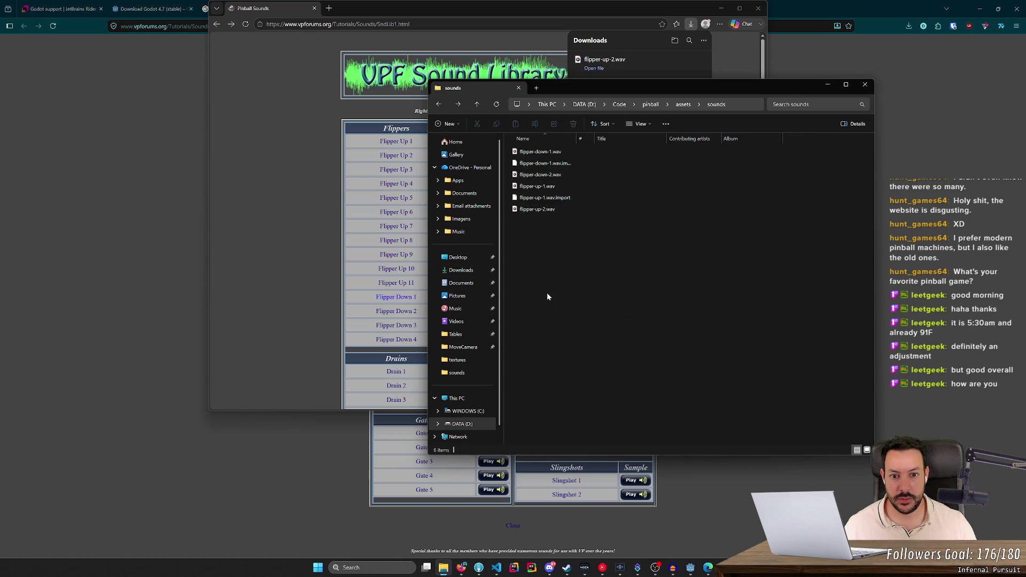
left_click(691, 571)
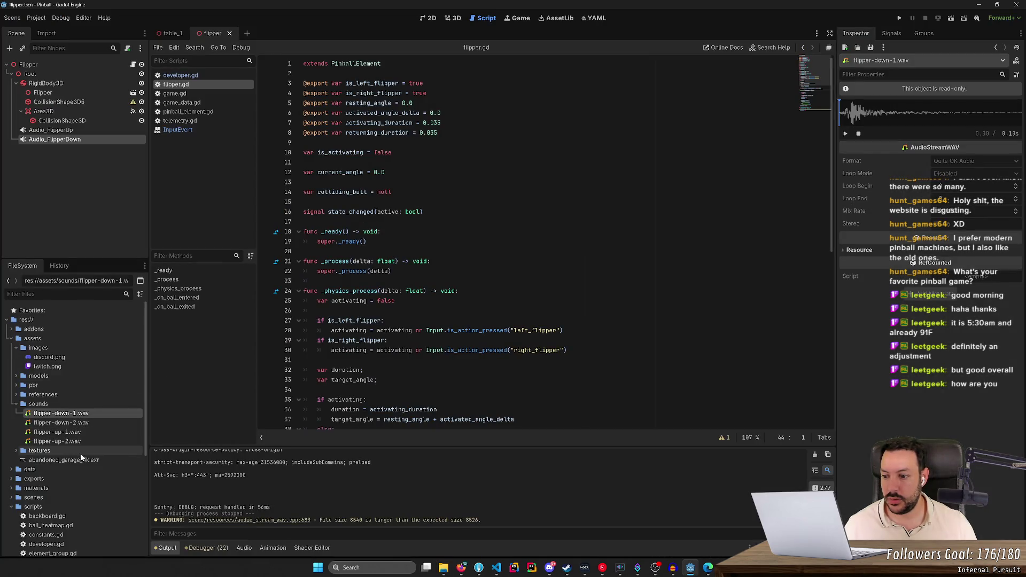
- Set Audio_FlipperUp's stream to flipper-up-2.wav and Audio_FlipperDown's stream to flipper-down-2.wav
left_click(73, 133)
left_click(73, 133)
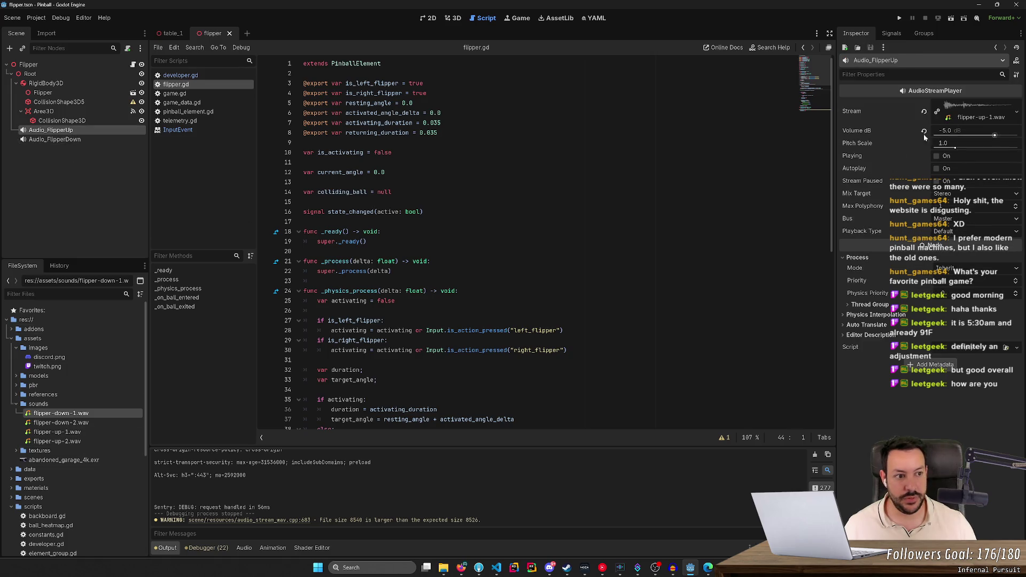
mouse_move(64, 441)
left_mouse_down()
mouse_move(535, 232)
mouse_move(979, 117)
left_mouse_up()
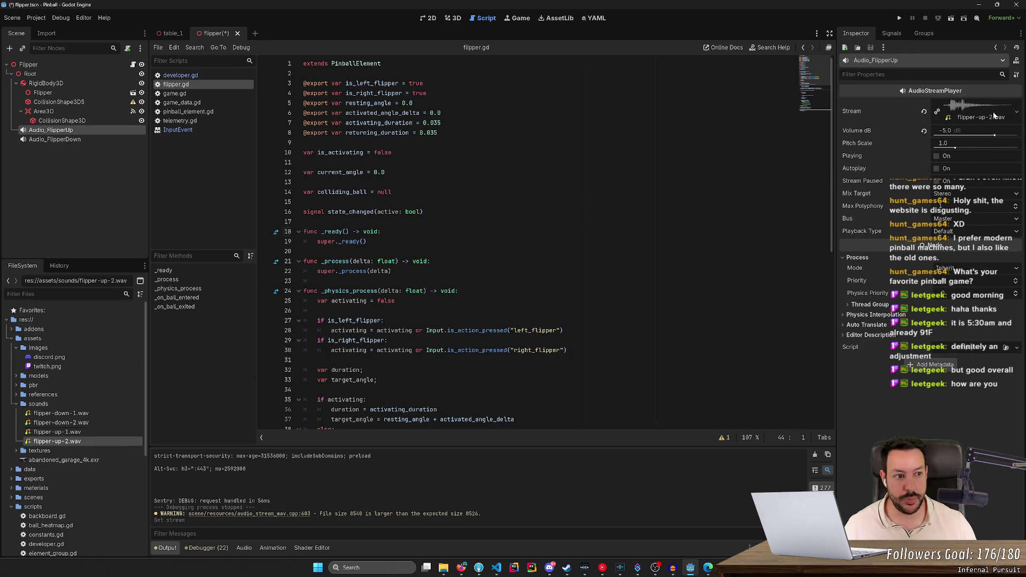
left_click(55, 139)
mouse_move(60, 422)
left_mouse_down()
mouse_move(665, 293)
mouse_move(954, 107)
left_mouse_up()
- Test-run the game to hear the flipper sounds, then scrub the down sound preview
left_click(900, 18)
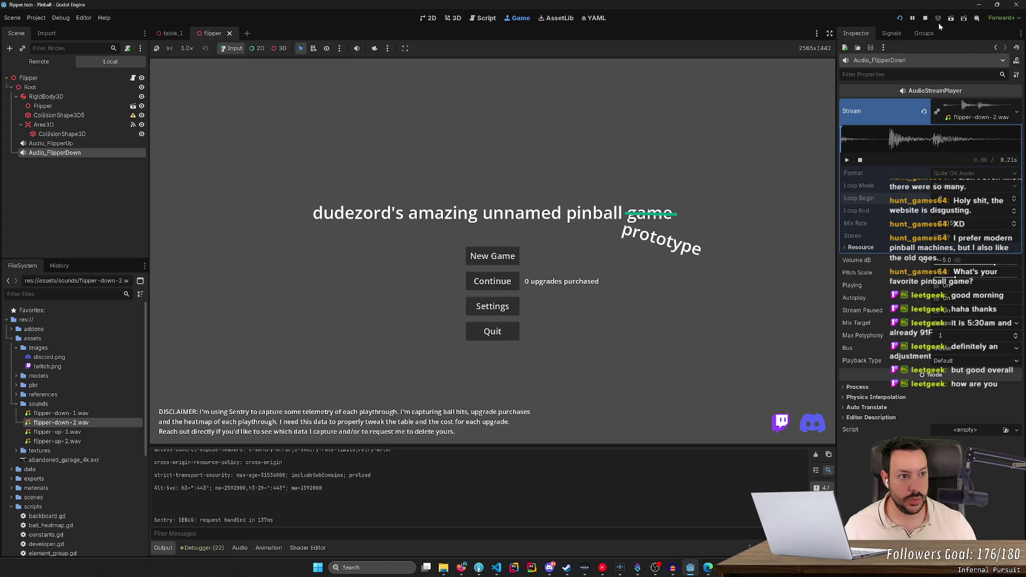
left_click(925, 19)
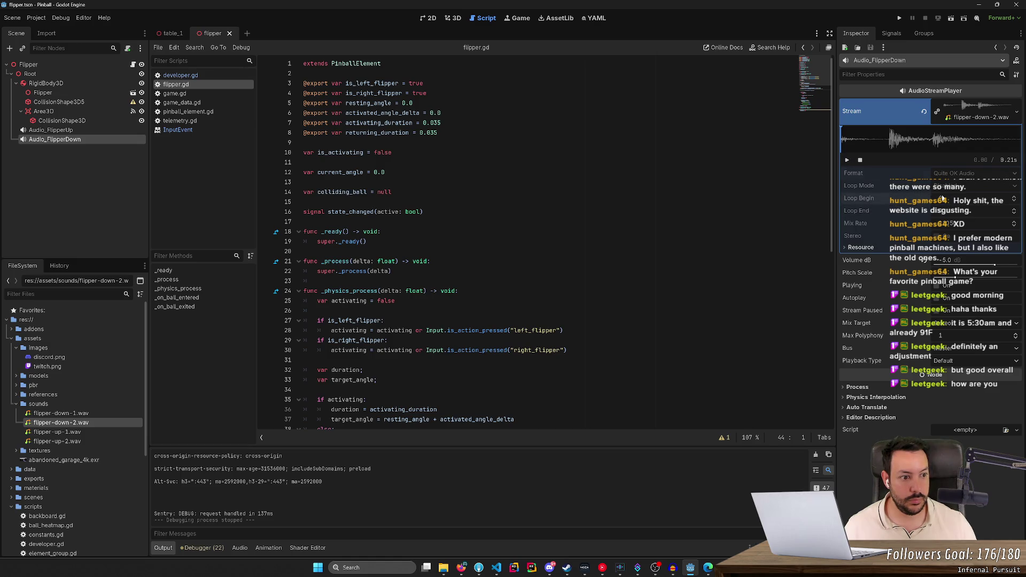
mouse_move(883, 144)
left_mouse_down()
mouse_move(913, 144)
mouse_move(841, 144)
left_mouse_up()
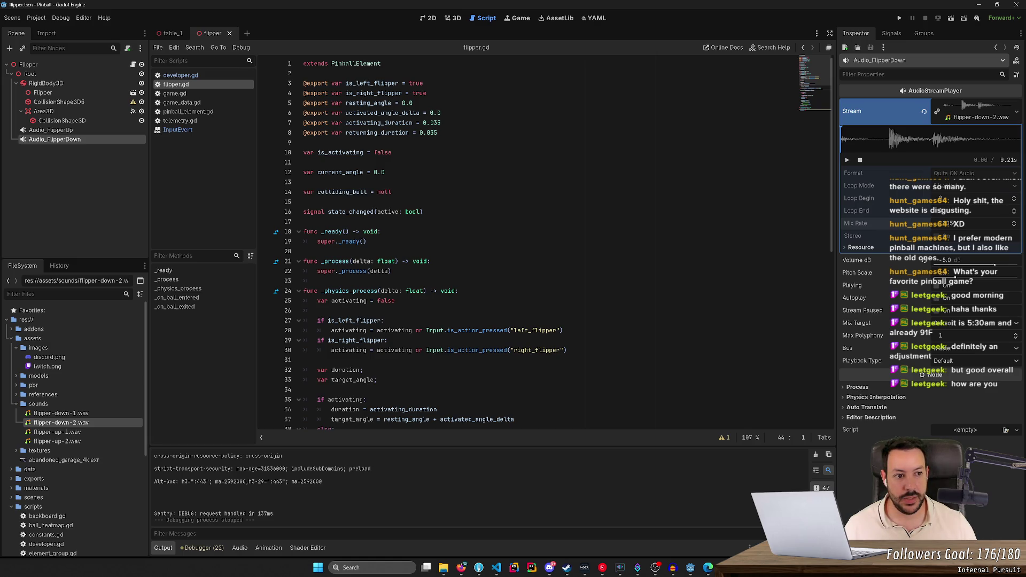
- Inspect flipper-down-1.wav and flipper-down-2.wav, then open flipper-up-1.wav in Audacity
left_click(59, 413)
double_click(58, 414)
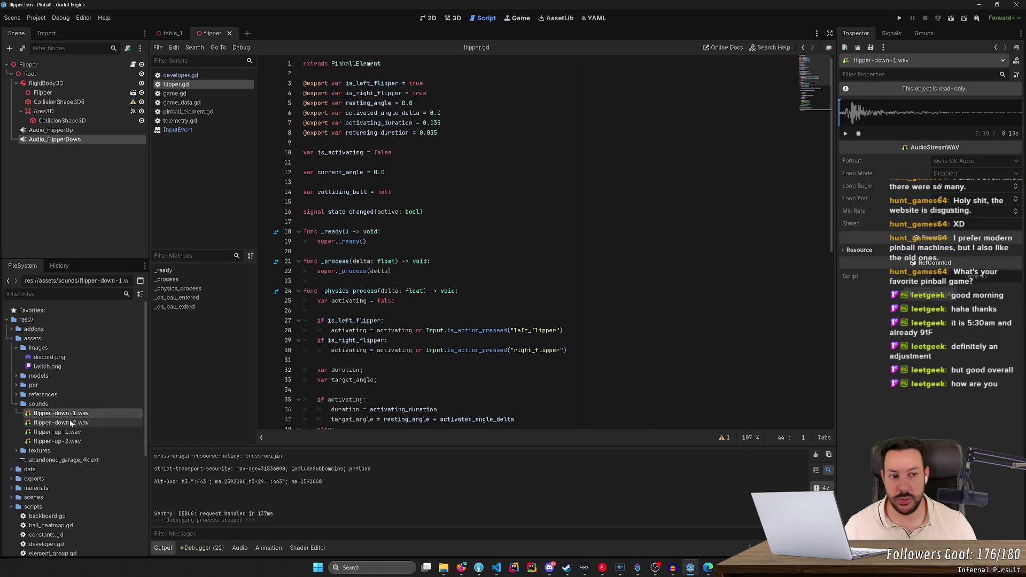
double_click(70, 423)
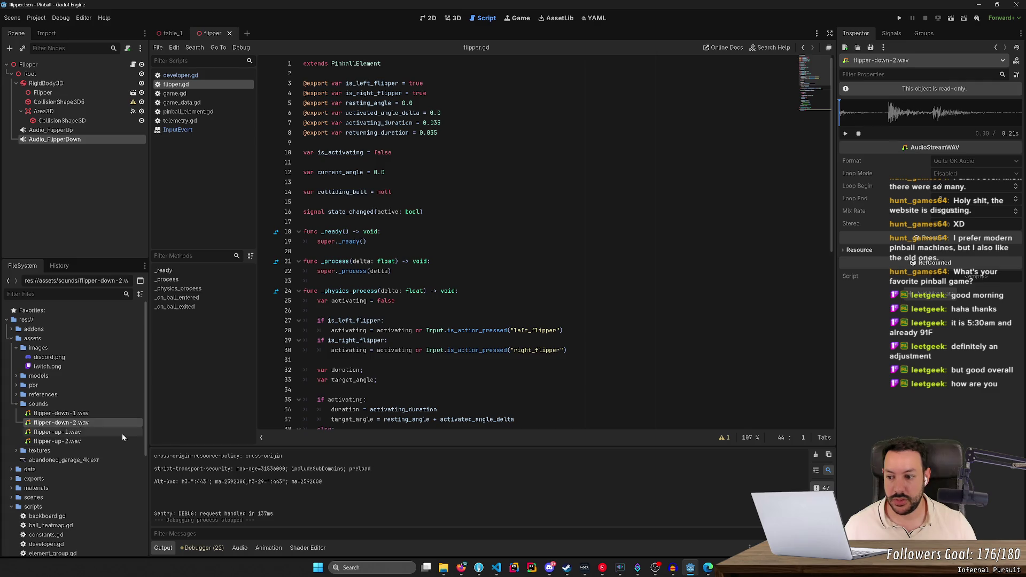
double_click(121, 434)
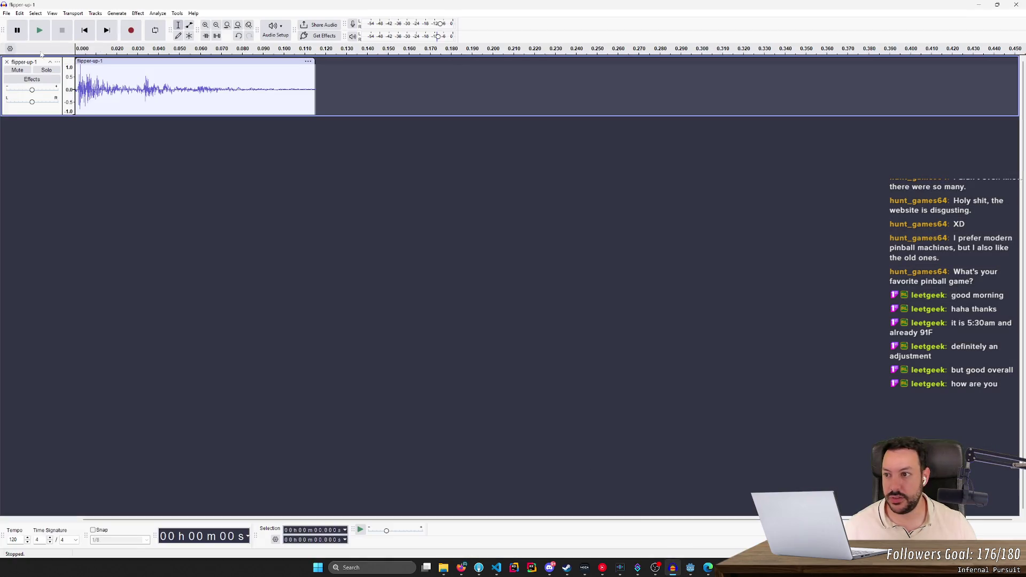
- Replace the flipper-up-1 track in Audacity with flipper-down-2.wav from the sounds folder
left_click(6, 62)
left_click(443, 568)
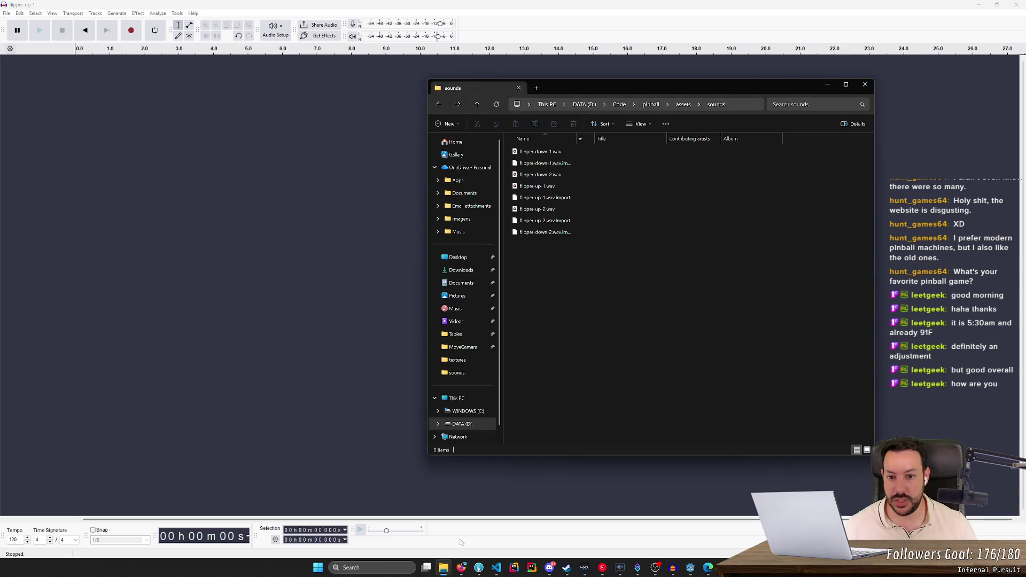
mouse_move(563, 175)
left_mouse_down()
mouse_move(322, 195)
mouse_move(136, 230)
left_mouse_up()
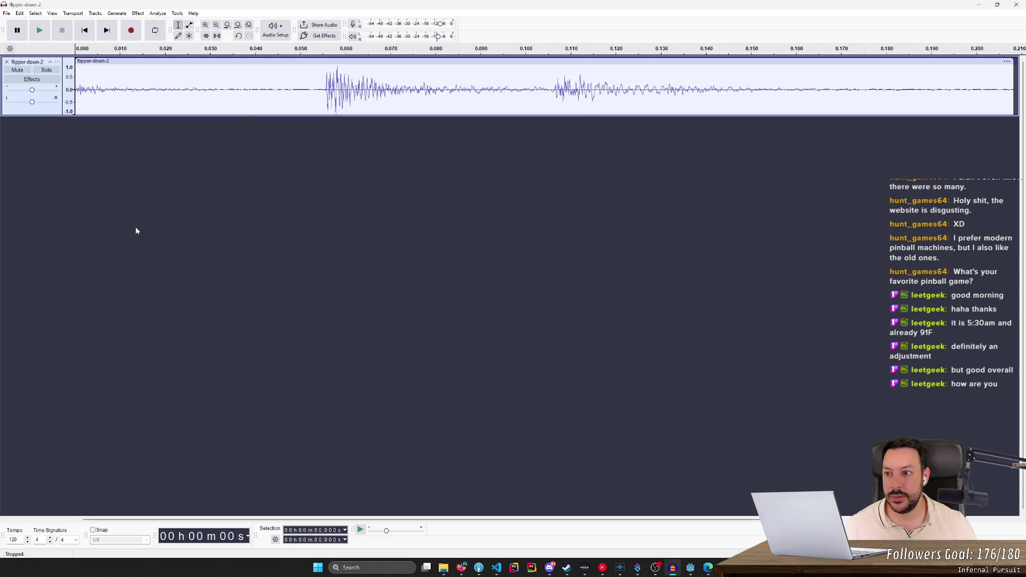
- Delete the leading silence from flipper-down-2 and play back the trimmed clip
left_click_drag(324, 88, 82, 88)
left_click(224, 133)
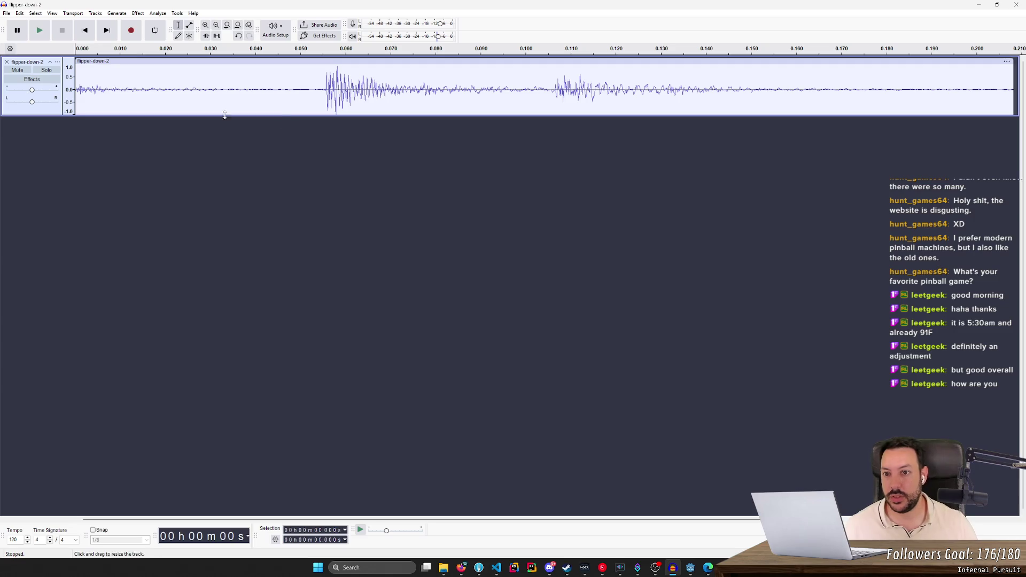
left_click_drag(322, 83, 82, 95)
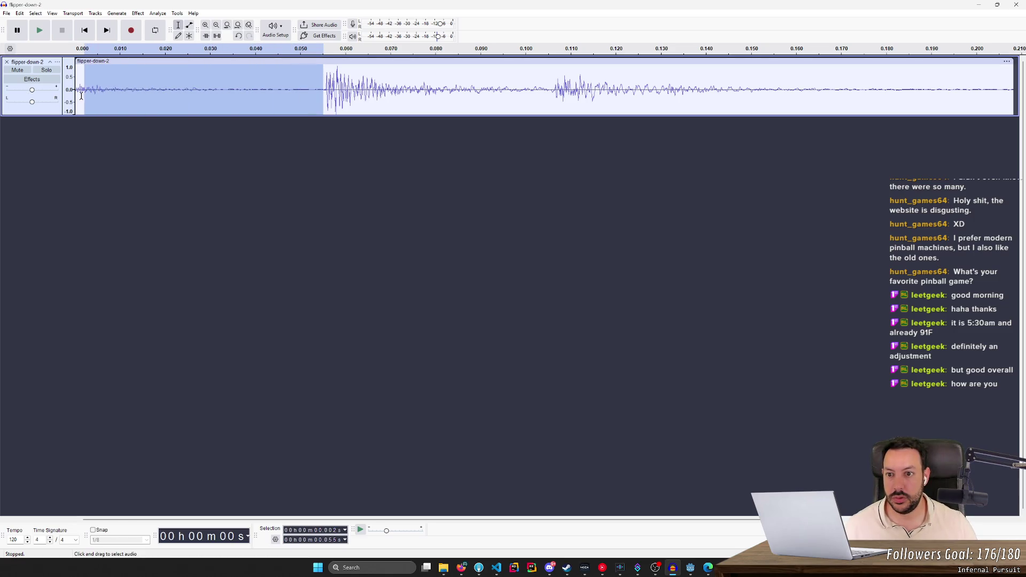
key("Delete")
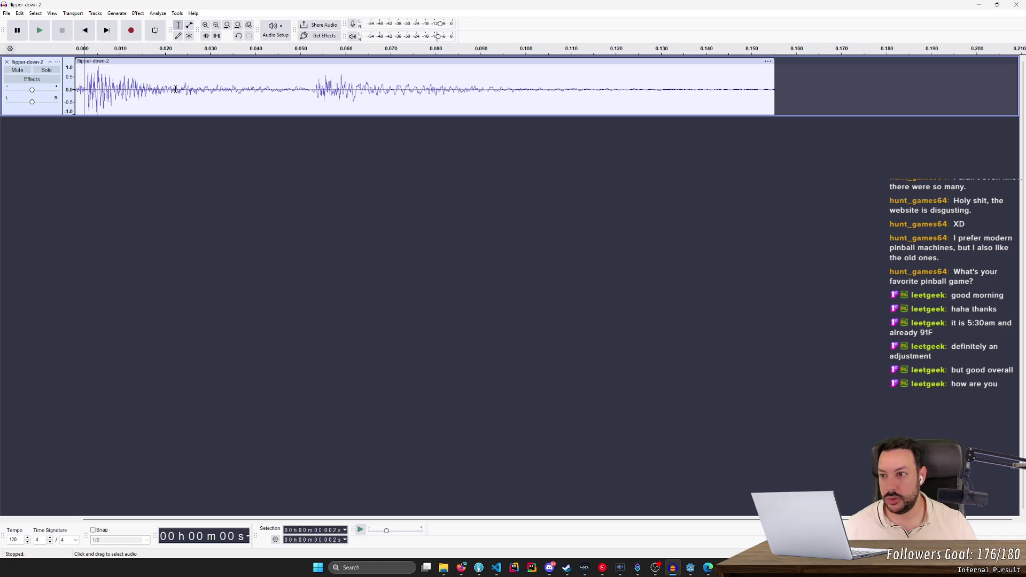
left_click_drag(78, 71, 75, 75)
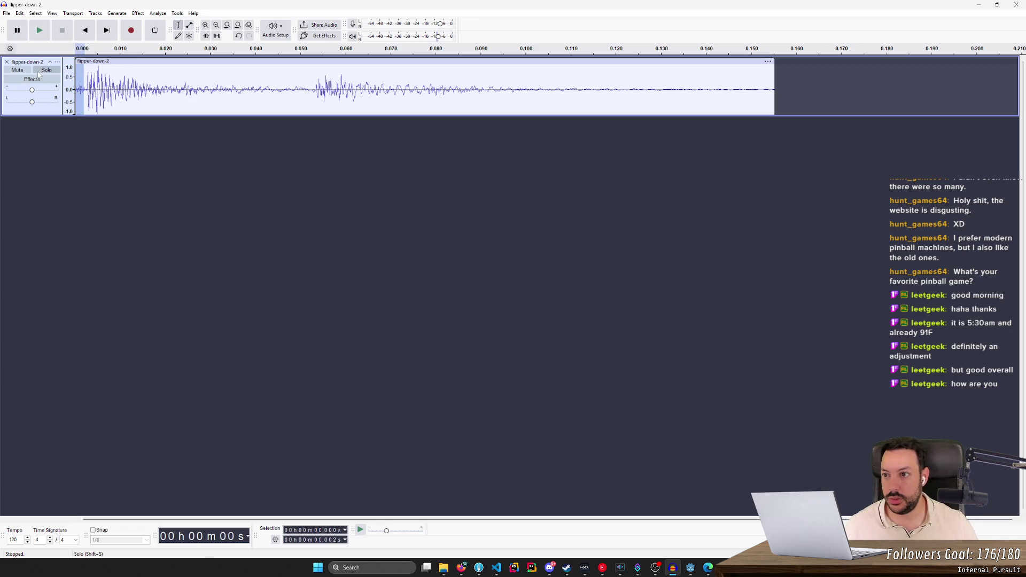
key("Delete")
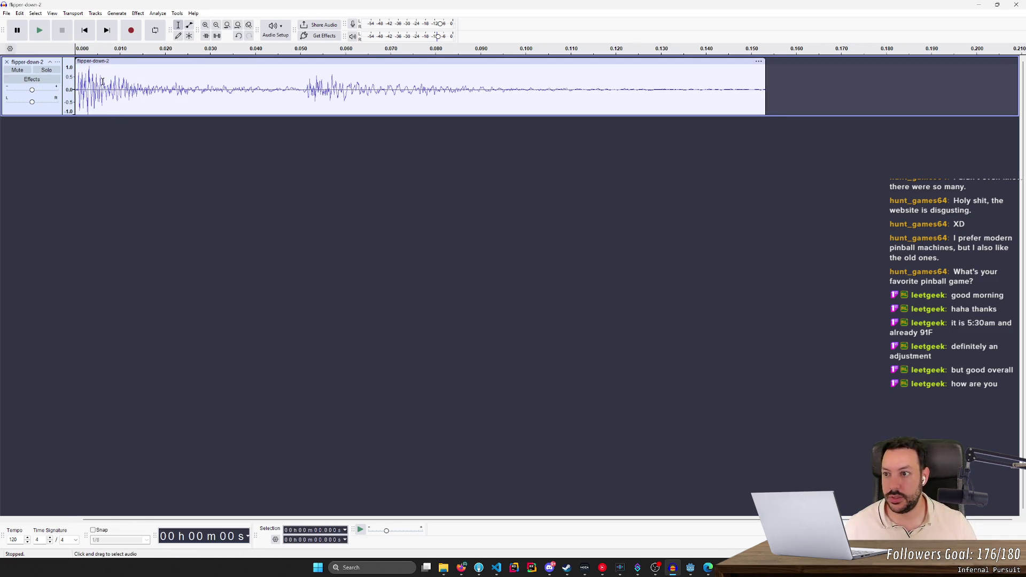
left_click(39, 35)
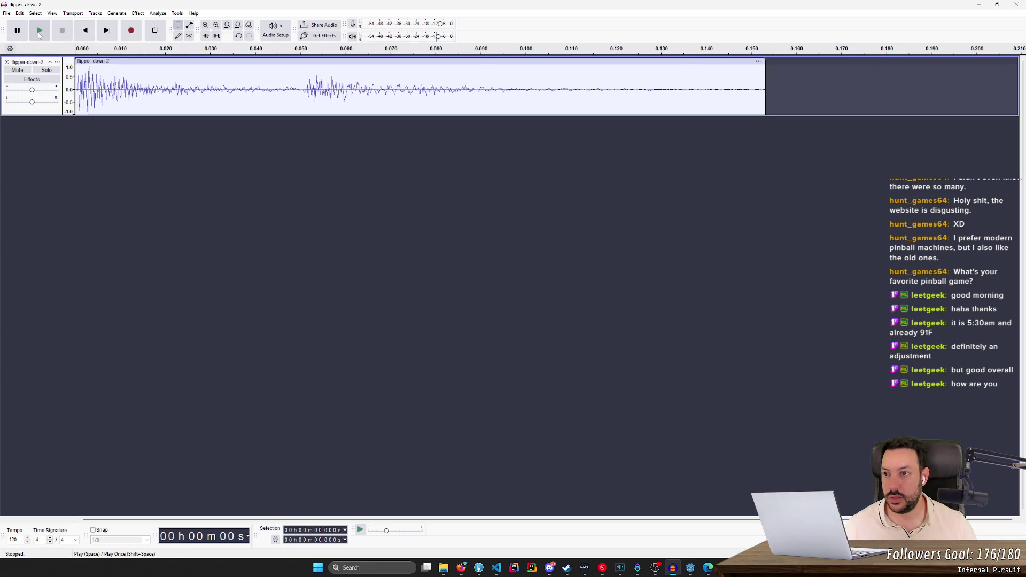
left_click(39, 36)
left_click(39, 34)
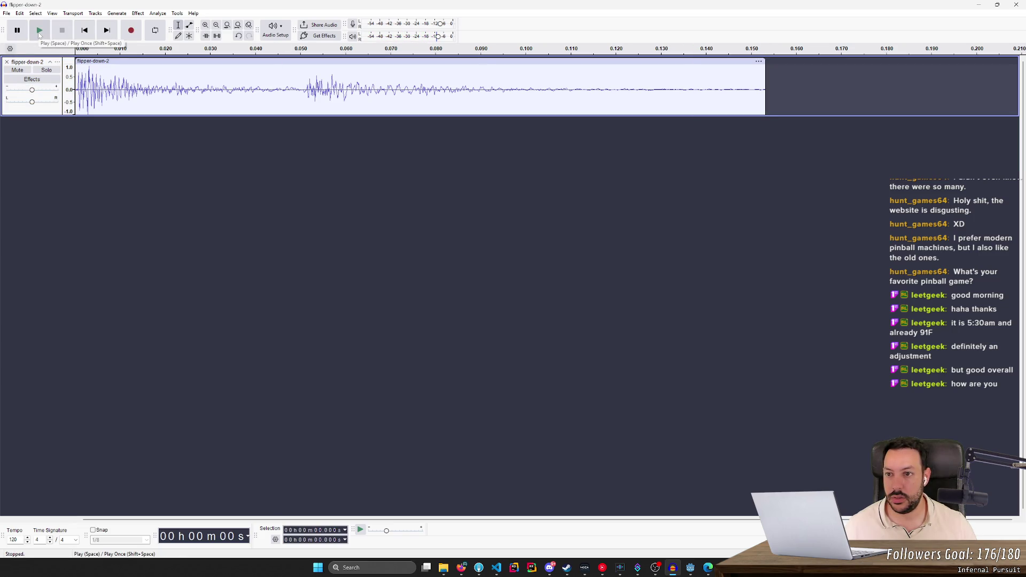
- Export the trimmed flipper-down-2 audio, remove its track, and return to the sounds folder
left_click(7, 13)
left_click(38, 89)
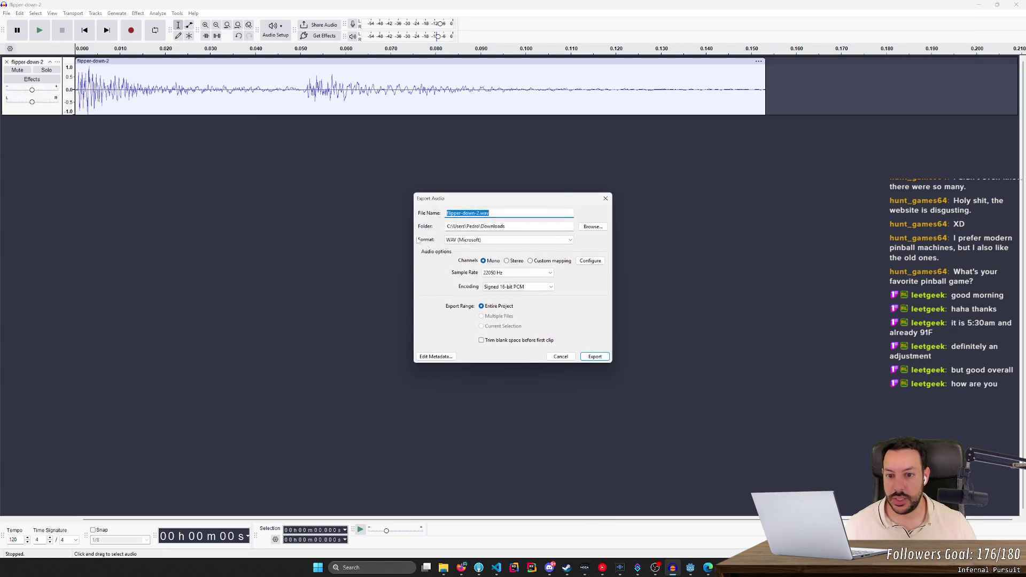
left_click(590, 358)
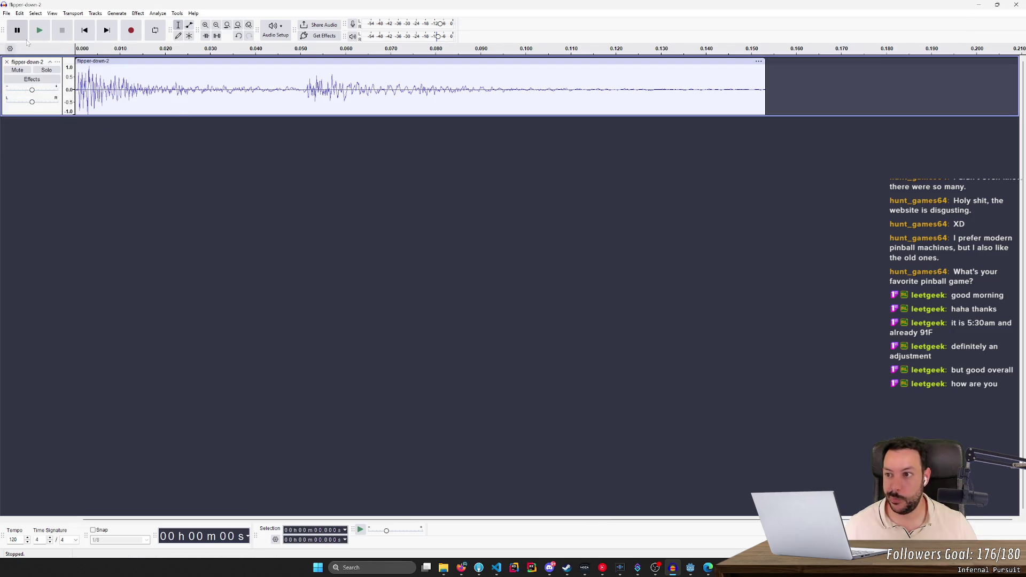
left_click(7, 62)
left_click(443, 568)
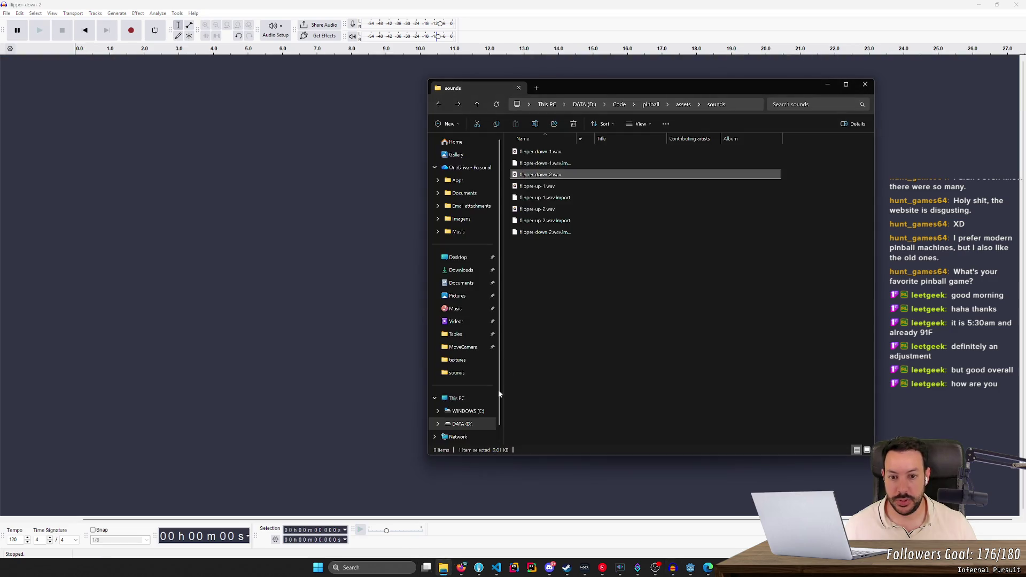
- Open flipper-up-2.wav in Audacity, delete its first 0.018 s of silence, and listen
double_click(557, 215)
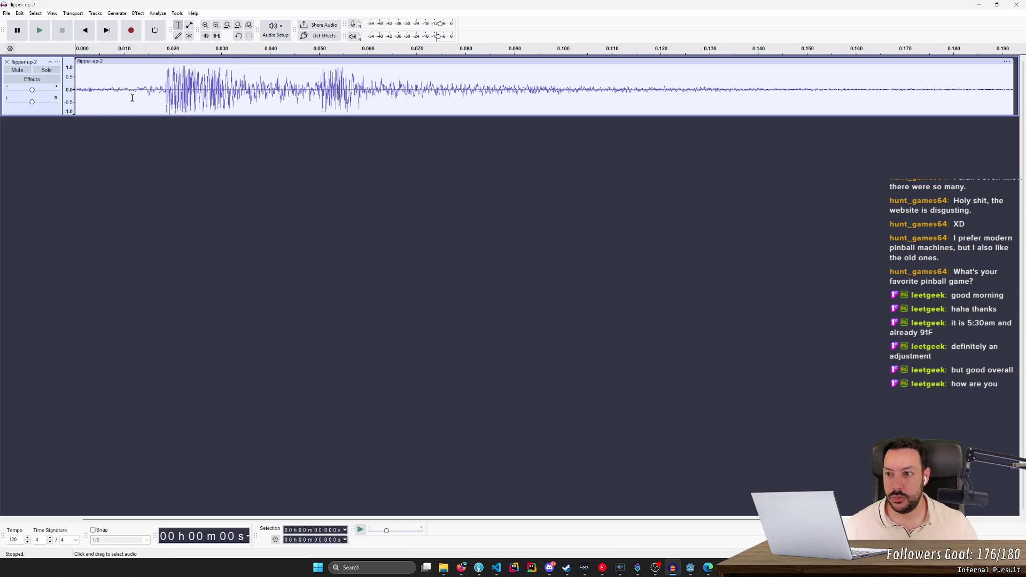
left_click_drag(162, 85, 74, 90)
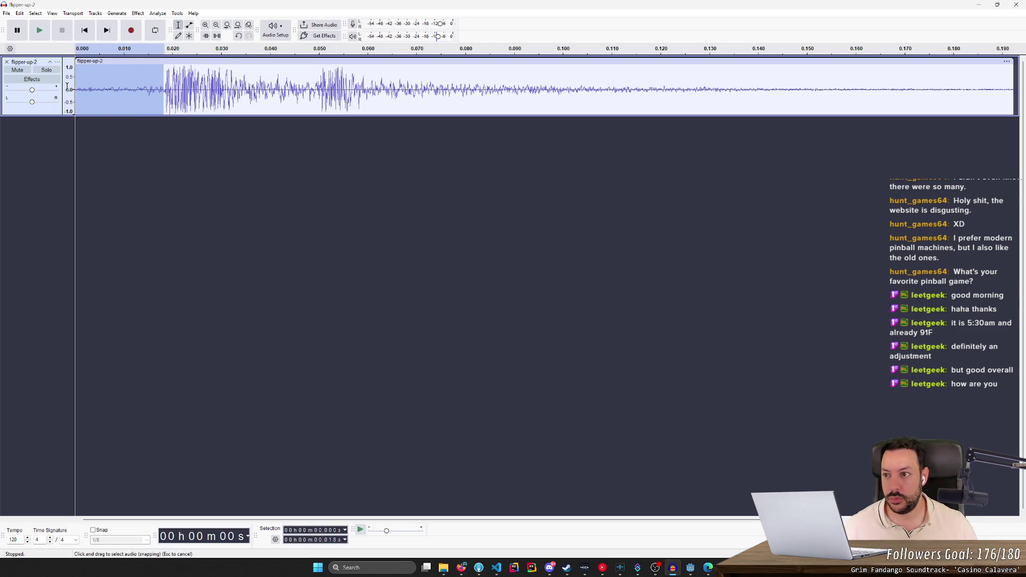
key("Delete")
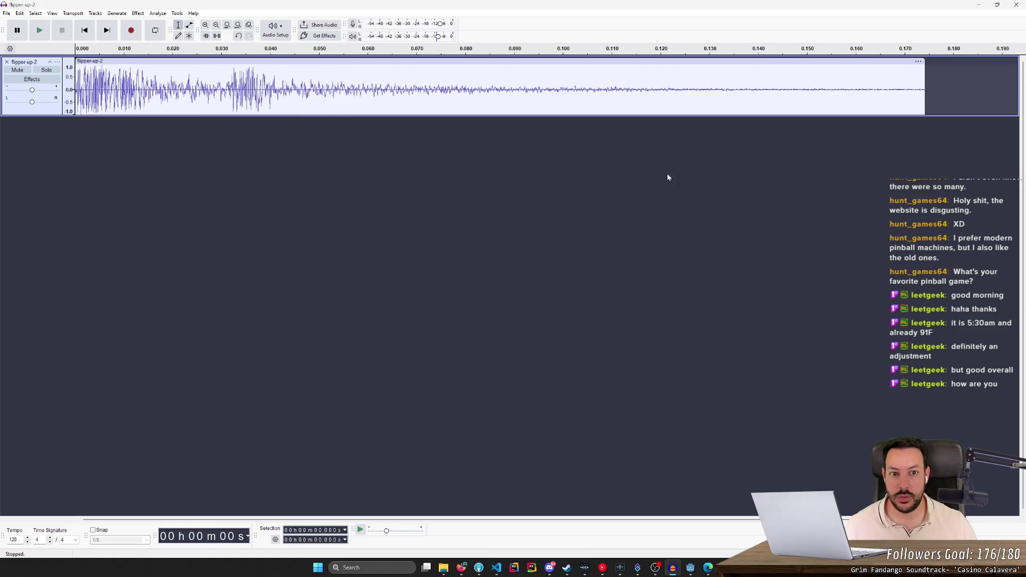
left_click(37, 32)
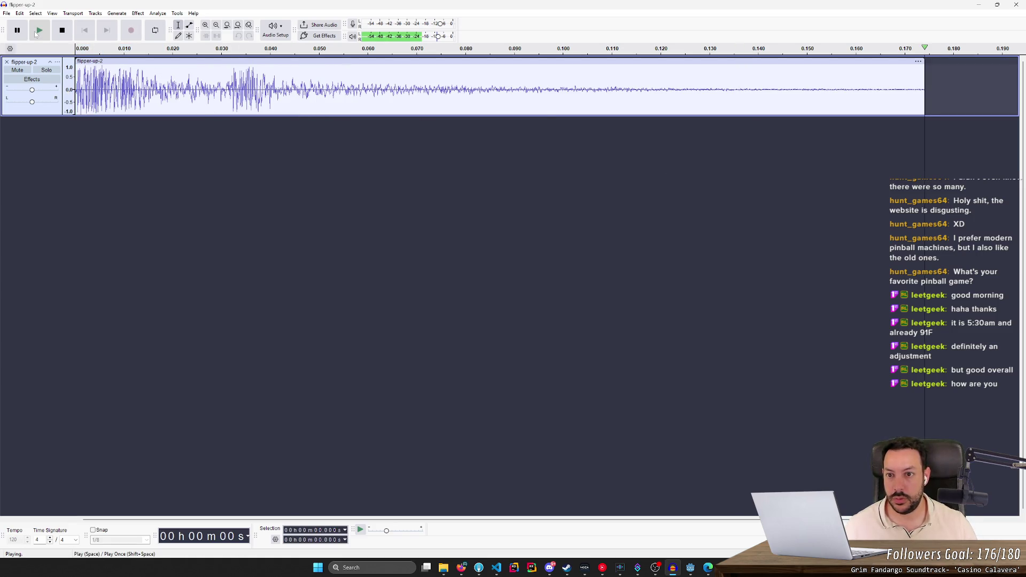
- Set up exporting the trimmed audio as flipper-up-2.wav via File > Export Audio
left_click(6, 13)
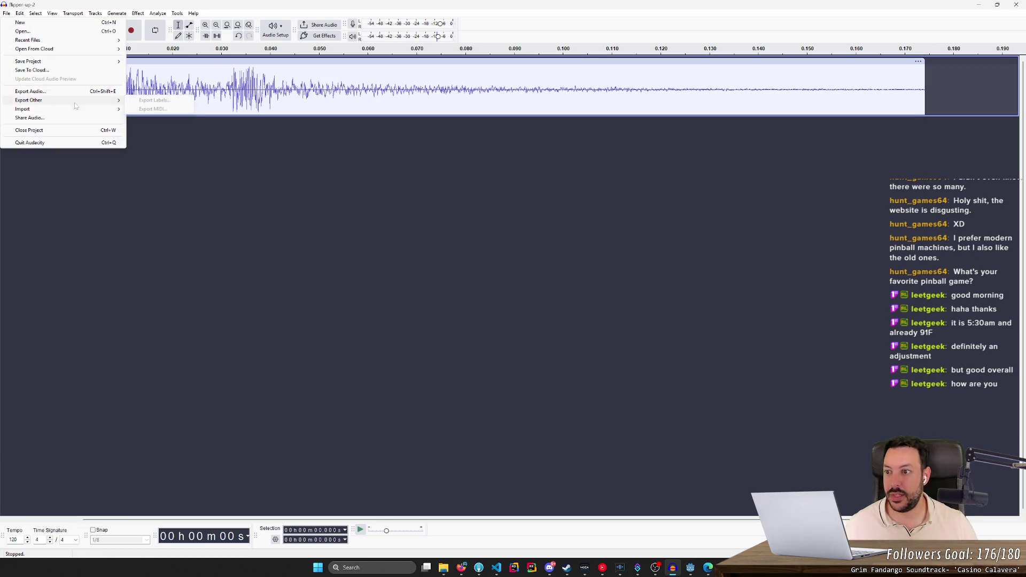
left_click(31, 92)
left_click(561, 356)
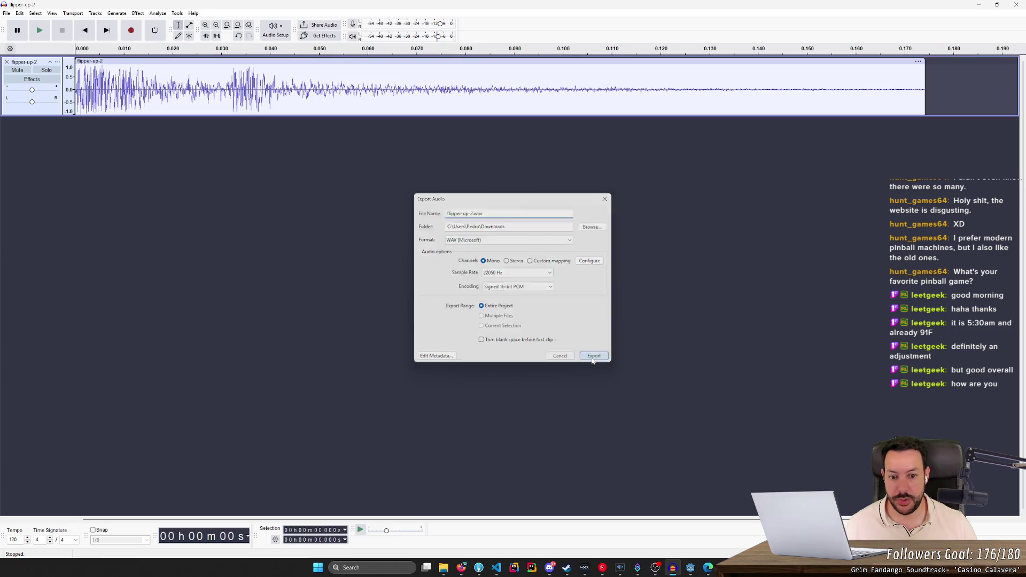
- Move both edited flipper WAVs from Downloads into the sounds folder, replacing the old copies
left_click(444, 568)
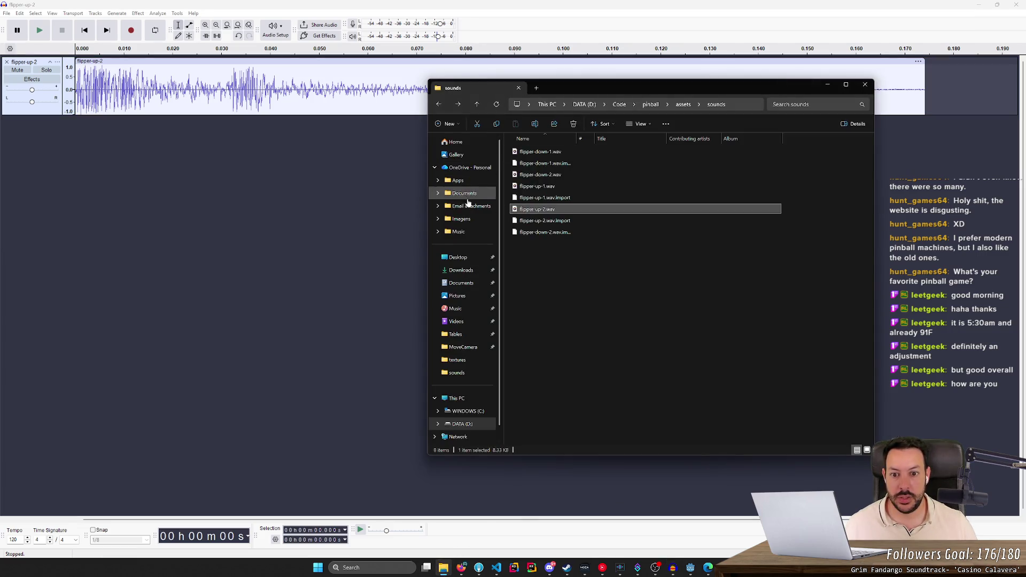
left_click(461, 270)
left_click(543, 162)
left_click(549, 170, "shift")
key("ctrl+x")
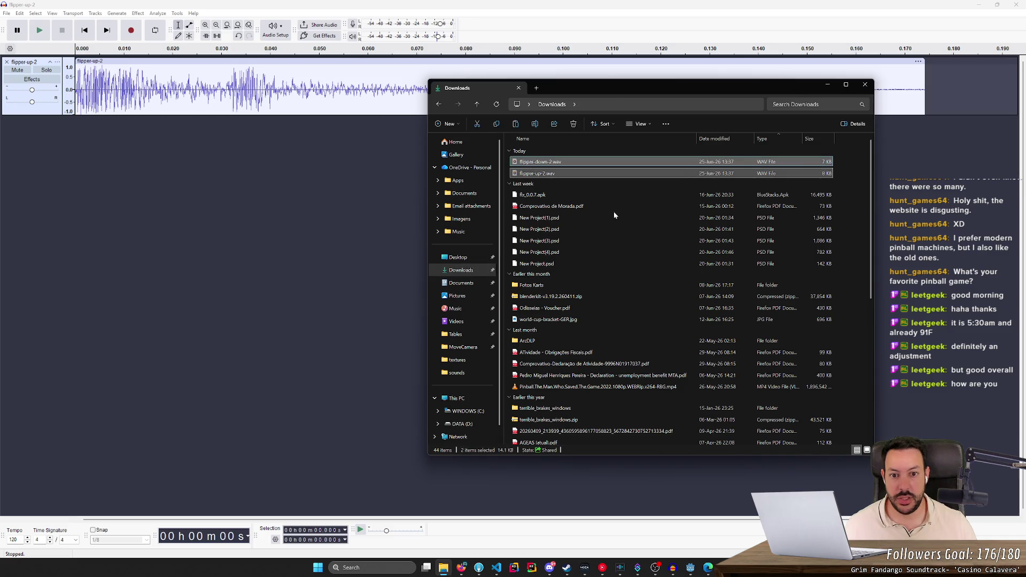
key("alt+Left")
key("ctrl+v")
left_click(559, 258)
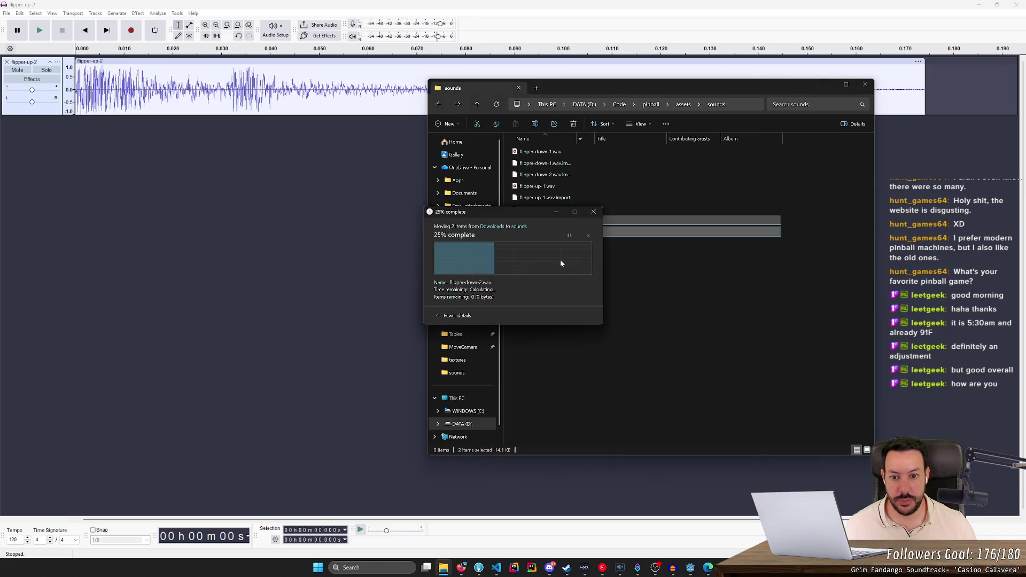
left_click(691, 570)
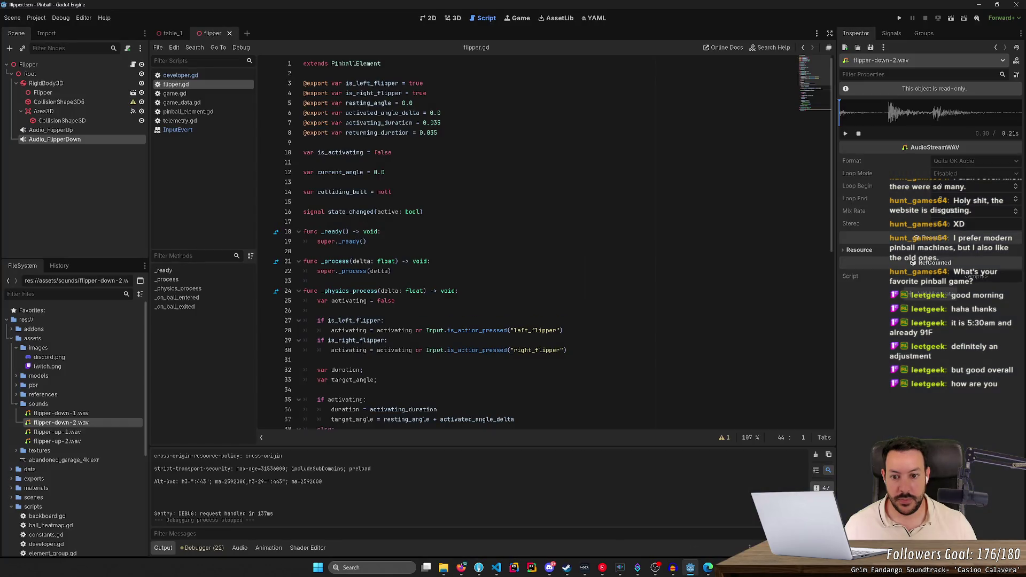
- Preview flipper-up-1, flipper-up-2, flipper-down-1 and flipper-down-2 in the FileSystem dock
left_click(75, 441)
left_click(77, 432)
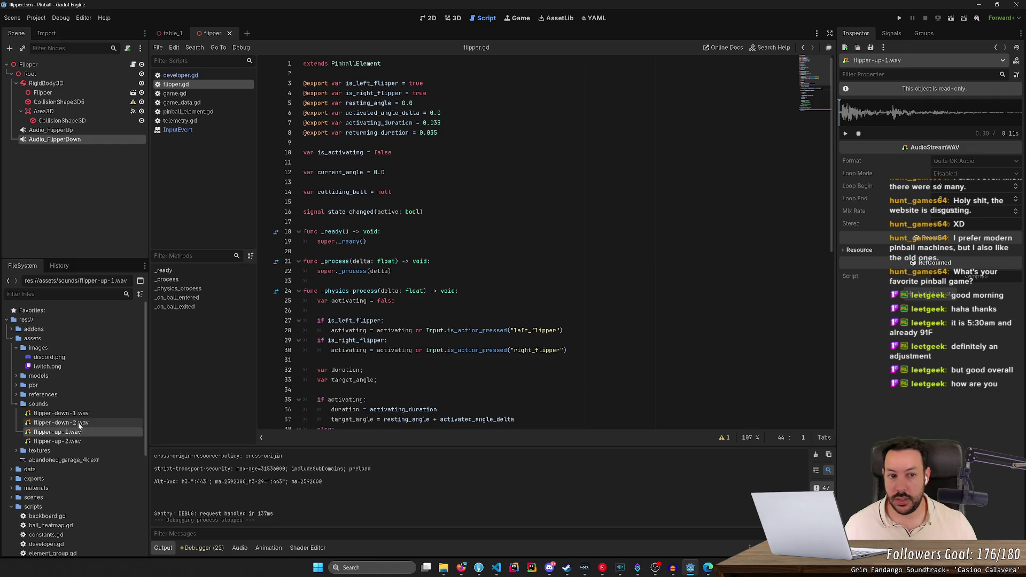
left_click(79, 423)
left_click(76, 442, "ctrl")
left_click_drag(76, 415, 98, 477)
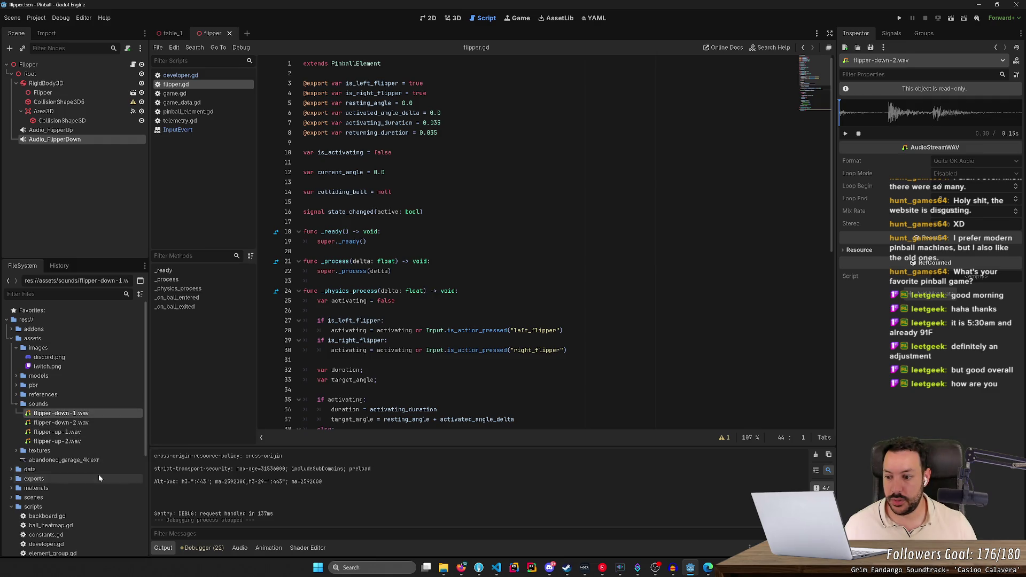
left_click(76, 423)
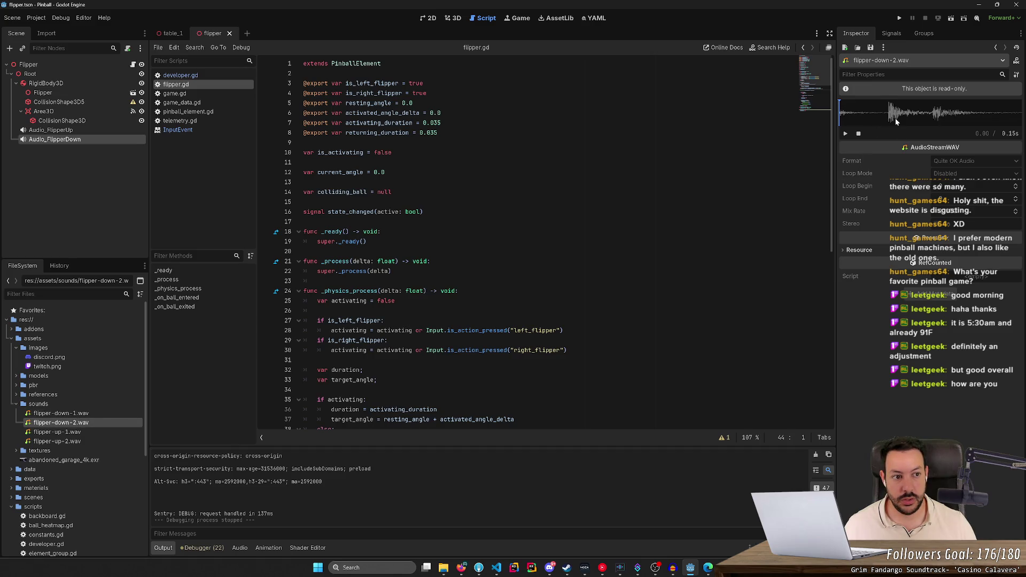
- Reload the current project, select Audio_FlipperDown, and run the pinball game
left_click(36, 17)
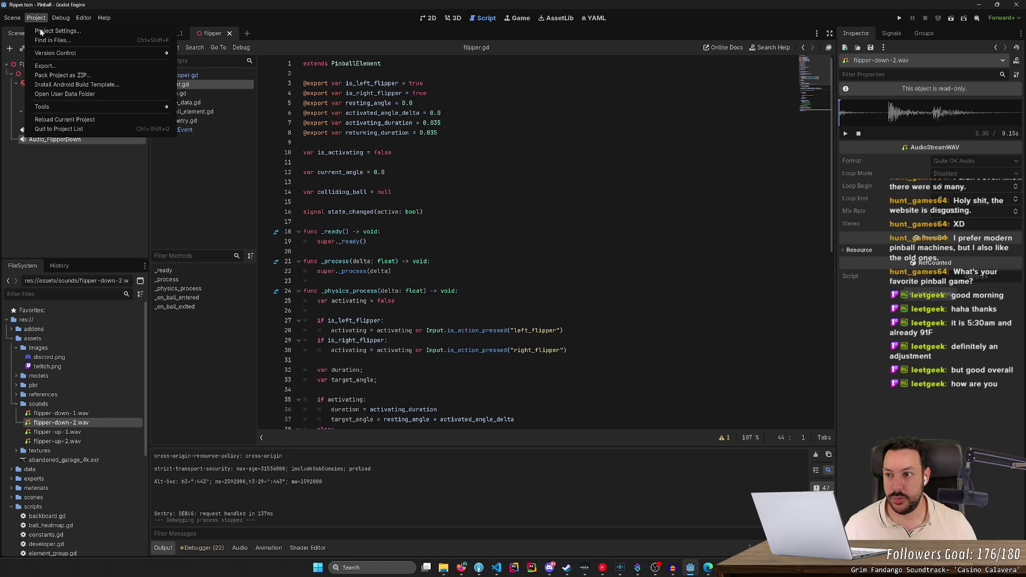
left_click(60, 129)
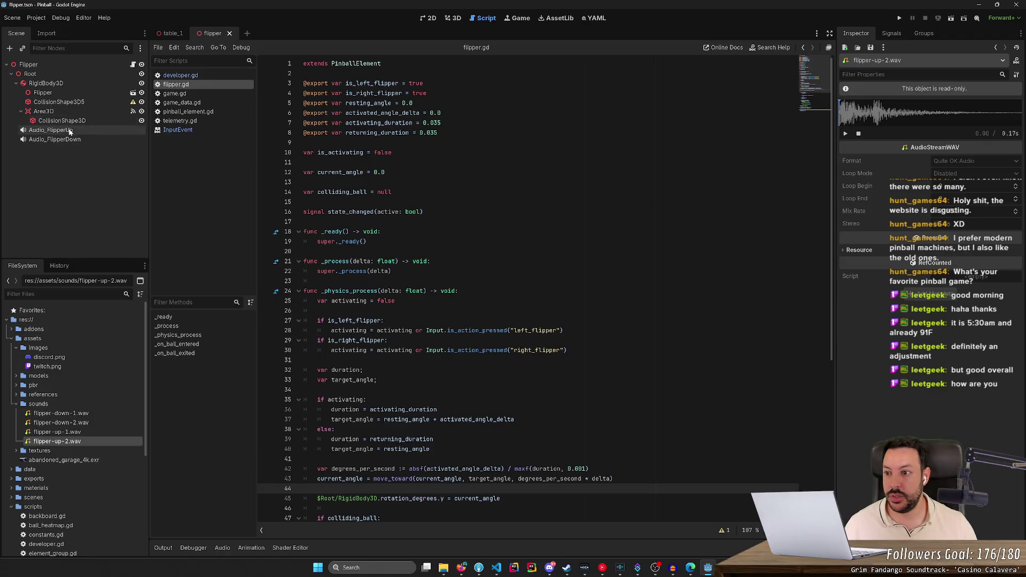
left_click(68, 141)
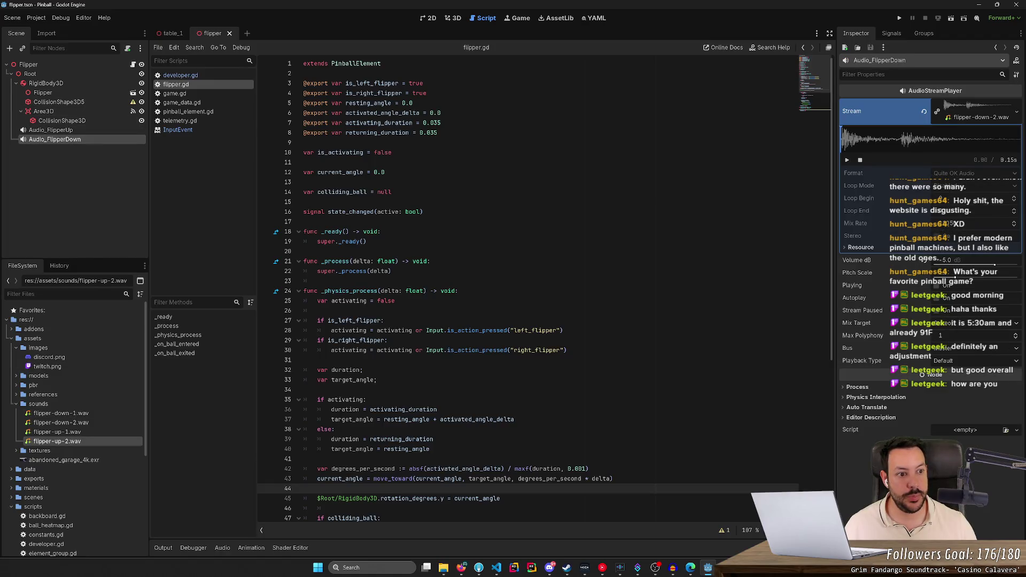
left_click(900, 18)
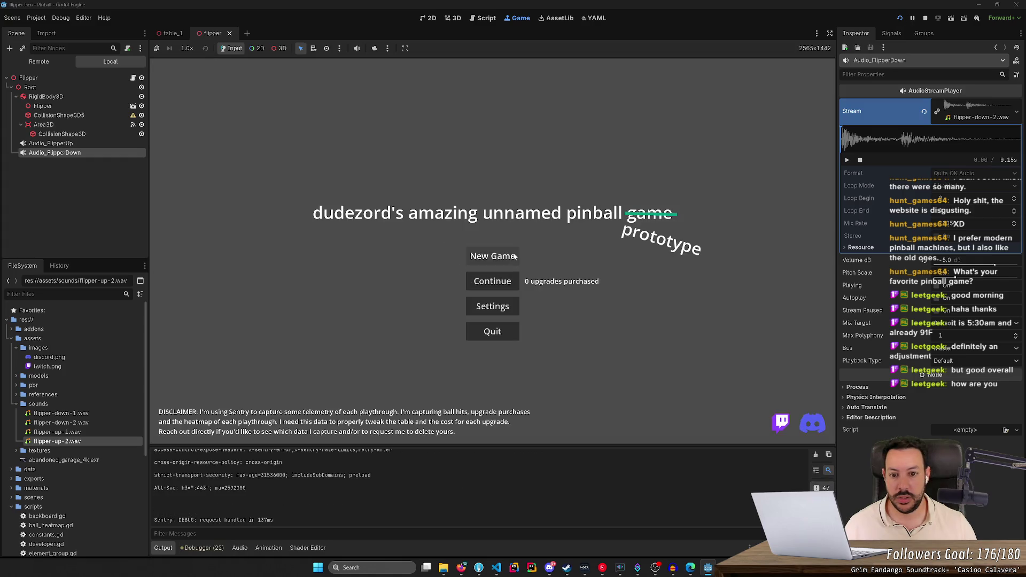
- Start a New Game to test the flipper sounds, then stop the run
left_click(514, 257)
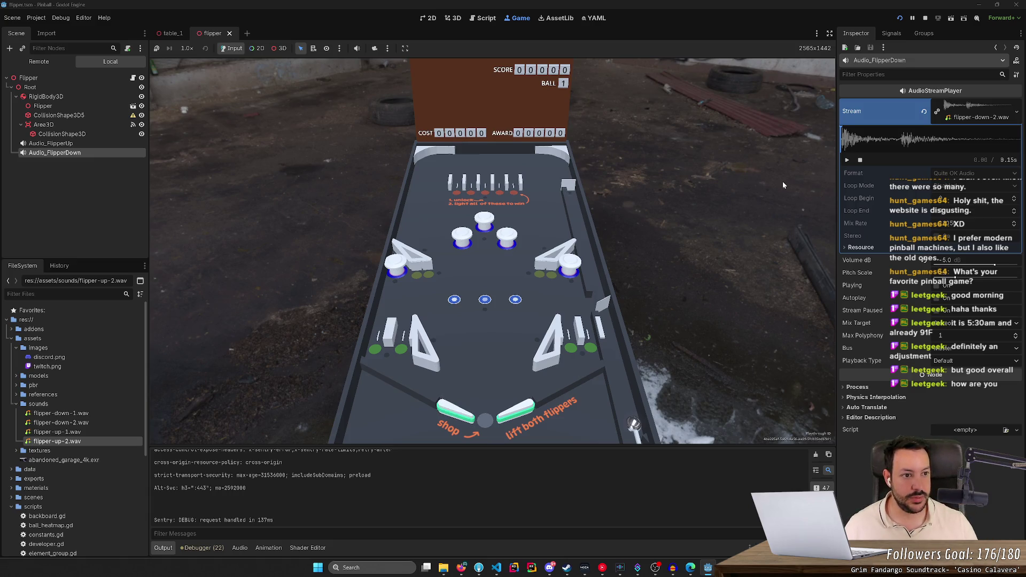
left_click(928, 19)
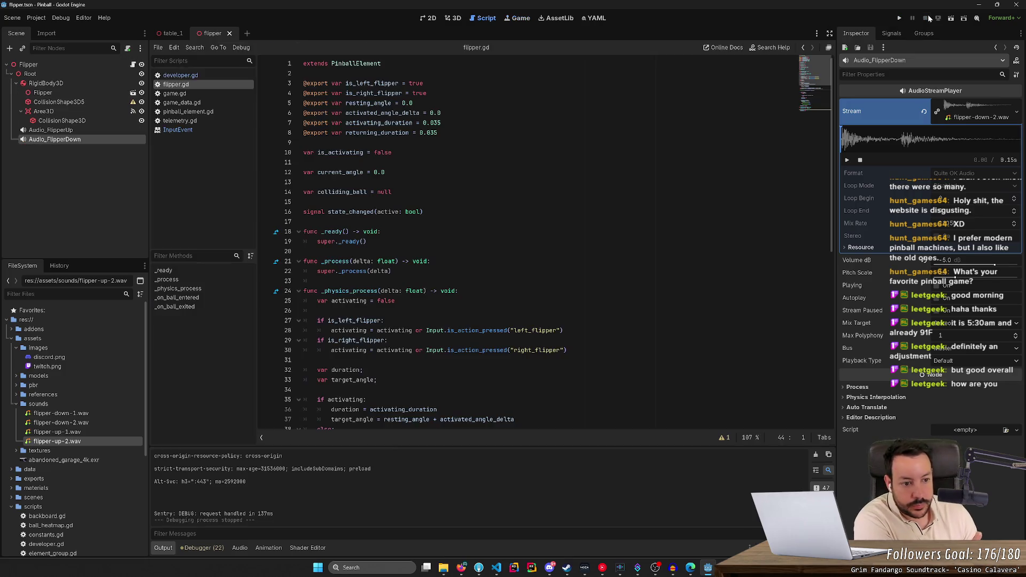
- Below the FlipperUp play() call, start a pitch_scale line for $Root/Audio_FlipperUp
left_click(58, 131)
left_click(56, 139)
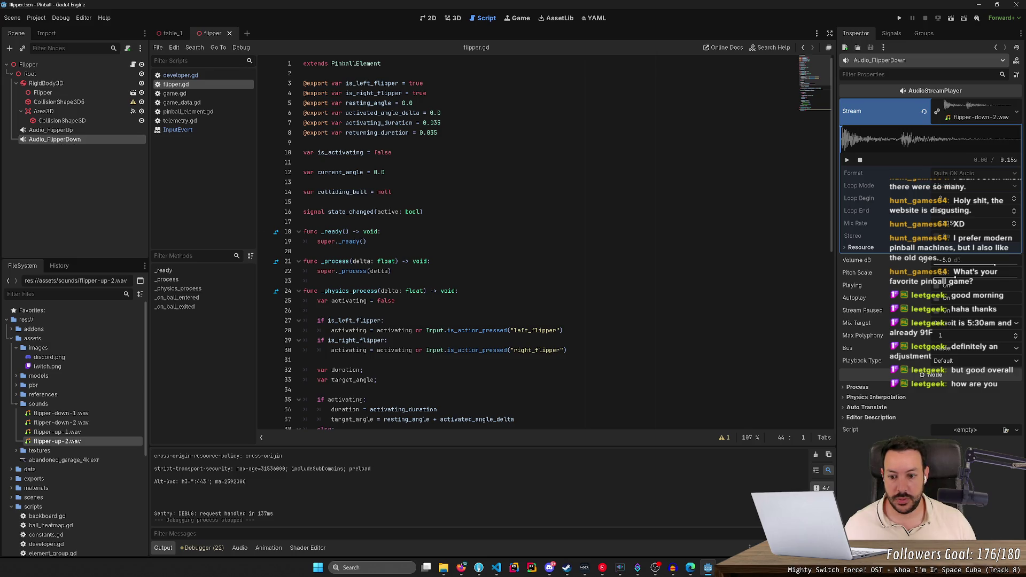
scroll(535, 241, "down", 4)
scroll(534, 241, "down", 7)
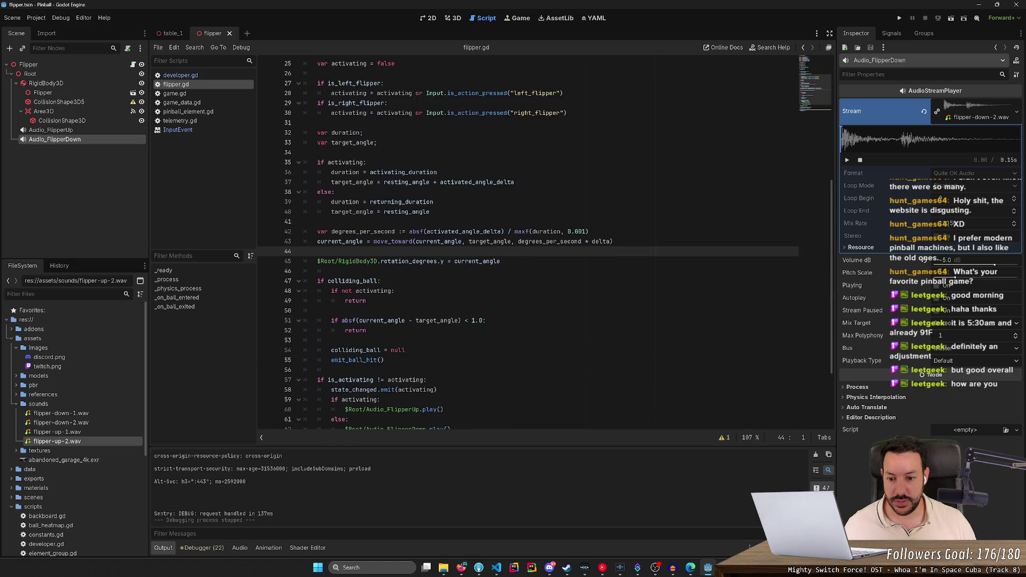
left_click(443, 313)
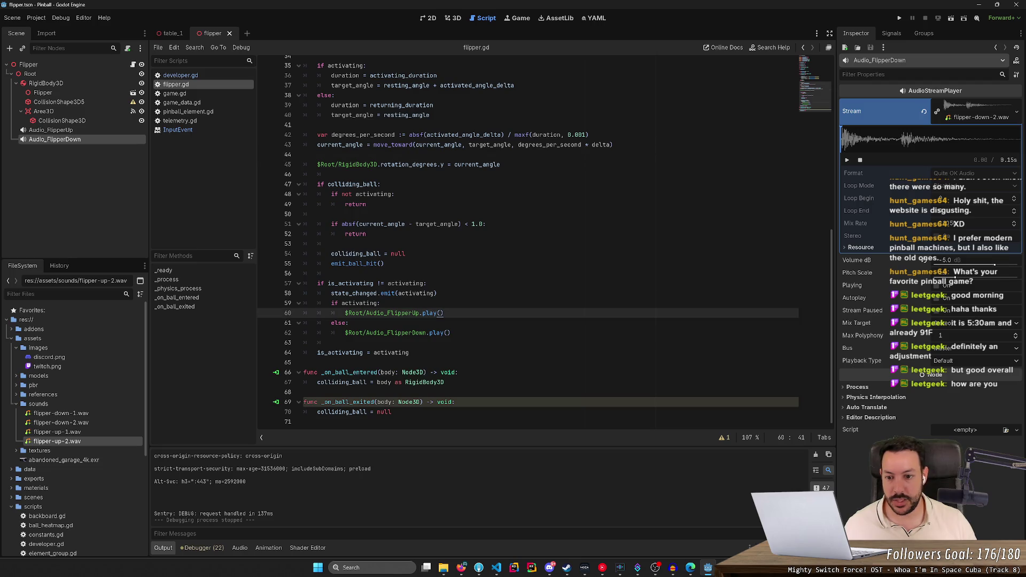
type("%")
key("BackSpace")
key("Return")
type("$")
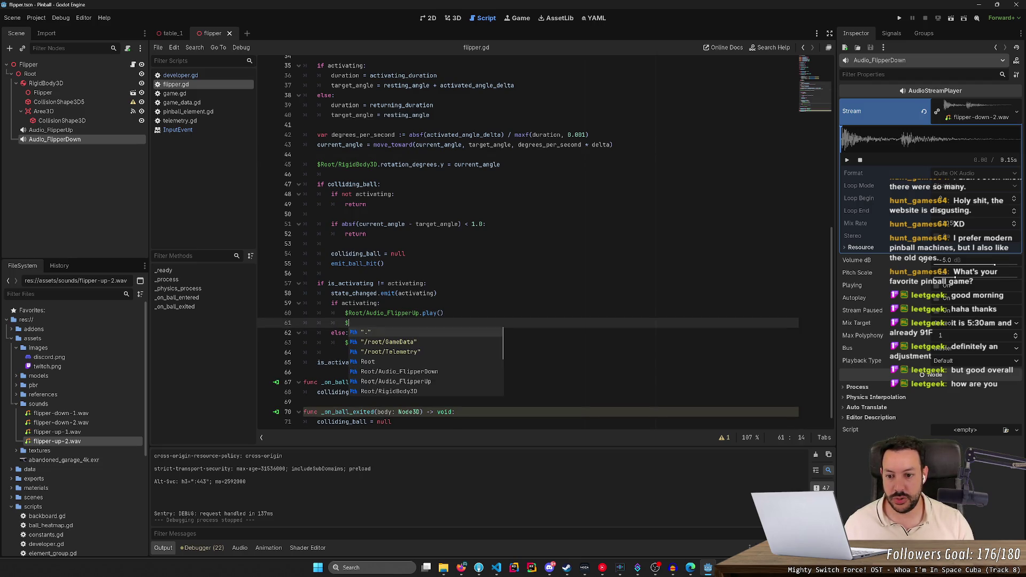
type("Root/A")
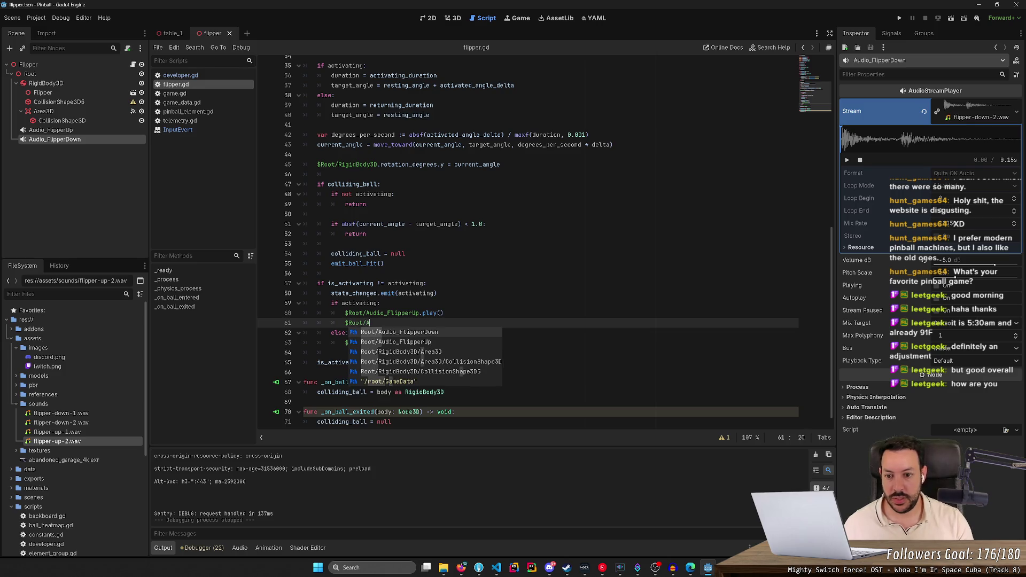
key("Down")
key("Return")
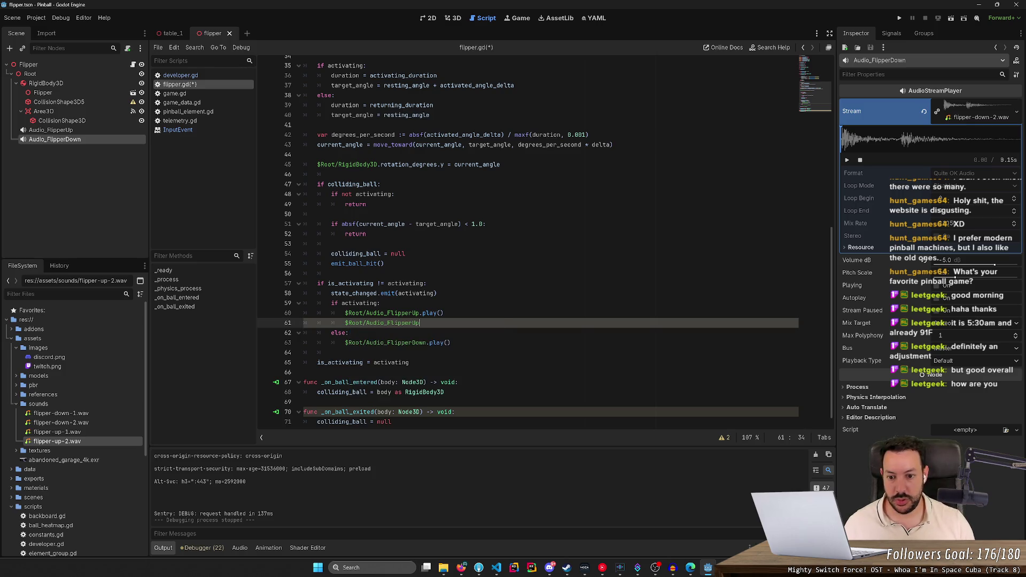
type(".pit")
key("Return")
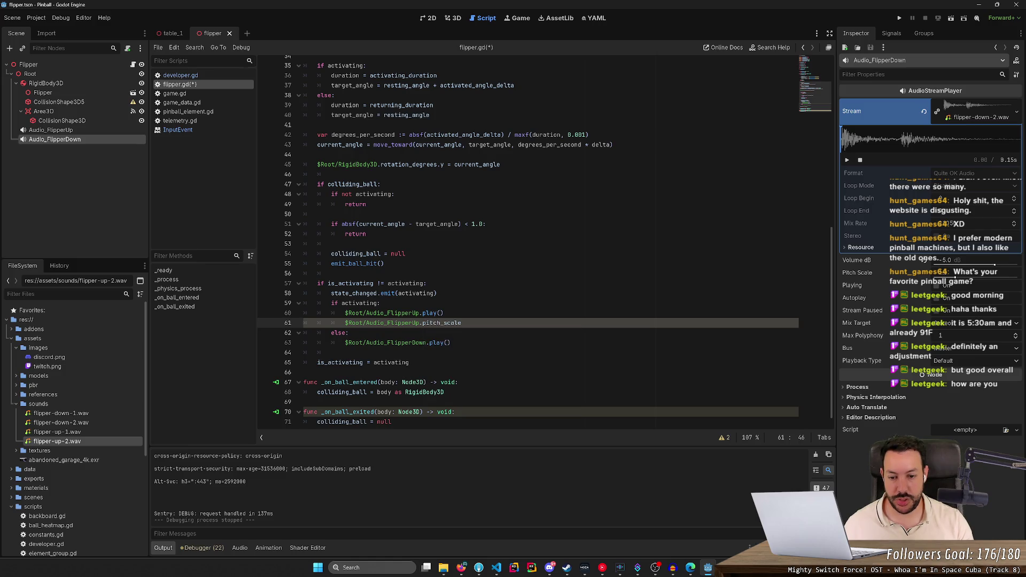
- Set the Audio_FlipperUp pitch_scale to randf_range(0.8, 1.2)
type(" = rando")
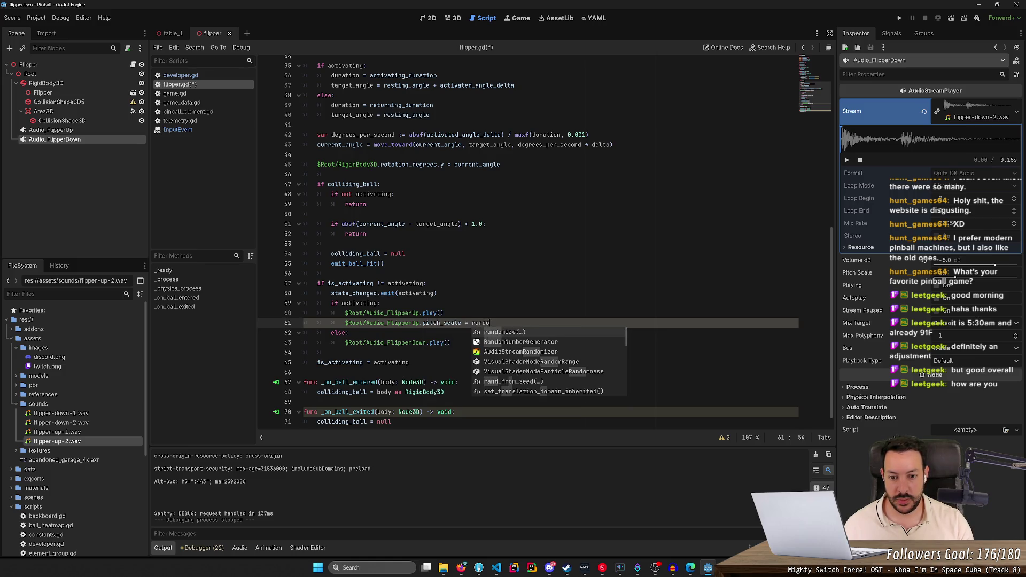
key("BackSpace")
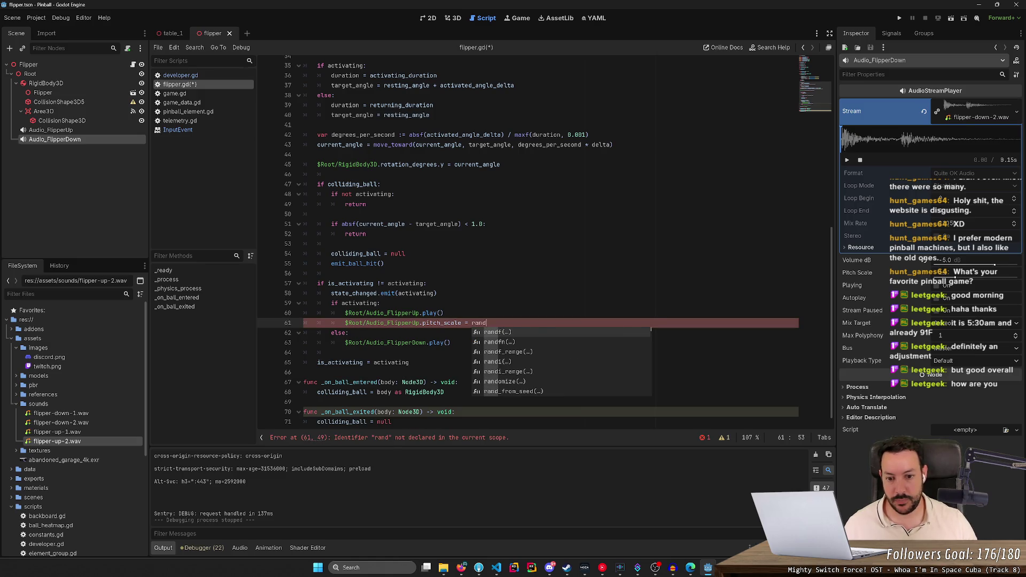
key("Return")
key("End")
type("f")
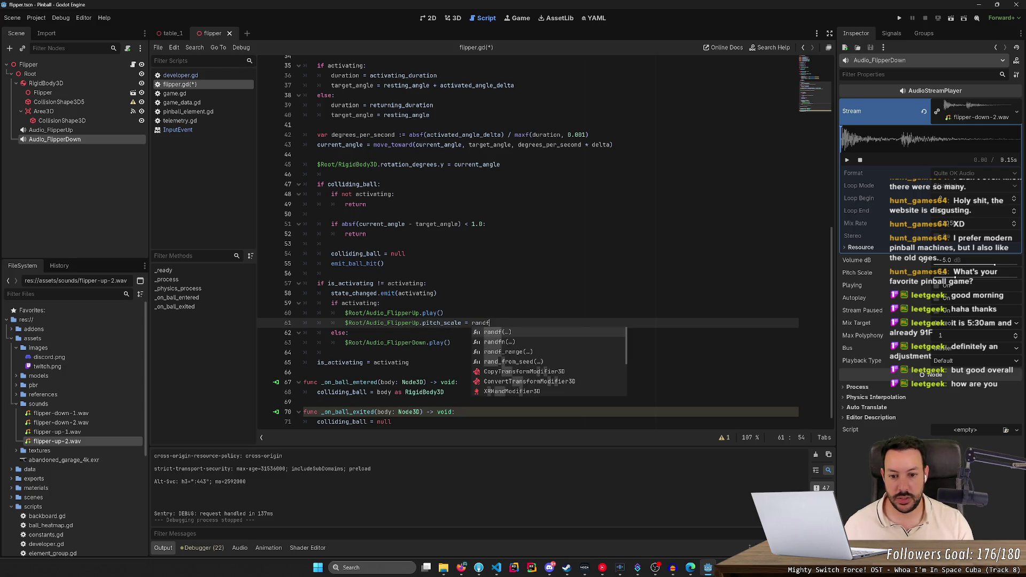
key("Down")
key("Down")
key("Return")
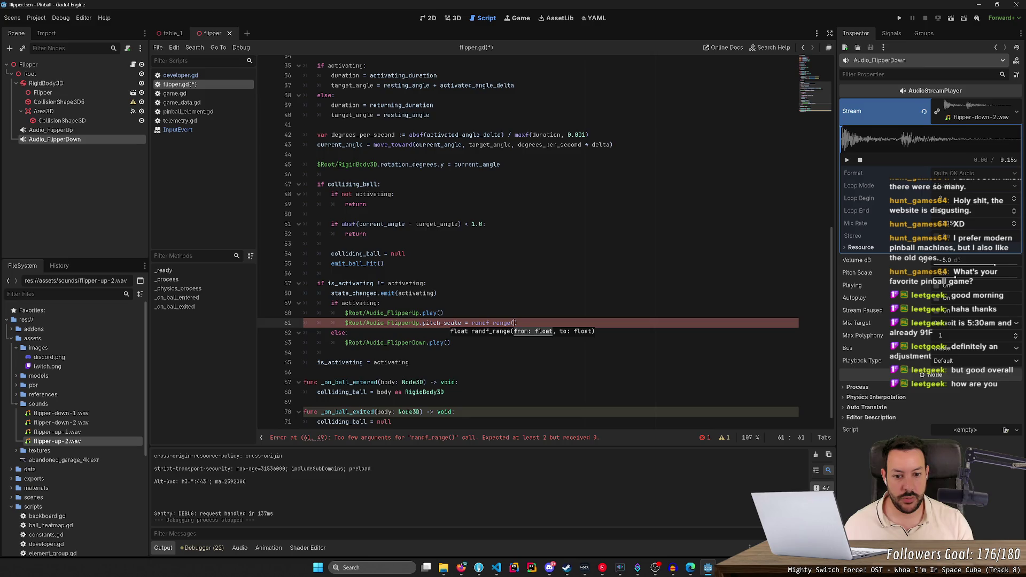
type("1")
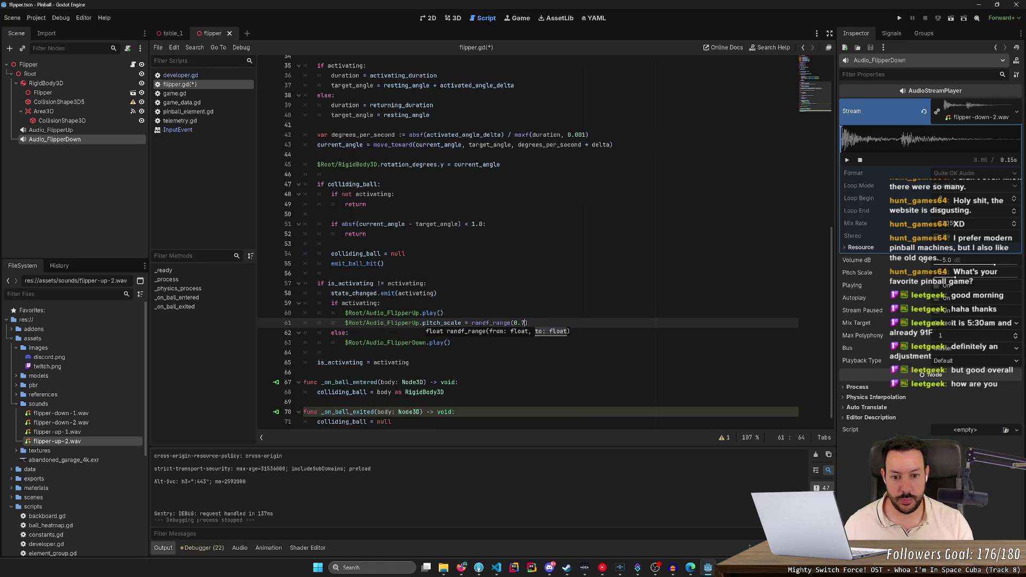
type("8,")
key("Escape")
- Copy the pitch line into the else branch, retarget it to Audio_FlipperDown, and save
key("shift+Up")
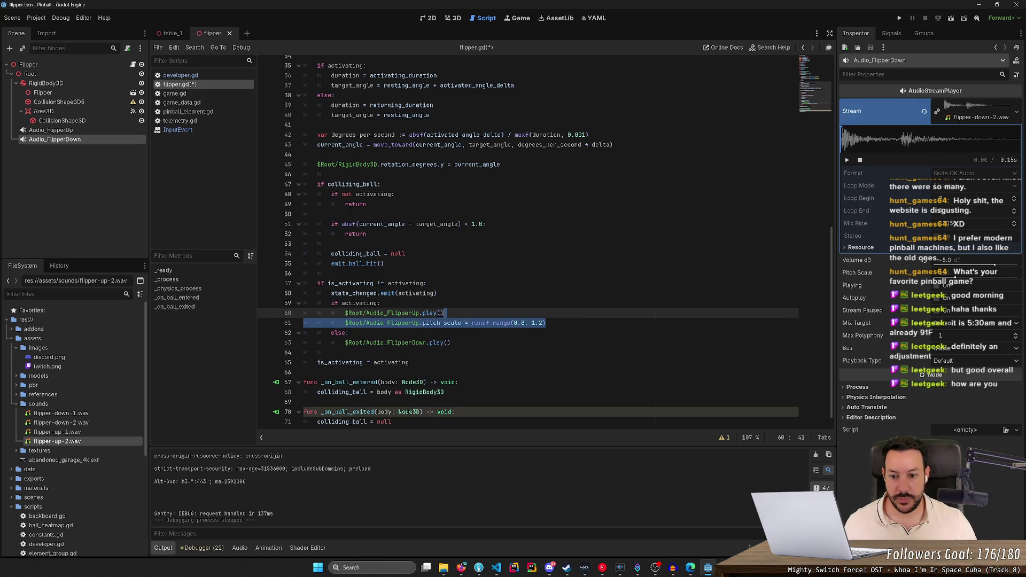
key("ctrl+c")
key("Down")
key("Down")
key("Down")
key("End")
key("ctrl+v")
double_click(393, 323)
double_click(393, 353)
type("Audio_FlipperDown")
key("ctrl+s")
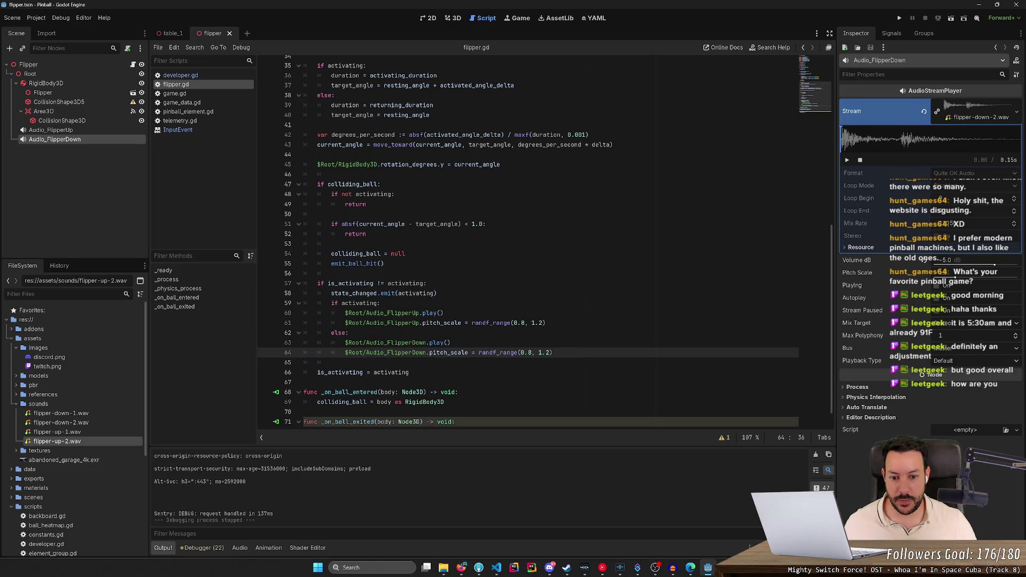
- Move each pitch_scale line above its play() call, then run the project with F5
key("Up")
key("Up")
key("Up")
key("End")
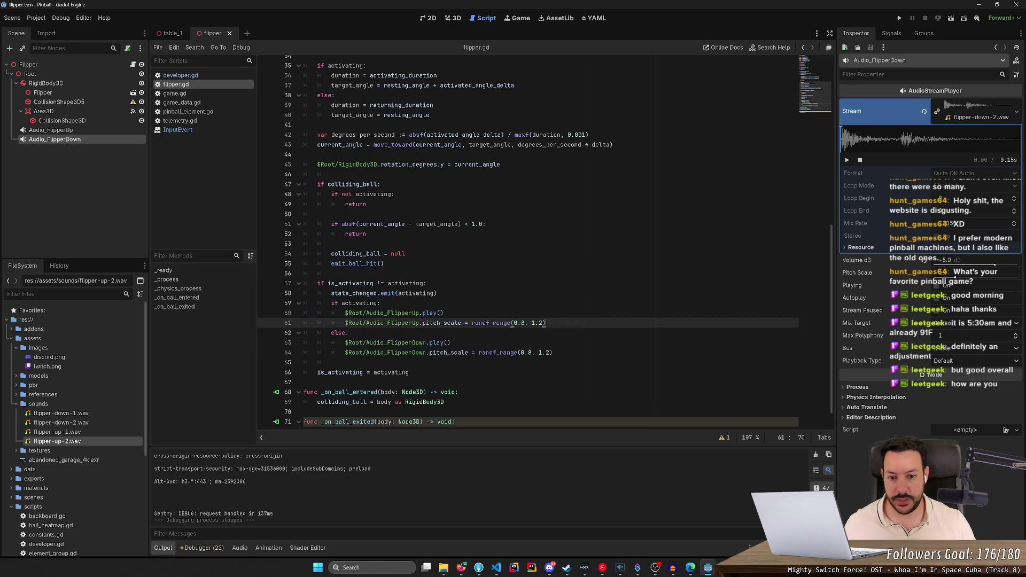
key("alt+Up")
key("Down")
key("Down")
key("Down")
key("End")
key("ctrl+x")
key("Up")
key("Up")
key("End")
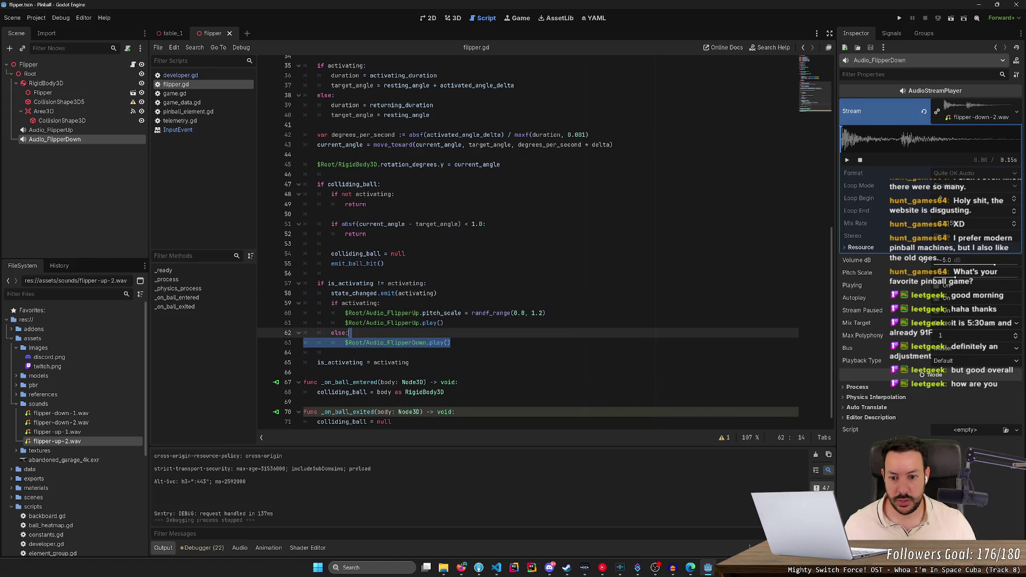
key("ctrl+v")
key("F5")
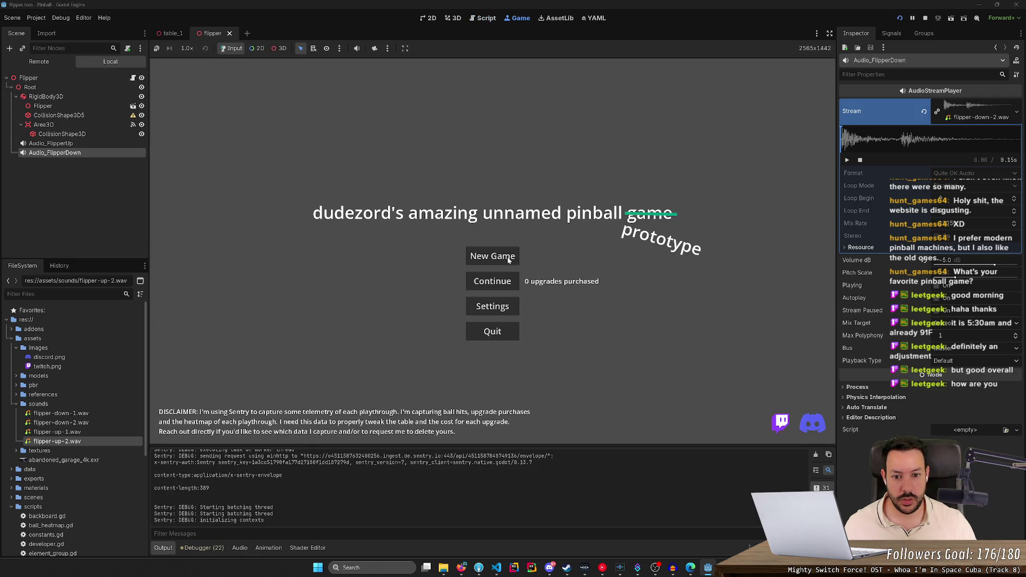
- Start a new game, flip the left flipper to hear the sounds, then stop the game
left_click(508, 258)
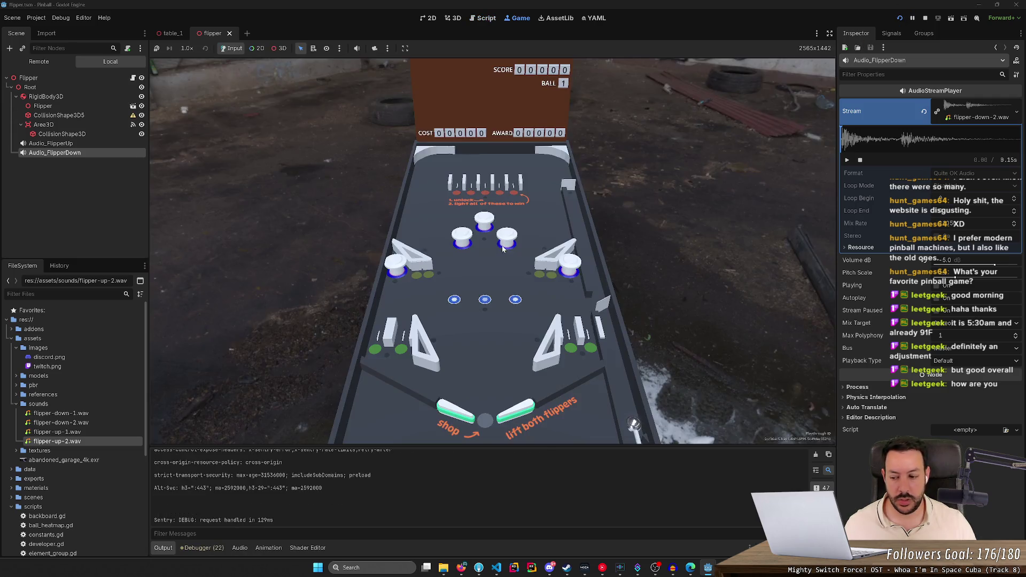
key("Left")
key("Left")
key("Left")
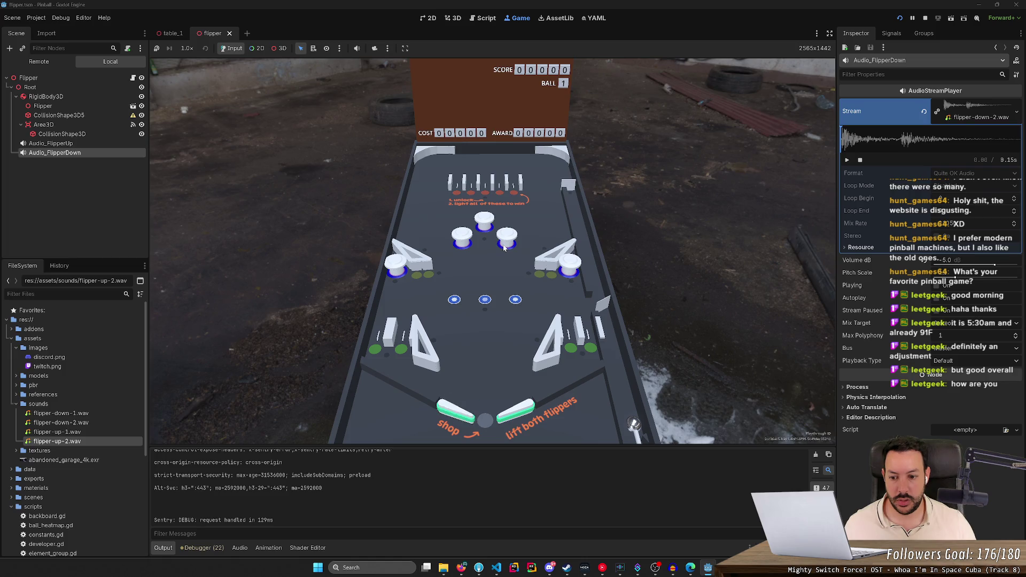
key("Left")
key("Left")
key("Left")
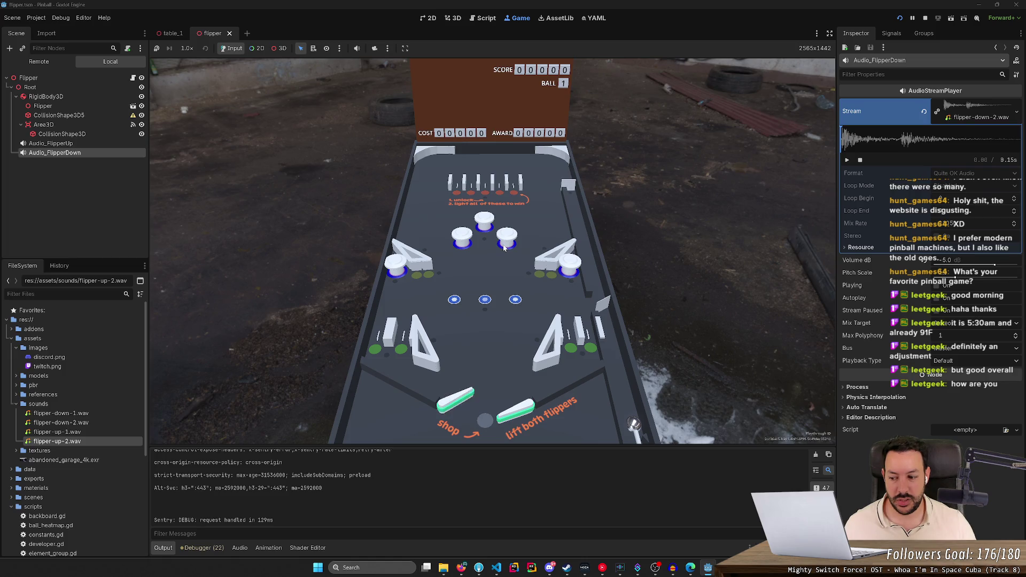
key("Left")
key("Left")
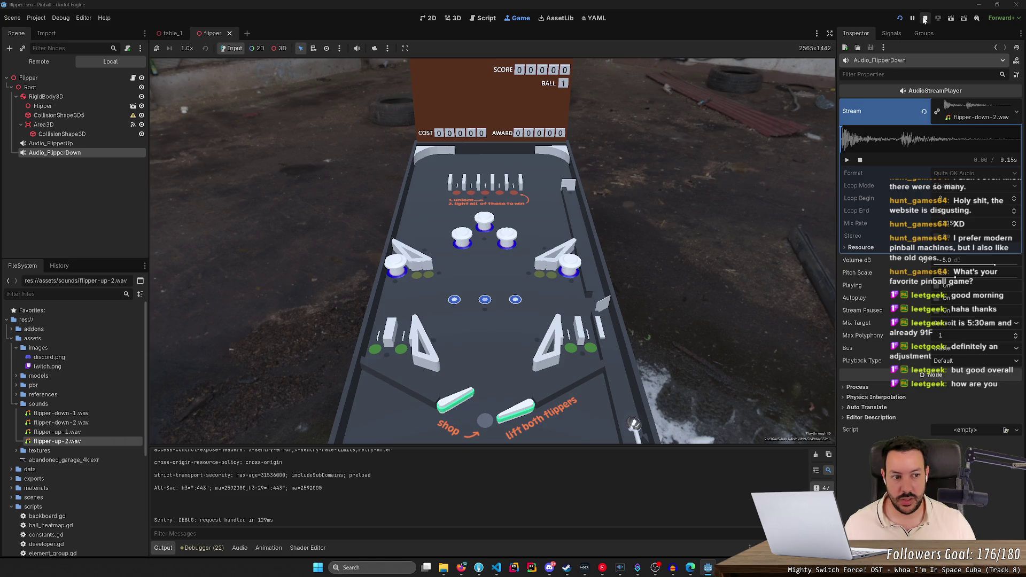
left_click(926, 19)
- Change both randf_range calls to (0.9, 1.1) and run the project again
left_click(524, 321)
left_click(530, 350, "alt")
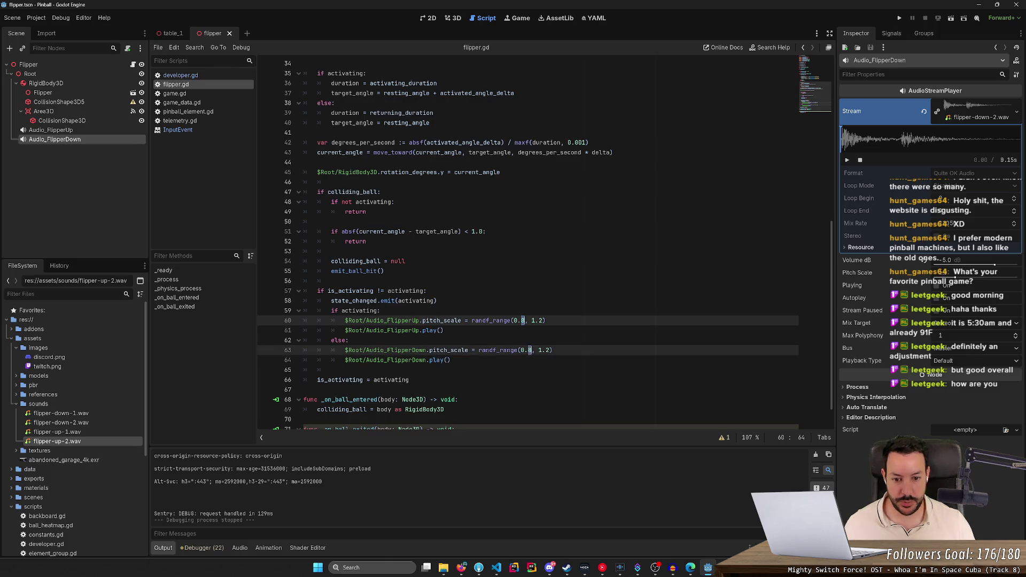
type("9")
key("Delete")
type("1")
left_click(900, 18)
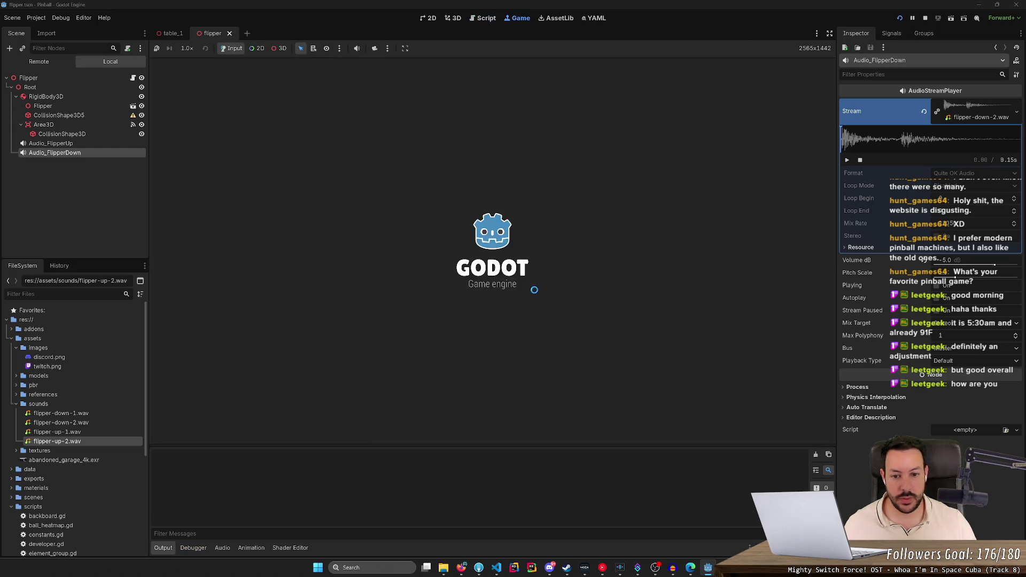
- Start a new game, flip both flippers to compare the 0.9–1.1 pitch sounds, then stop
left_click(510, 259)
key("Left")
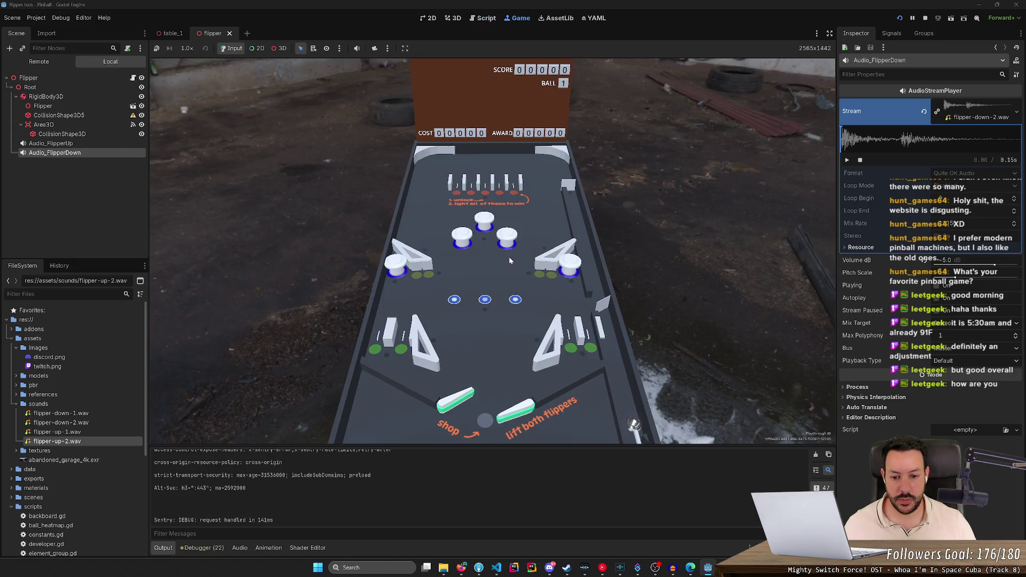
key("Right")
key("Right")
key("Left")
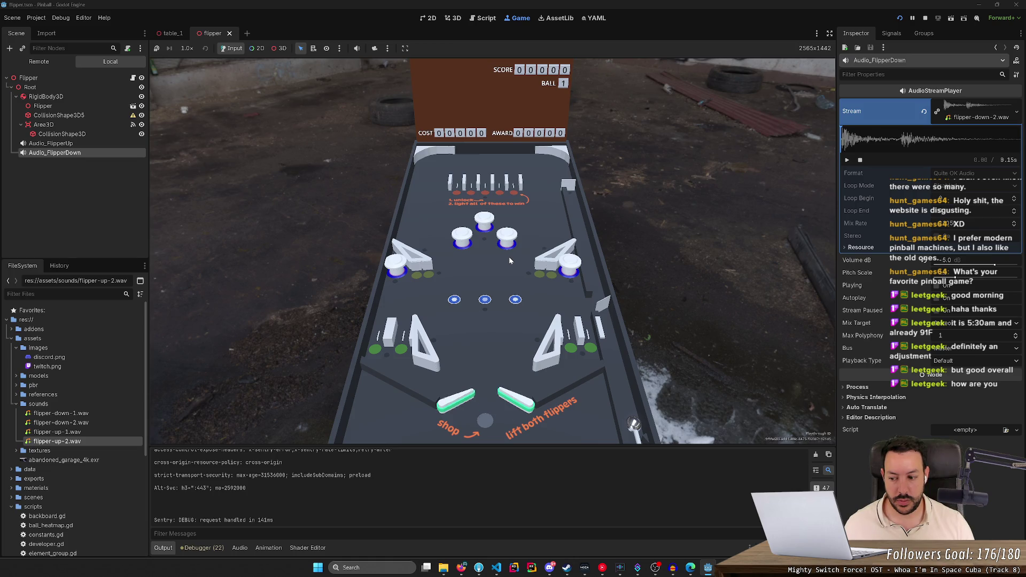
key("Left")
key("Left")
key("Left")
key("Left")
key("Left")
key("Left")
key("Left")
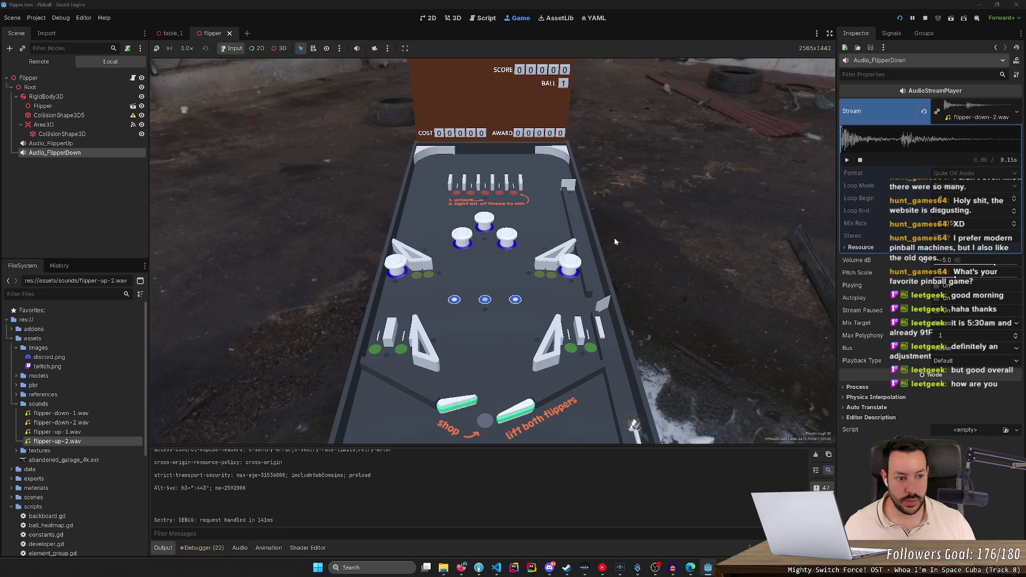
key("Left")
left_click(926, 19)
- Change both randf_range calls in flipper.gd to (0.95, 1.05) and run the project
left_click(524, 320)
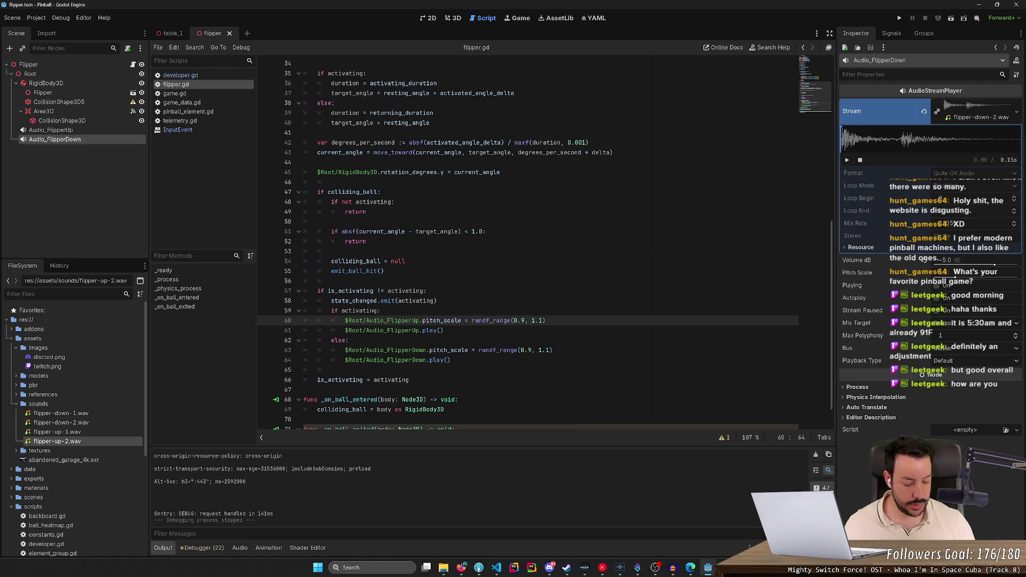
type("5")
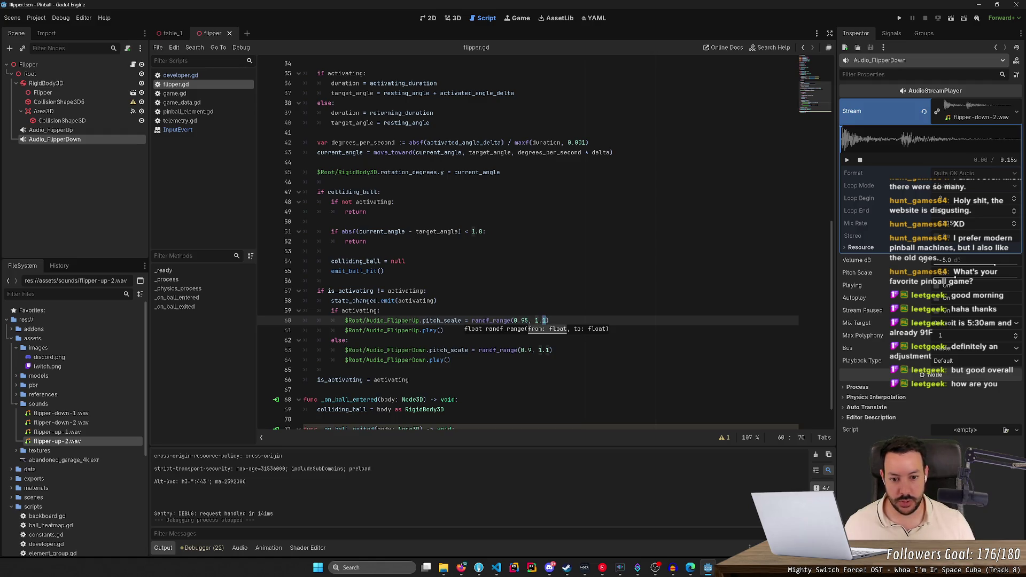
left_click(538, 350)
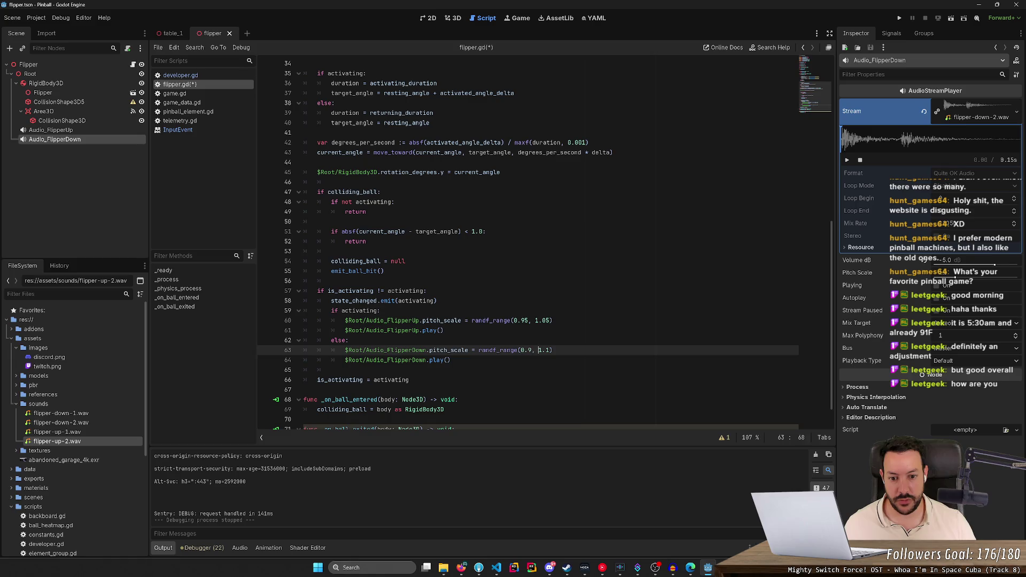
type("5, 1.")
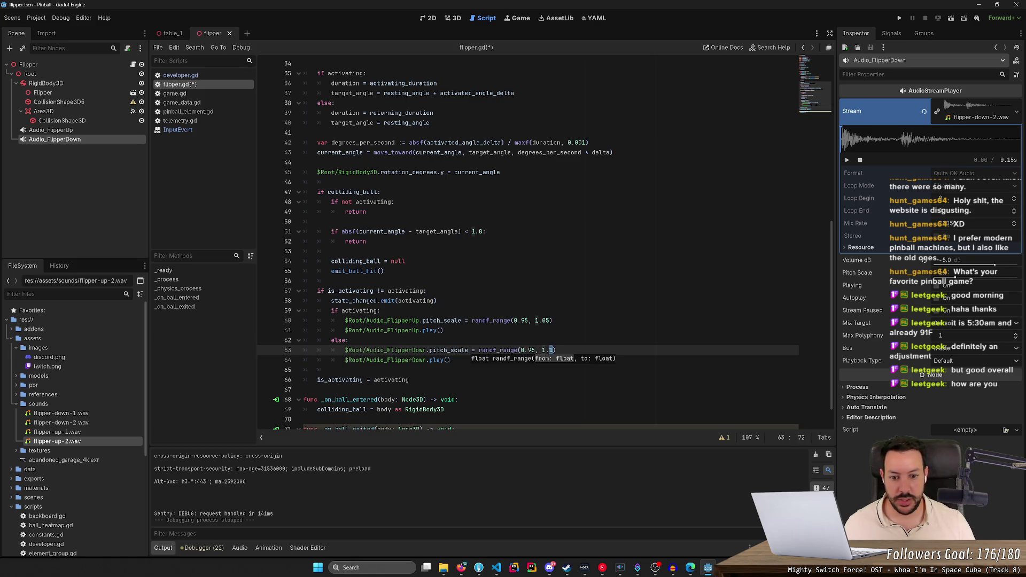
type("05")
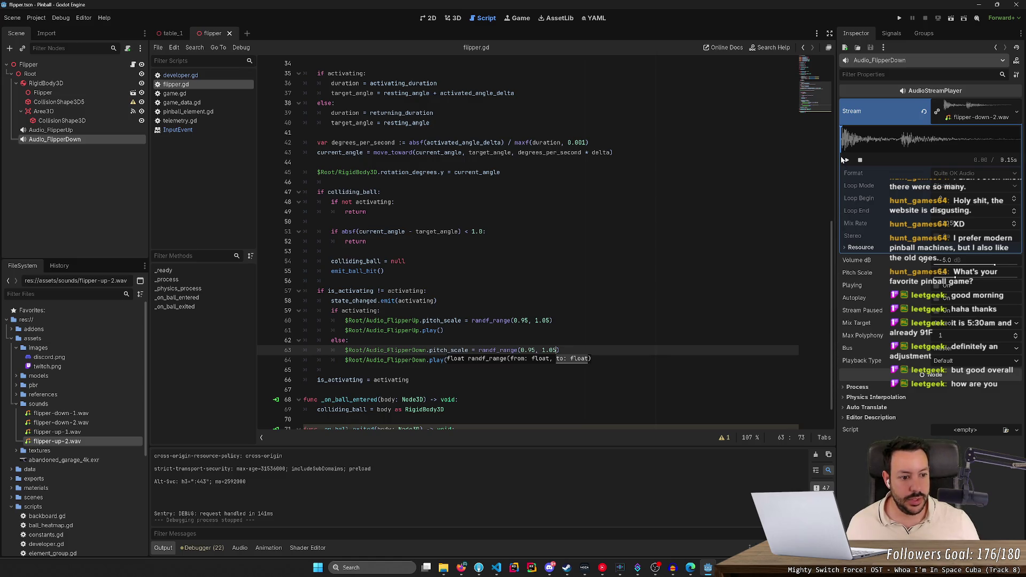
left_click(900, 19)
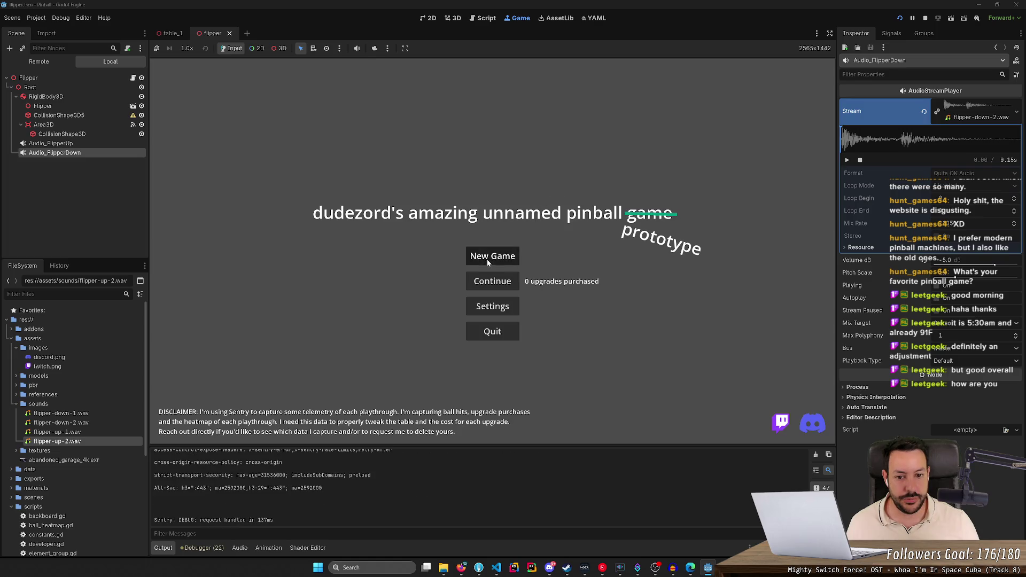
- Play a new pinball game, repeatedly flicking the left and right flippers, then stop the run
left_click(488, 258)
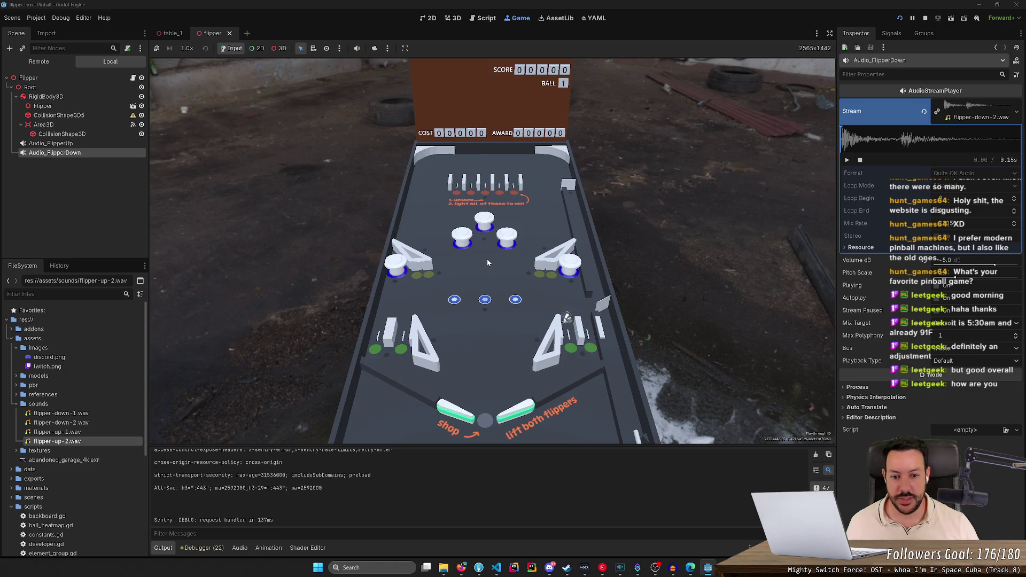
key("Left")
key("Right")
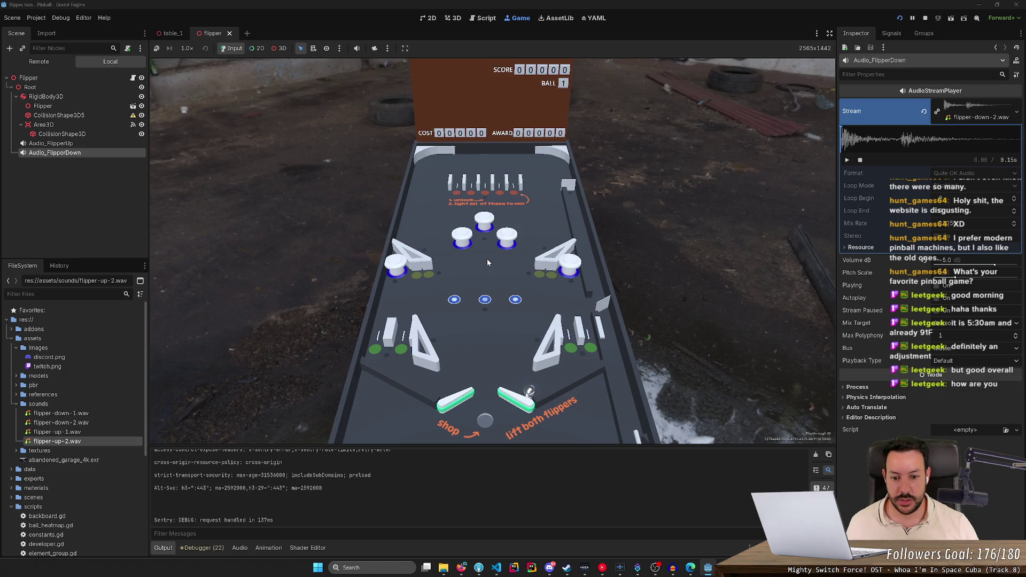
key("Right")
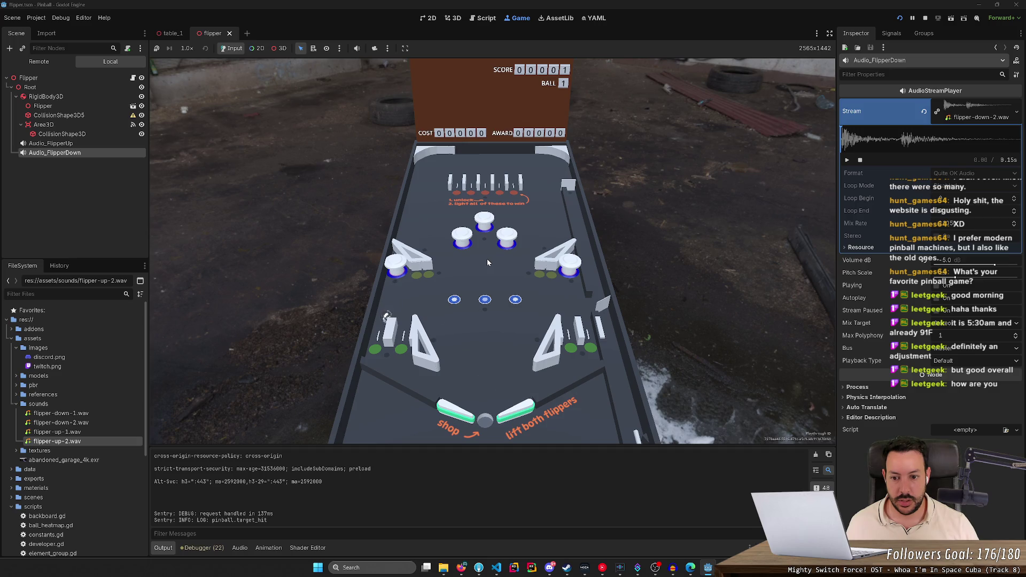
key("Left")
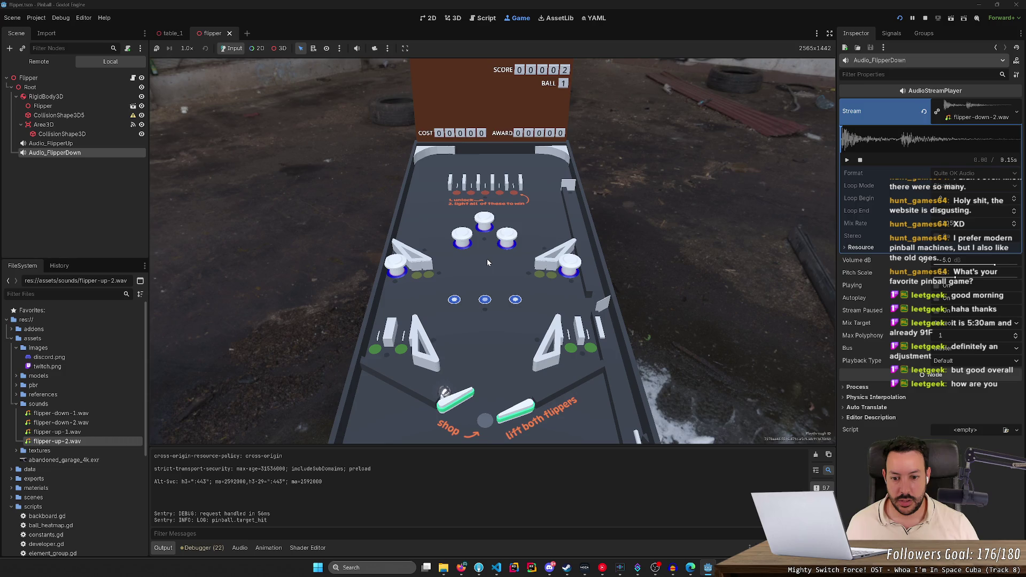
key("Left")
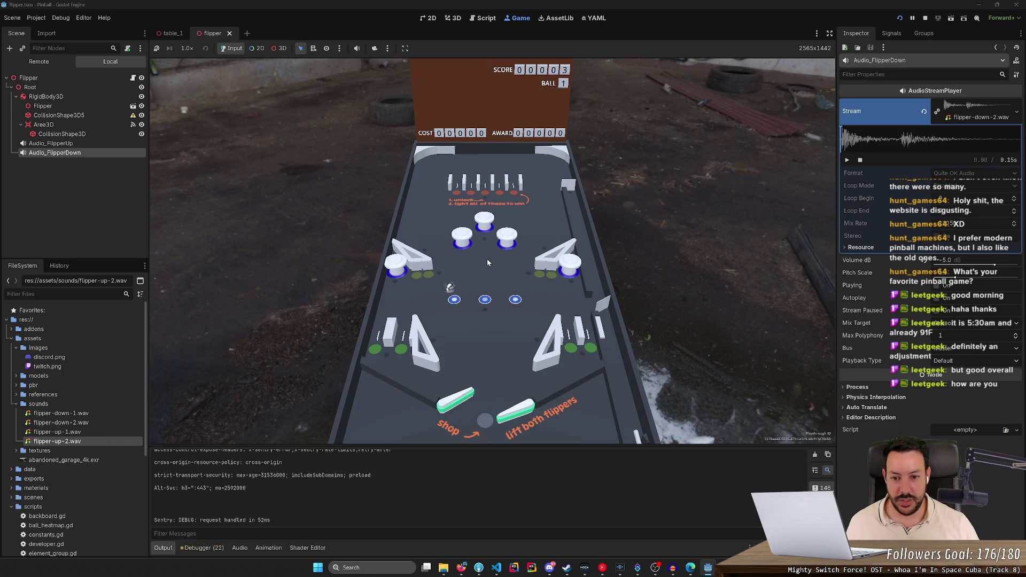
key("Right")
key("Left")
key("Right")
key("Left")
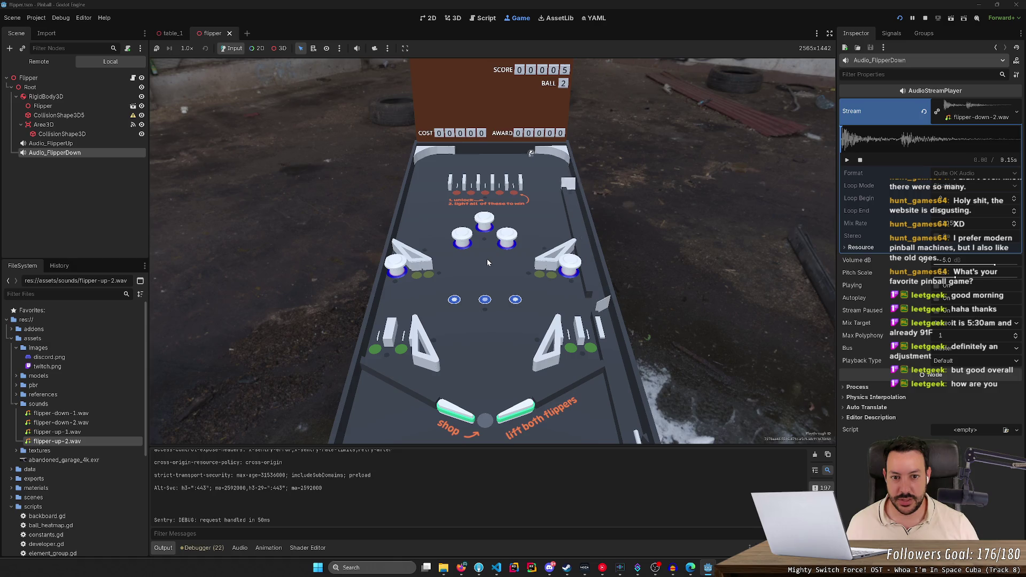
key("Left")
key("Right")
key("Right")
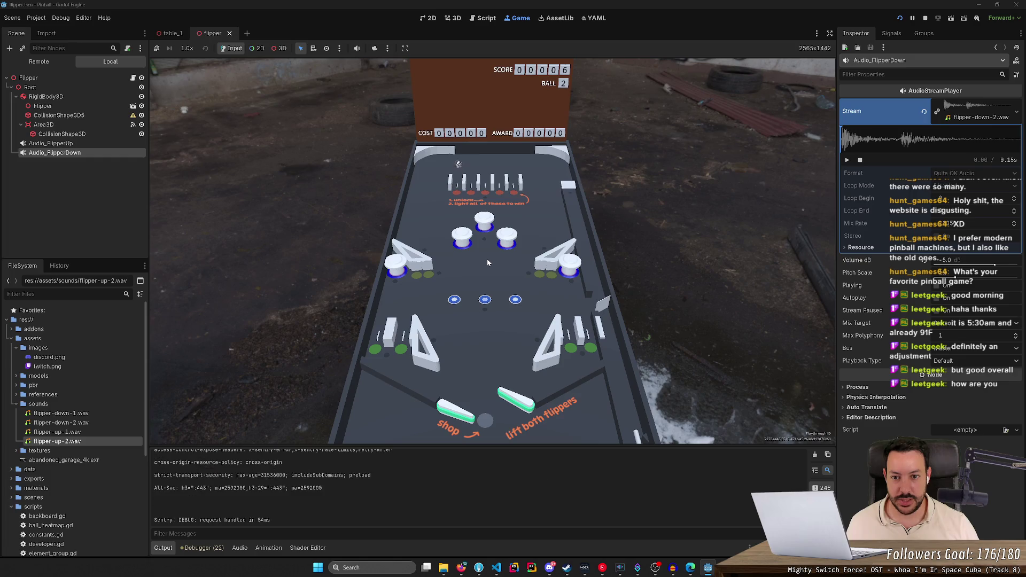
key("Left")
key("Left")
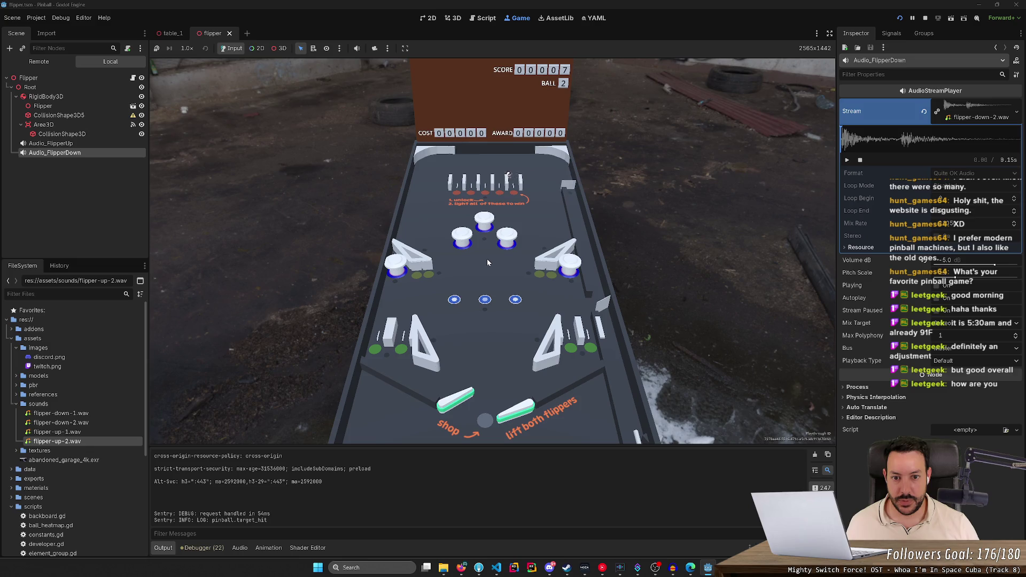
key("Right")
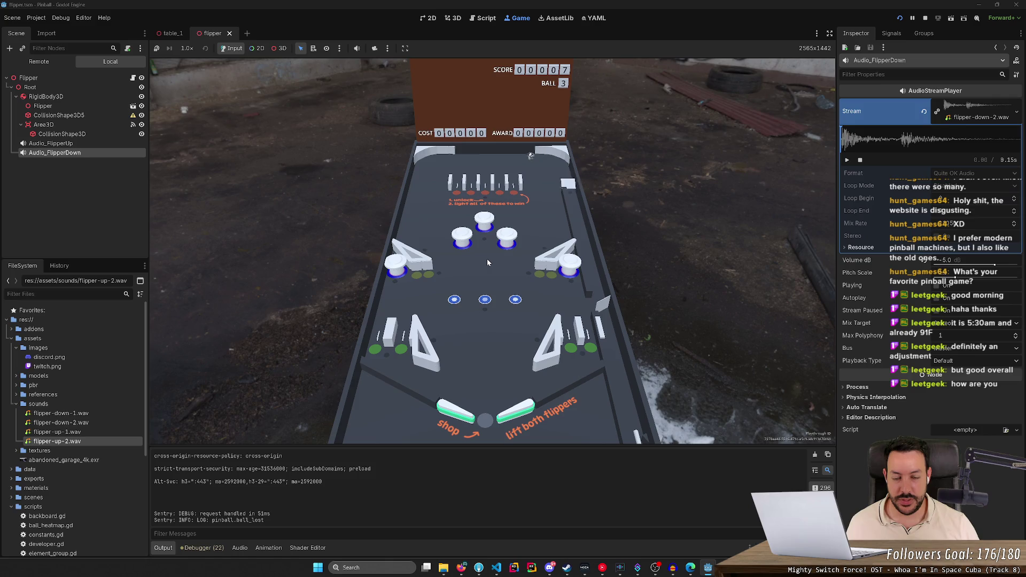
key("Left")
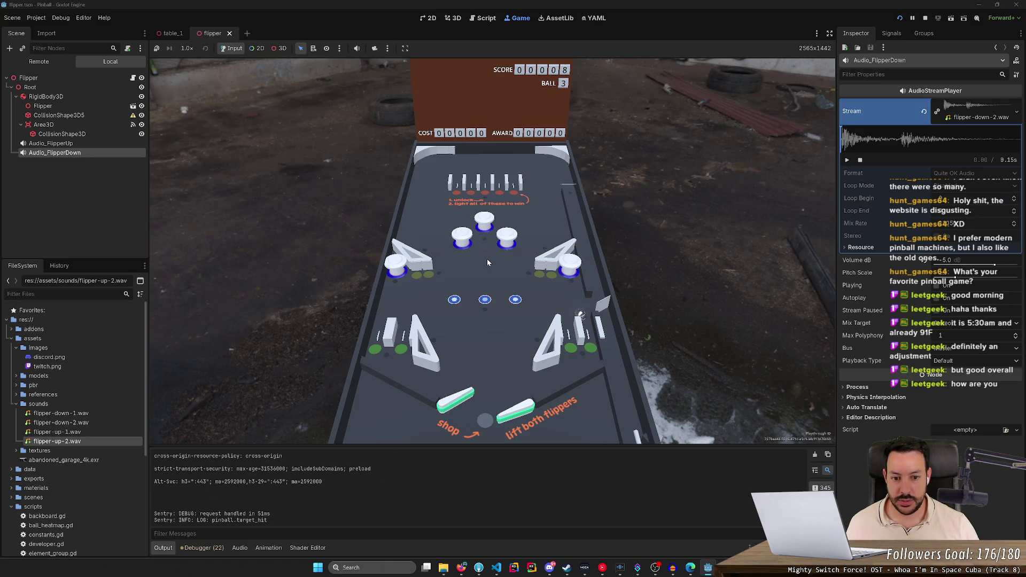
key("Right")
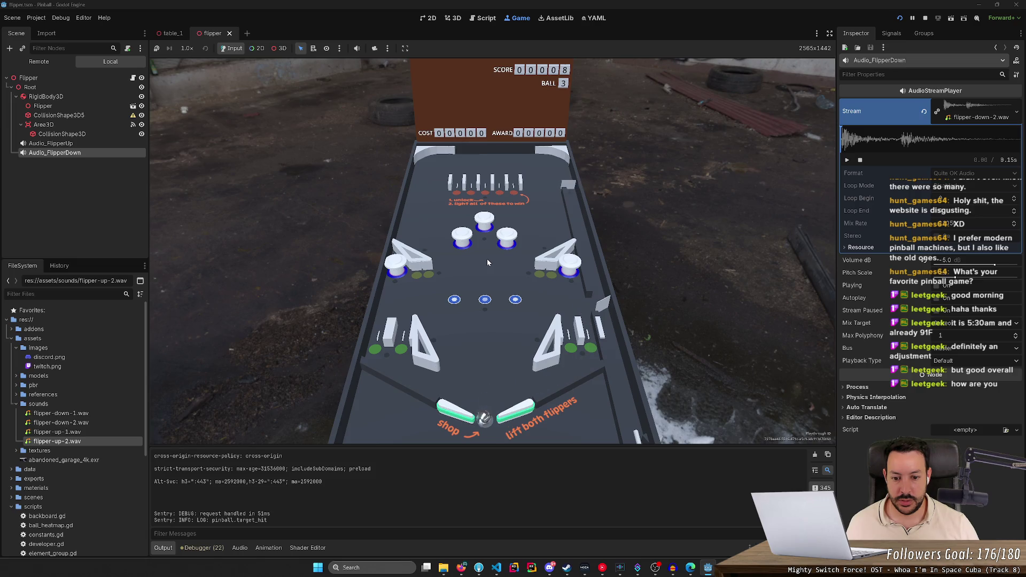
key("Left")
key("Right")
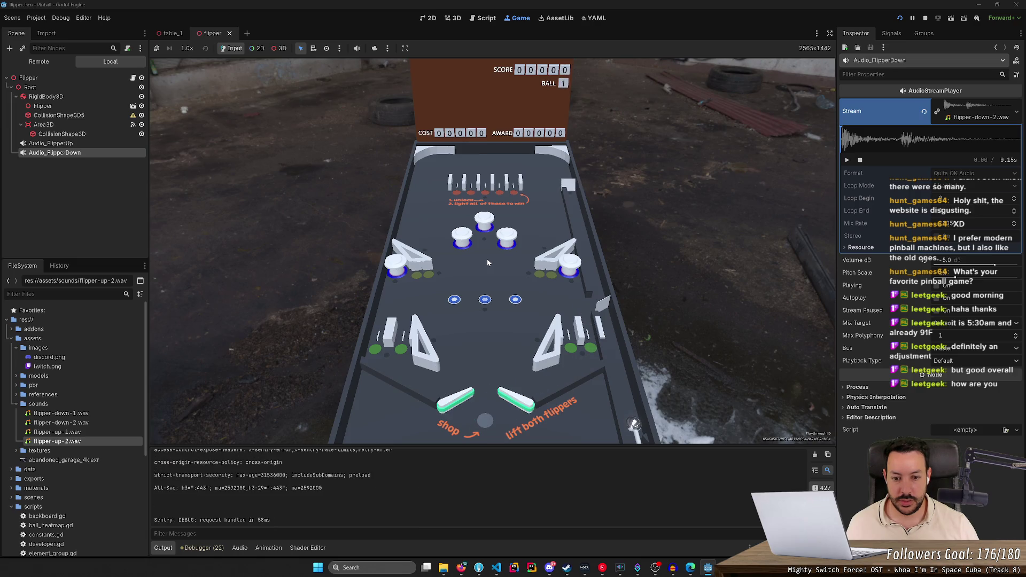
left_click(925, 19)
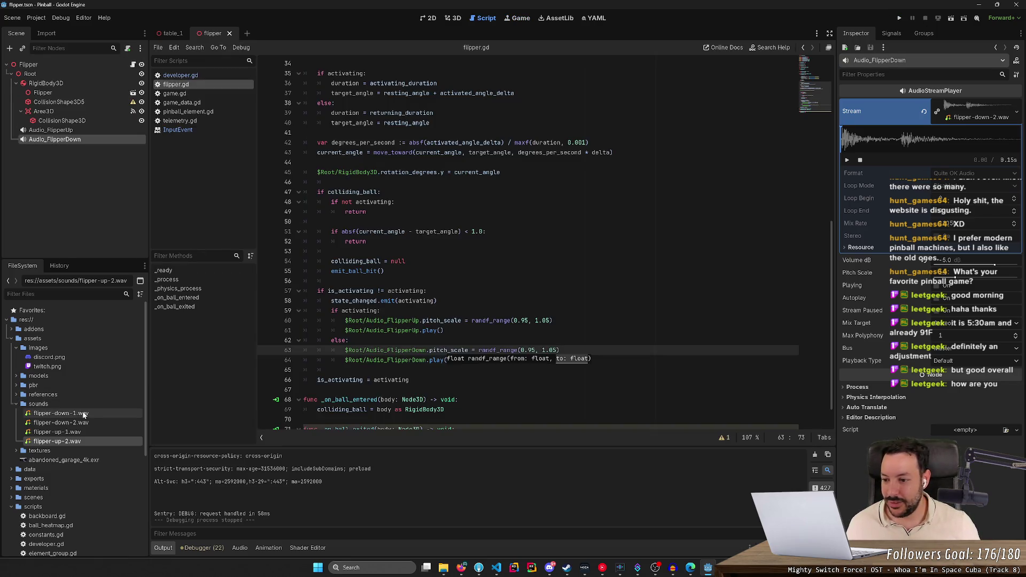
- Assign flipper-down-1.wav as the Audio_FlipperDown stream
mouse_move(84, 416)
mouse_move(81, 416)
left_mouse_down()
mouse_move(184, 369)
mouse_move(943, 113)
left_mouse_up()
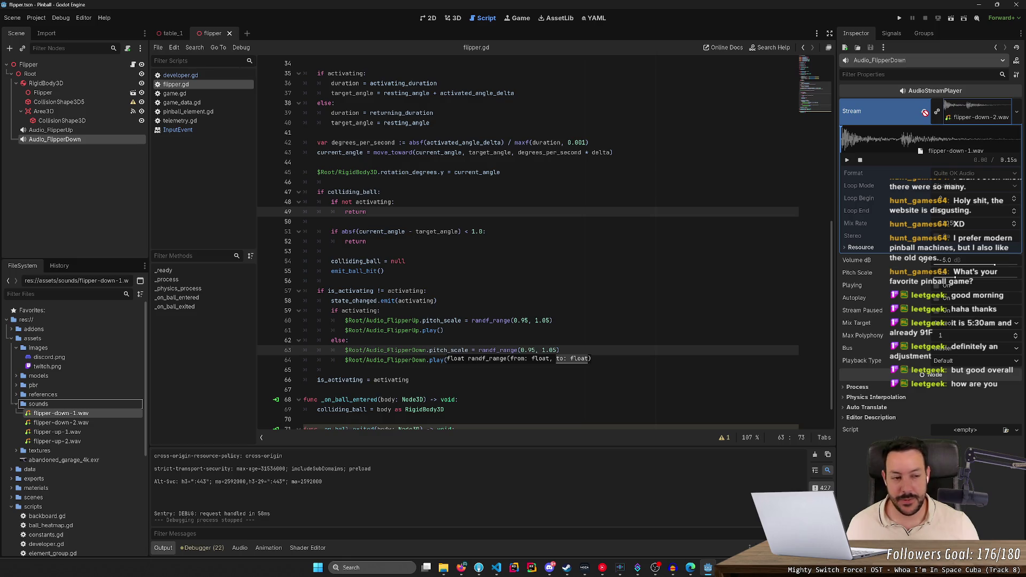
left_click_drag(949, 113, 957, 114)
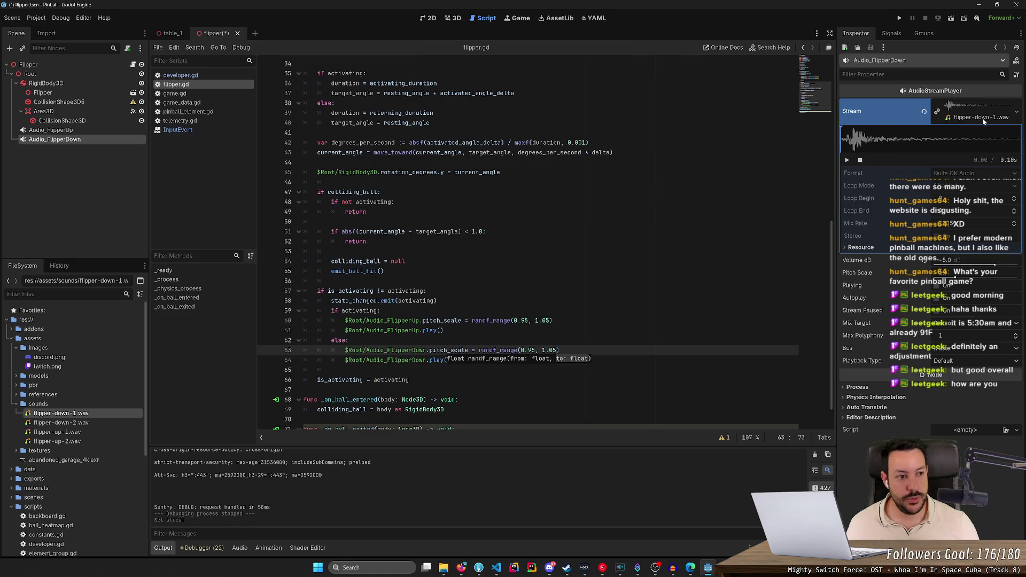
- Run the game, flick the flippers in a new game to hear the sound, then stop it
left_click(900, 17)
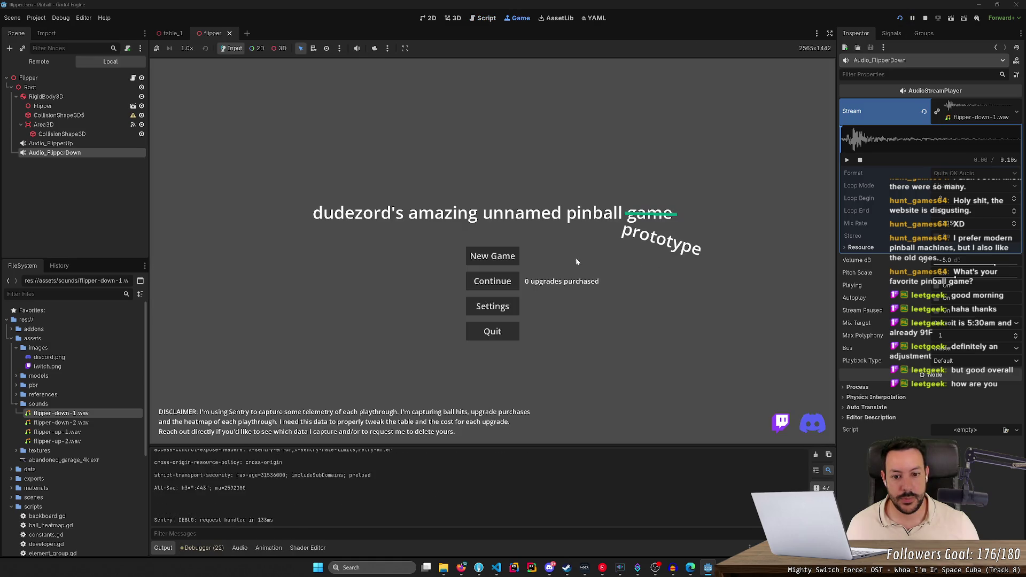
left_click(493, 264)
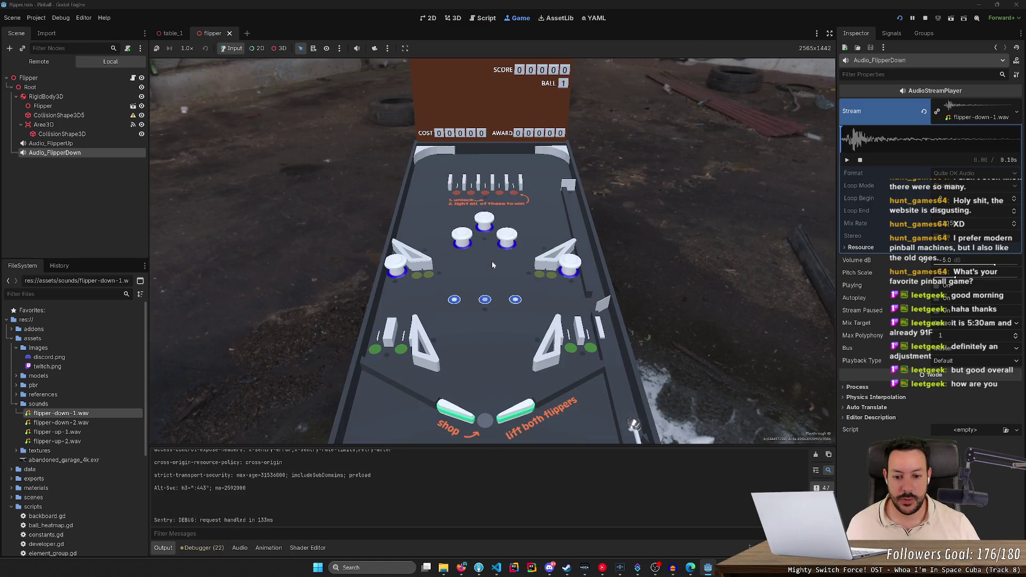
key("Left")
key("Right")
key("Left")
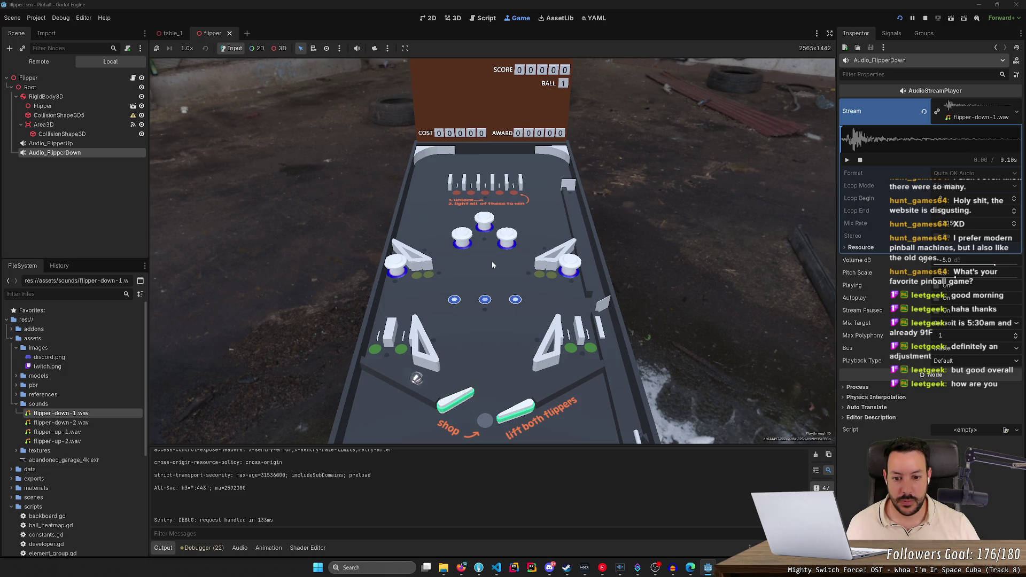
key("Left")
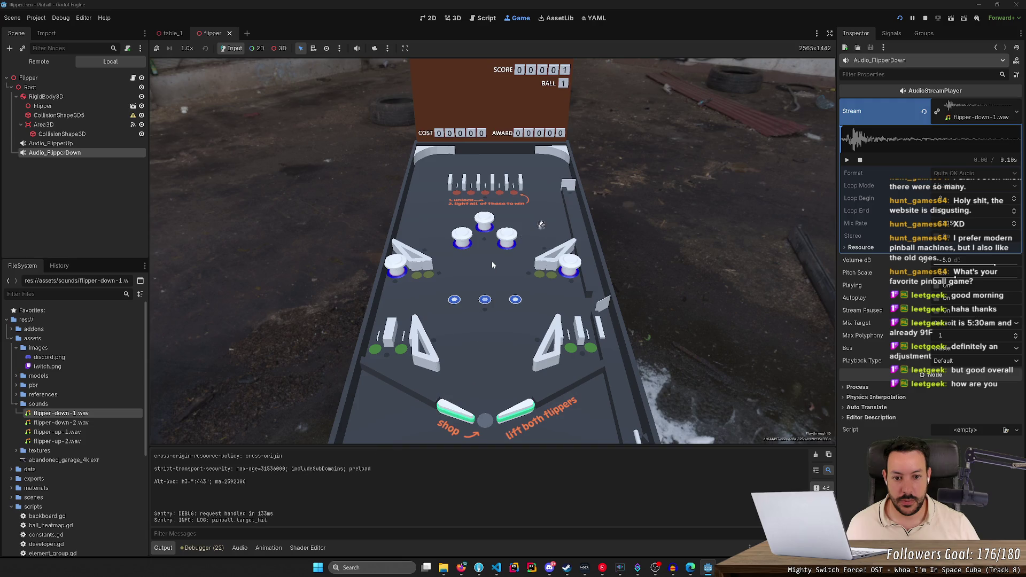
key("F8")
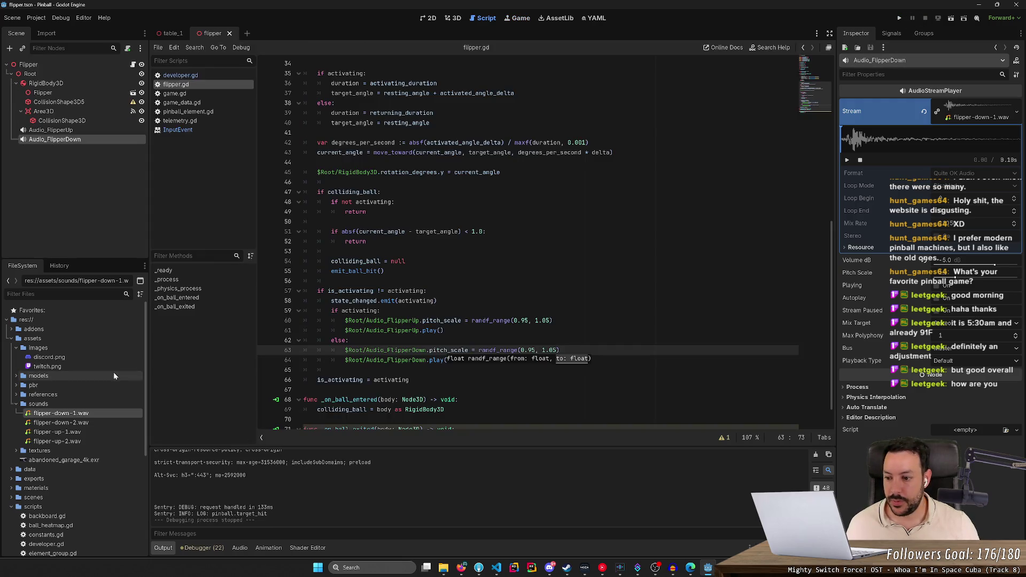
left_click(54, 131)
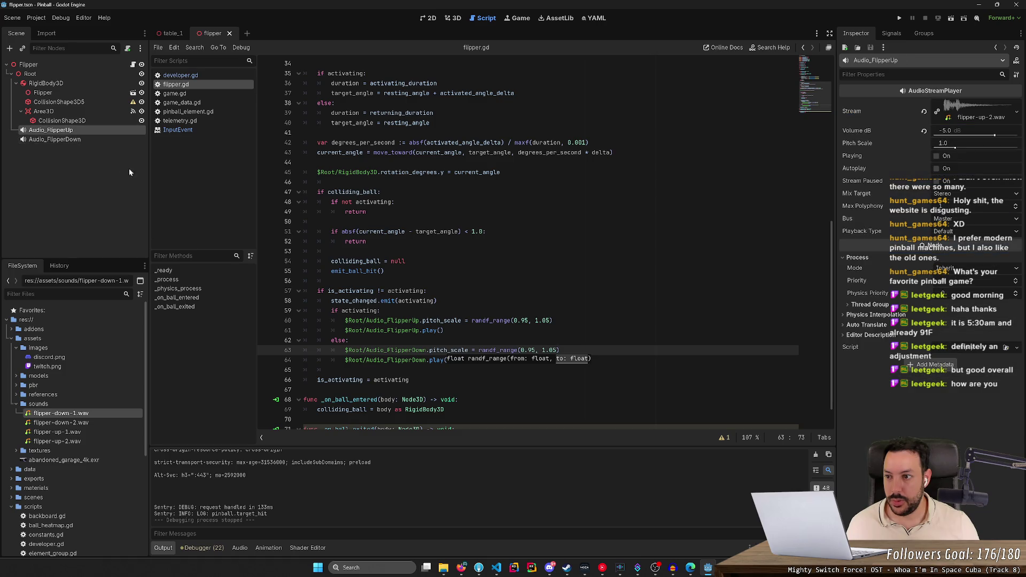
- Assign flipper-up-1.wav as the Audio_FlipperUp stream
left_click(57, 432)
left_click_drag(57, 432, 923, 137)
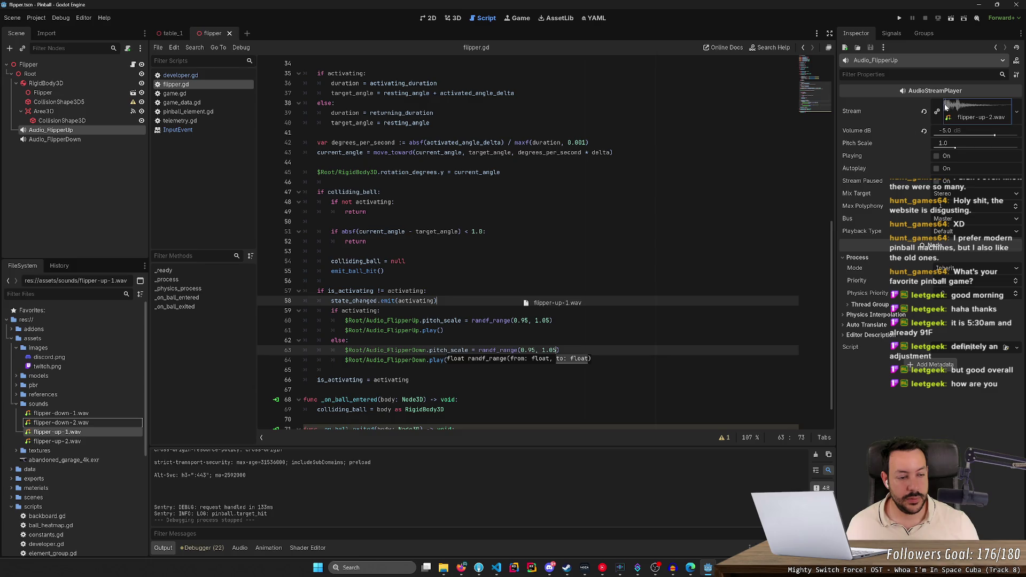
left_click_drag(945, 107, 945, 107)
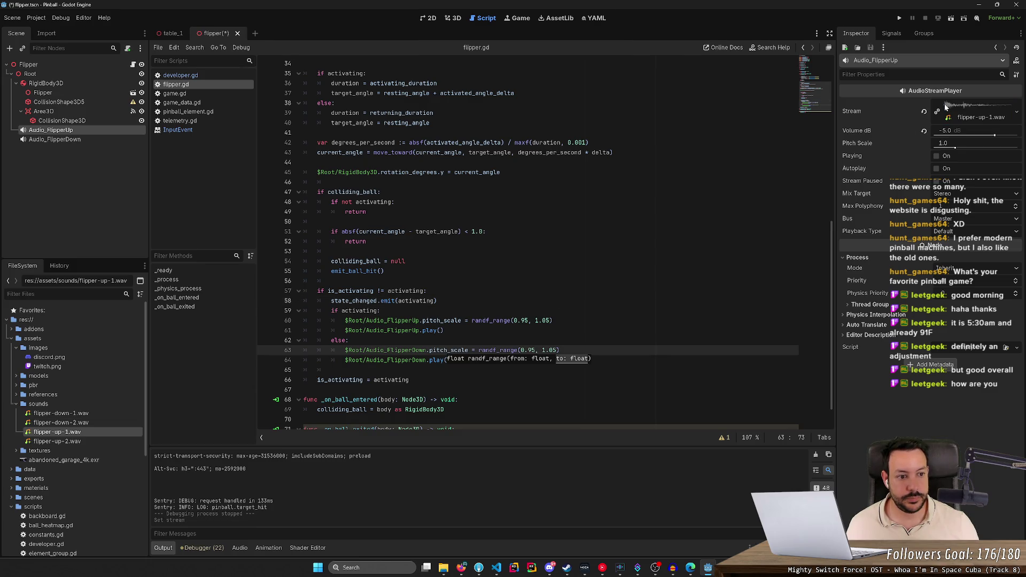
- Run the game, flick the flippers in a new game to test the sound, then stop
key("F5")
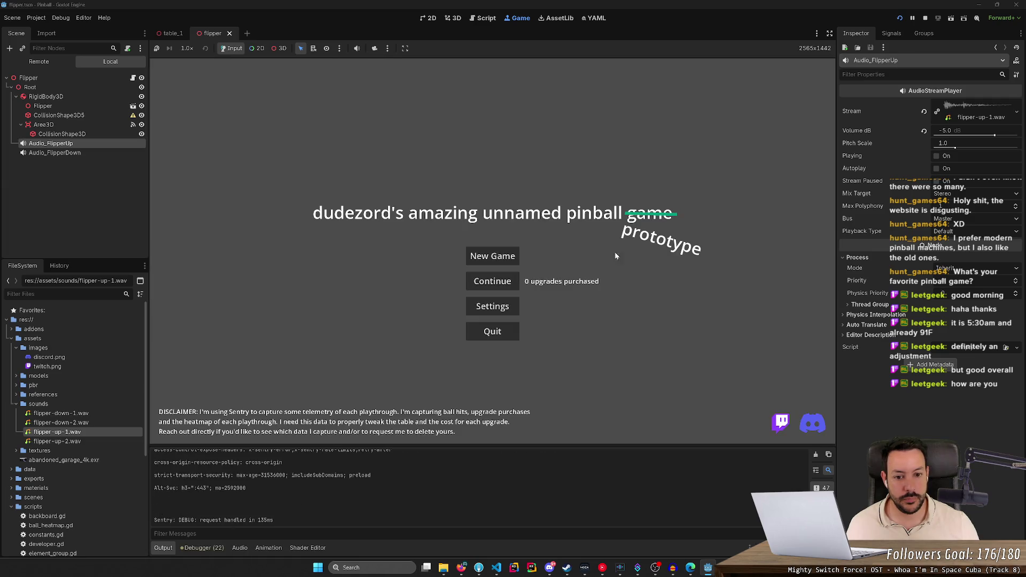
left_click(503, 258)
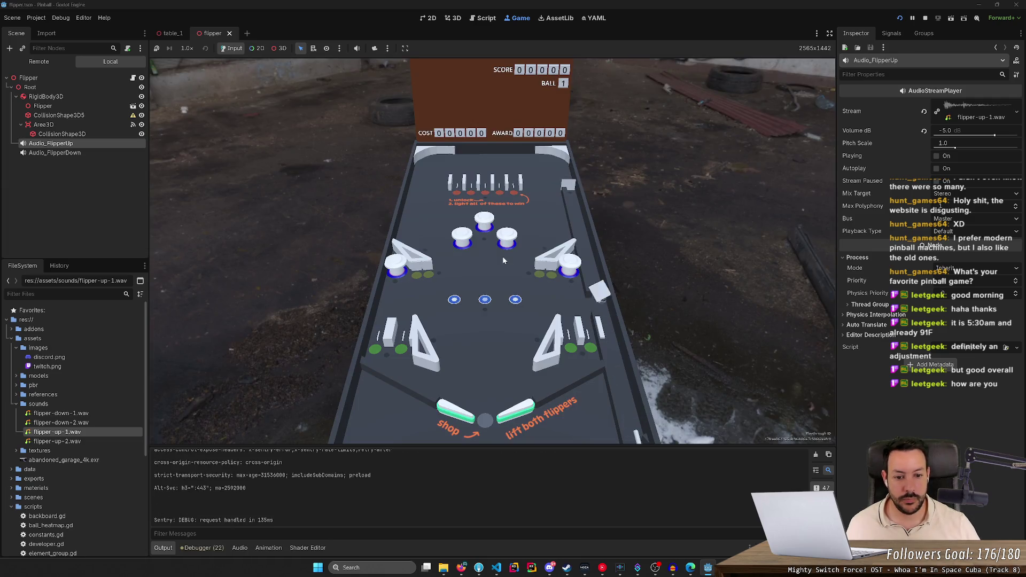
key("Left")
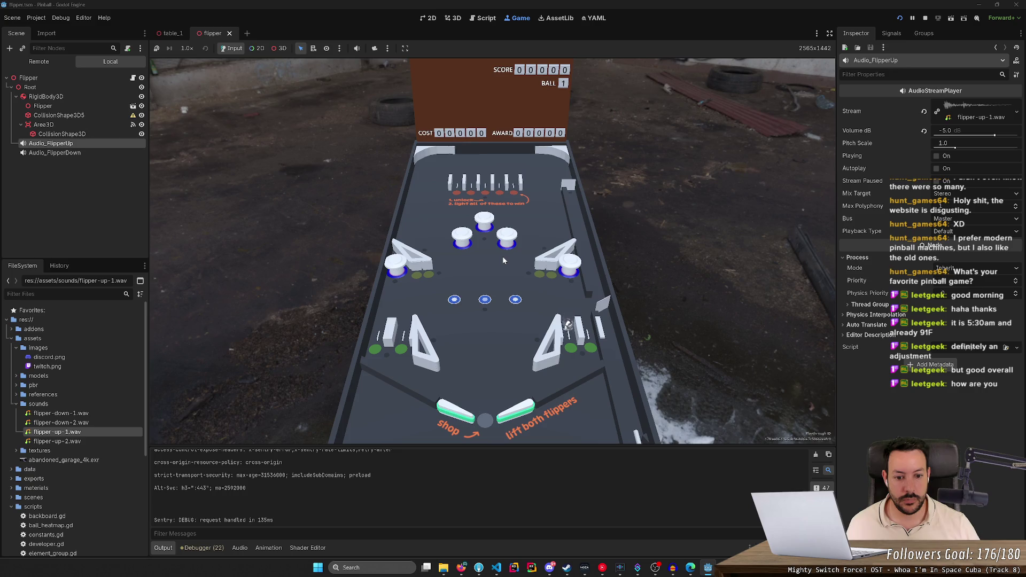
key("Right")
key("Left")
key("Left")
left_click(925, 18)
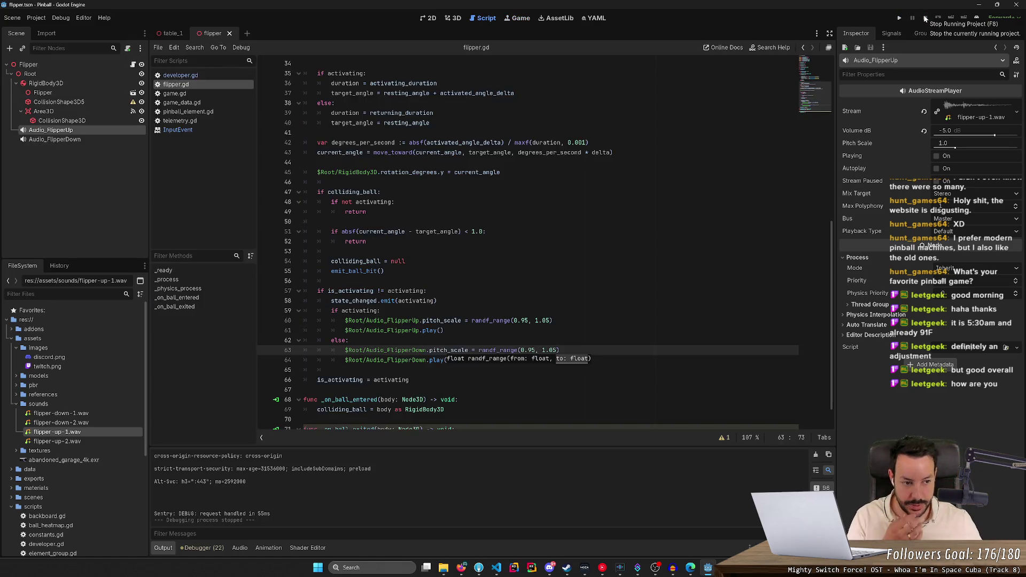
left_click(455, 18)
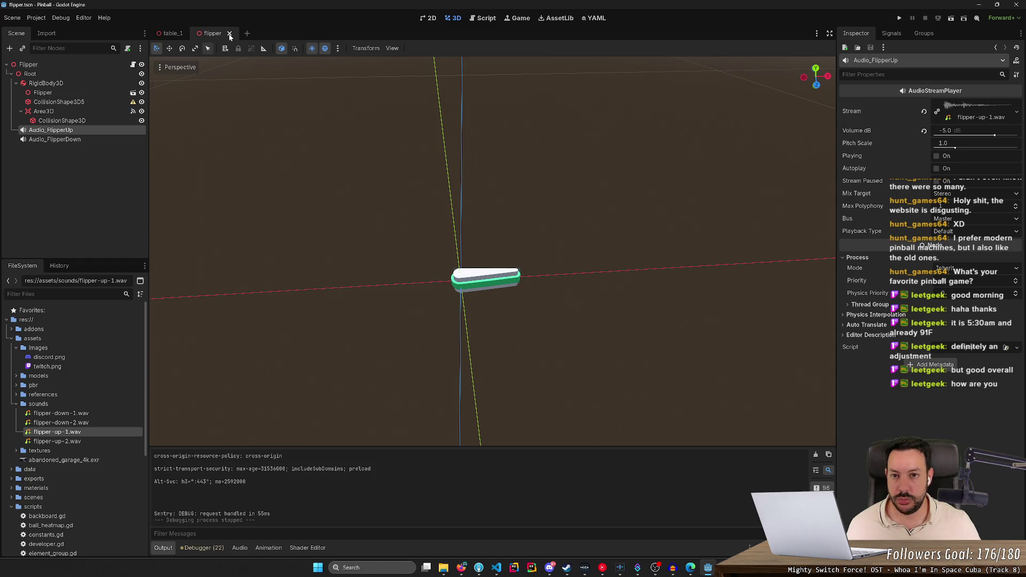
- Switch to the table_1 scene, bring the camera toward the table, and select Top Wall
key("ctrl+Tab")
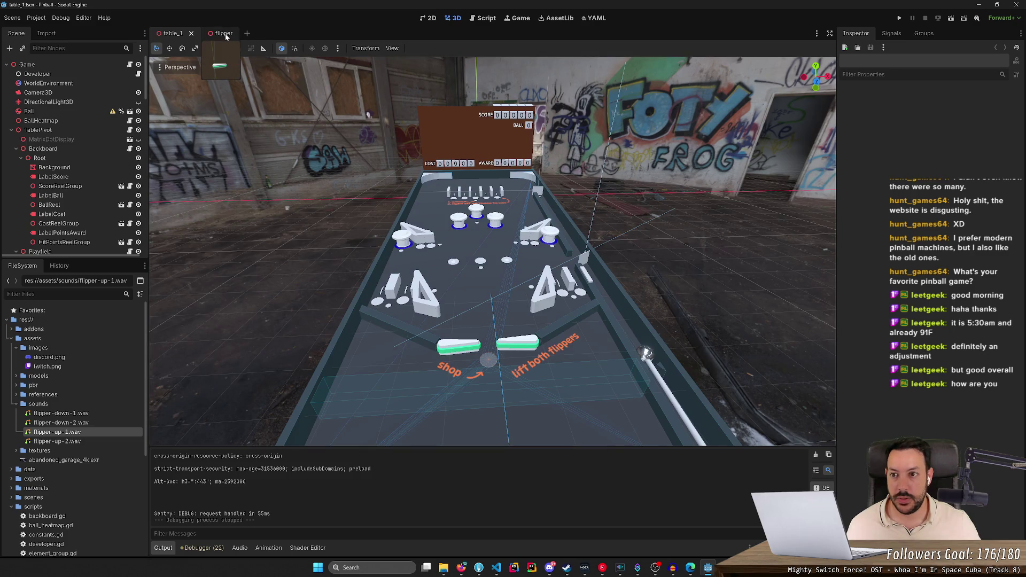
key("w")
scroll(493, 251, "up", 2)
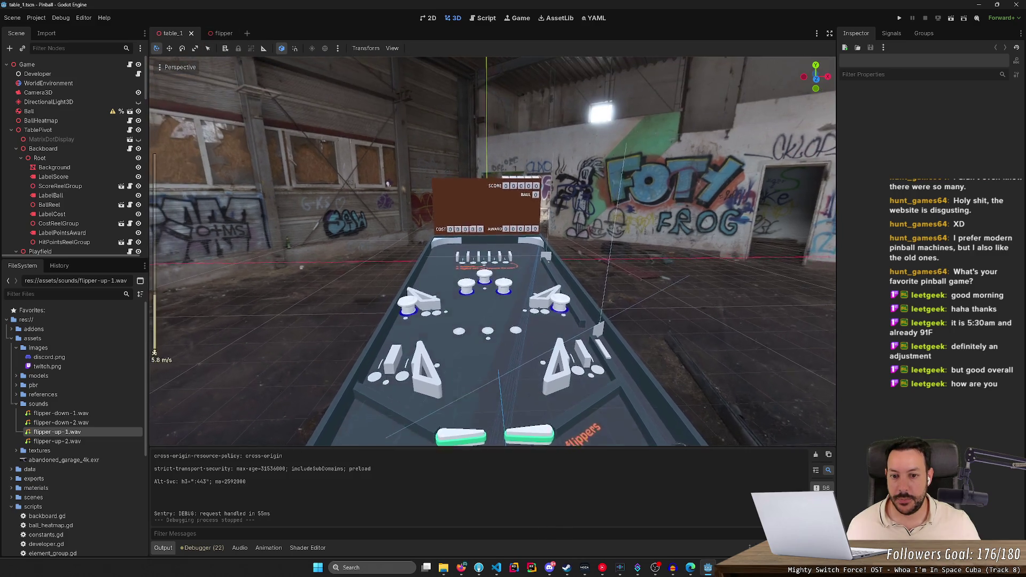
scroll(493, 251, "up", 8)
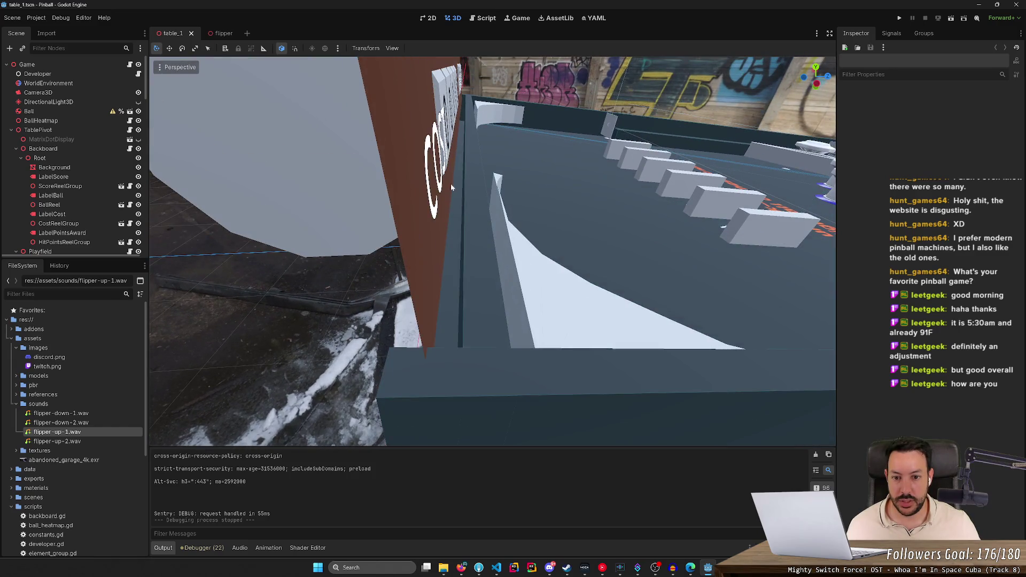
left_click(488, 232)
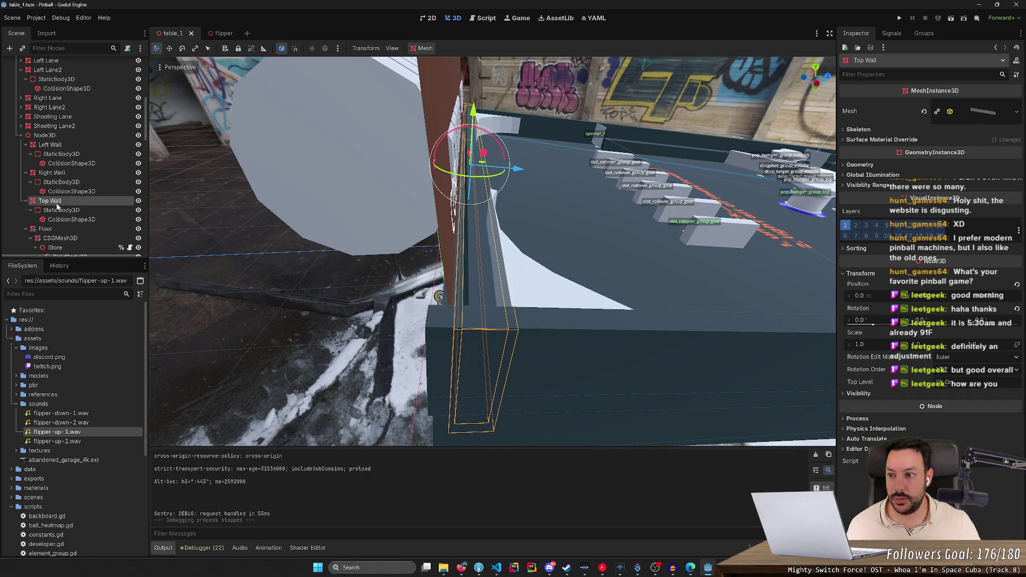
- Frame the Top Wall, reselect its mesh, and expand its BoxMesh size settings
key("f")
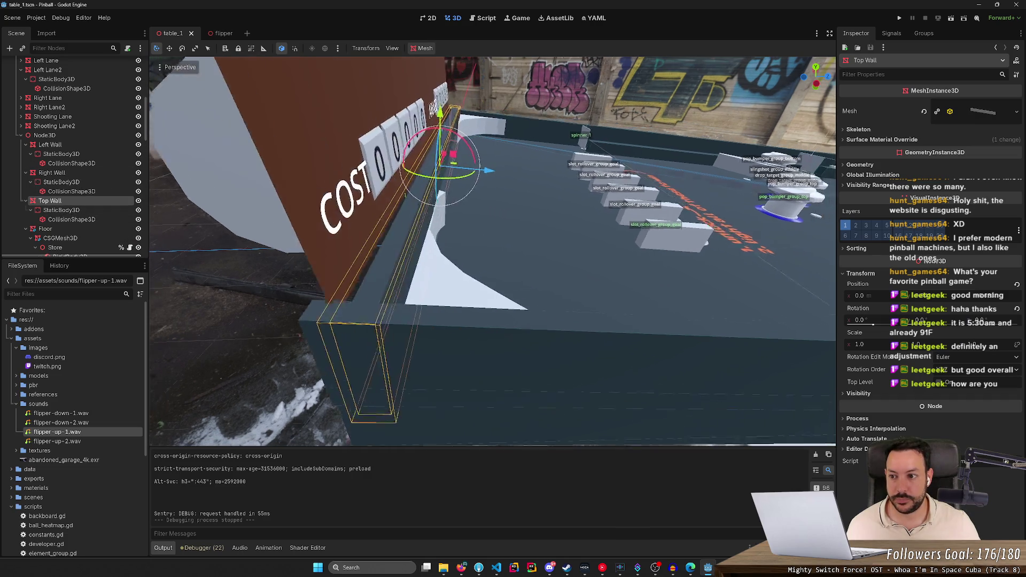
left_click(72, 219)
left_click(77, 204)
key("r")
left_click(977, 114)
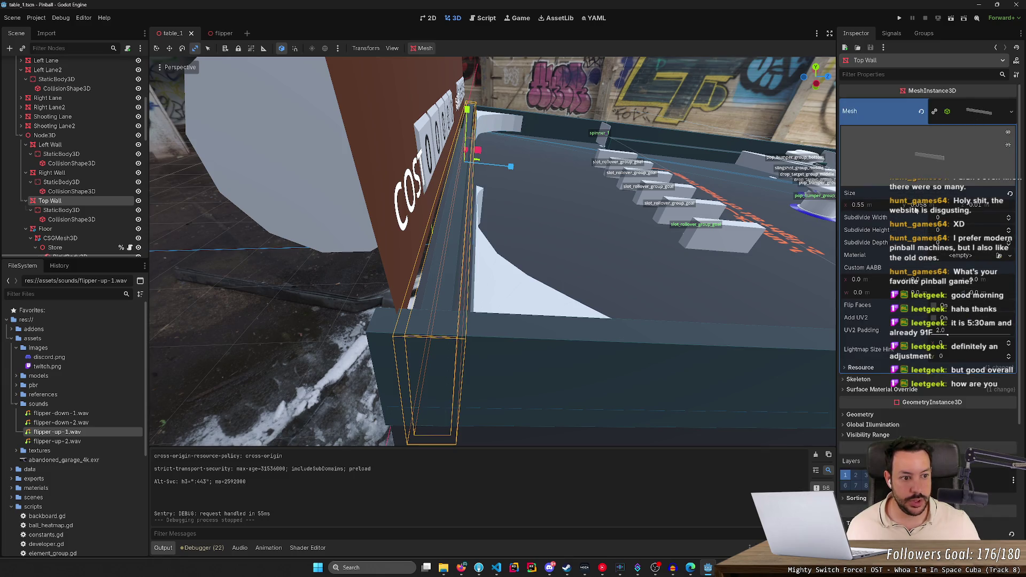
left_click_drag(916, 210, 988, 207)
key("ctrl+z")
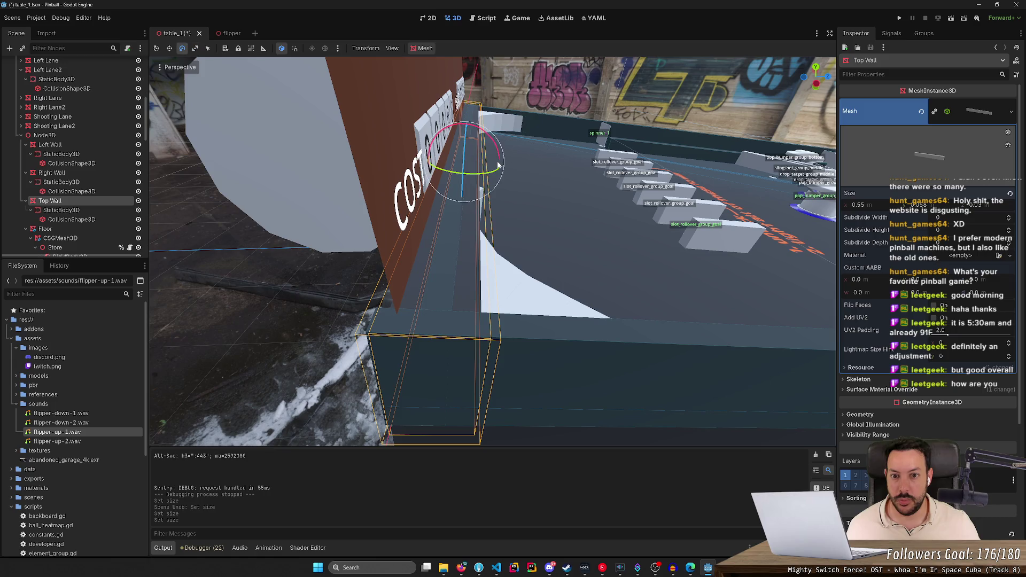
- Set the Top Wall depth to 0.035 m and slide it back against the backboard
left_click_drag(498, 171, 506, 169)
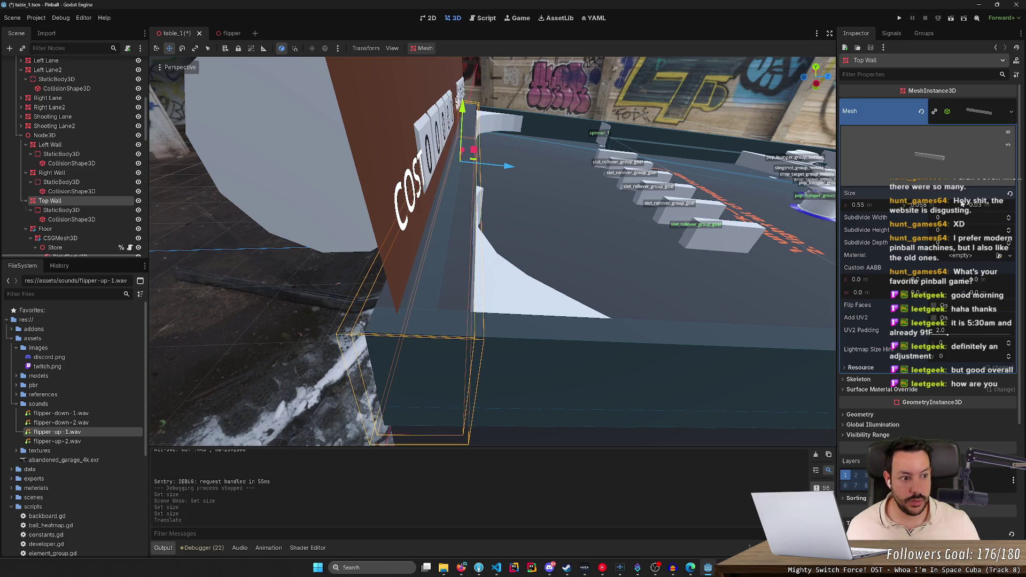
key("Return")
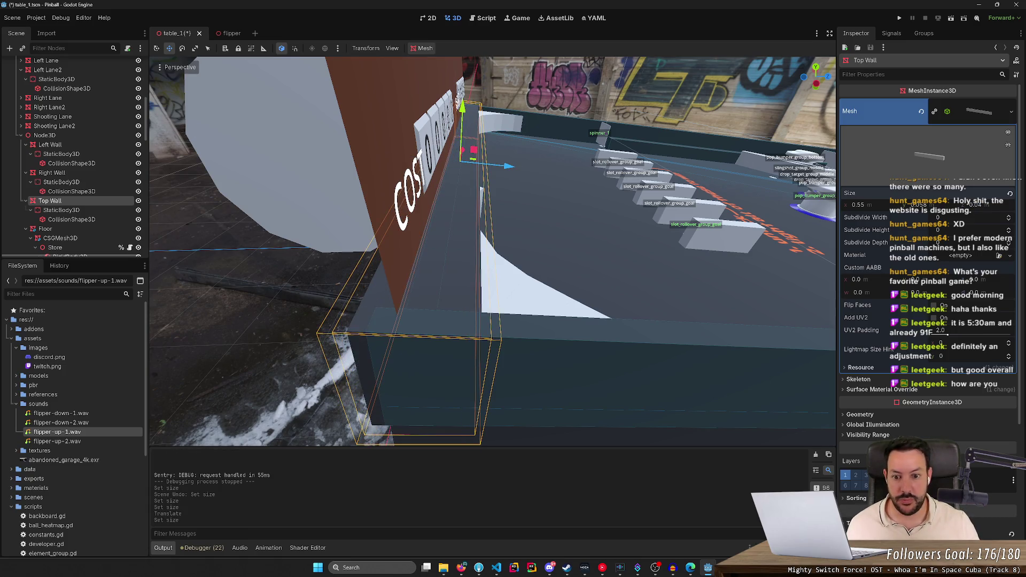
mouse_move(518, 170)
left_mouse_down()
mouse_move(505, 169)
mouse_move(509, 178)
left_mouse_up()
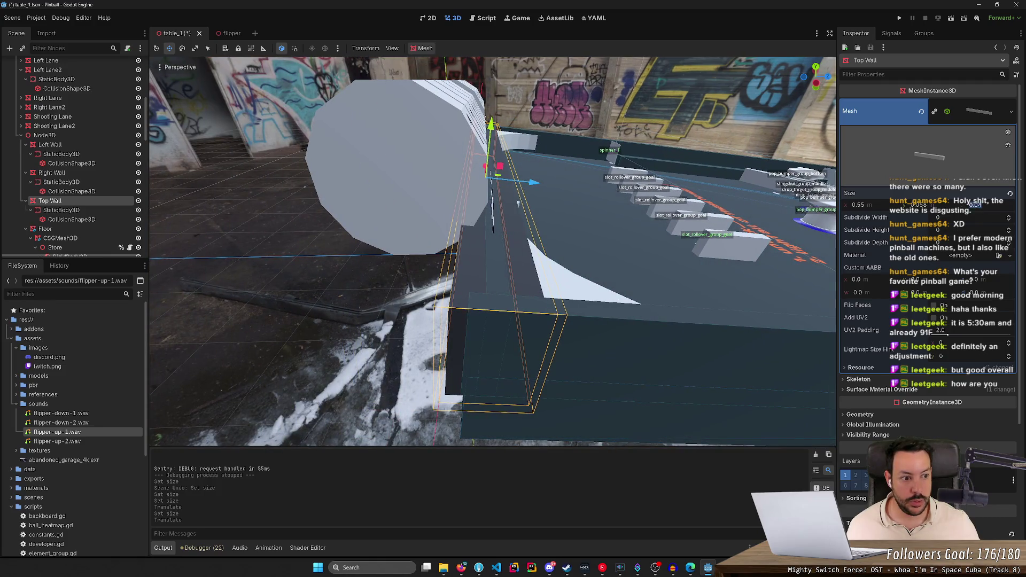
type("5")
key("Return")
left_click_drag(633, 219, 598, 213)
left_click_drag(519, 169, 523, 169)
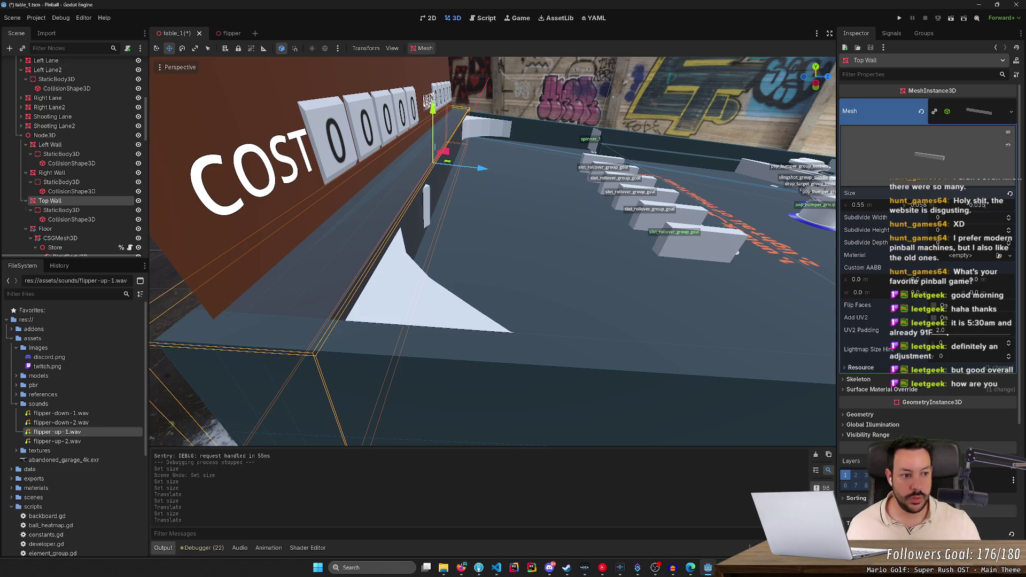
key("Return")
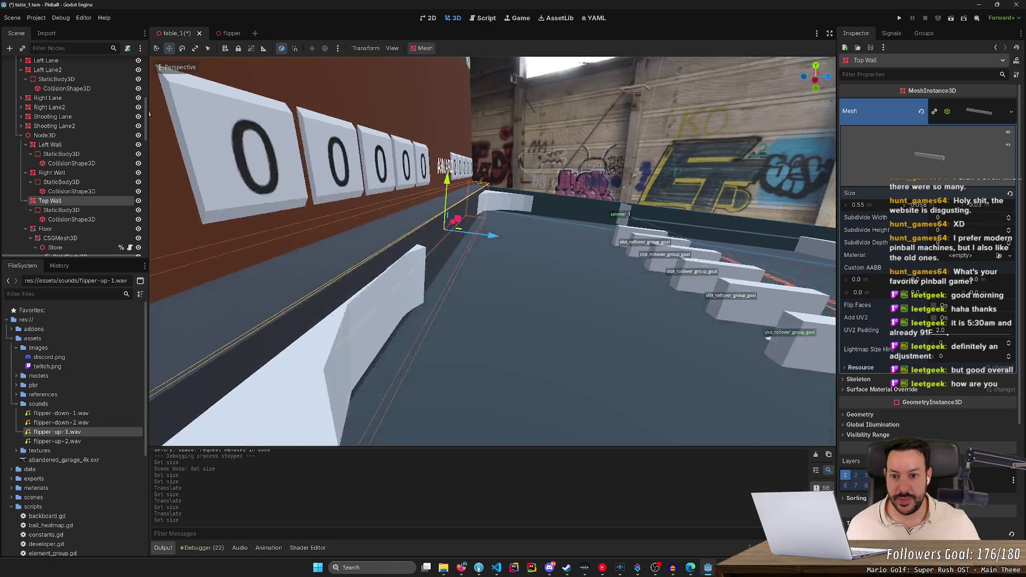
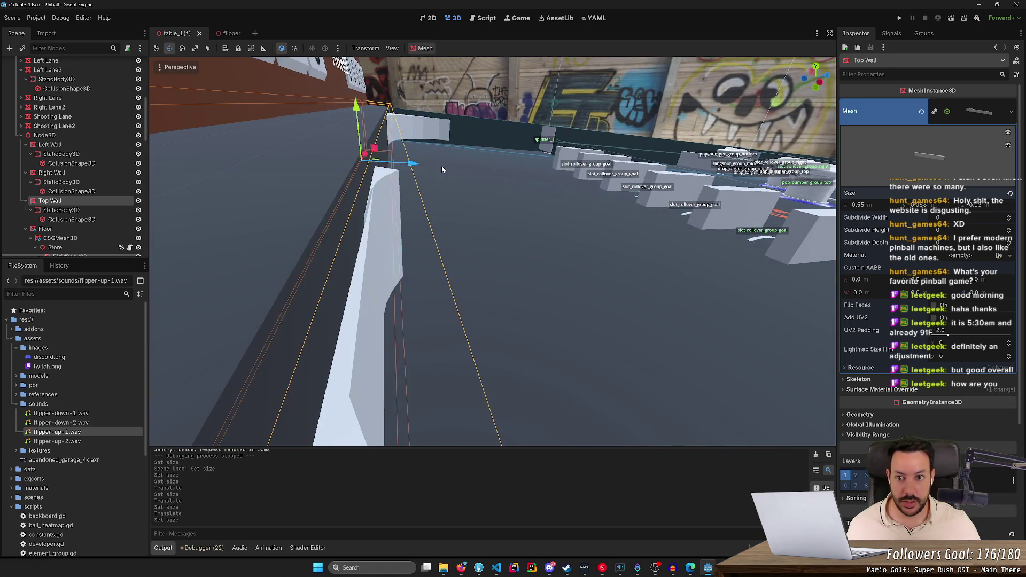
- Nudge the Top Wall onto the playfield's top edge, then save the table scene
left_click_drag(415, 166, 414, 172)
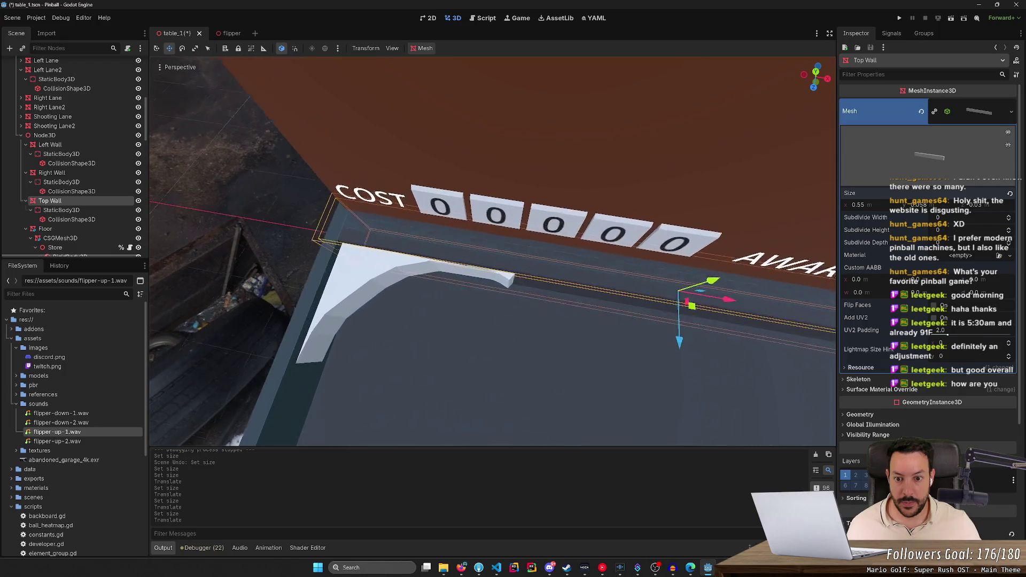
key("ctrl+s")
left_click(517, 287)
left_click(559, 287)
left_click(559, 287)
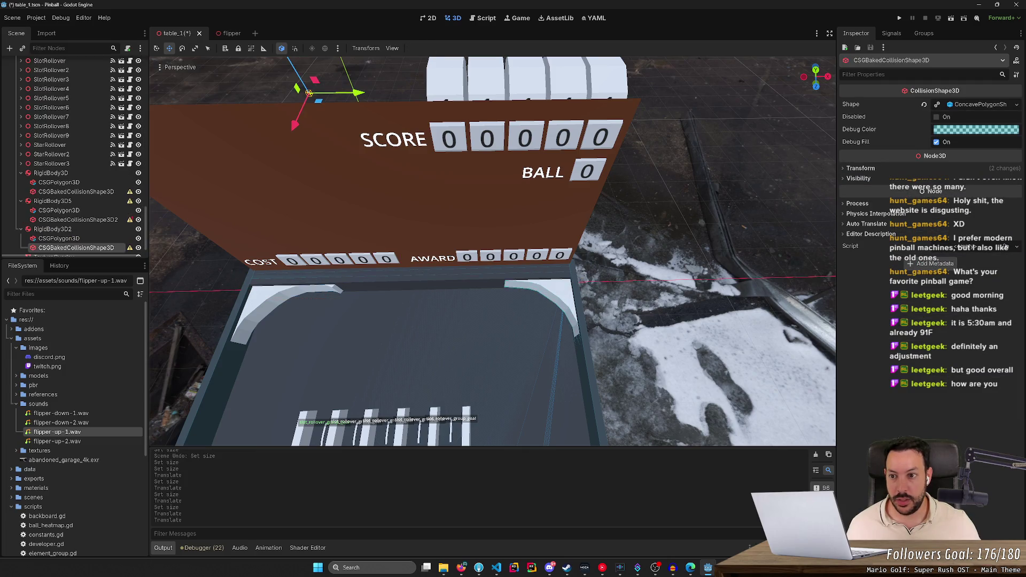
scroll(501, 283, "up", 2)
scroll(35, 216, "down", 1)
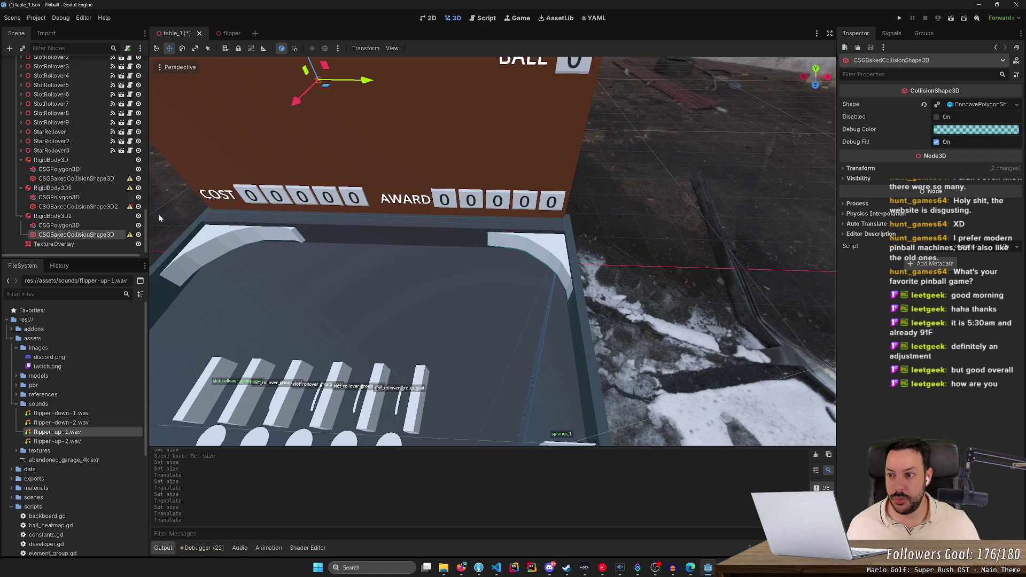
left_click(285, 238)
left_click(295, 239)
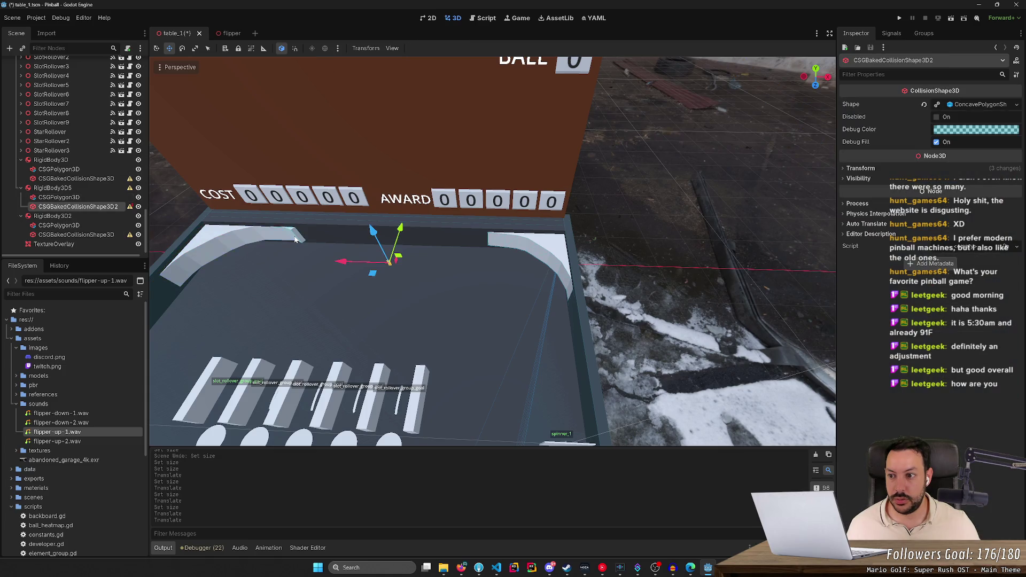
scroll(313, 243, "up", 5)
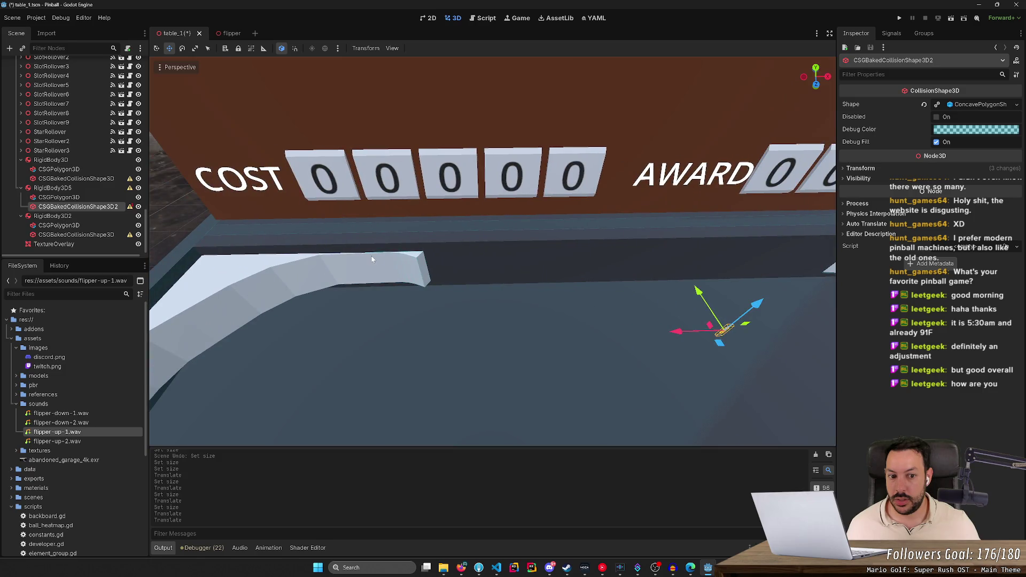
key("w")
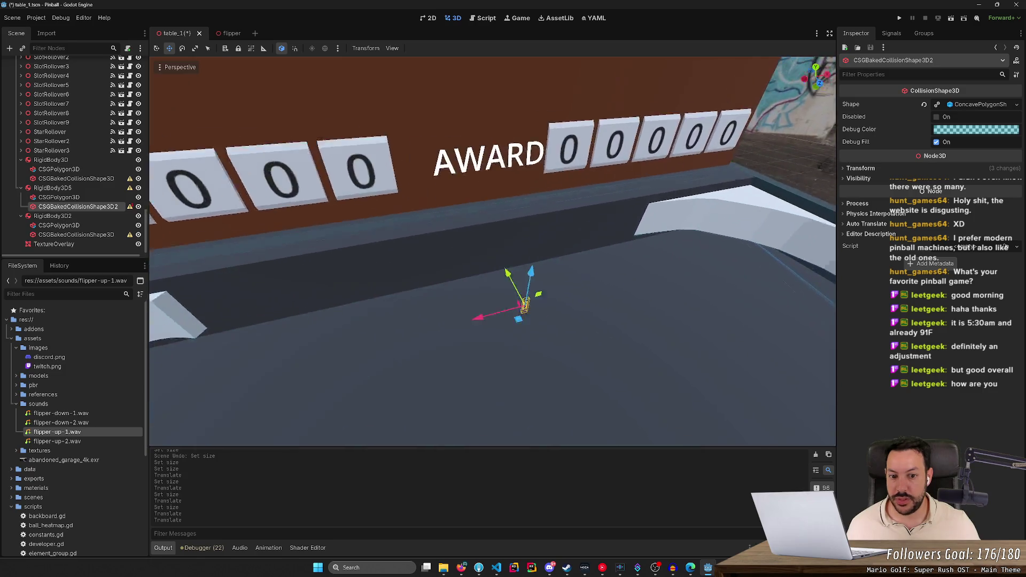
key("s")
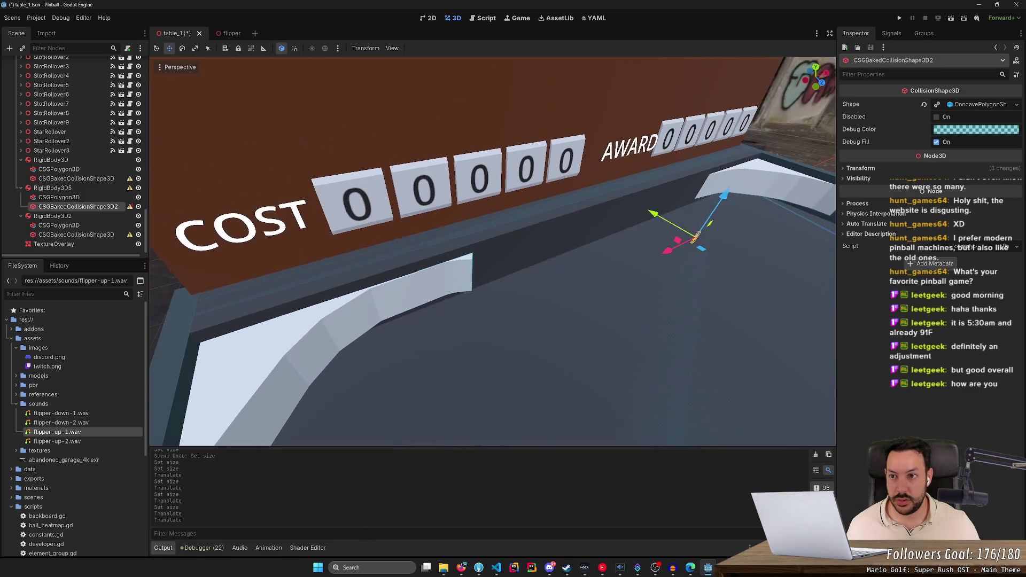
key("w")
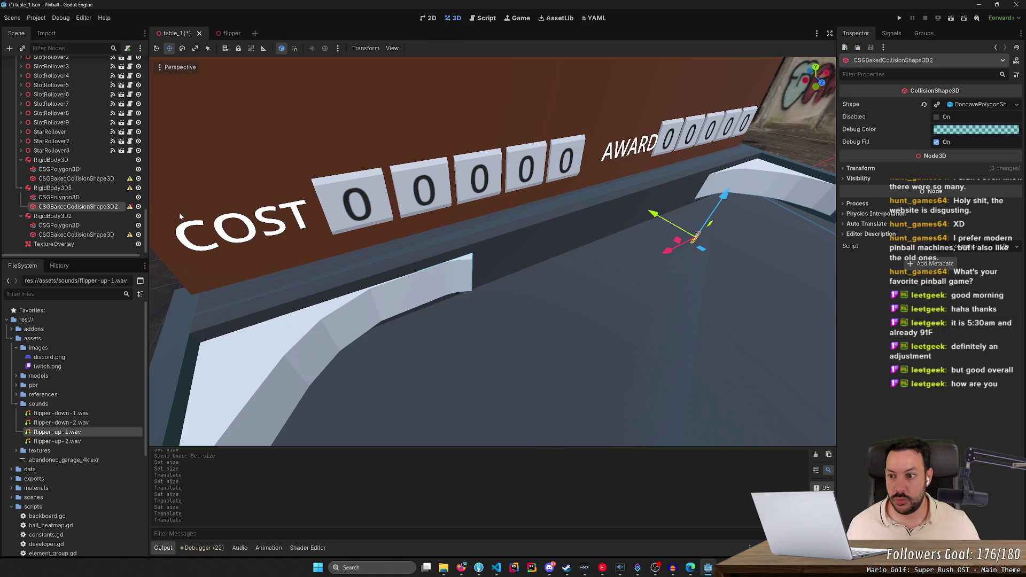
mouse_move(130, 210)
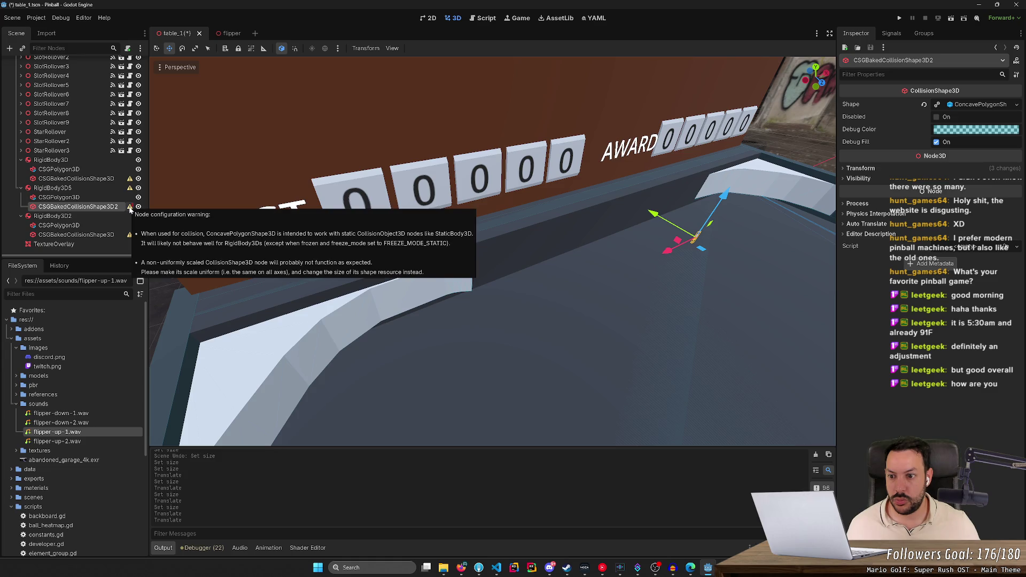
scroll(88, 187, "up", 10)
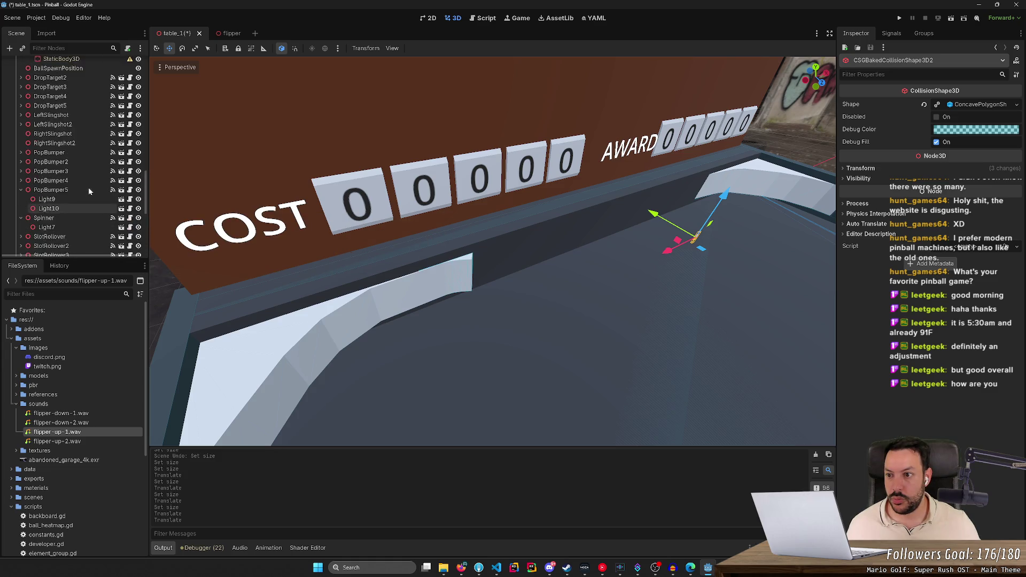
scroll(88, 187, "up", 5)
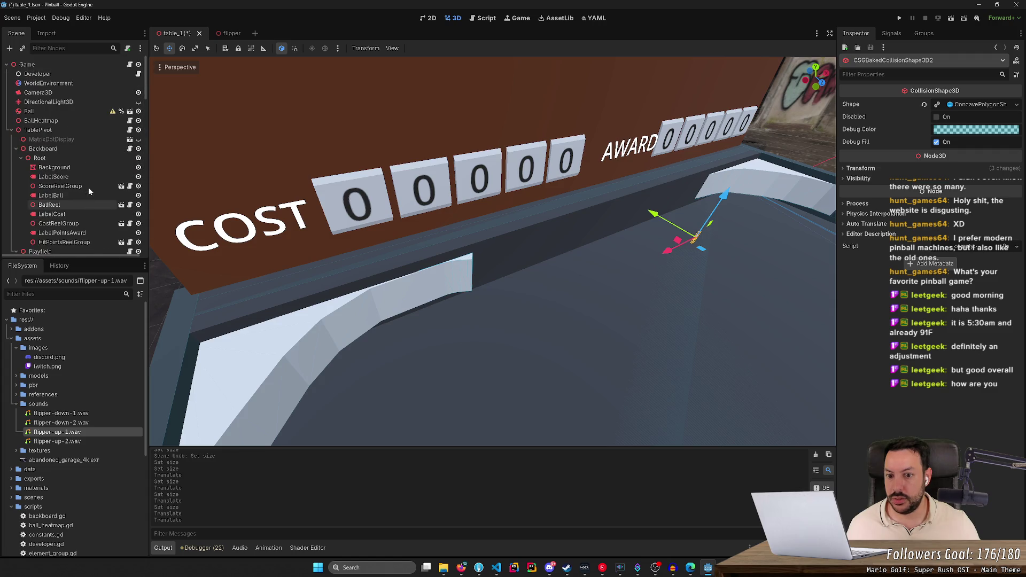
key("s")
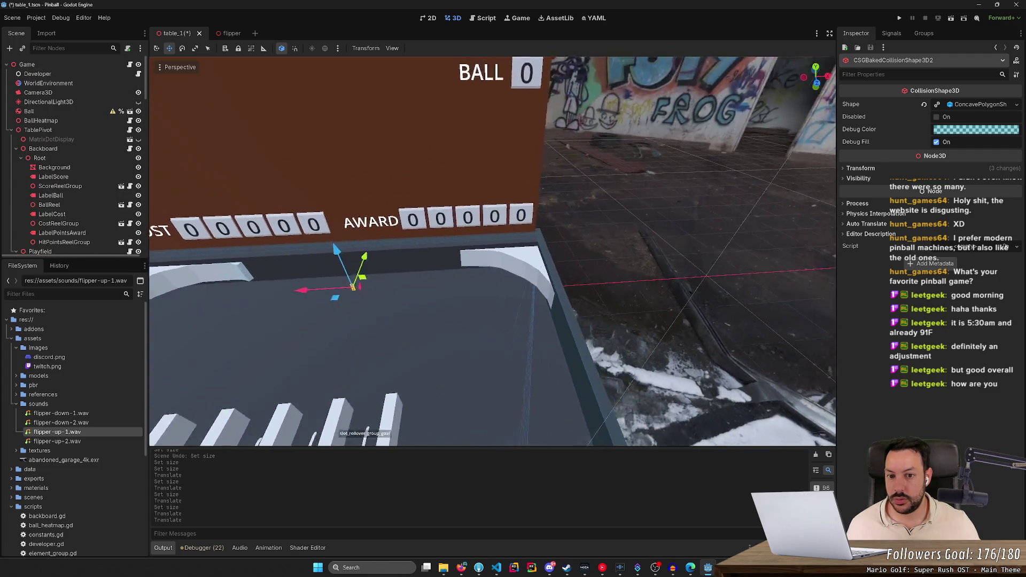
key("w")
key("s")
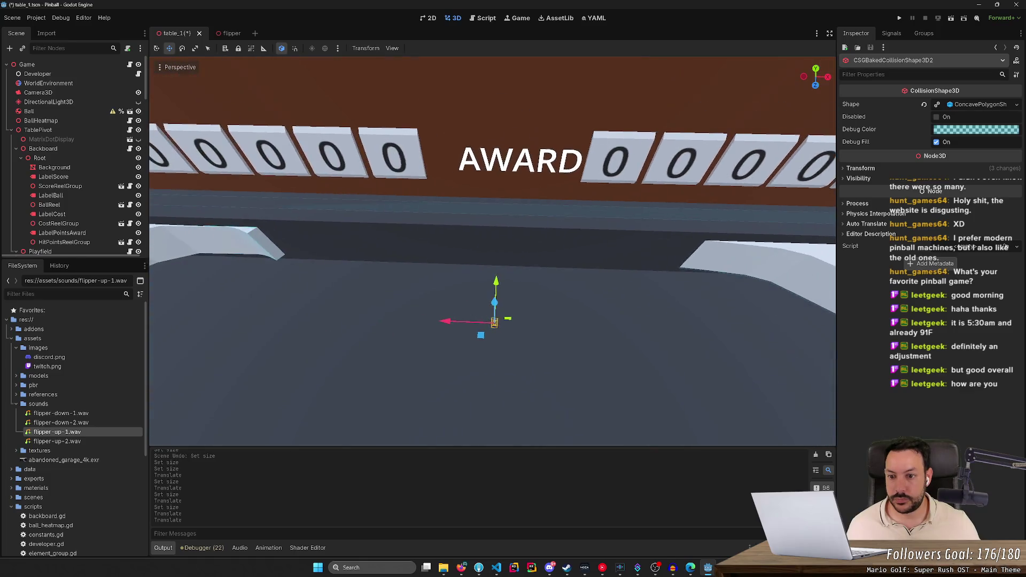
left_click(401, 249)
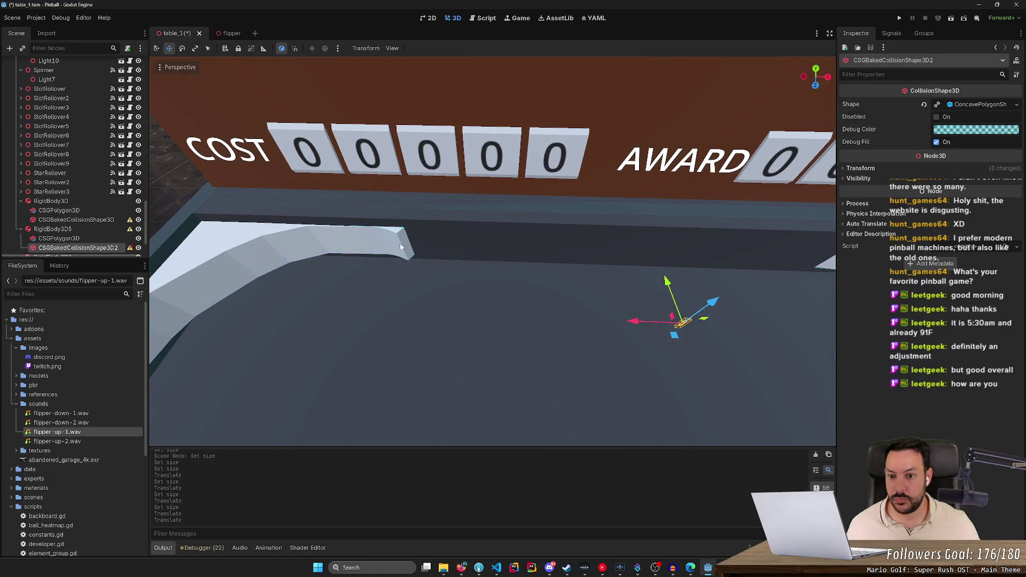
key("d")
key("a")
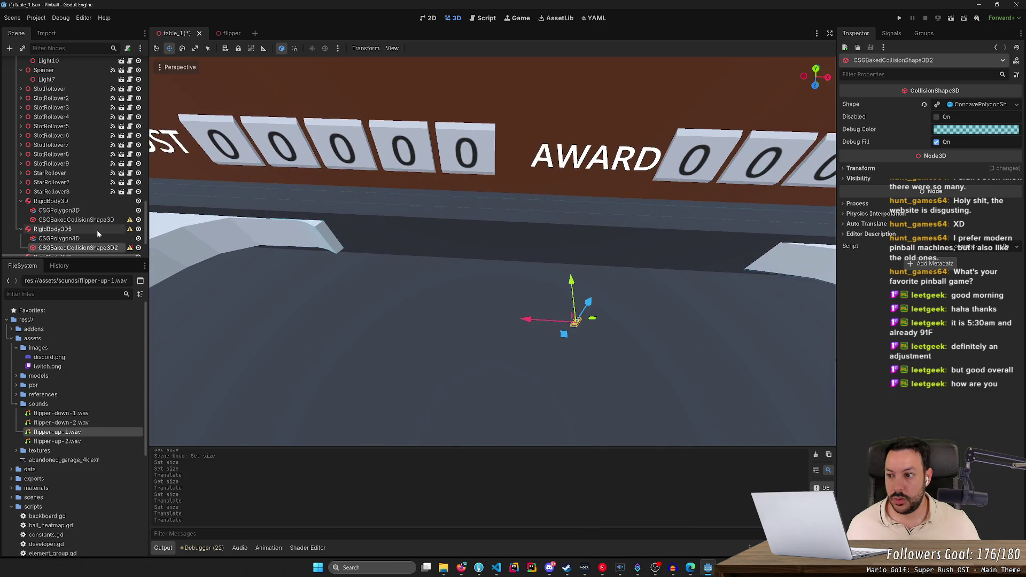
left_click(97, 231)
key("f")
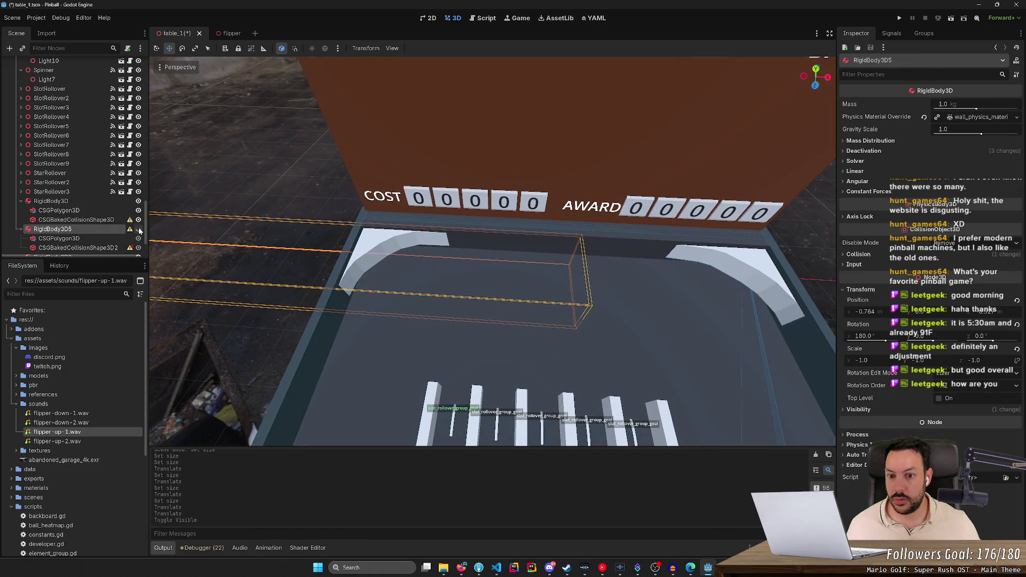
- Duplicate RigidBody3D5 with Ctrl+D to create a new rail copy
key("ctrl+d")
scroll(95, 219, "up", 5)
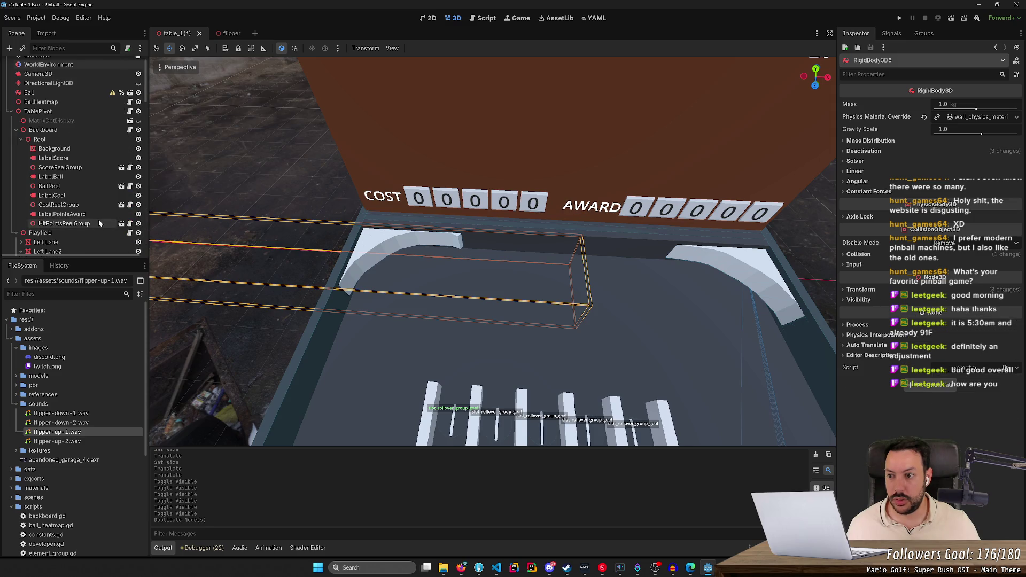
scroll(131, 213, "up", 5)
scroll(134, 198, "down", 5)
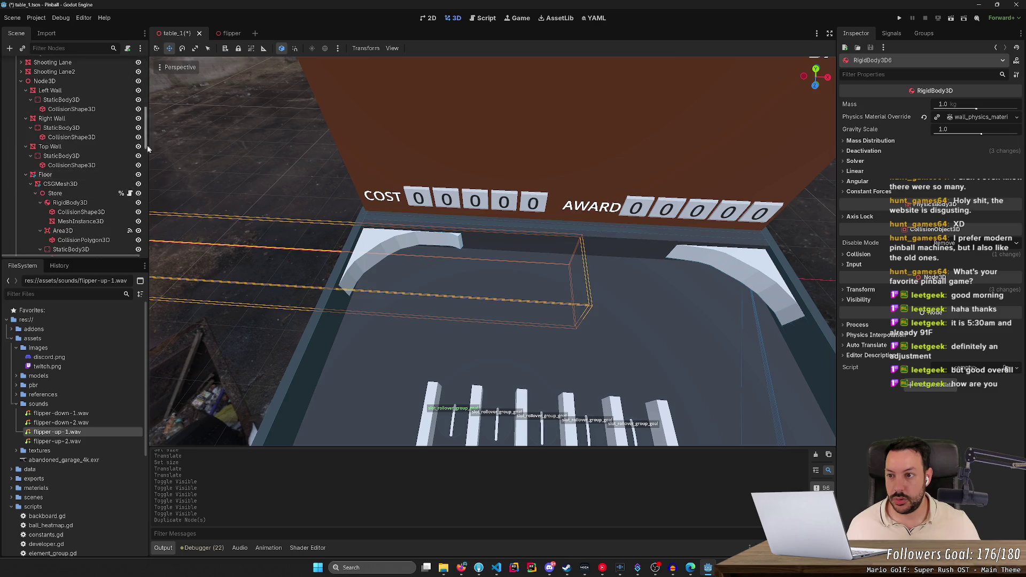
left_click_drag(145, 116, 145, 219)
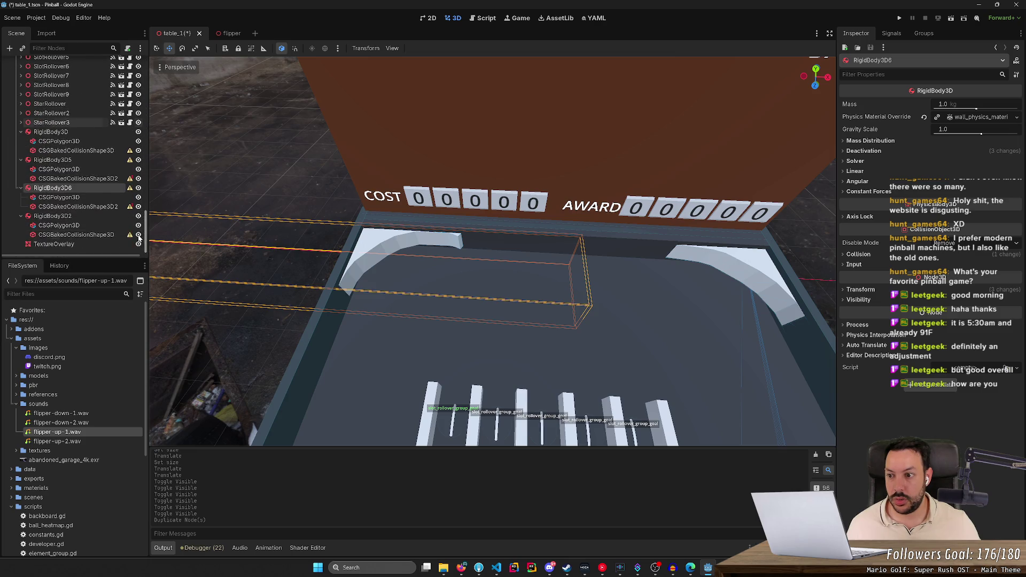
- Hide and show RigidBody3D2's right curved wall to compare the rails
left_click(82, 217)
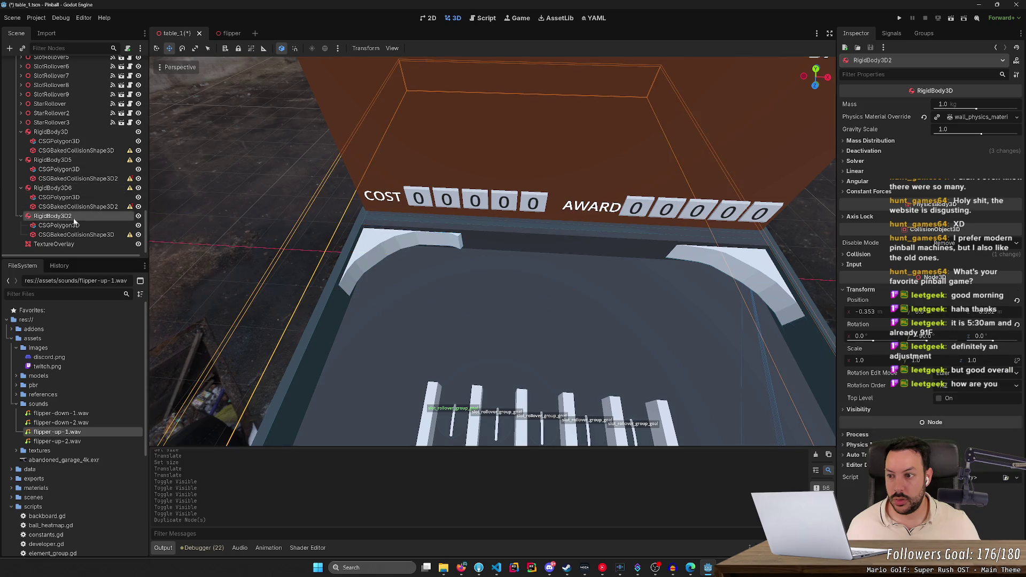
left_click(139, 219)
left_click(139, 219)
left_click(139, 219)
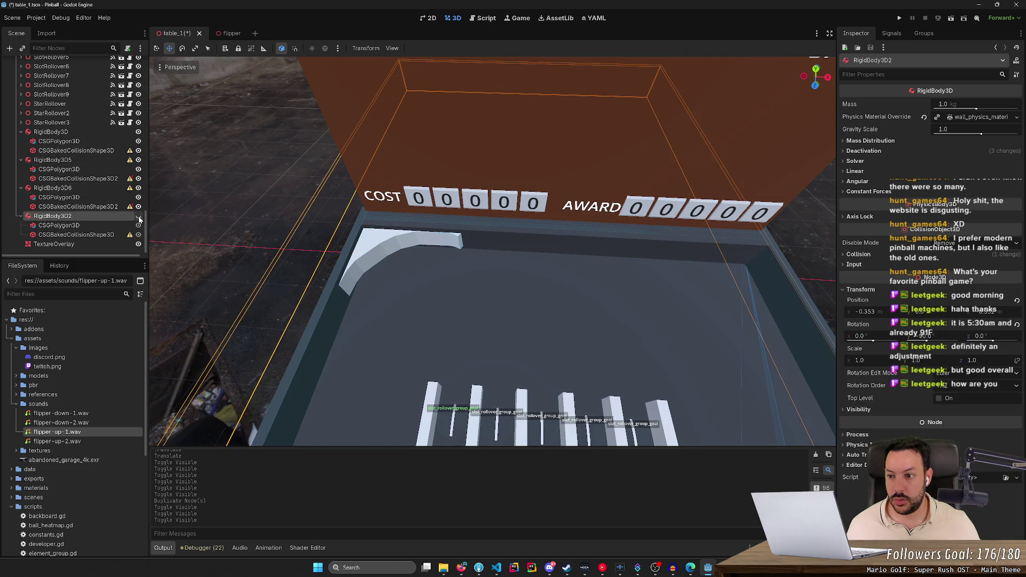
left_click(139, 219)
- Select the new RigidBody3D6 copy and its CSG polygon shape, orbiting around the table
left_click(123, 188)
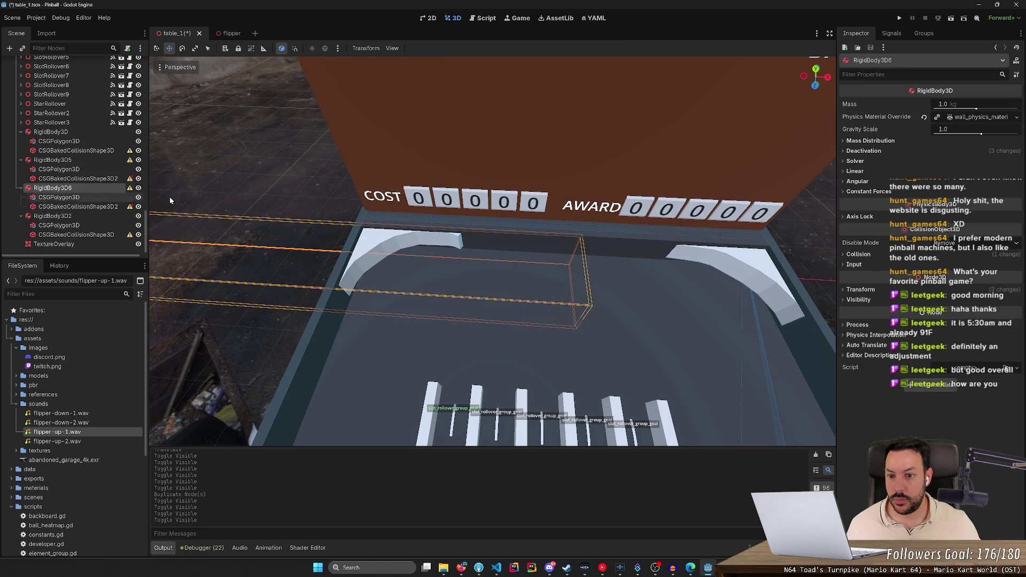
mouse_move(289, 230)
left_mouse_down()
mouse_move(242, 252)
mouse_move(326, 275)
mouse_move(152, 281)
left_mouse_up()
scroll(152, 280, "up", 5)
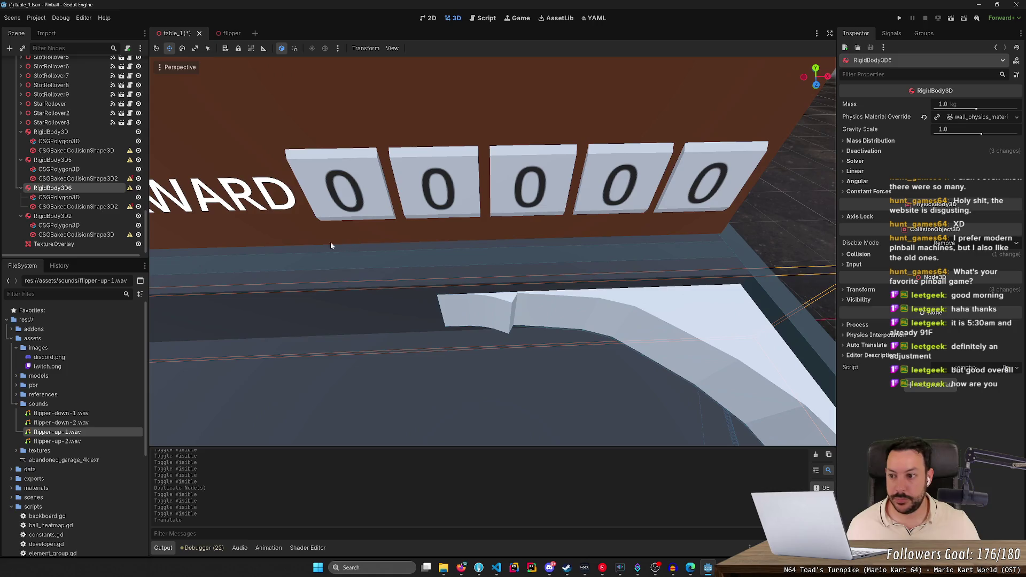
left_click(96, 197)
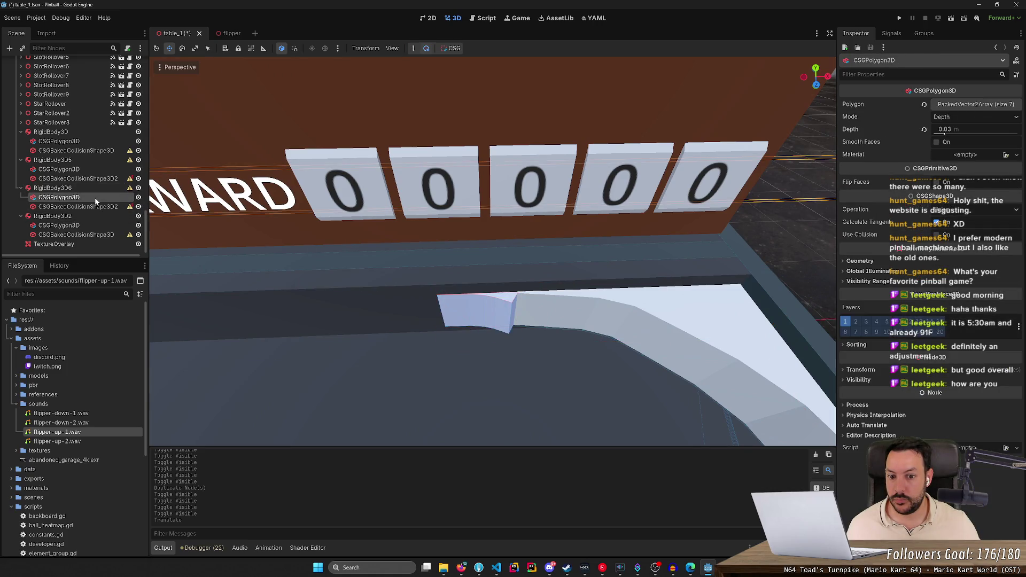
- Look down on the score and AWARD panels and dismiss the CSG bake options
scroll(362, 249, "down", 3)
scroll(361, 249, "up", 3)
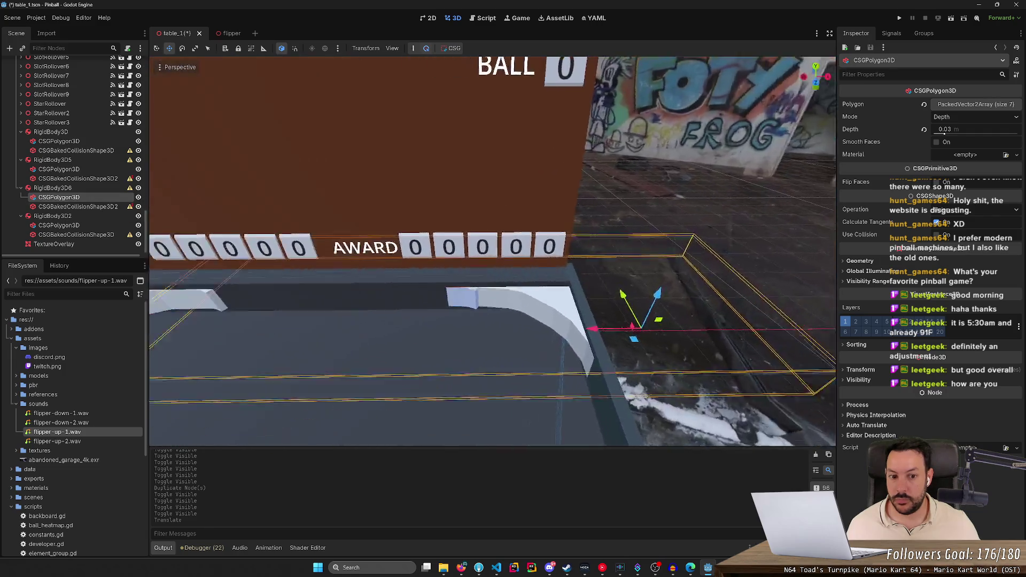
left_click_drag(402, 235, 402, 278)
left_click_drag(375, 196, 375, 171)
left_click(428, 49)
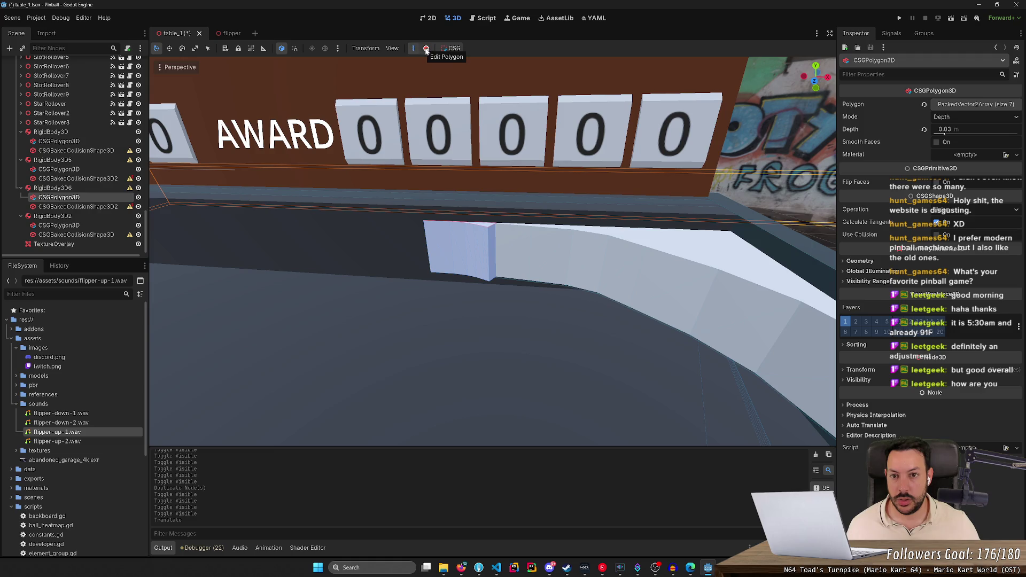
- Try moving the copied rail shape and reshaping its end point, then undo the edit
key("shift+f")
key("w")
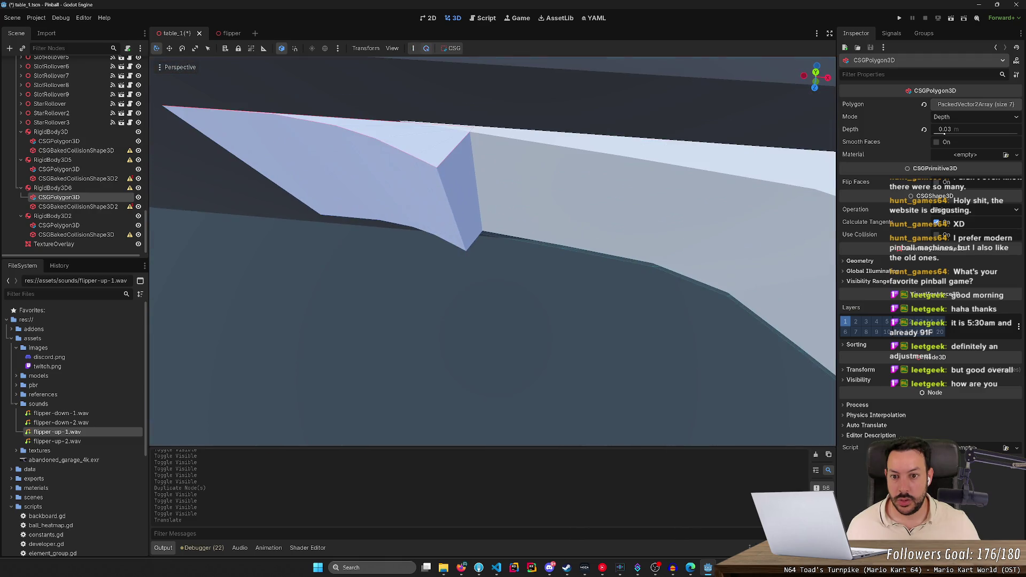
key("g")
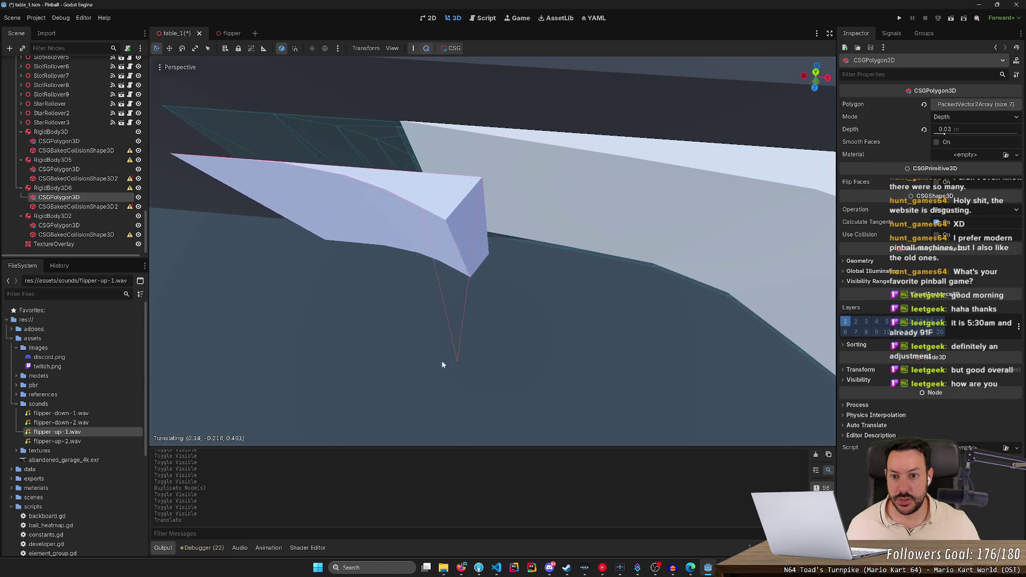
left_click(643, 410)
key("Escape")
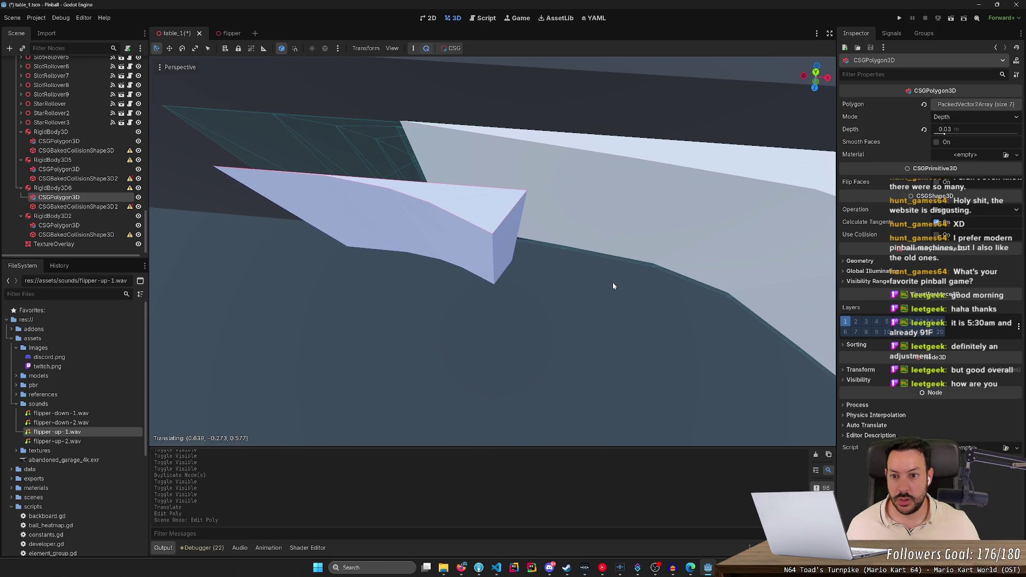
key("ctrl+z")
key("ctrl+z")
scroll(605, 279, "down", 10)
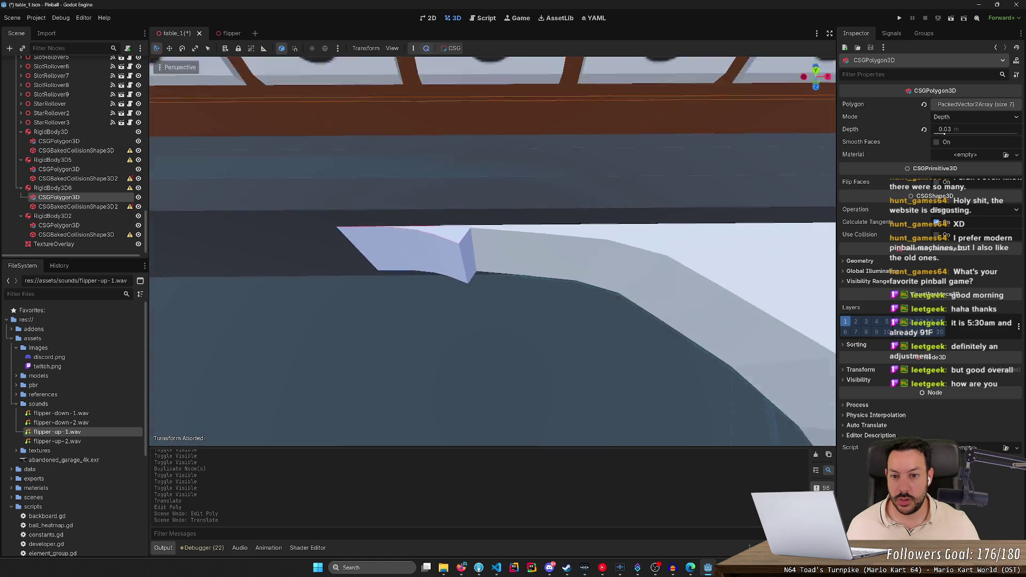
scroll(493, 252, "up", 5)
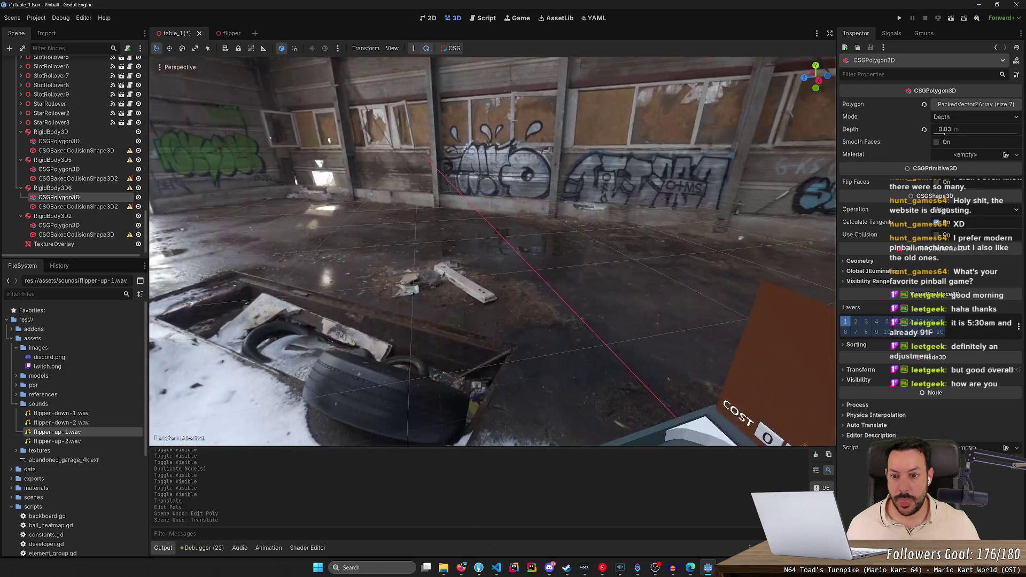
- Save, read CSGBakedCollisionShape3D2's configuration warning, reselect the rail polygon and save again
key("ctrl+s")
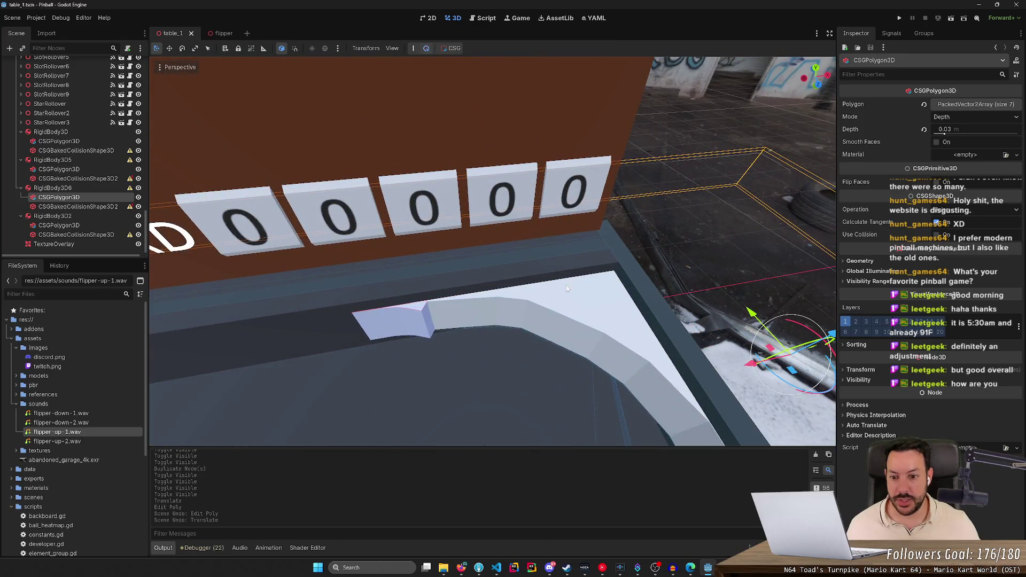
left_click(93, 208)
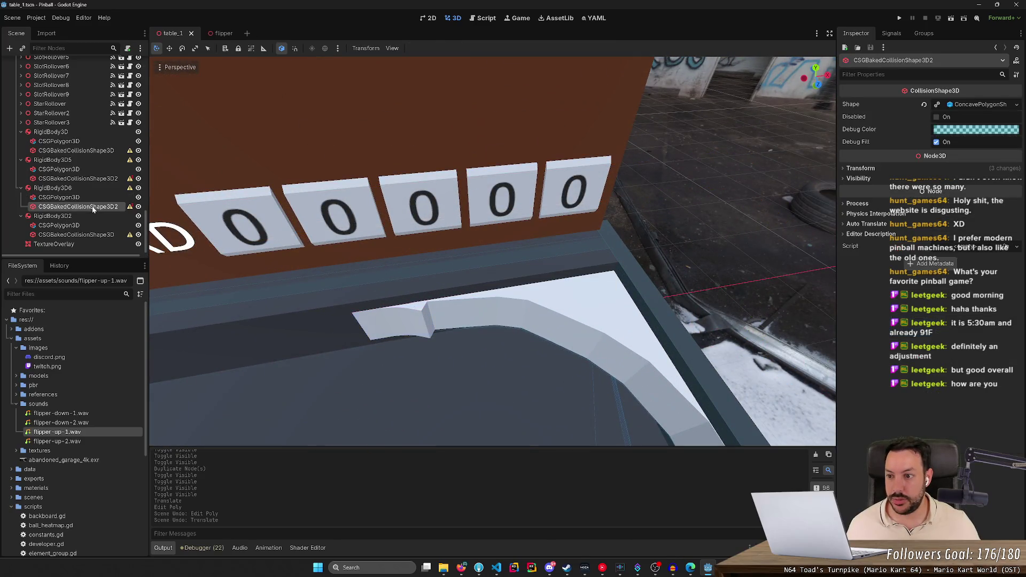
left_click(130, 207)
left_click(513, 348)
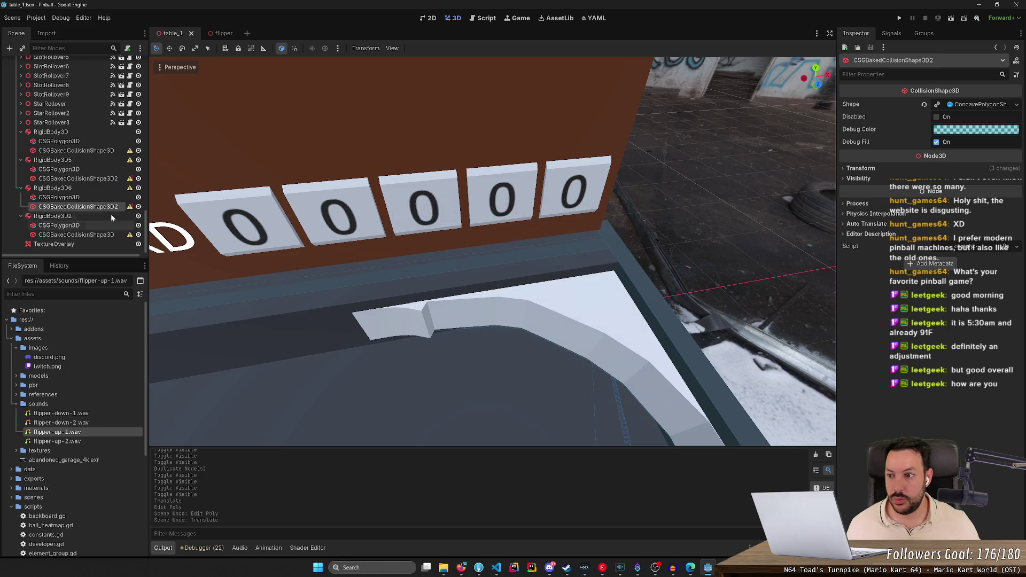
left_click(92, 197)
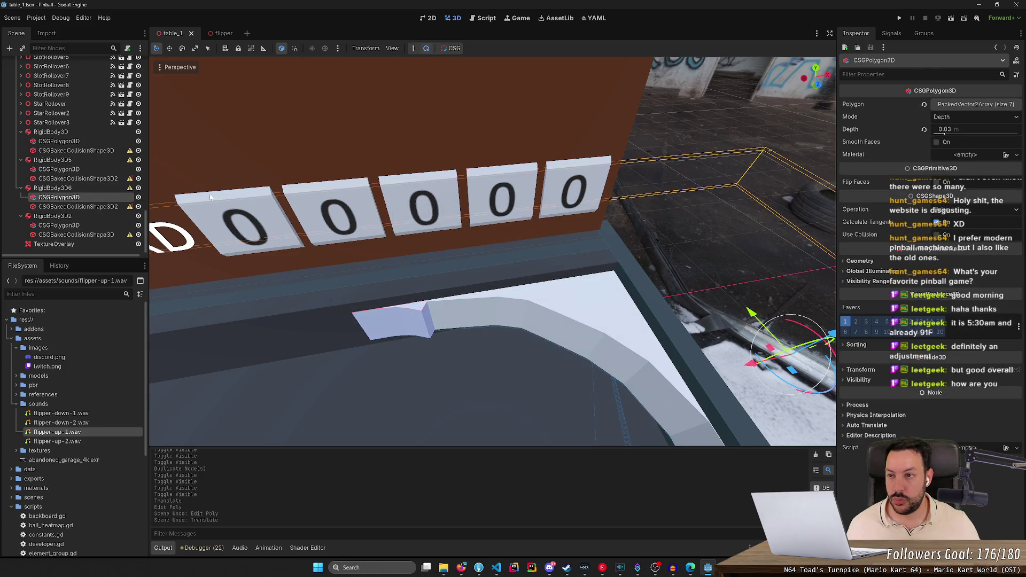
key("ctrl+s")
left_click(32, 19)
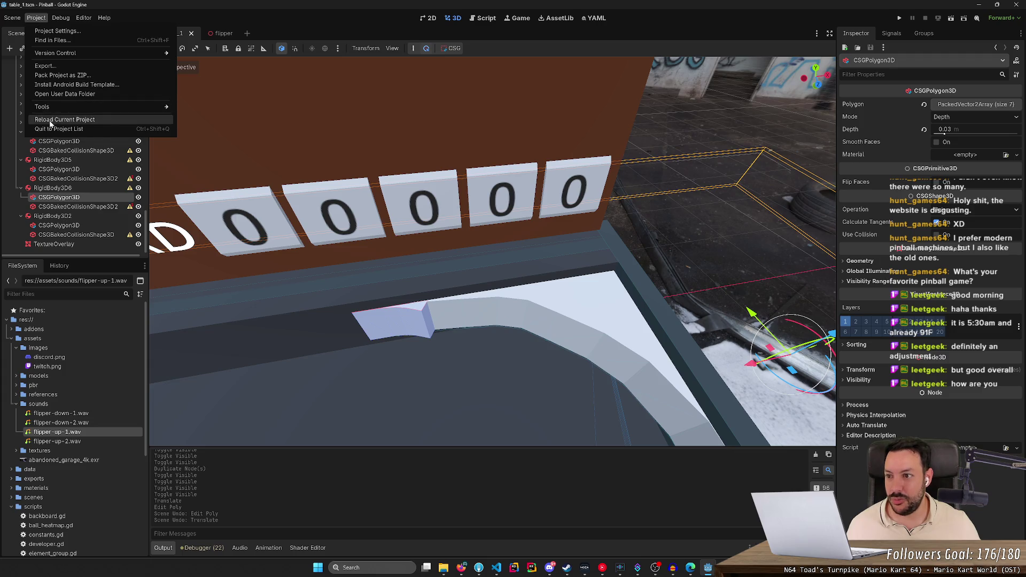
- Reload the current project, then select the blue CSGPolygon3D rail near the scoreboard
left_click(49, 121)
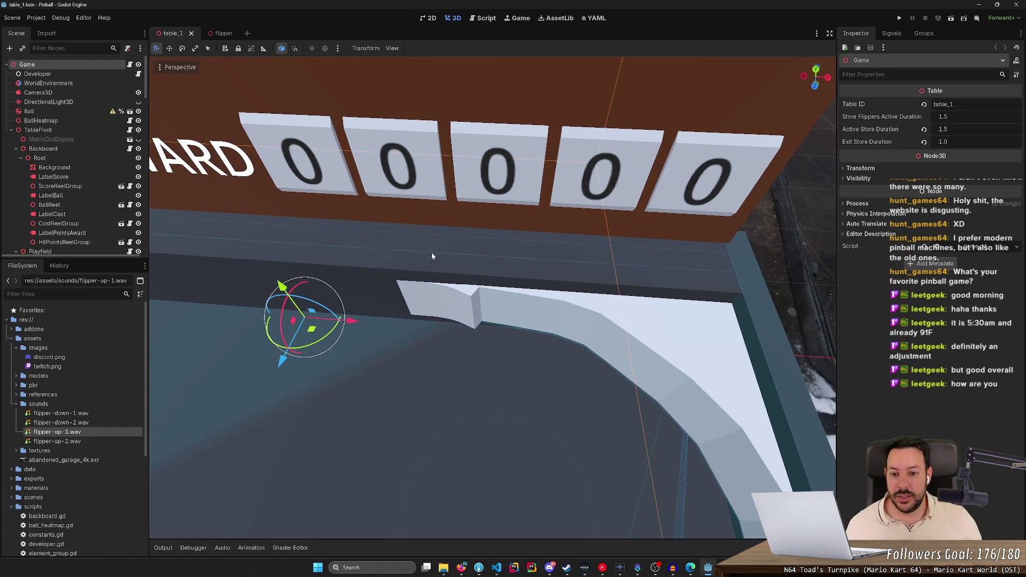
left_click(464, 300)
left_click_drag(464, 300, 464, 301)
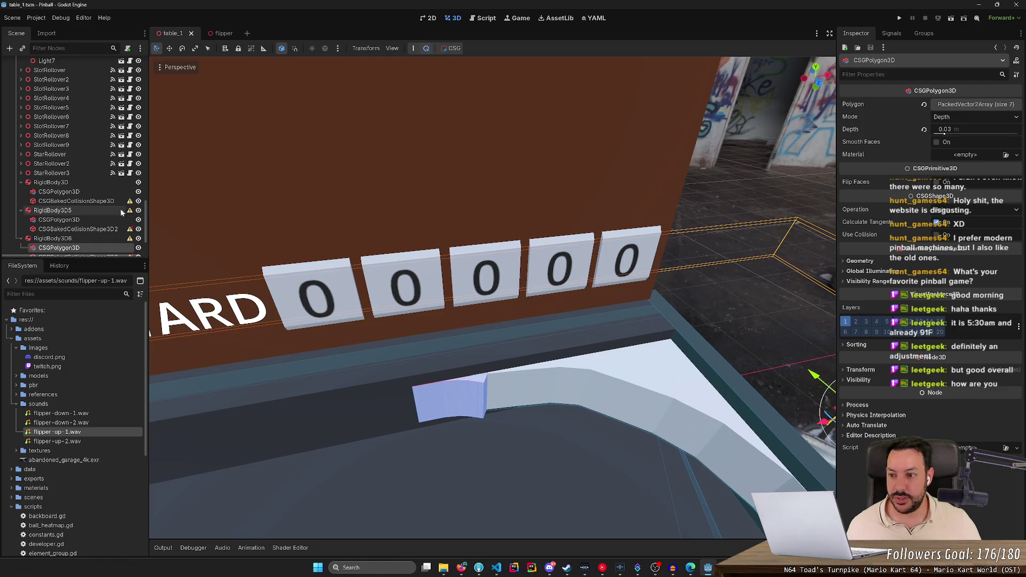
scroll(123, 212, "down", 1)
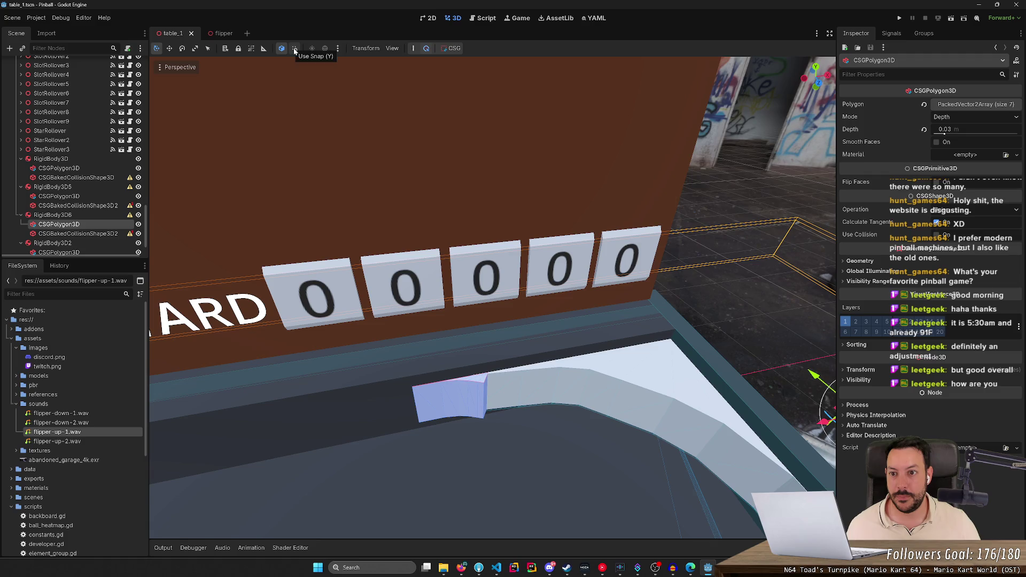
- Make the rail polygon select as a group and browse the View and CSG menus
left_click(252, 51)
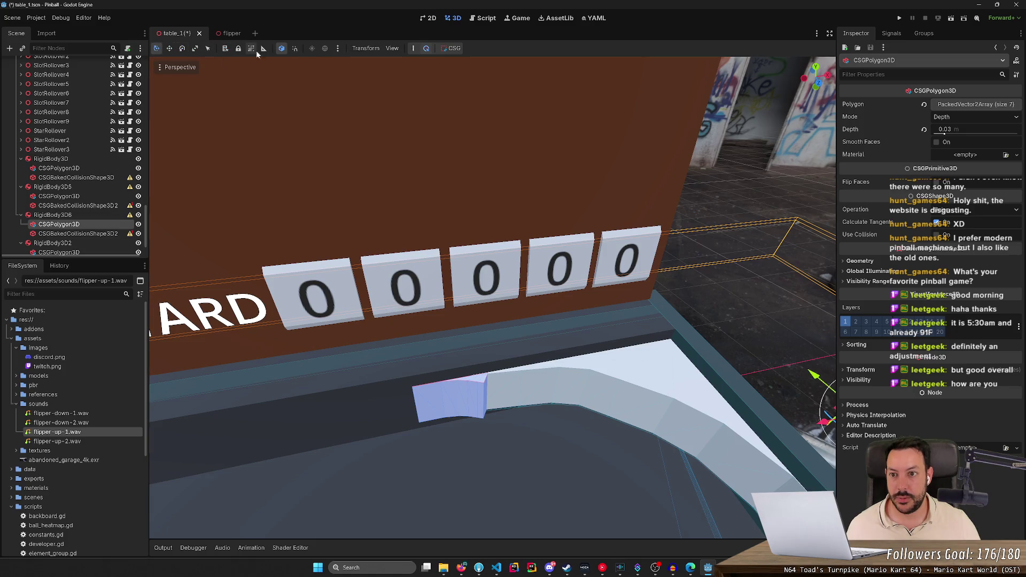
left_click(392, 49)
mouse_move(366, 51)
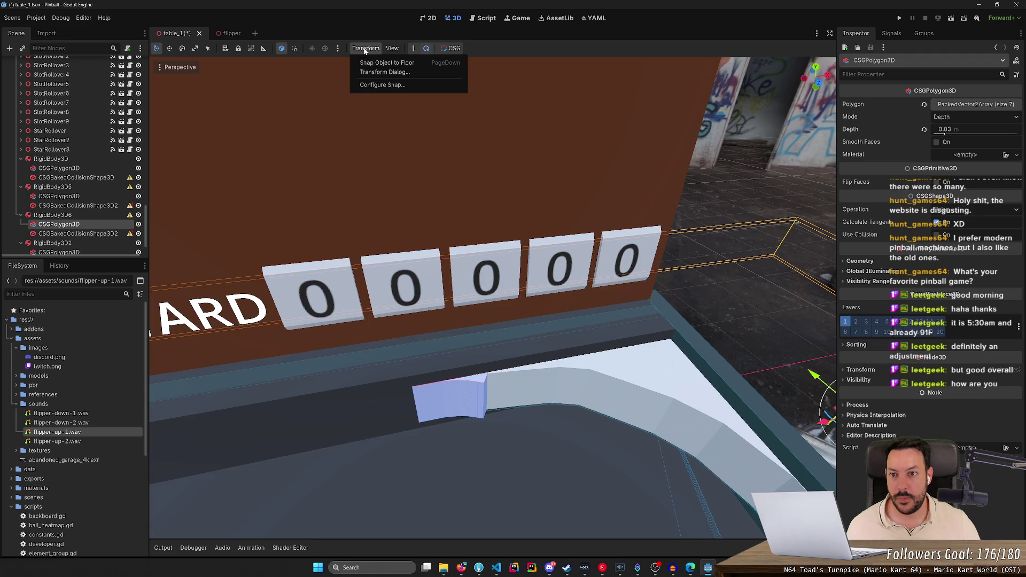
left_click(455, 50)
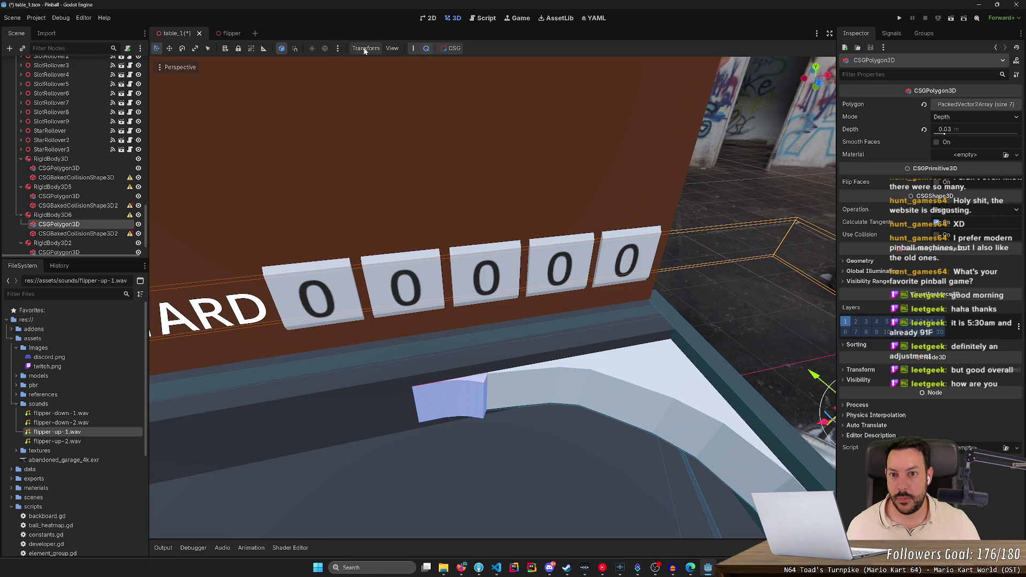
left_click(455, 50)
left_click(428, 51)
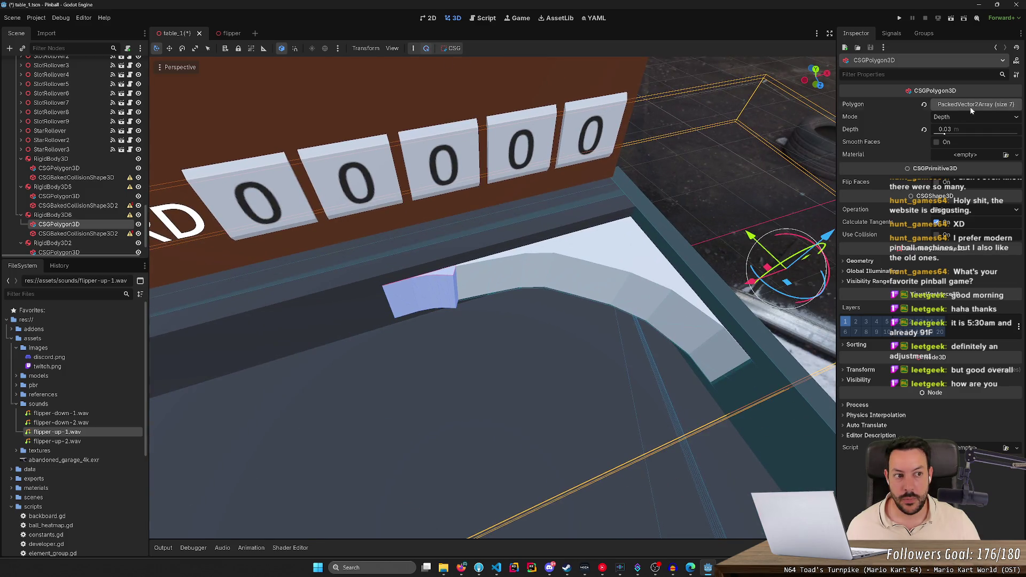
- Expand the Polygon array's 7 points, swing the view toward the backboard, and save
left_click(972, 106)
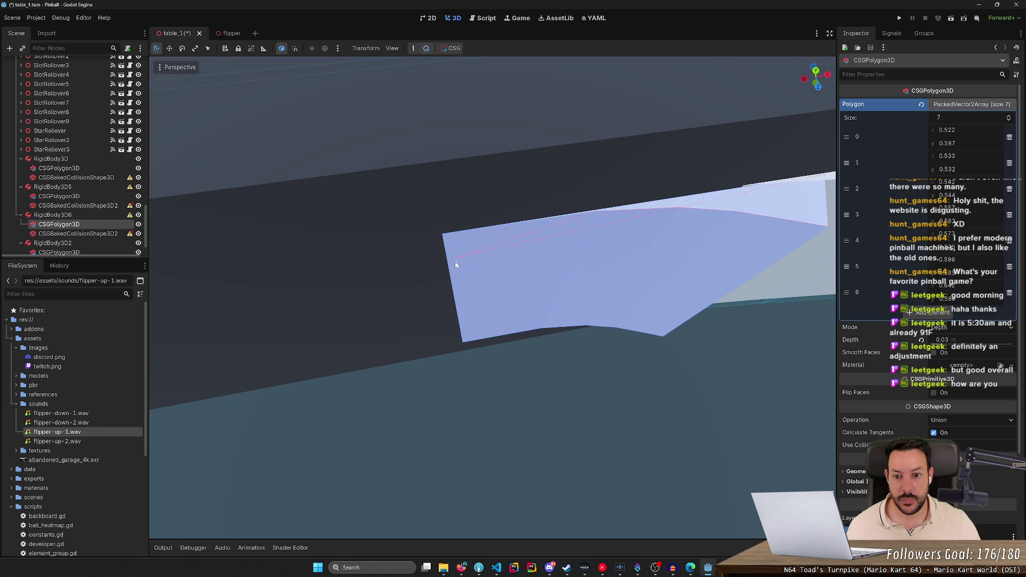
left_click_drag(470, 291, 444, 262)
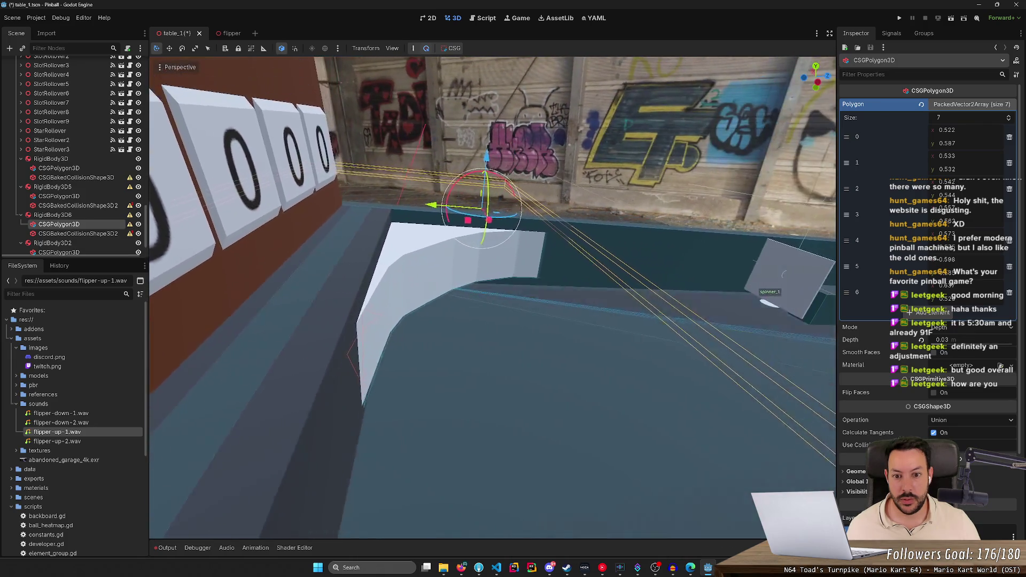
left_click_drag(506, 284, 454, 299)
key("ctrl+s")
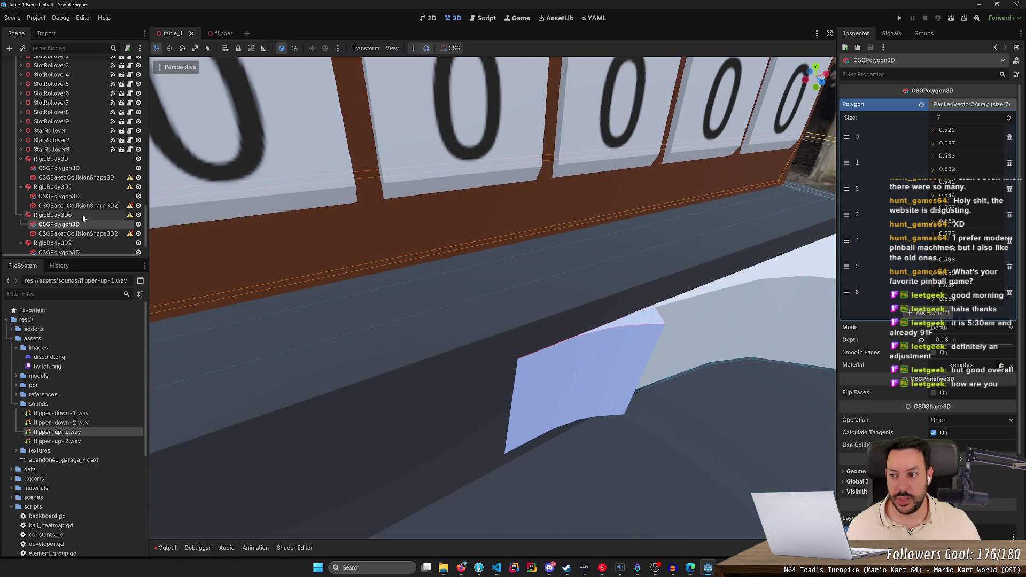
left_click(83, 214)
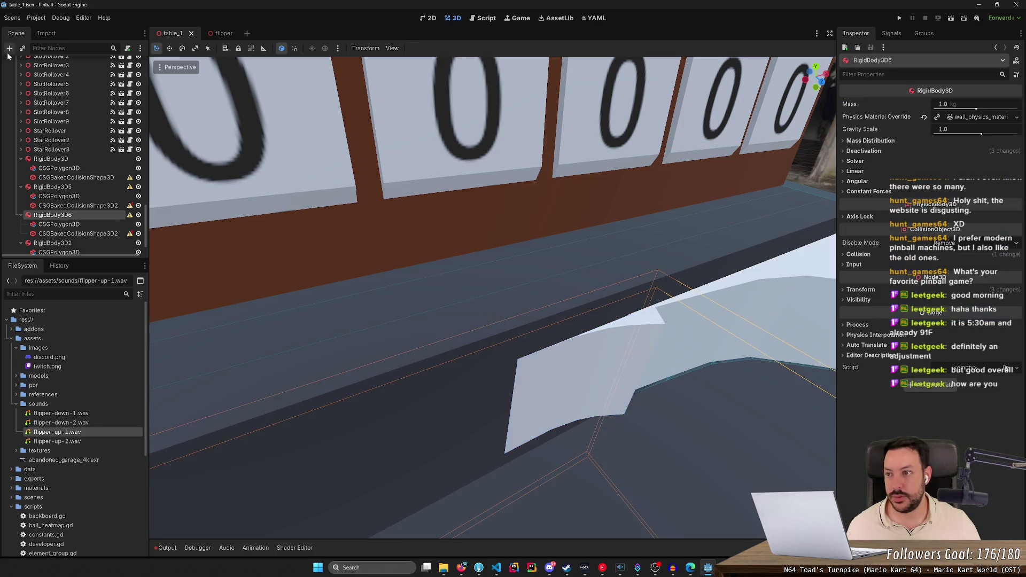
left_click(8, 49)
type("csh")
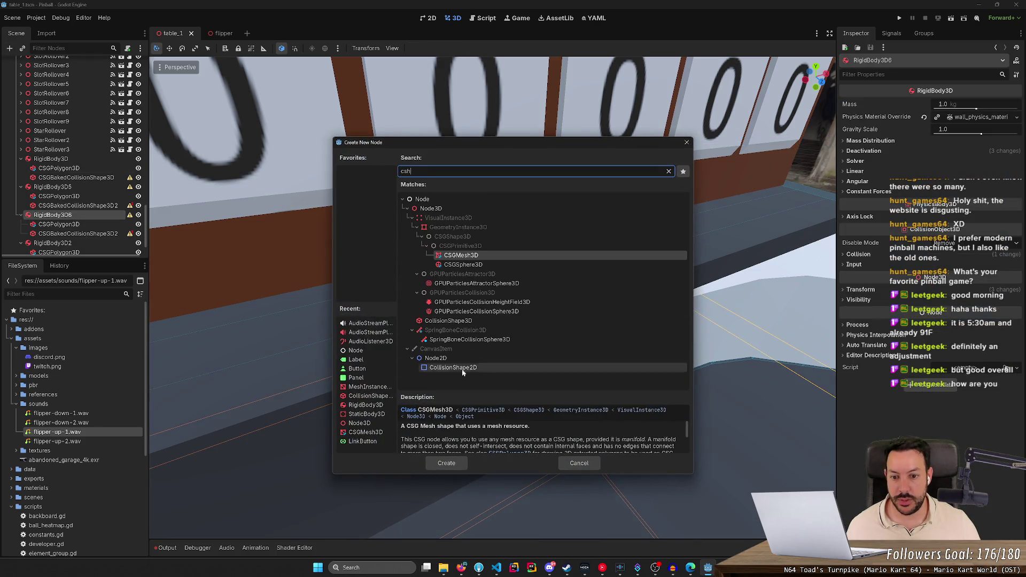
left_click(457, 464)
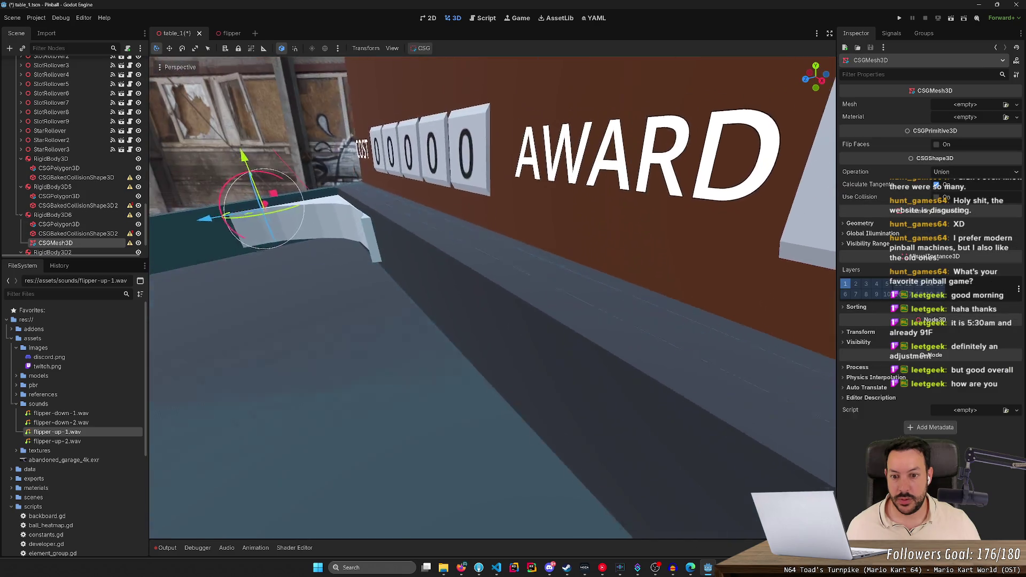
scroll(493, 297, "up", 3)
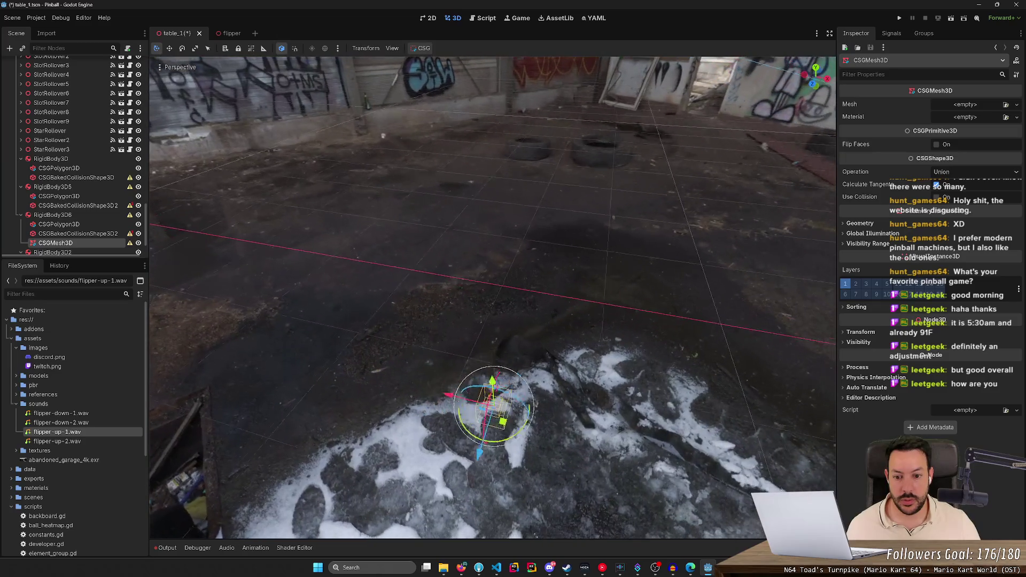
mouse_move(492, 420)
left_mouse_down()
mouse_move(491, 235)
mouse_move(490, 379)
left_mouse_up()
left_click(979, 105)
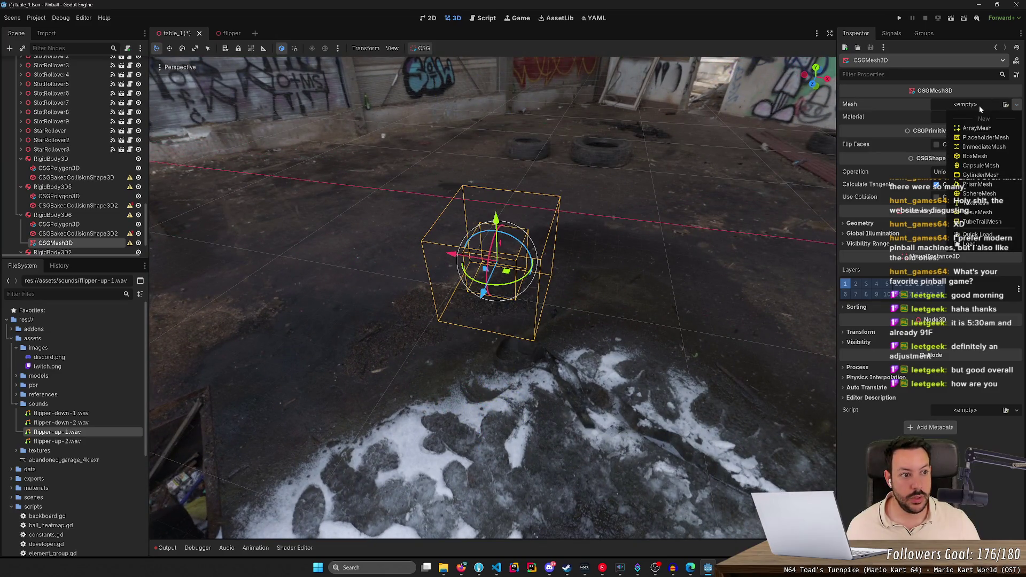
key("Escape")
left_click(95, 239)
left_click(96, 244)
key("Delete")
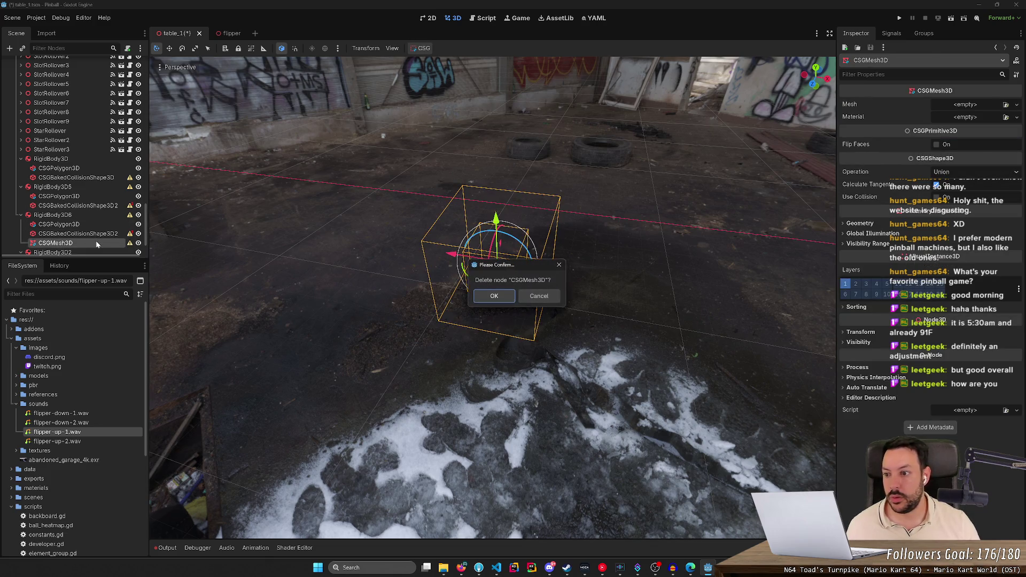
key("Return")
left_click(83, 216)
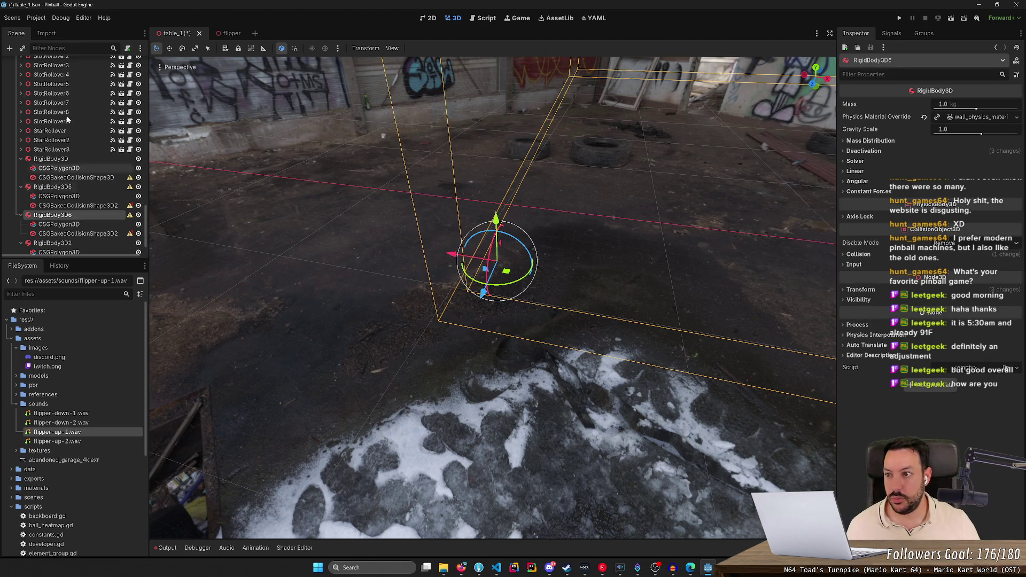
left_click(9, 49)
- Add a CSGPolygon3D under RigidBody3D6 from the 'csg' search and view the new box
type("csg")
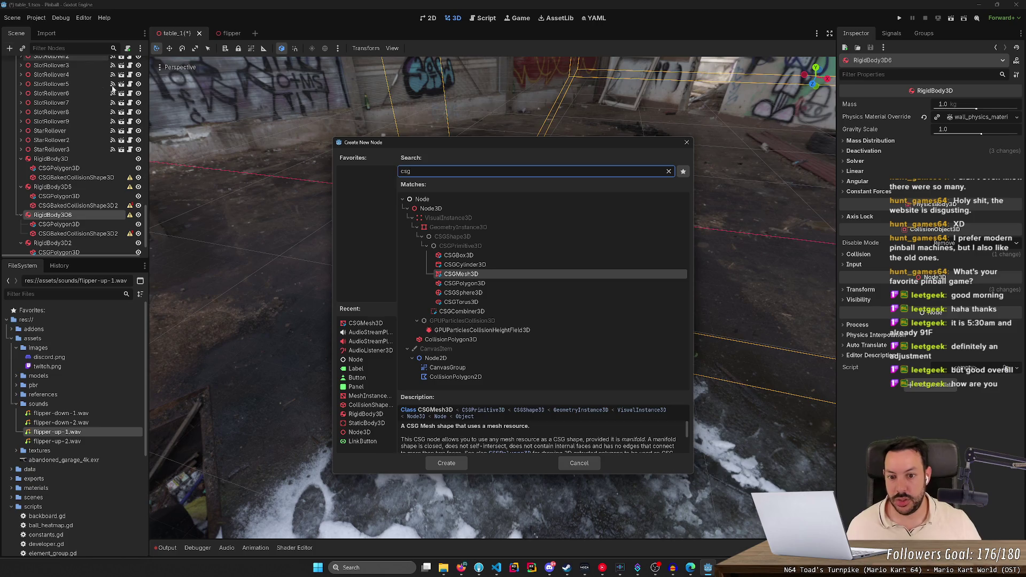
double_click(464, 283)
left_click_drag(464, 284, 454, 171)
scroll(492, 297, "up", 3)
key("s")
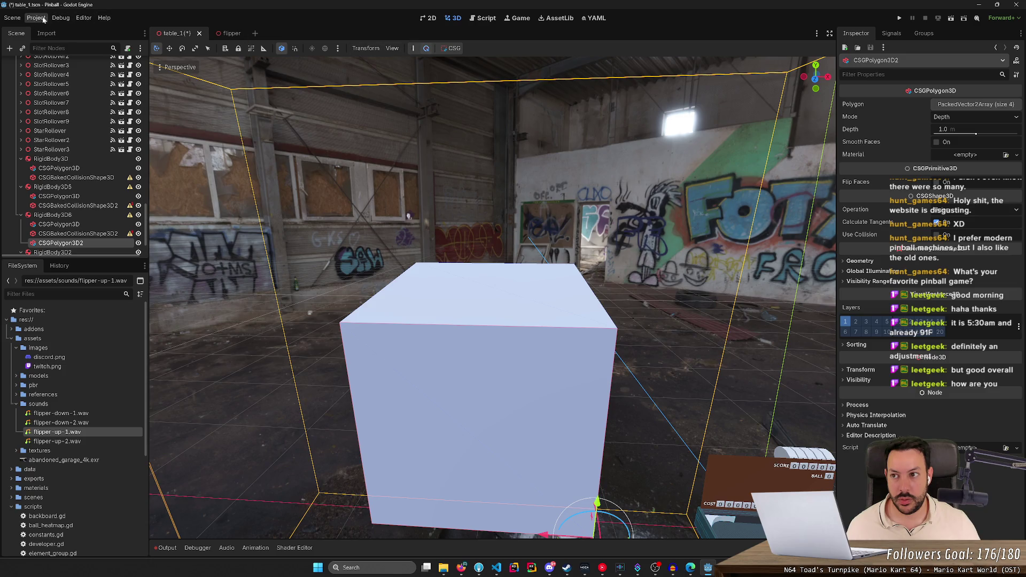
- Toggle the Debug menu's visible paths, collision shapes and navigation options
left_click(89, 18)
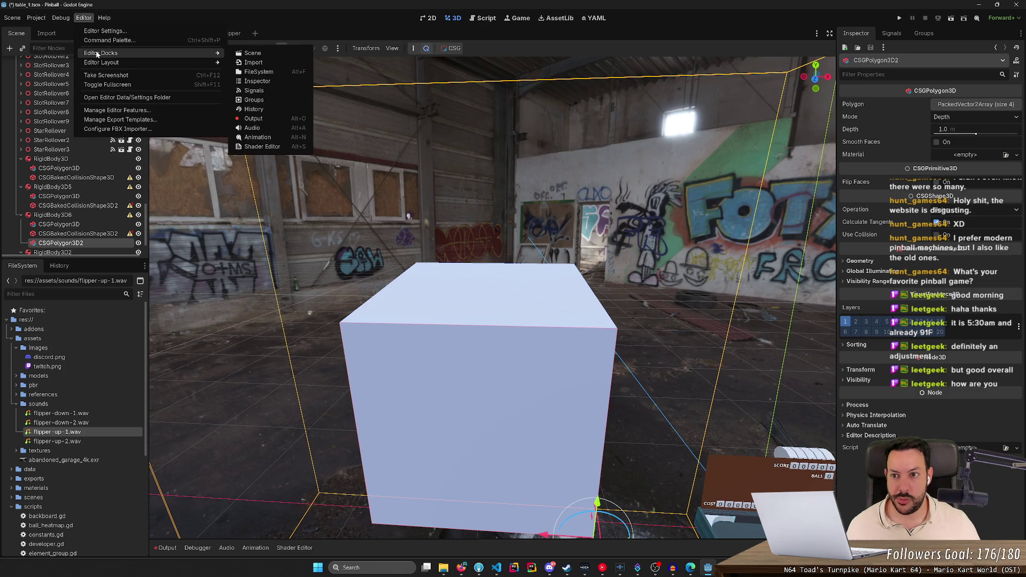
mouse_move(100, 53)
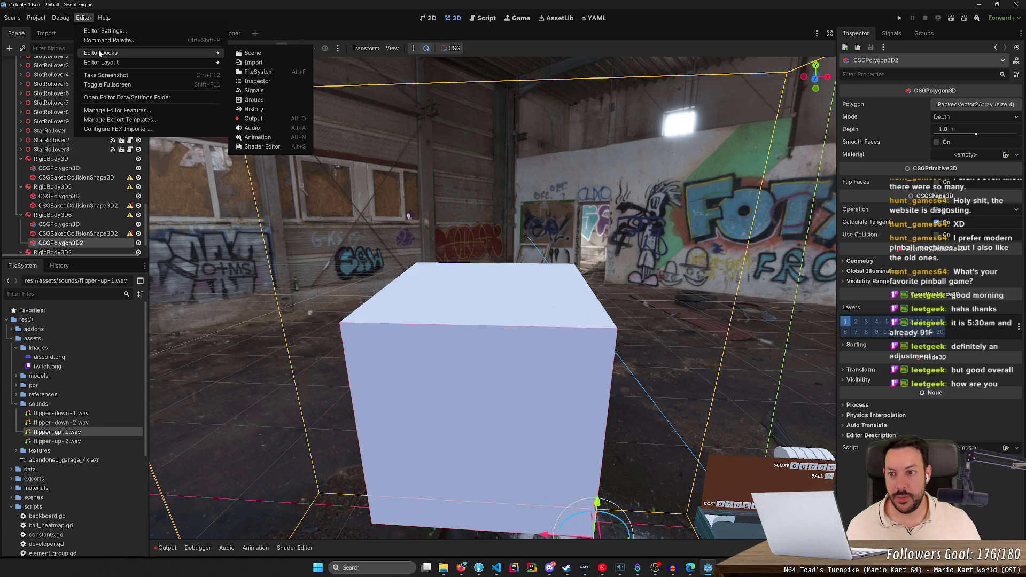
mouse_move(63, 19)
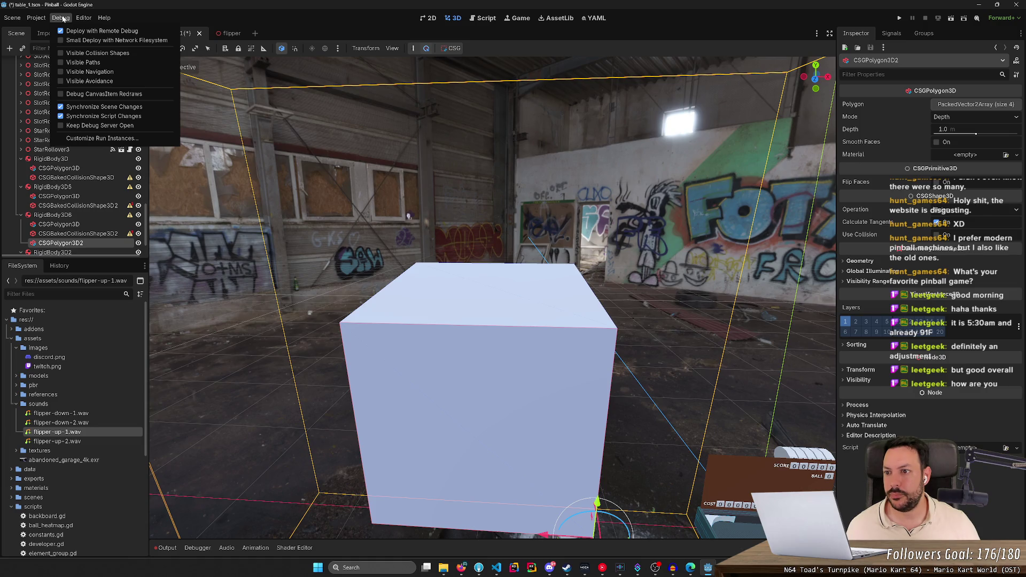
left_click(76, 68)
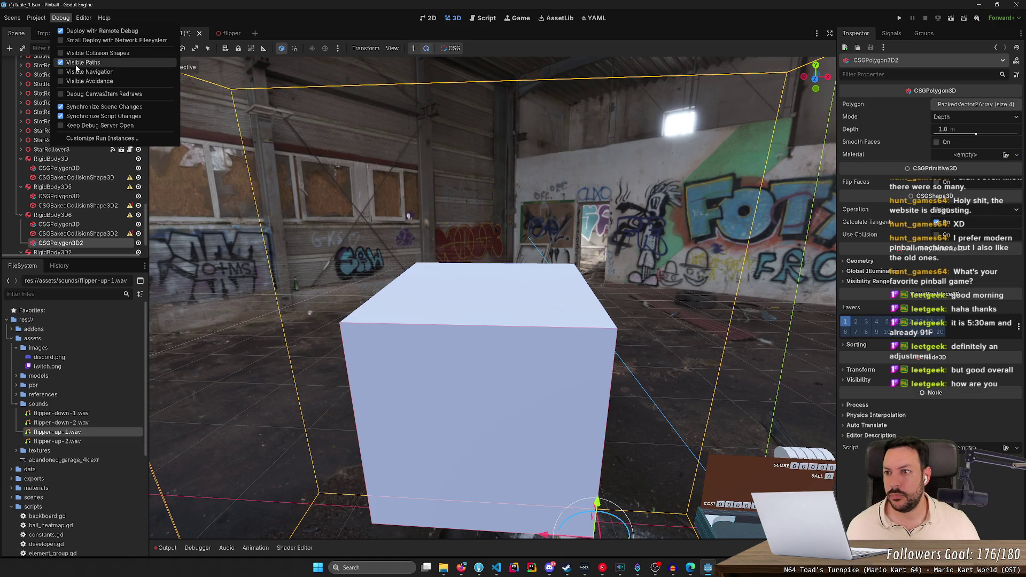
left_click(76, 64)
left_click(77, 54)
left_click(77, 71)
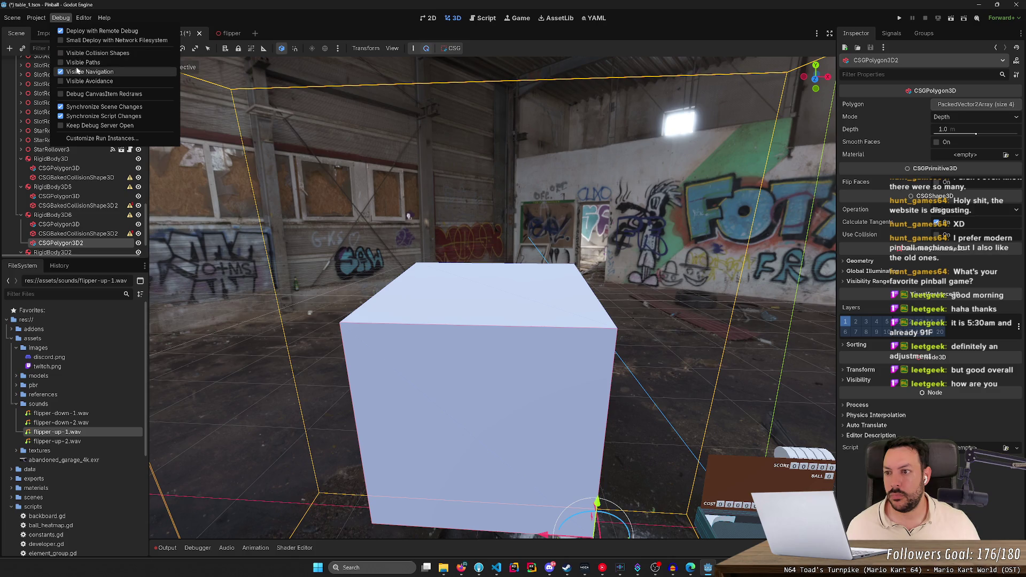
left_click(78, 75)
left_click(78, 75)
left_click(78, 81)
left_click(78, 81)
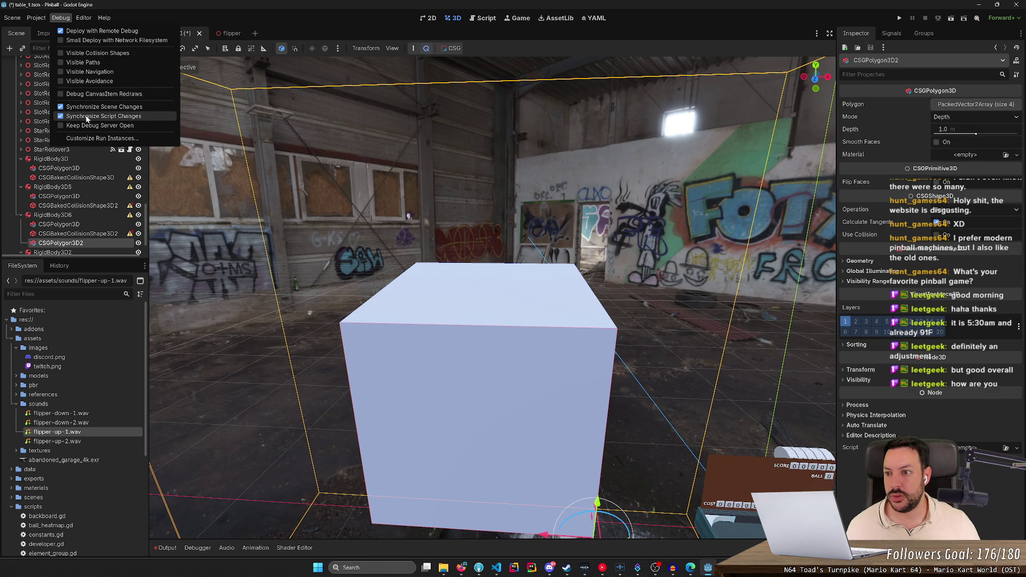
- Turn off Deploy with Remote Debug and cancel the firewall's network-access request
left_click(85, 31)
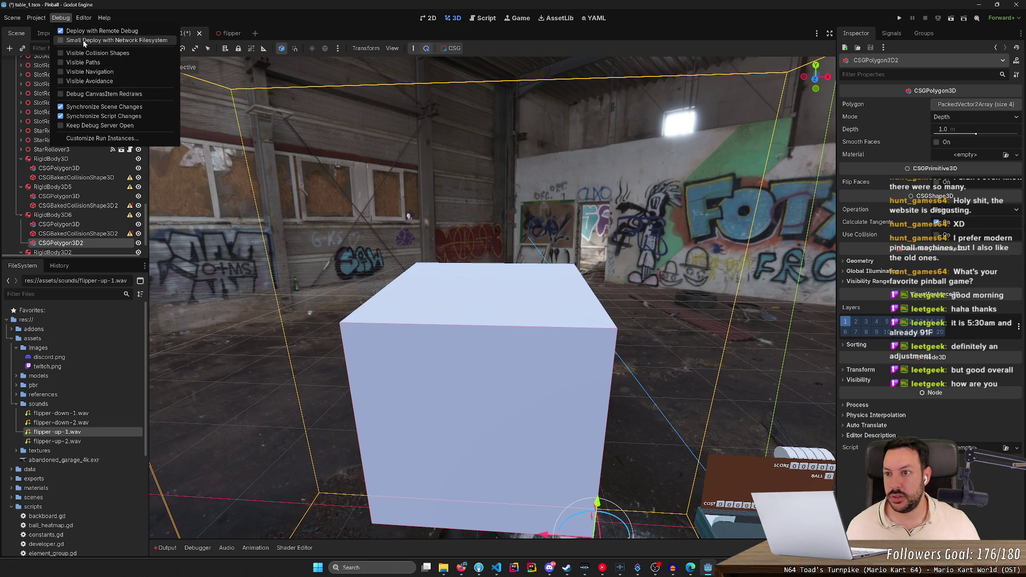
left_click(82, 40)
left_click(553, 348)
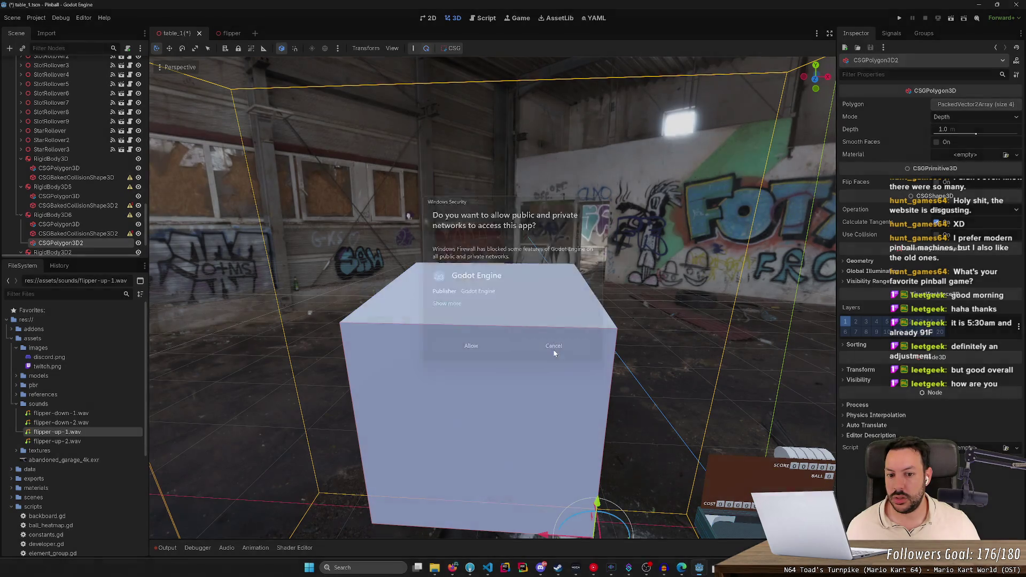
- Select the CSGPolygon3D2 box under RigidBody3D6 and orbit in to centre it
key("a")
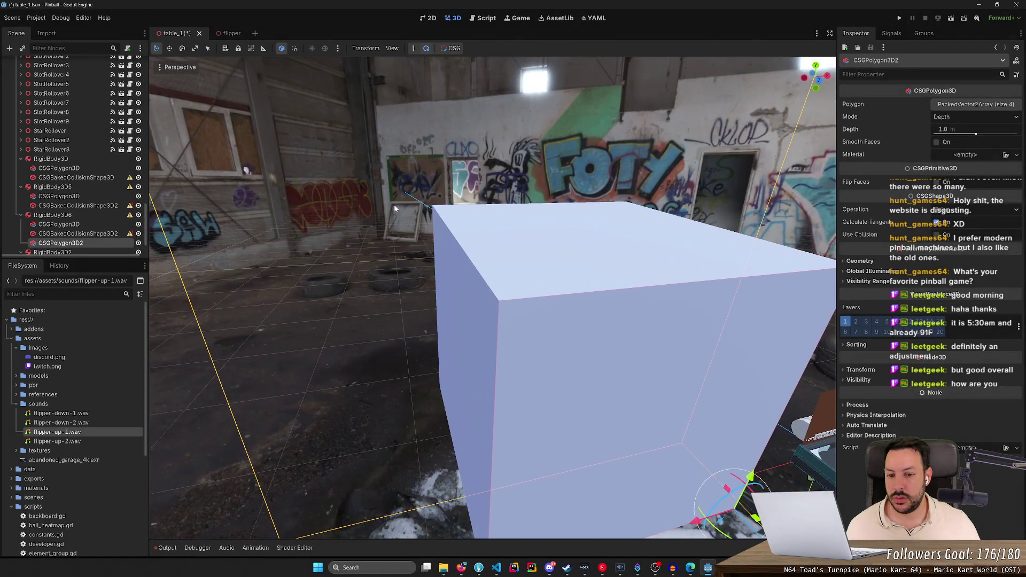
key("d")
left_click(65, 235)
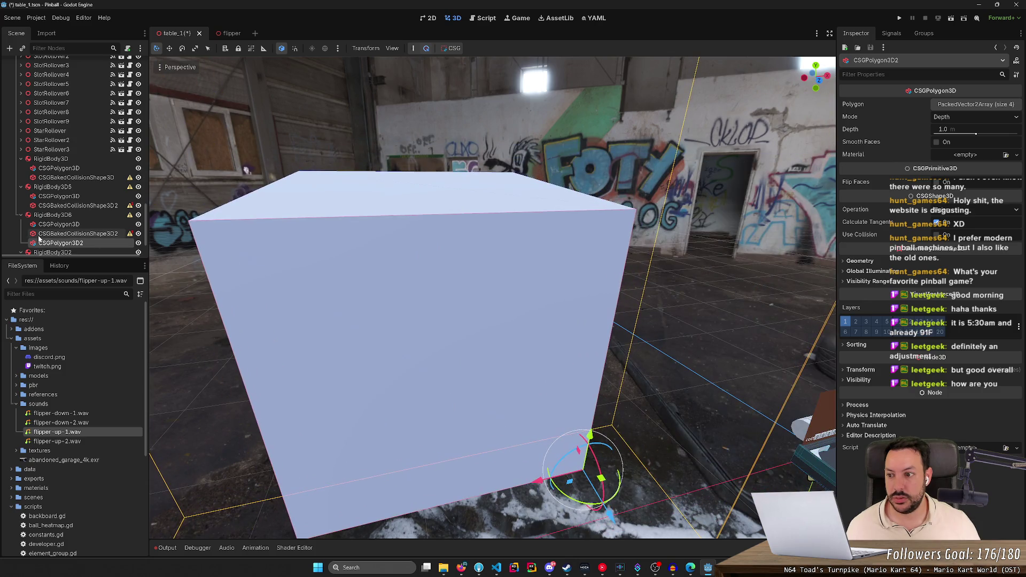
left_click(65, 243)
left_click_drag(460, 192, 463, 195)
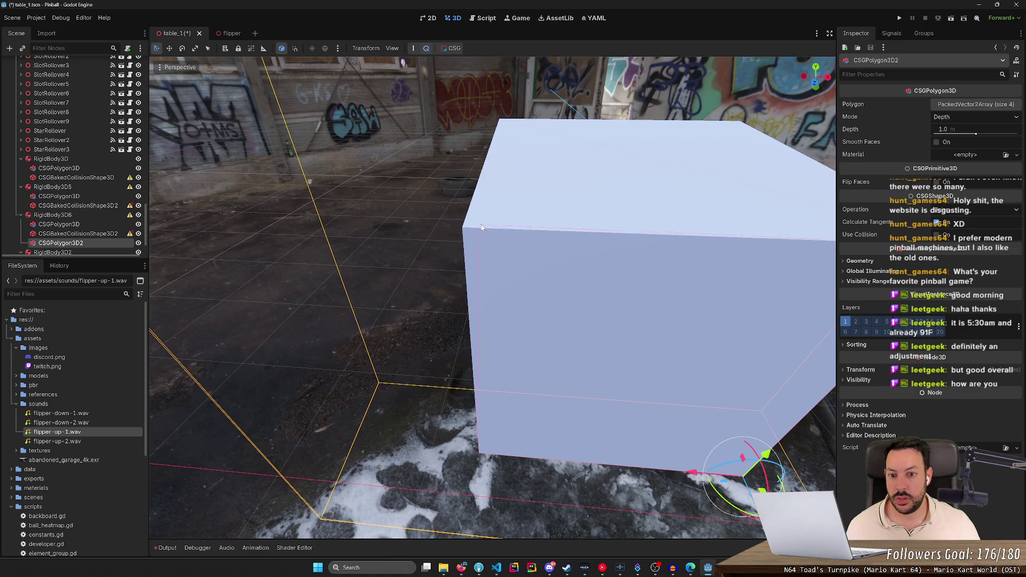
left_click_drag(604, 168, 595, 165)
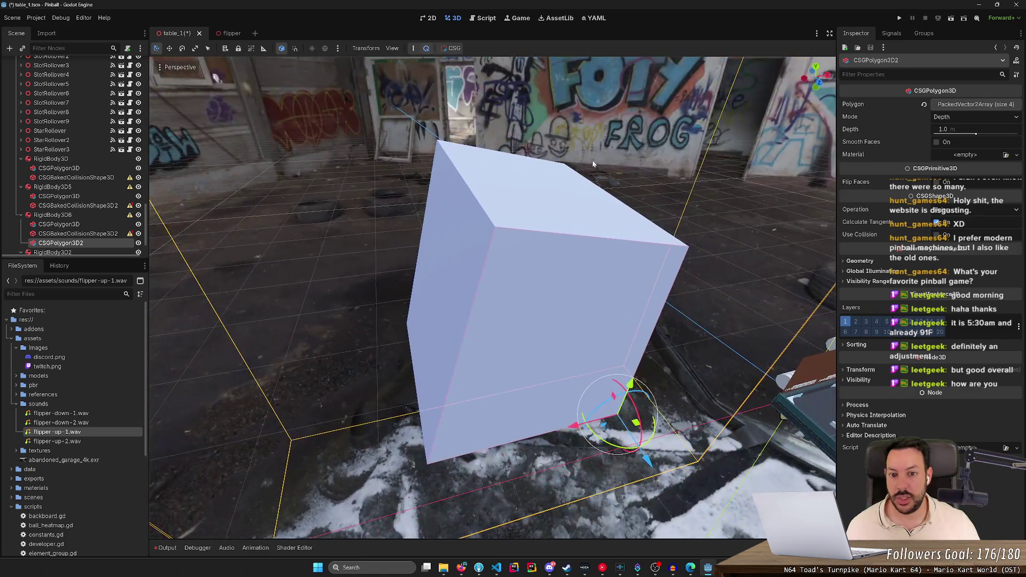
left_click_drag(488, 267, 530, 392)
left_click_drag(559, 353, 593, 315)
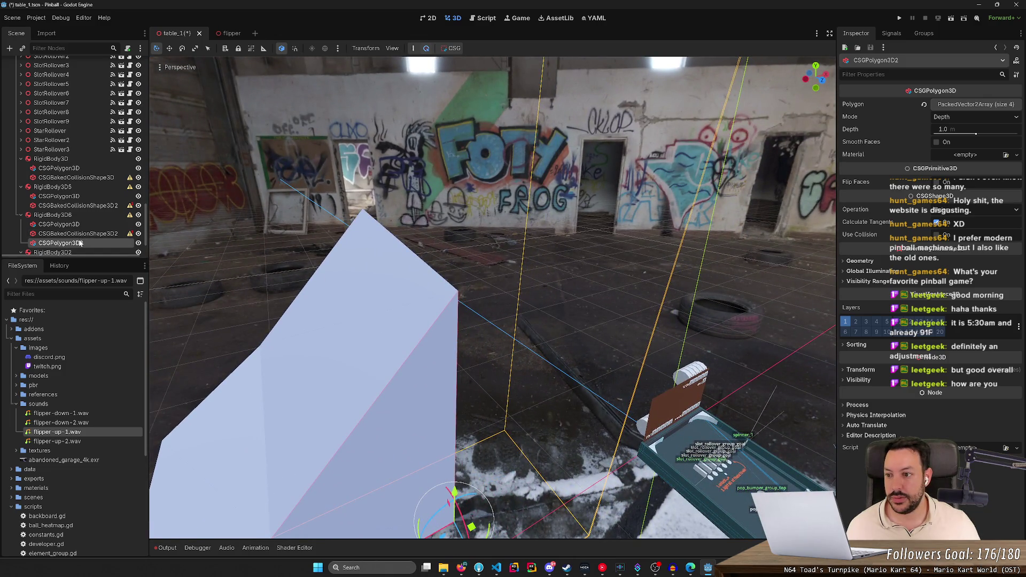
- Delete CSGPolygon3D2 and its children, then switch to Firefox
key("Delete")
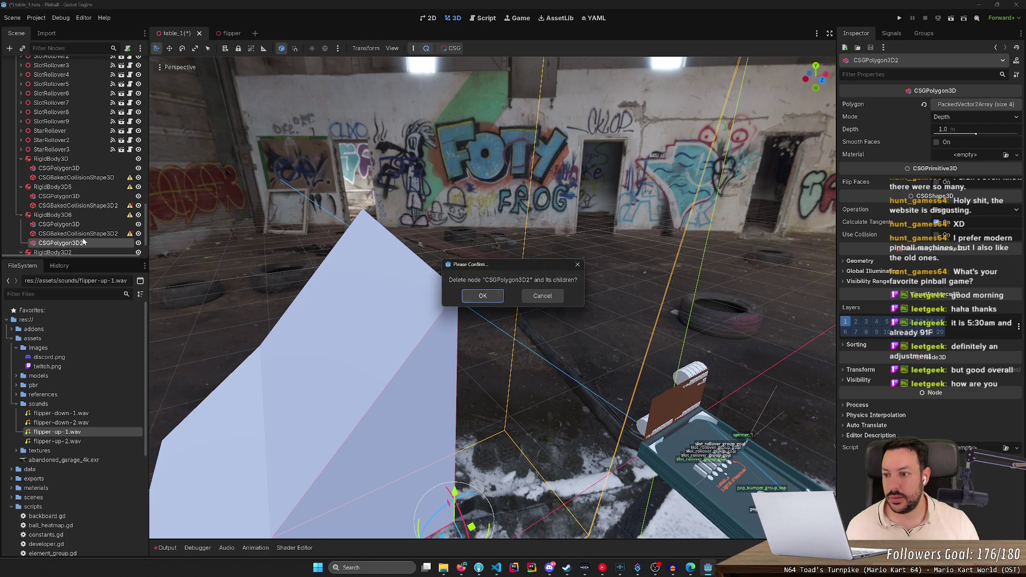
key("Return")
left_click(89, 224)
key("w")
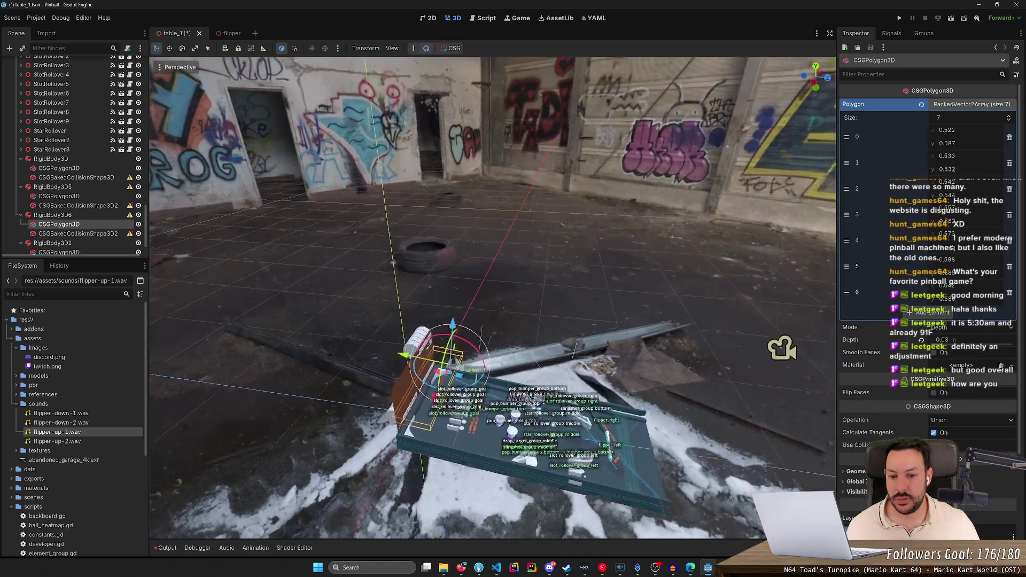
key("a")
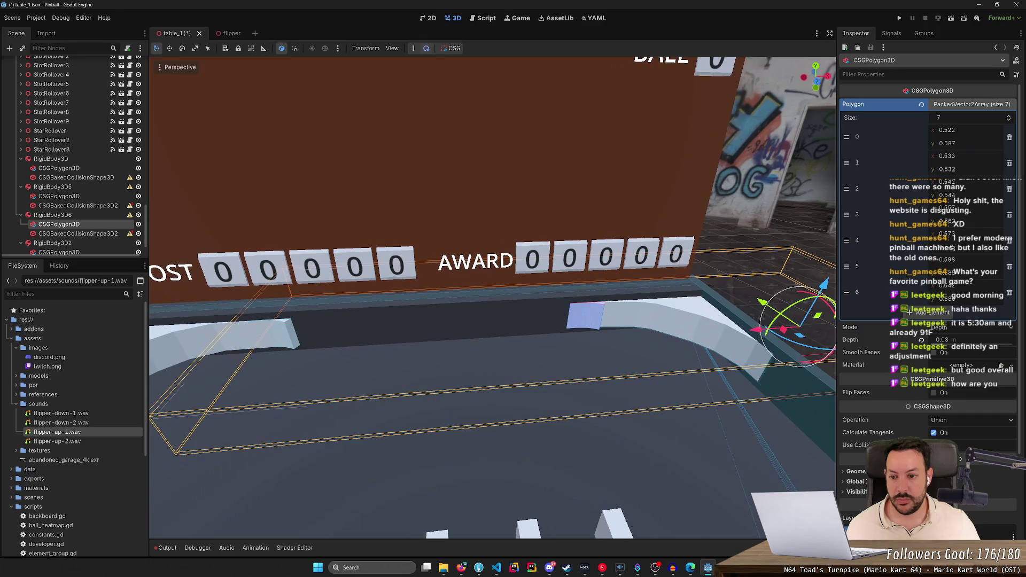
left_click(461, 568)
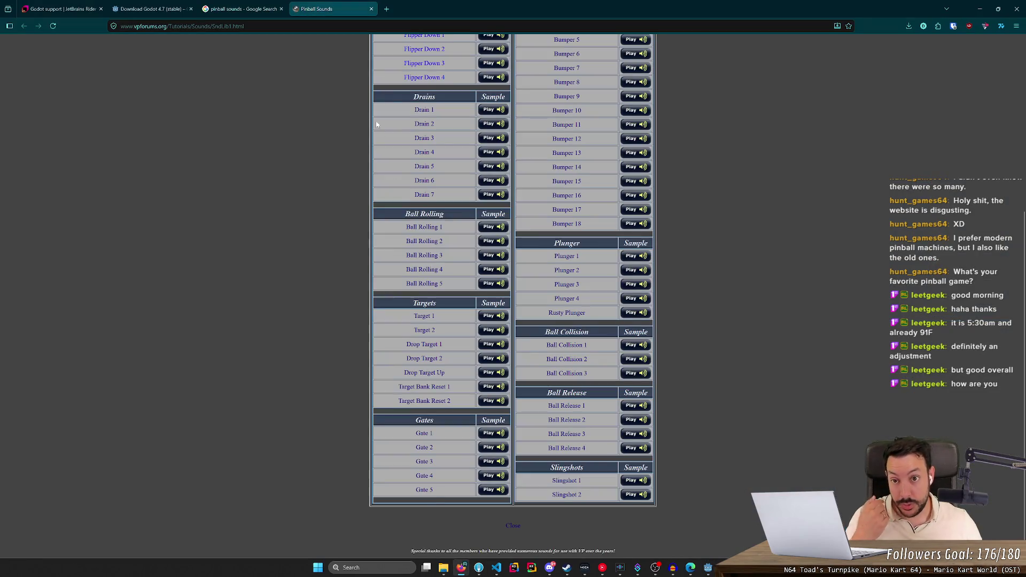
- Search 'godot csg view vertices' in a new tab and open the 'Prototyping levels with CSG' result
left_click(396, 11)
type("godo")
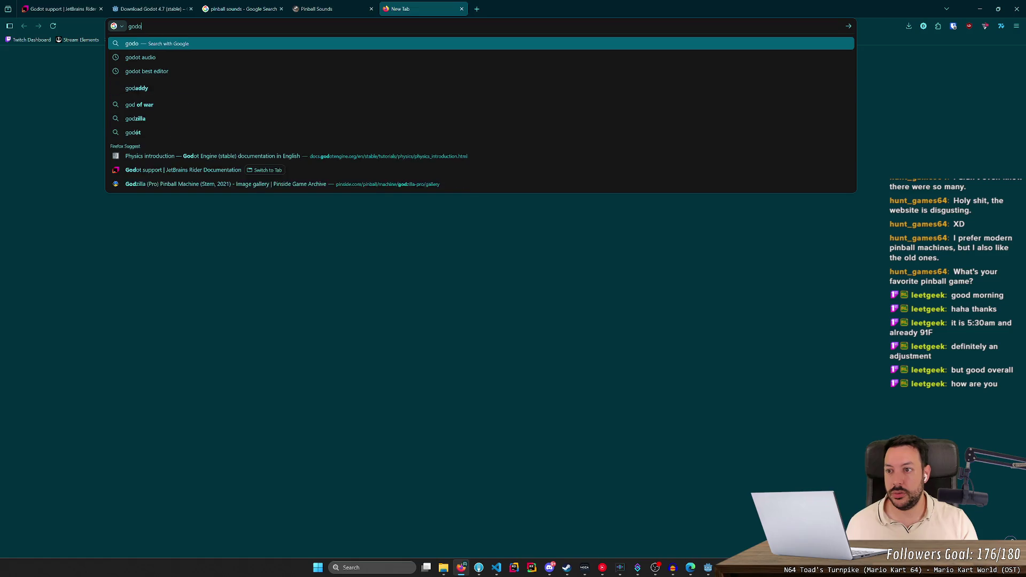
type("t csg ")
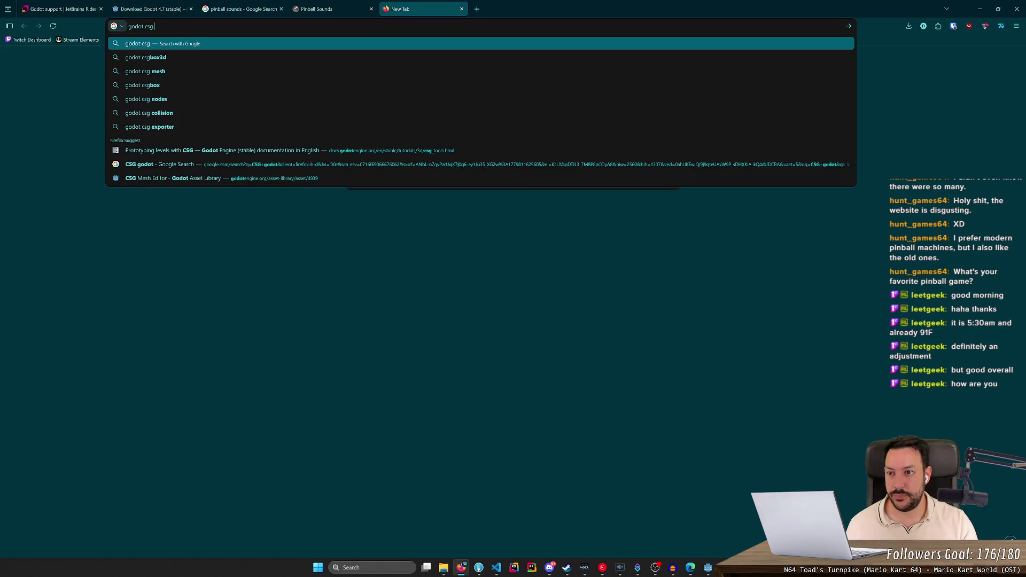
type("view")
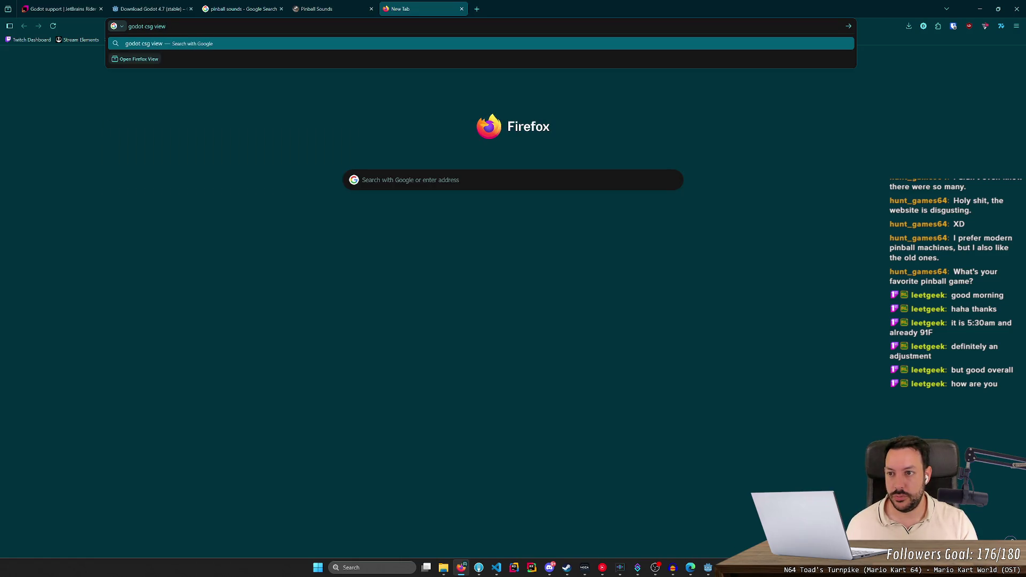
type(" vertices")
key("Return")
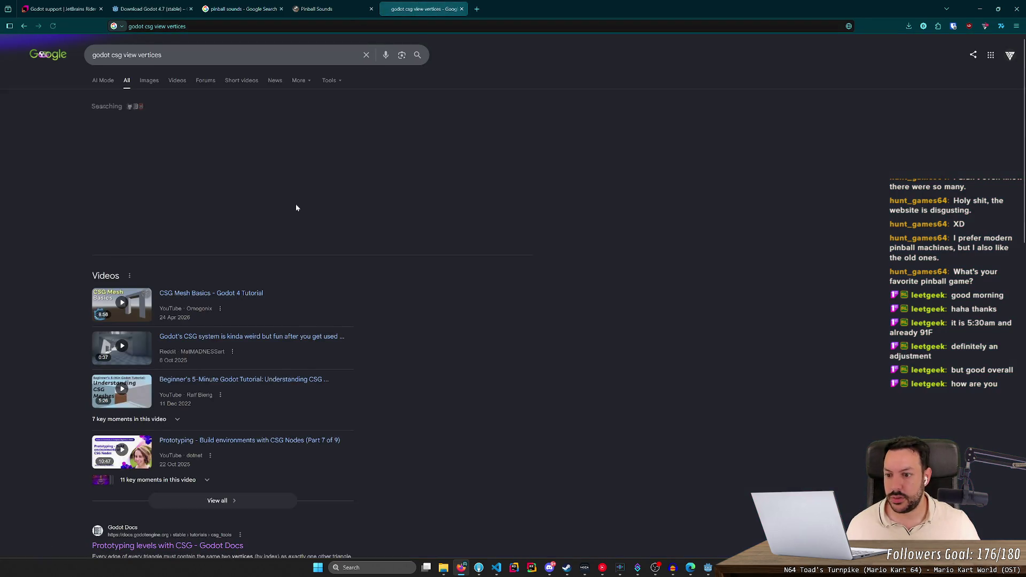
scroll(296, 204, "down", 5)
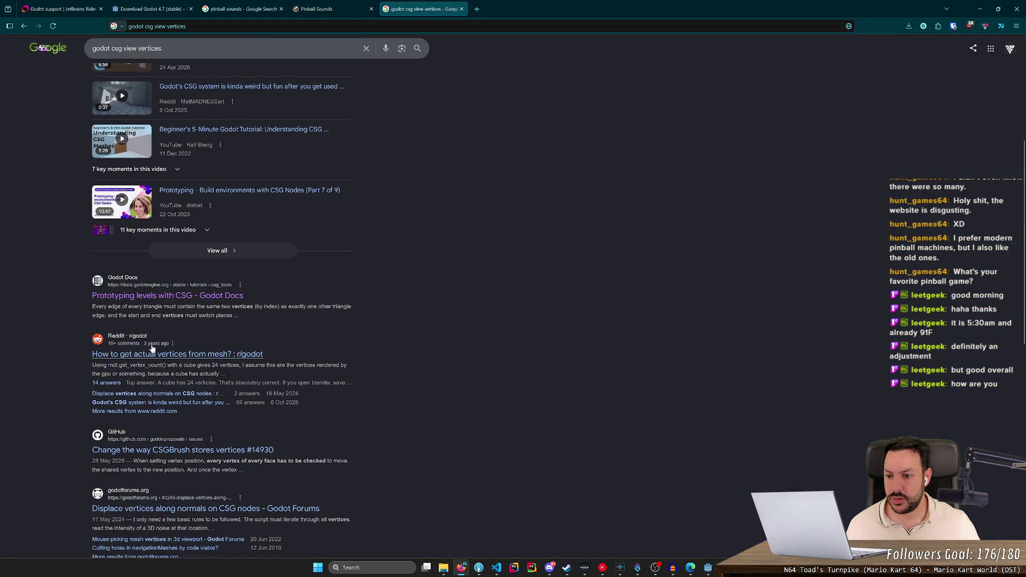
scroll(160, 320, "down", 3)
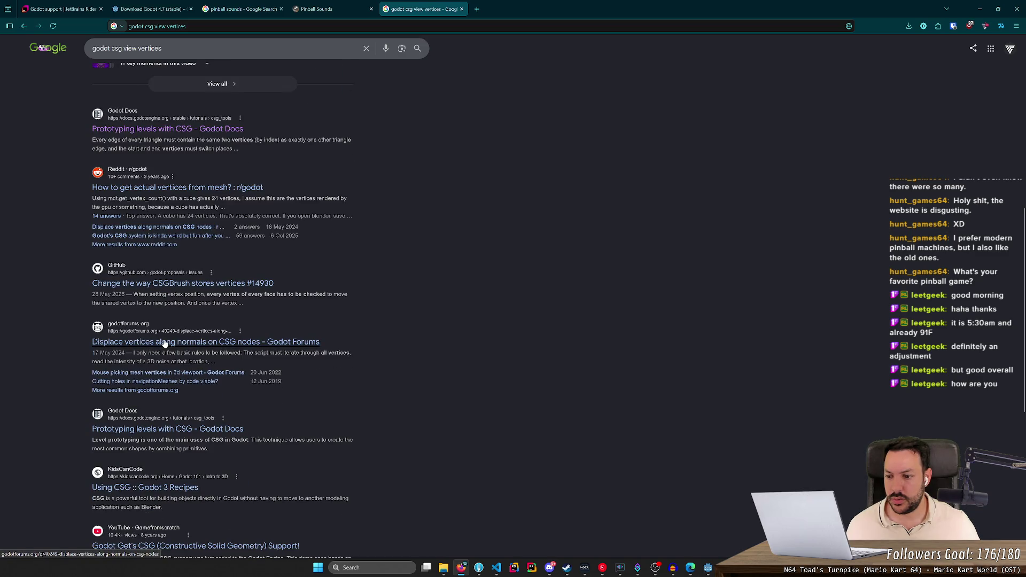
left_click(180, 431)
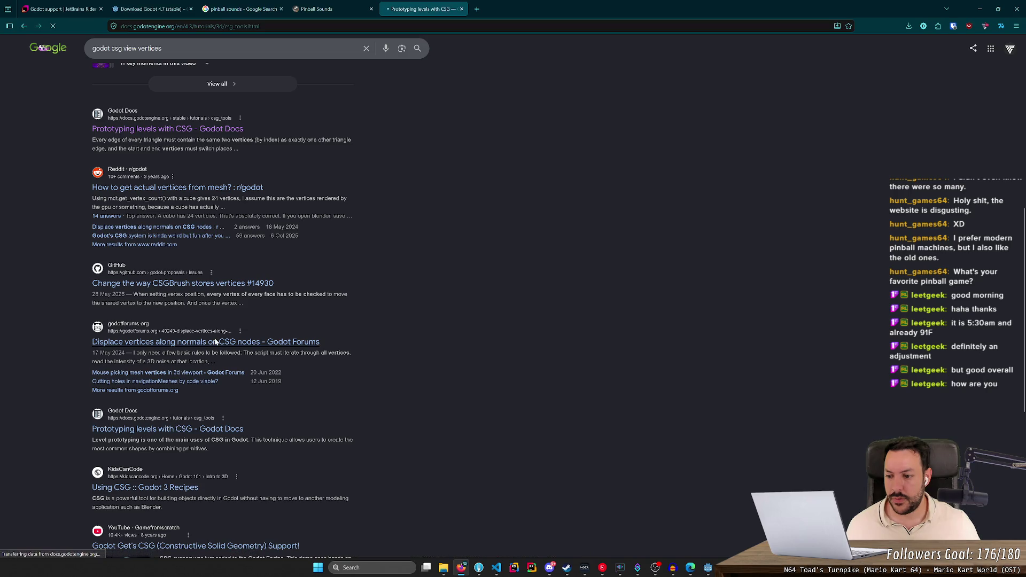
- Read the CSG docs page down past CSG tools features and CSGPolygon, then return to Godot
scroll(214, 346, "down", 4)
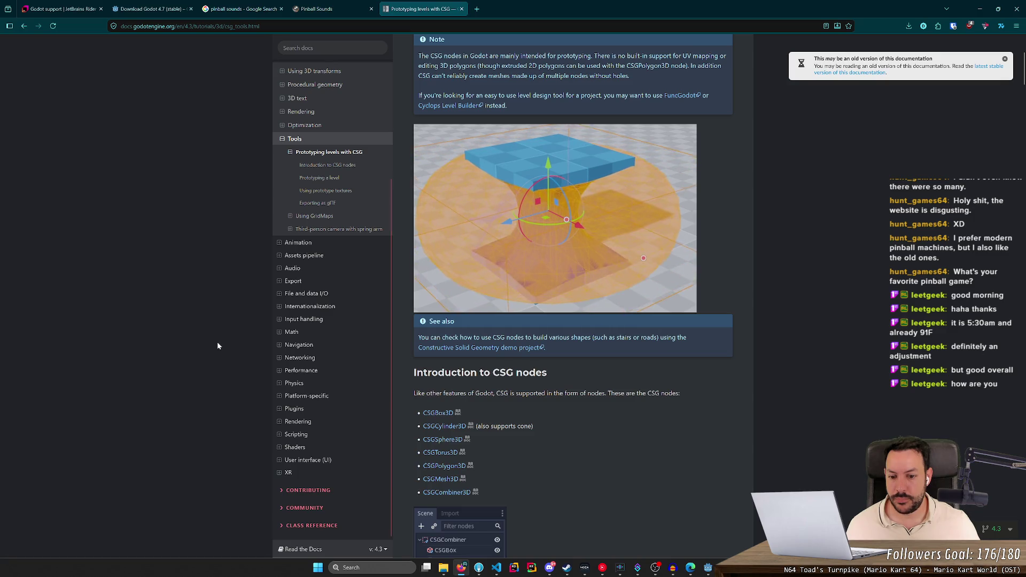
scroll(217, 342, "down", 5)
scroll(217, 346, "down", 5)
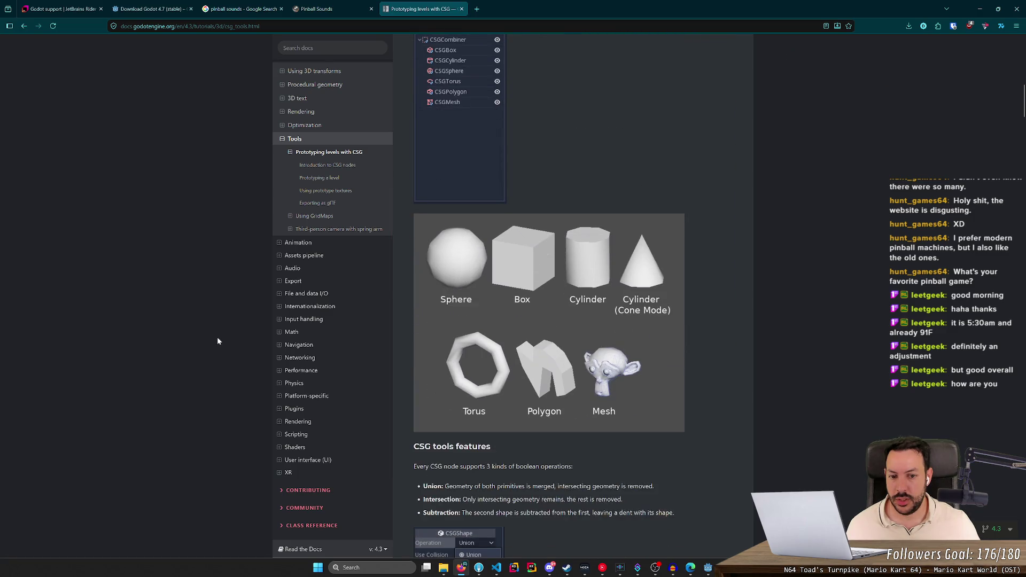
scroll(219, 330, "down", 6)
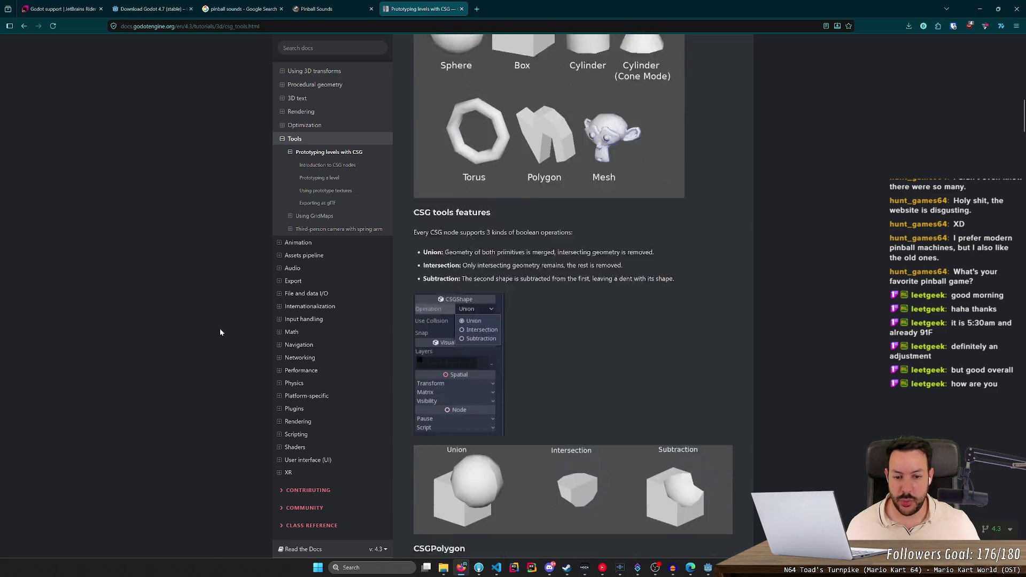
scroll(223, 324, "down", 6)
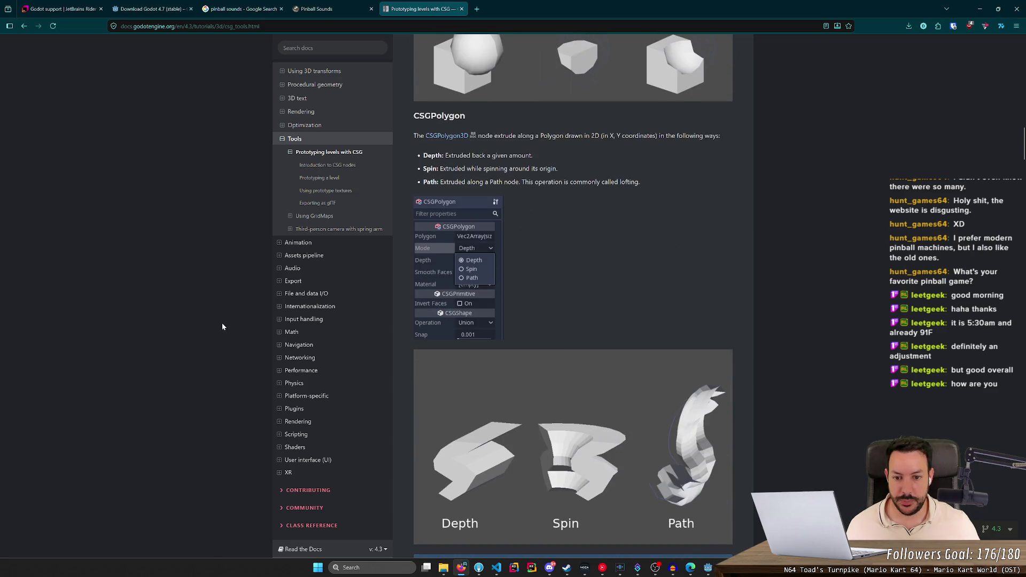
scroll(223, 327, "down", 18)
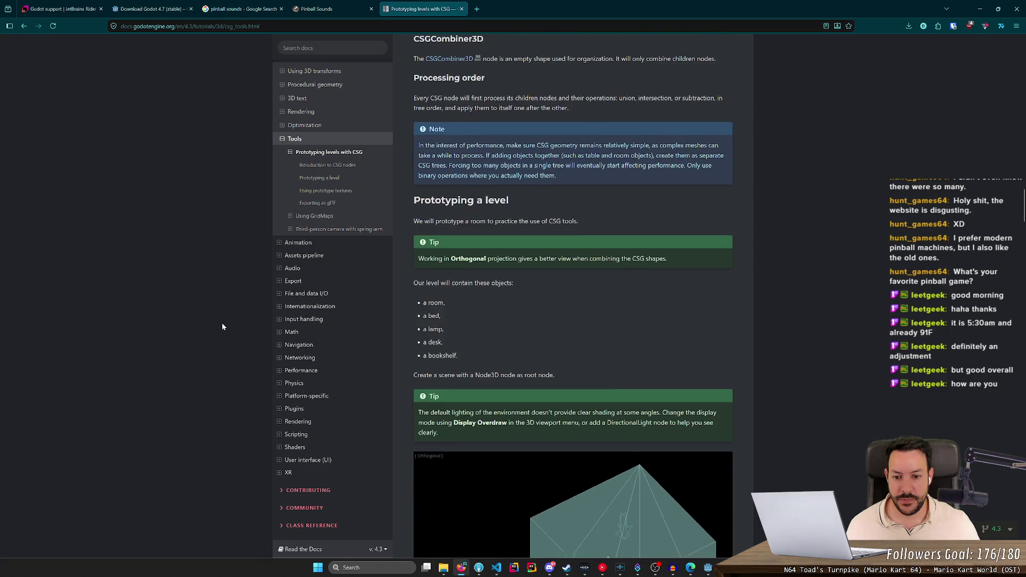
scroll(223, 326, "down", 7)
key("alt+Tab")
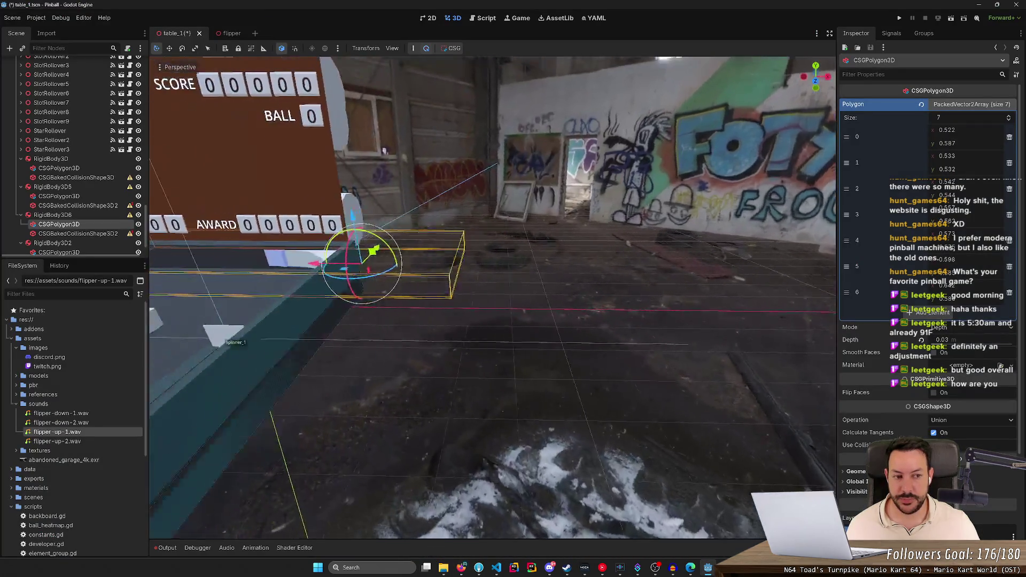
- Frame the CSGPolygon3D rail, glance at its collision layer and mask settings, and save the scene
key("f")
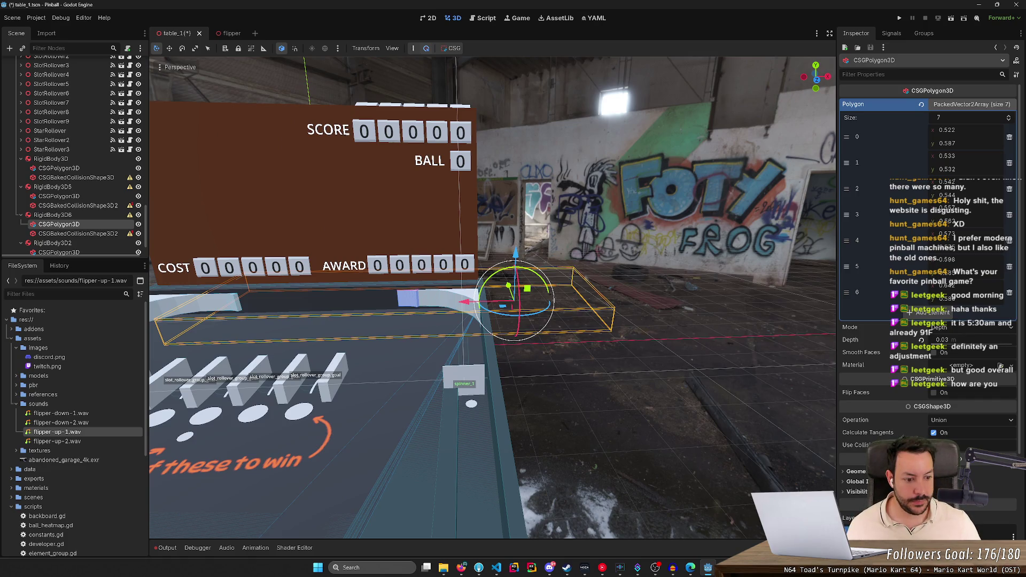
left_click(934, 445)
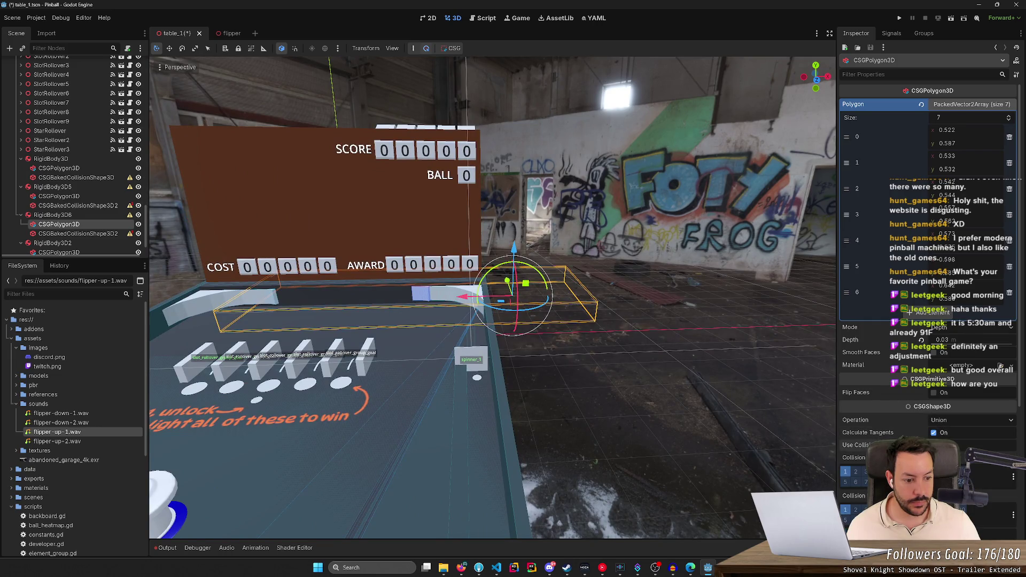
left_click(933, 445)
key("ctrl+s")
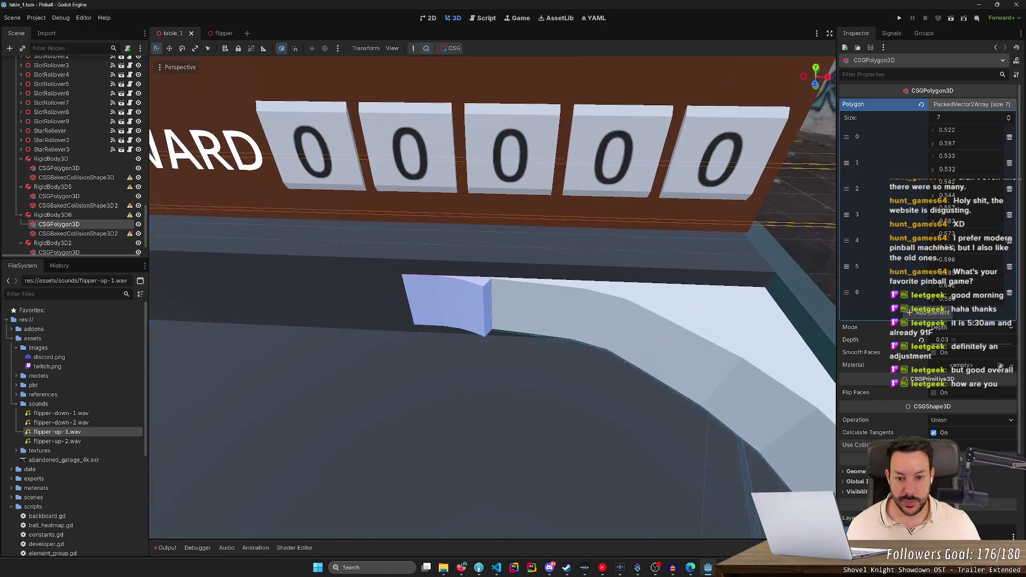
scroll(493, 297, "up", 3)
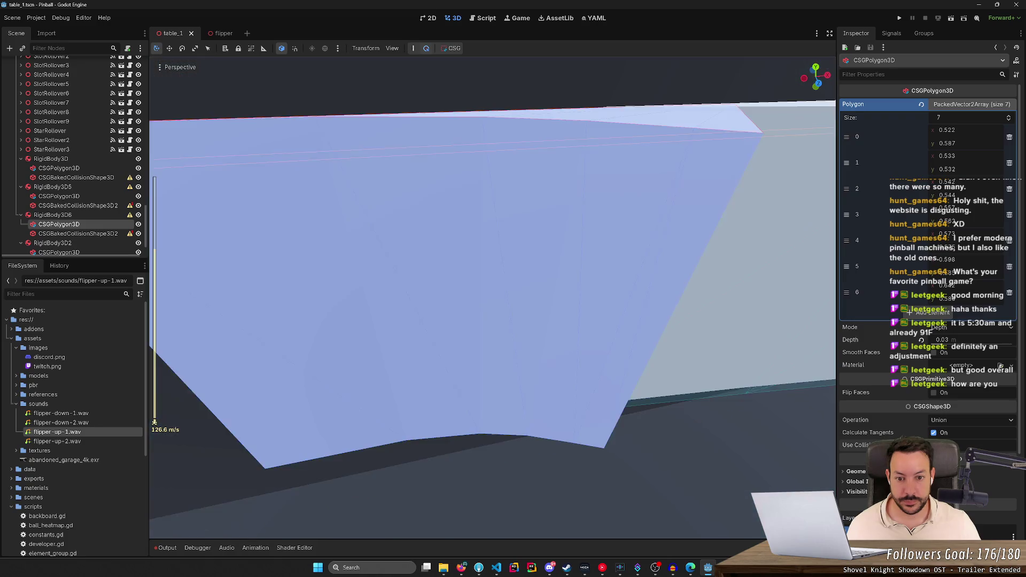
key("s")
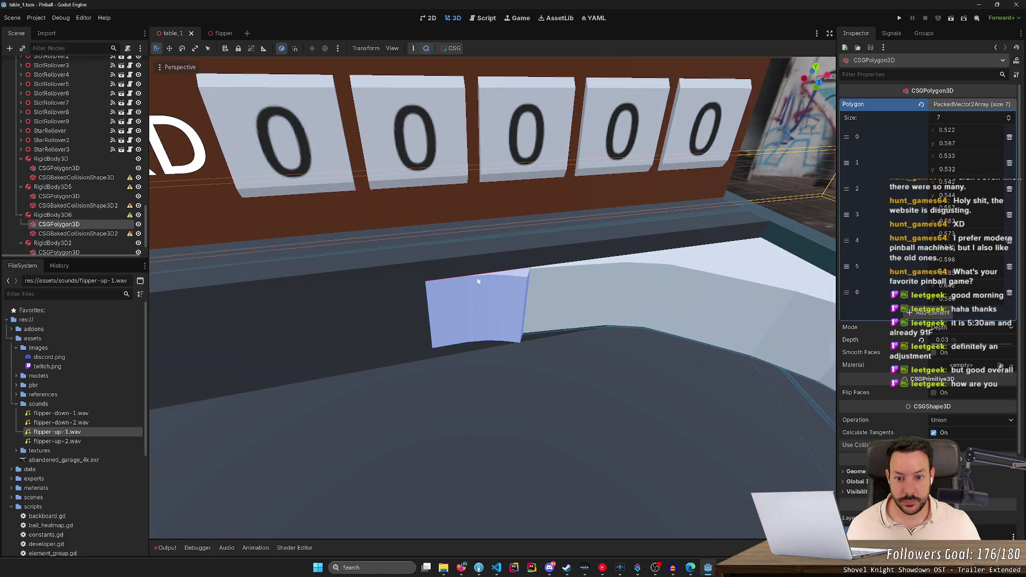
- Drag the rail's polygon points, moving the kink and raising the lower-left corner into a steeper tip
mouse_move(487, 299)
left_mouse_down()
mouse_move(456, 308)
mouse_move(432, 296)
mouse_move(457, 287)
left_mouse_up()
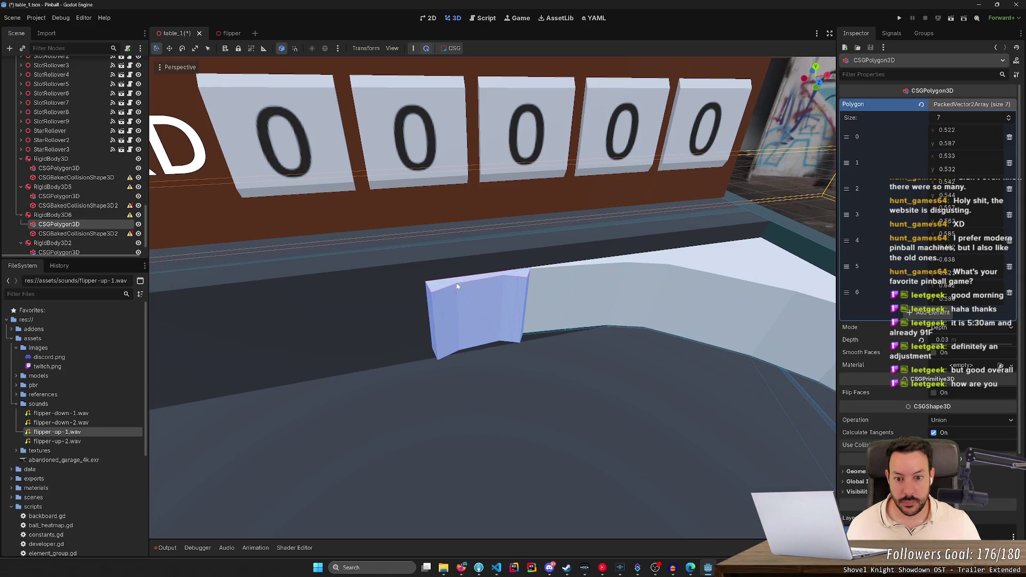
left_click_drag(521, 275, 520, 278)
scroll(513, 288, "up", 2)
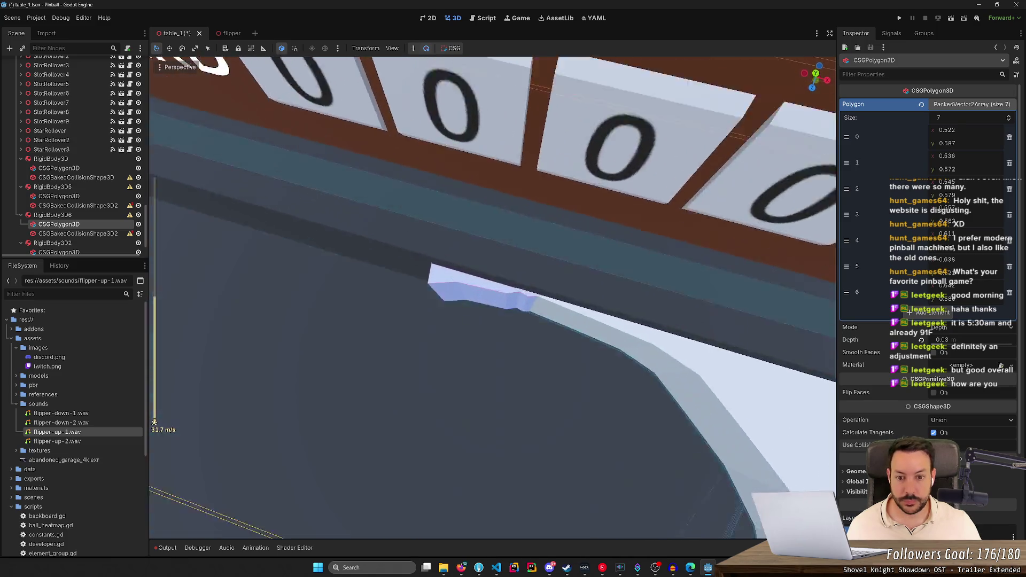
key("s")
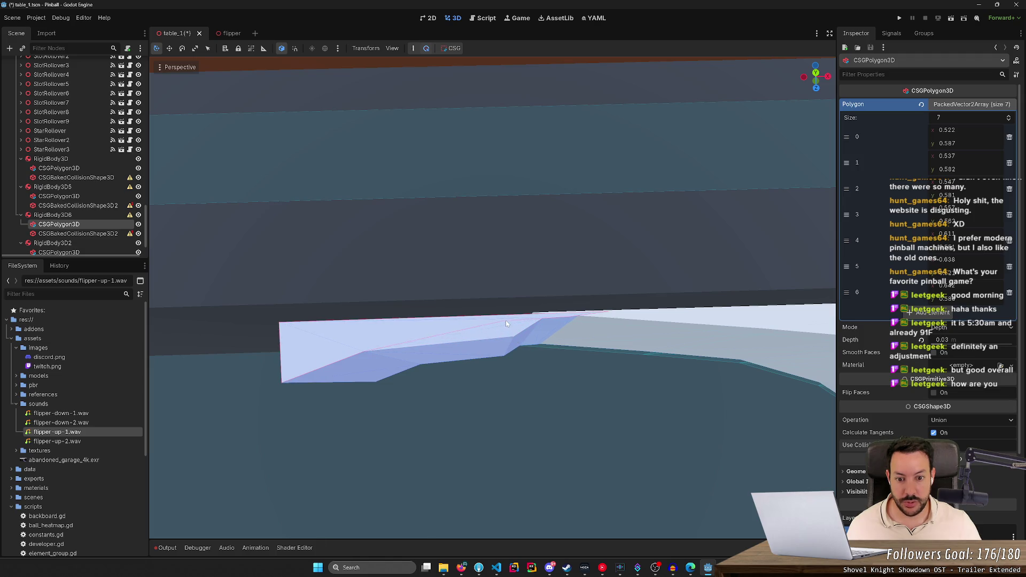
left_click_drag(506, 320, 478, 337)
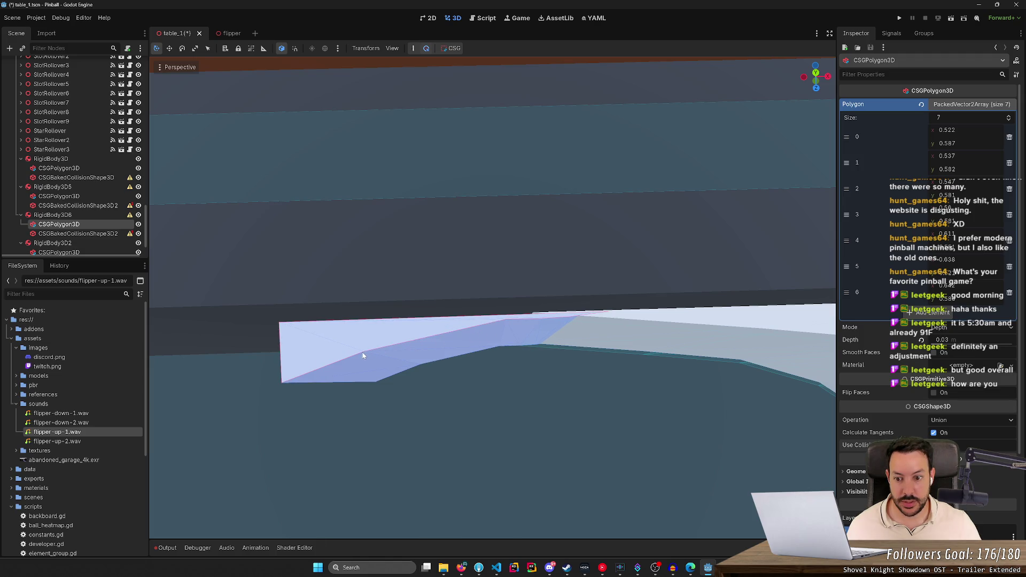
left_click_drag(360, 336, 360, 327)
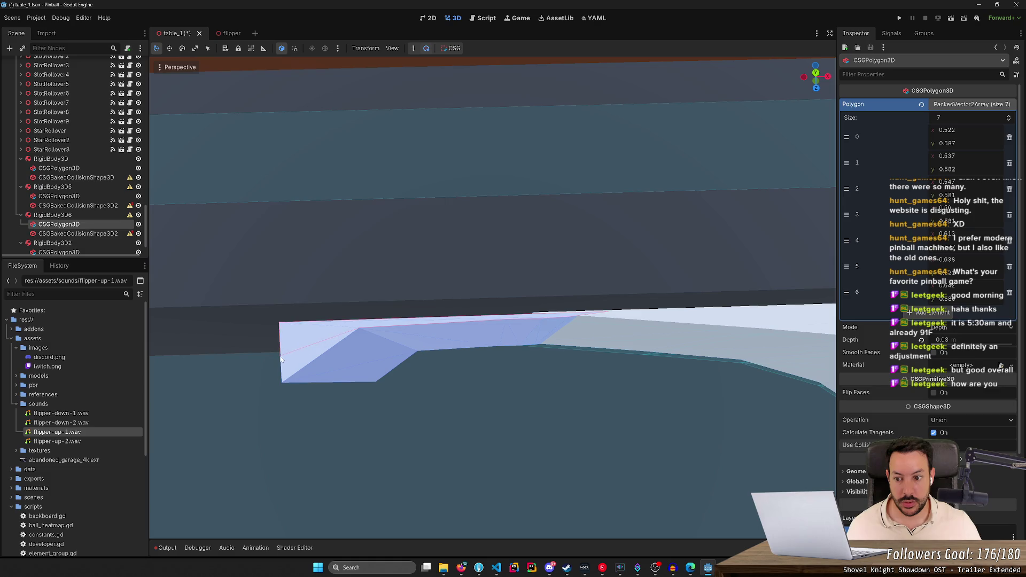
left_click_drag(278, 359, 296, 354)
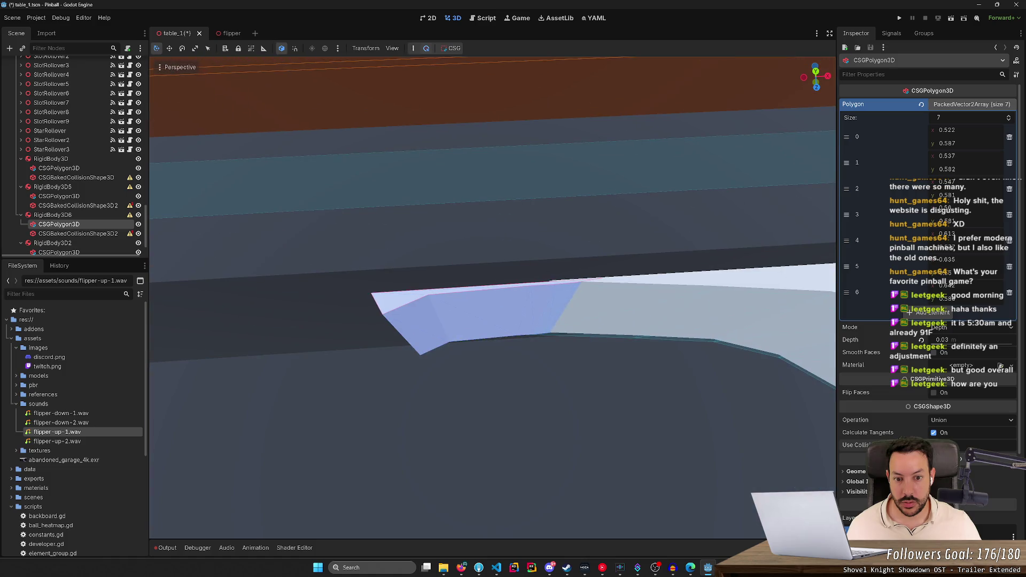
left_click(52, 215)
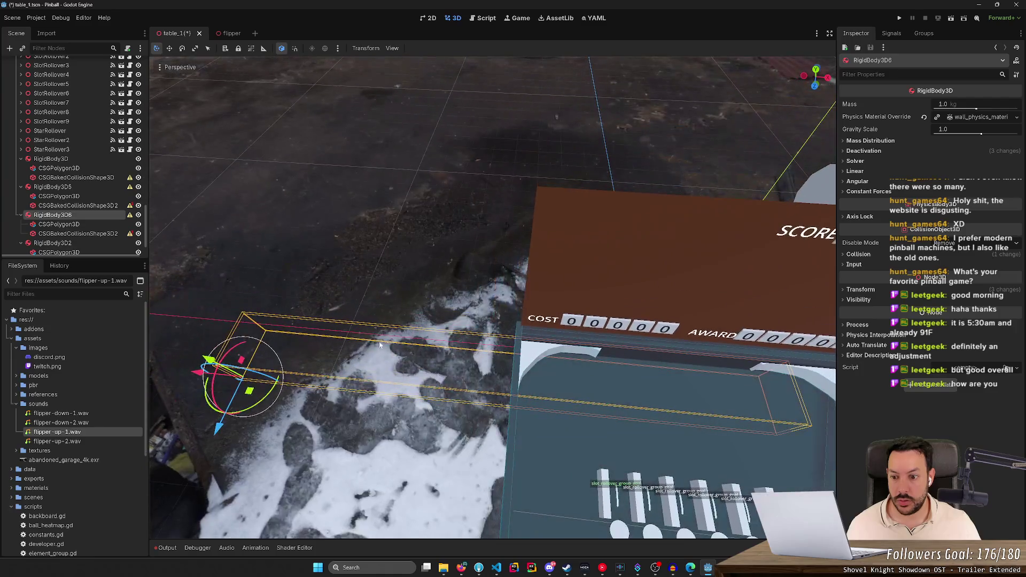
- Nudge RigidBody3D6 slightly along X, save the table scene, and run then stop the game
left_click_drag(214, 391, 199, 379)
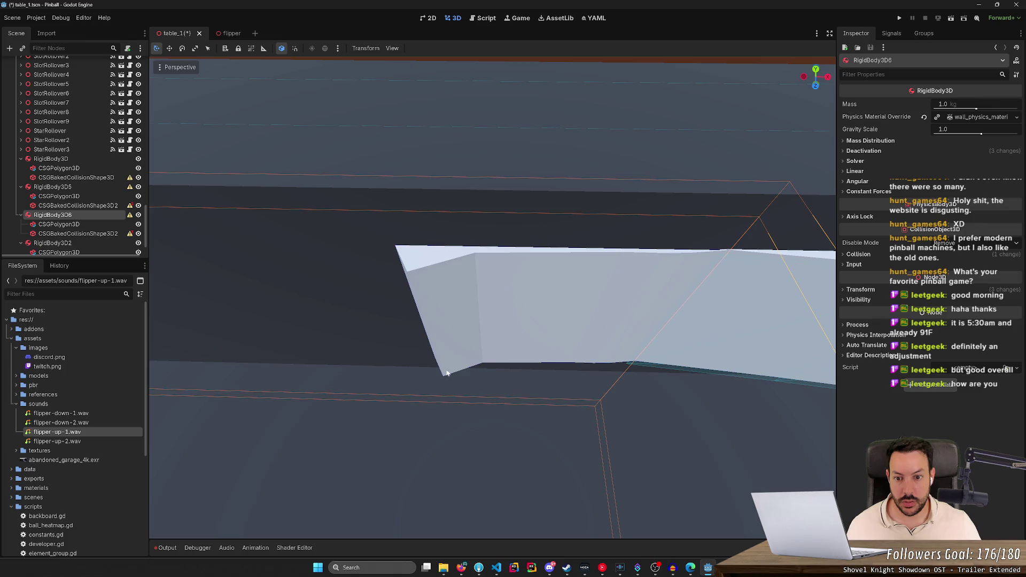
key("ctrl+s")
left_click(899, 18)
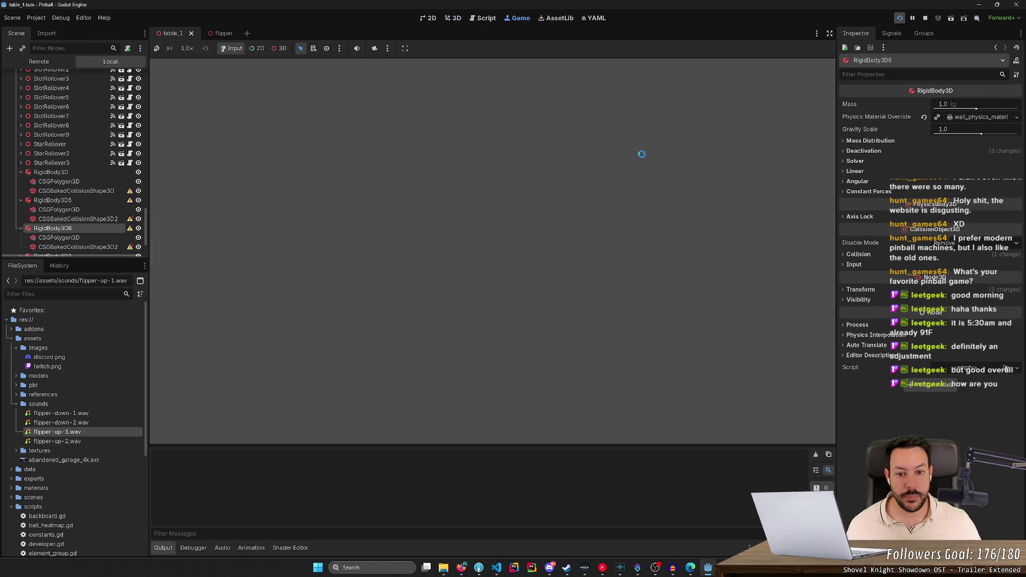
left_click(927, 19)
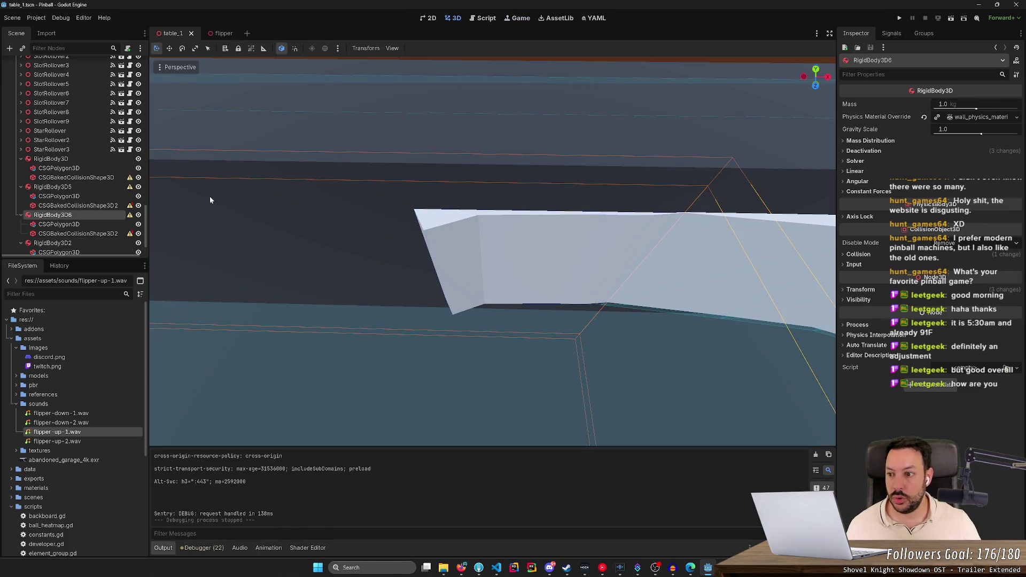
- Bake a new collision shape from the rail's CSGPolygon3D, delete the old baked collision, and save
left_click(76, 225)
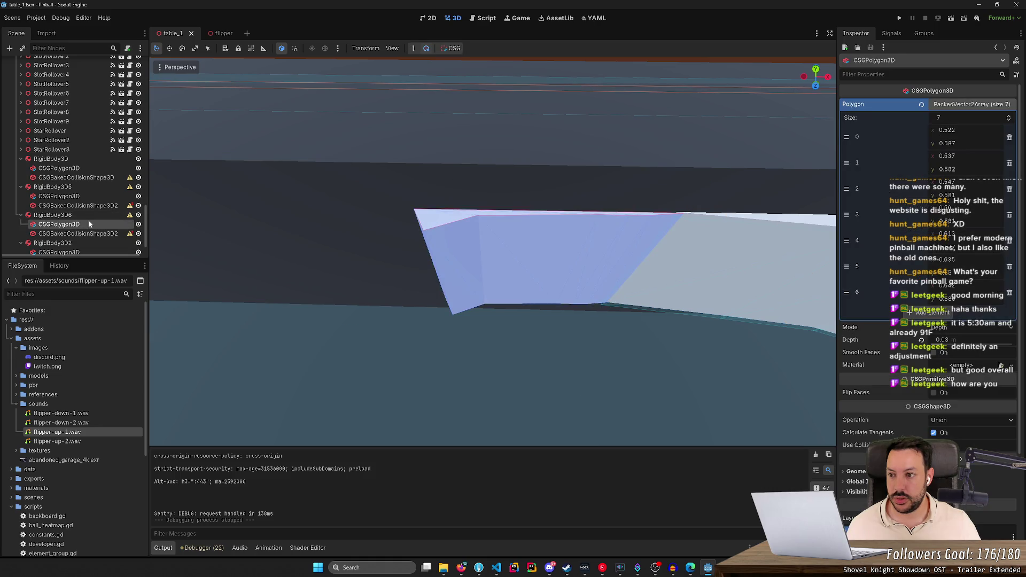
left_click(454, 48)
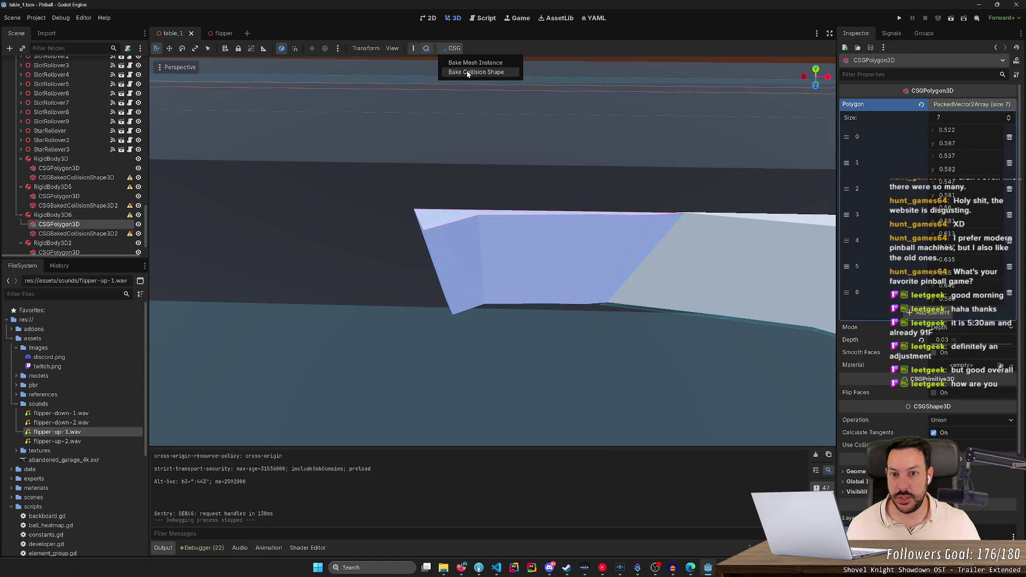
left_click(467, 73)
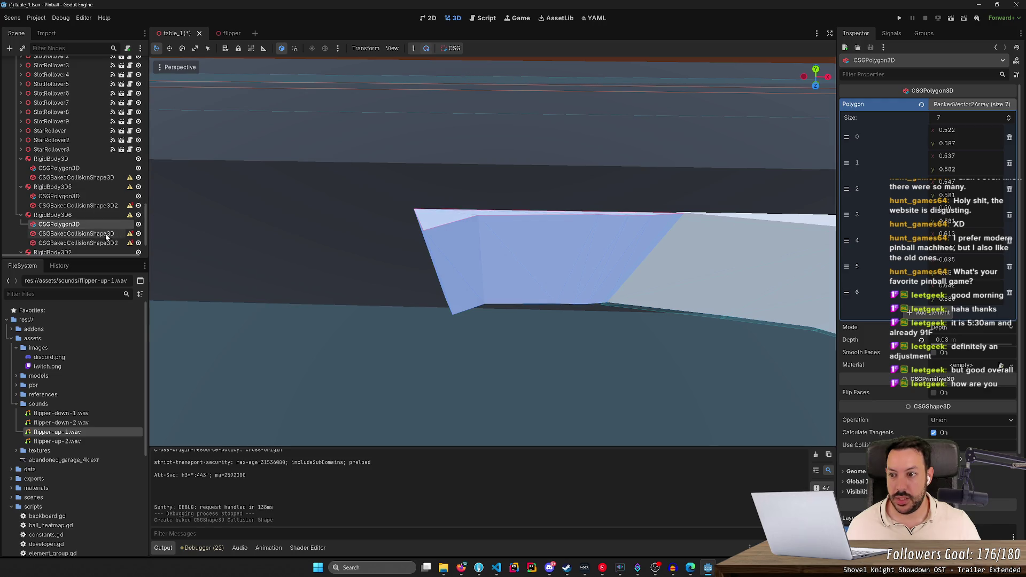
left_click(104, 235)
key("Delete")
key("Return")
key("ctrl+s")
- Check and dismiss the rail body's configuration warning, then run the game from RigidBody3D6
left_click(130, 233)
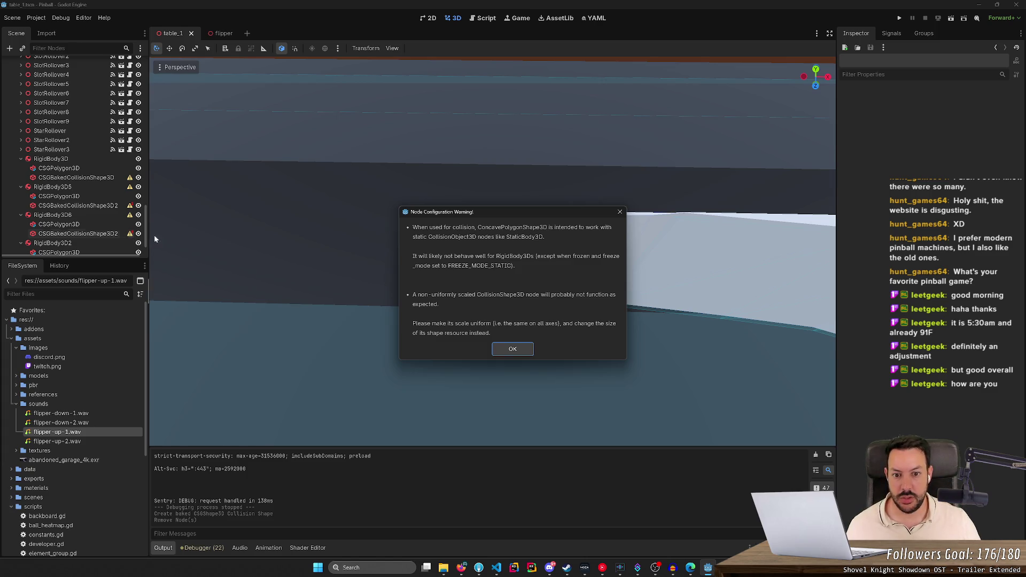
left_click(502, 349)
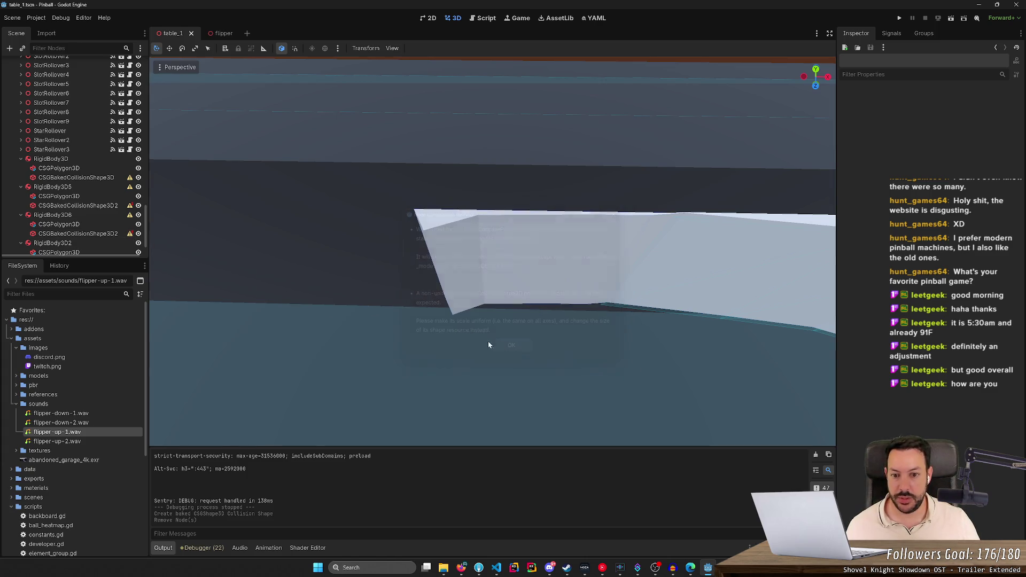
left_click(59, 216)
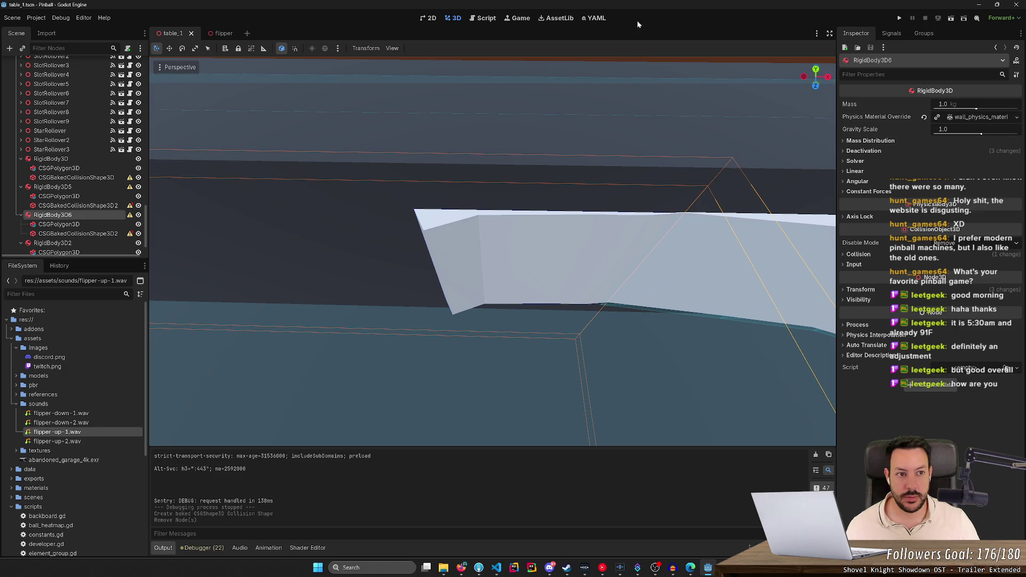
left_click(901, 19)
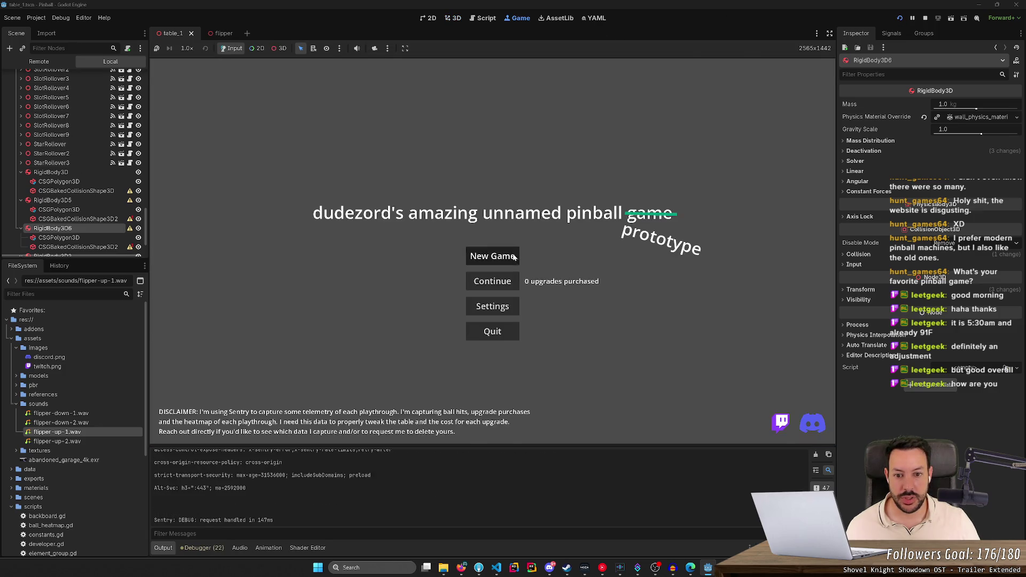
left_click(489, 254)
key("space")
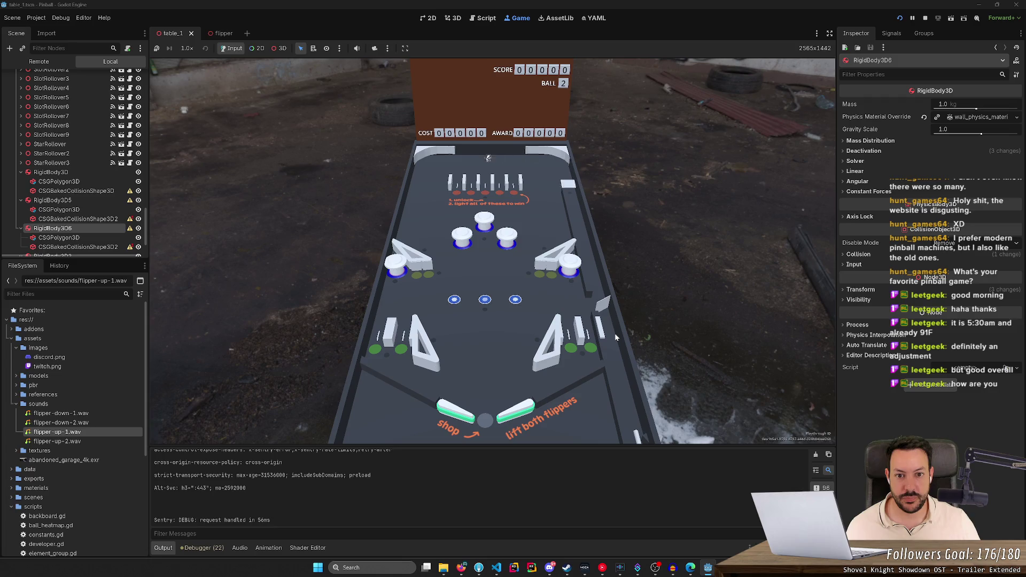
left_click(925, 17)
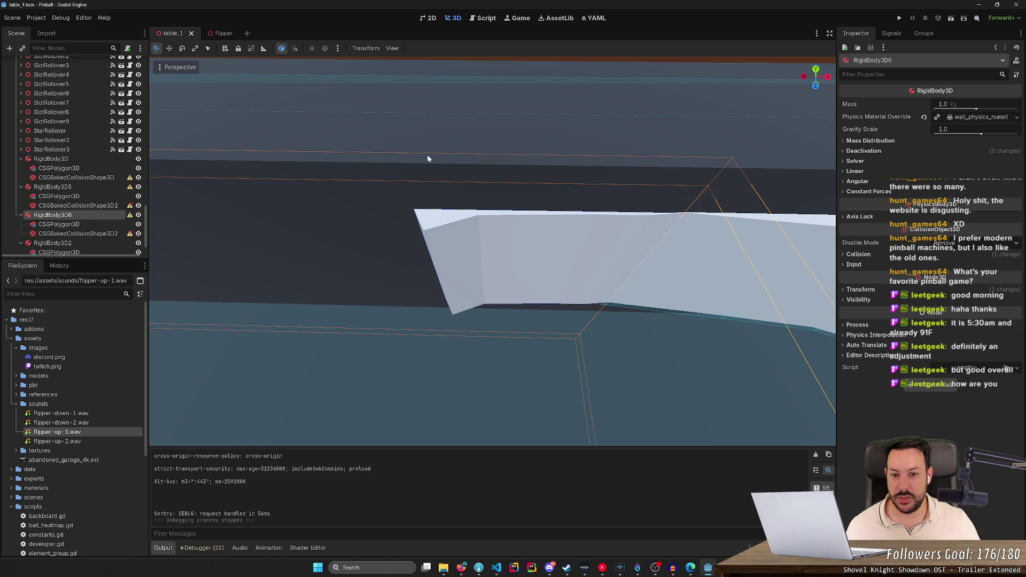
- Set the Shooter's Release Duration to 0.05 and test the launch in a new game
scroll(403, 144, "down", 5)
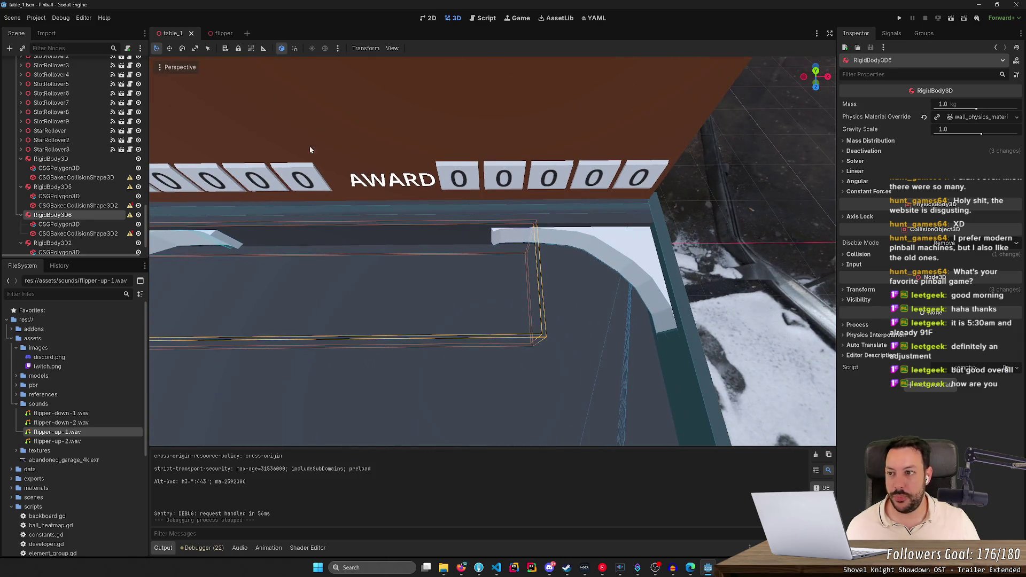
scroll(345, 156, "down", 2)
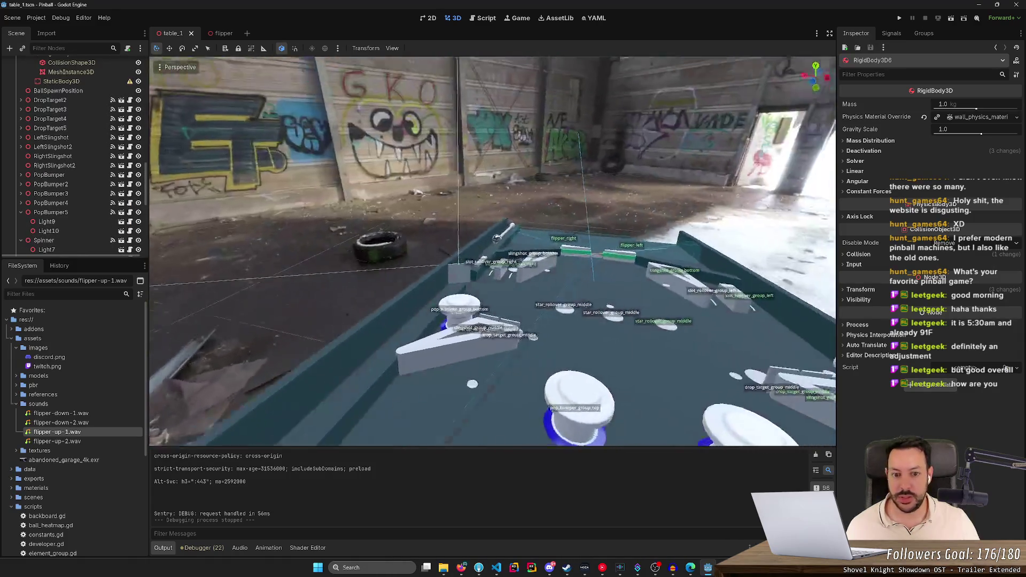
scroll(354, 156, "up", 3)
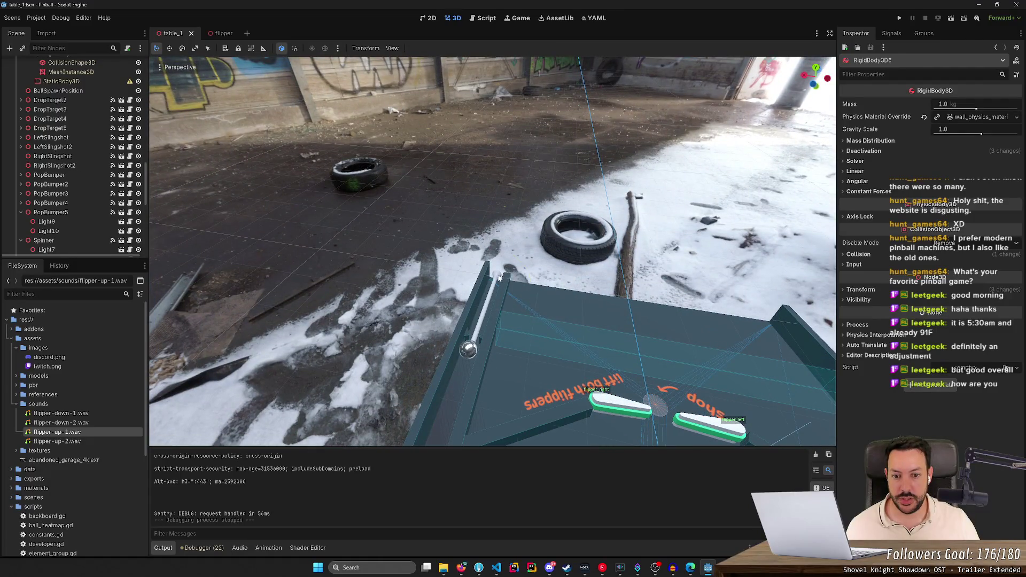
left_click(479, 286)
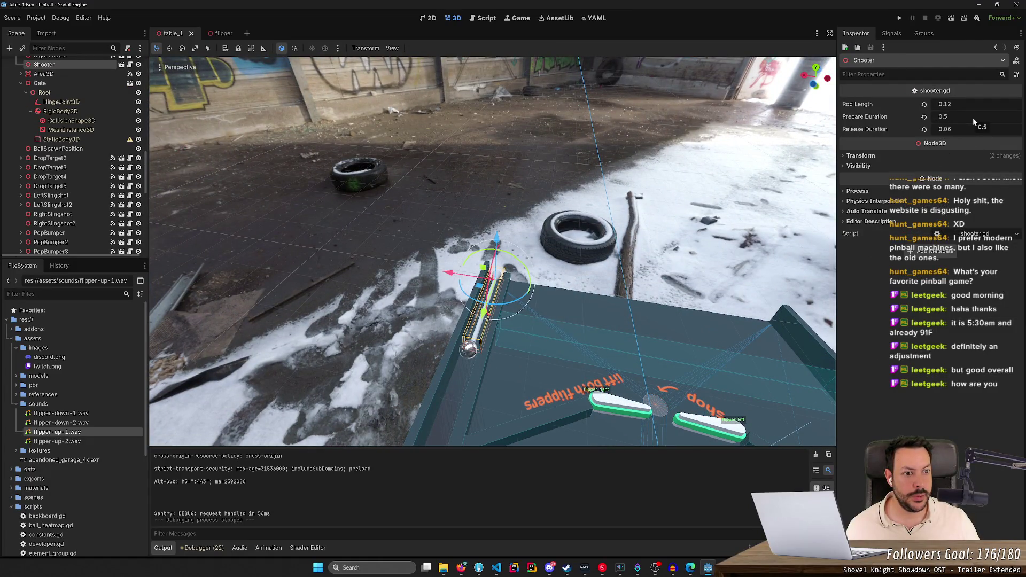
left_click(963, 128)
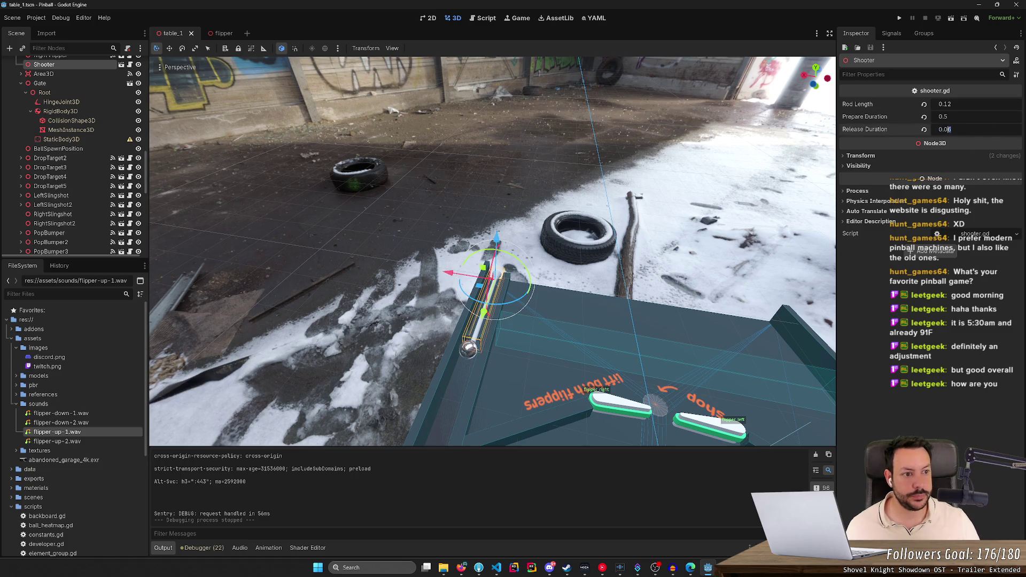
type("0.05")
key("Return")
left_click(900, 18)
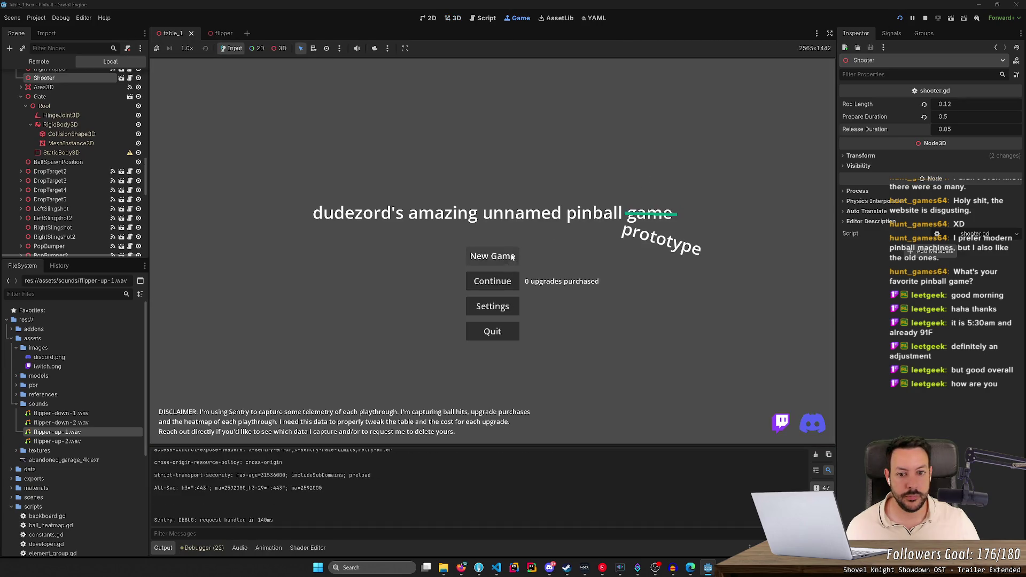
left_click(512, 257)
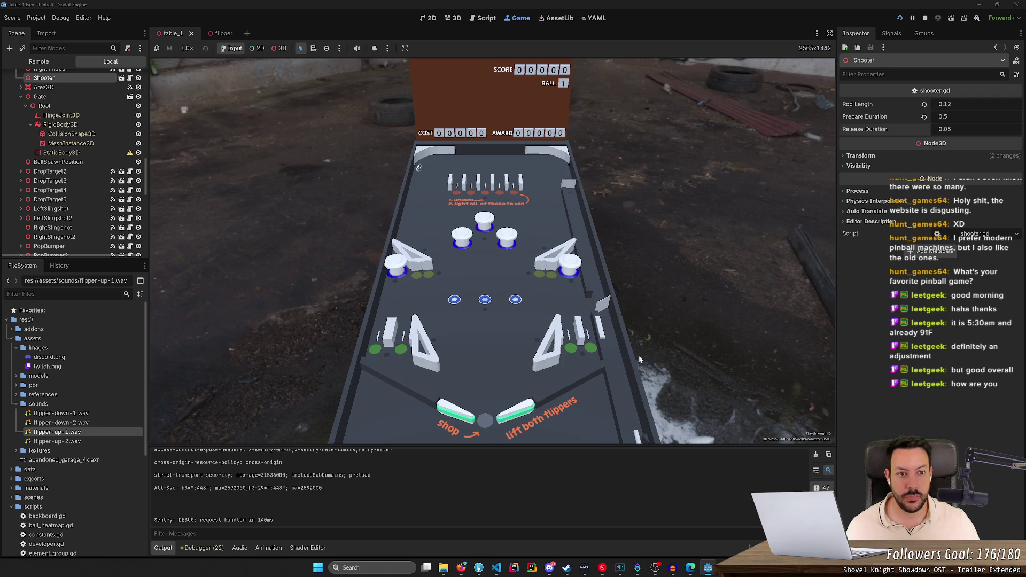
key("F8")
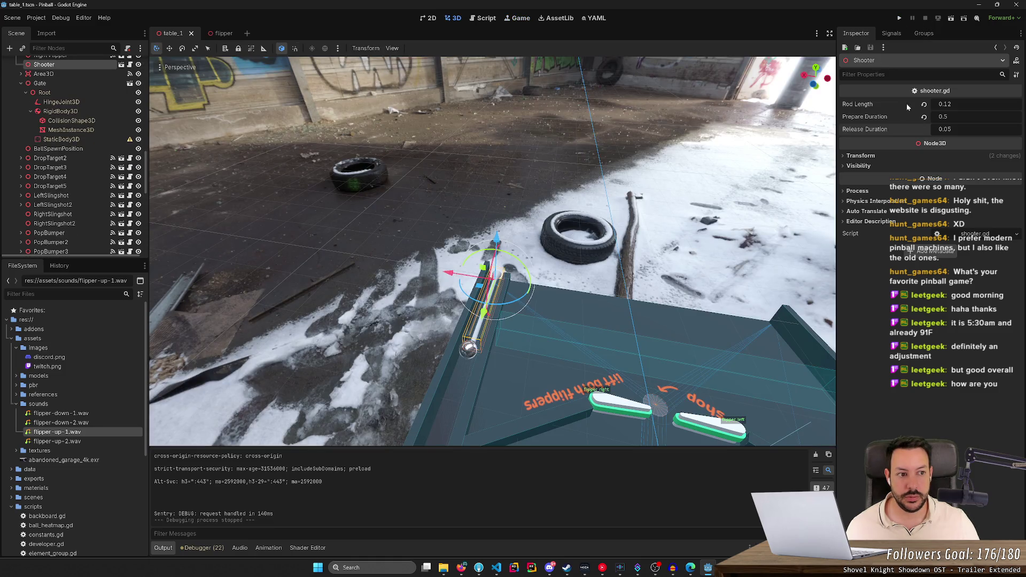
- Change the Shooter's Release Duration to 0.055
left_click(972, 129)
type("0.055")
key("Return")
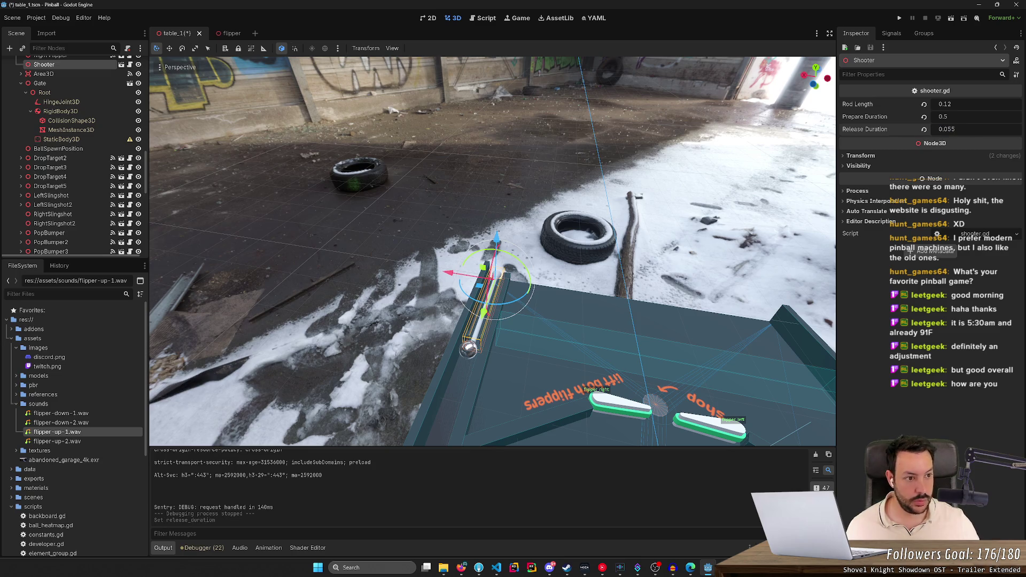
key("w")
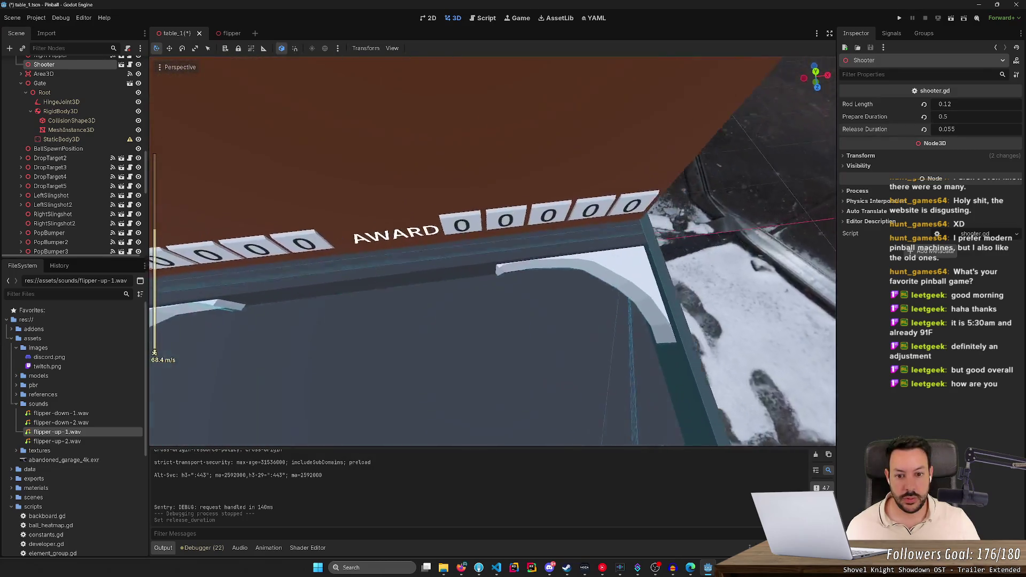
- Pull the angled rail's bottom point near the backboard further down and save the scene
key("s")
key("w")
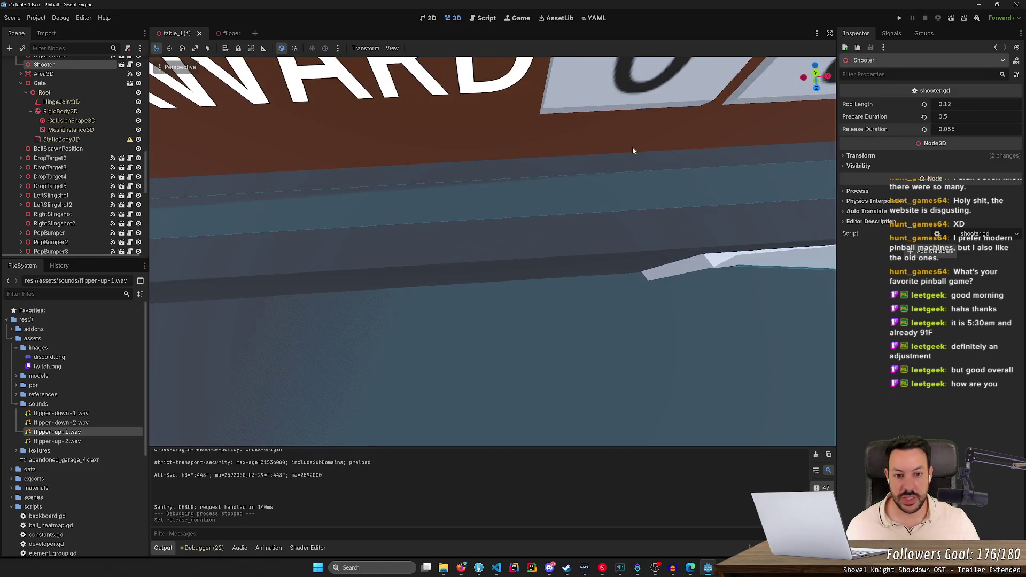
left_click(735, 250)
key("s")
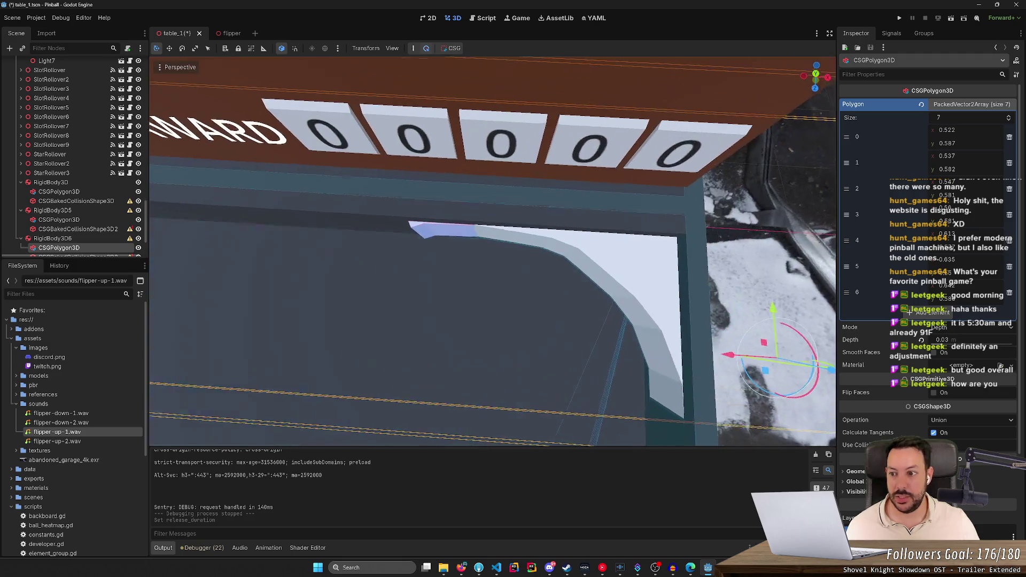
key("w")
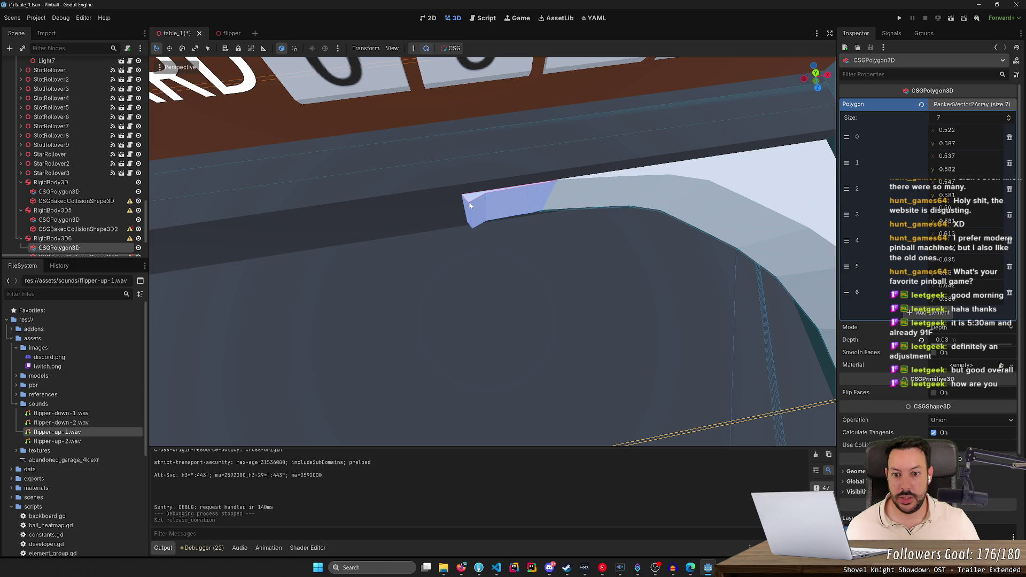
left_click_drag(471, 205, 491, 207)
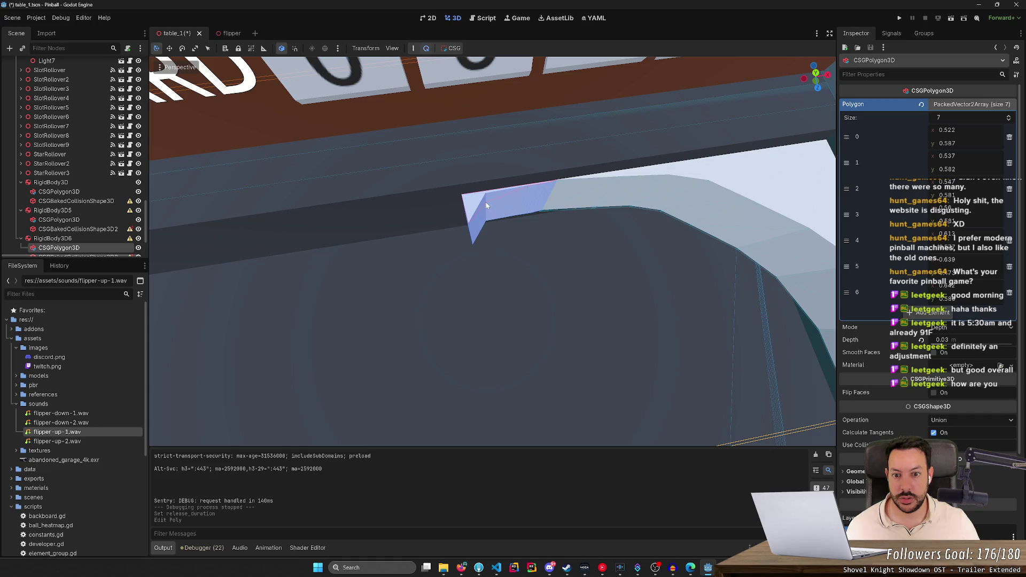
left_click_drag(488, 206, 489, 207)
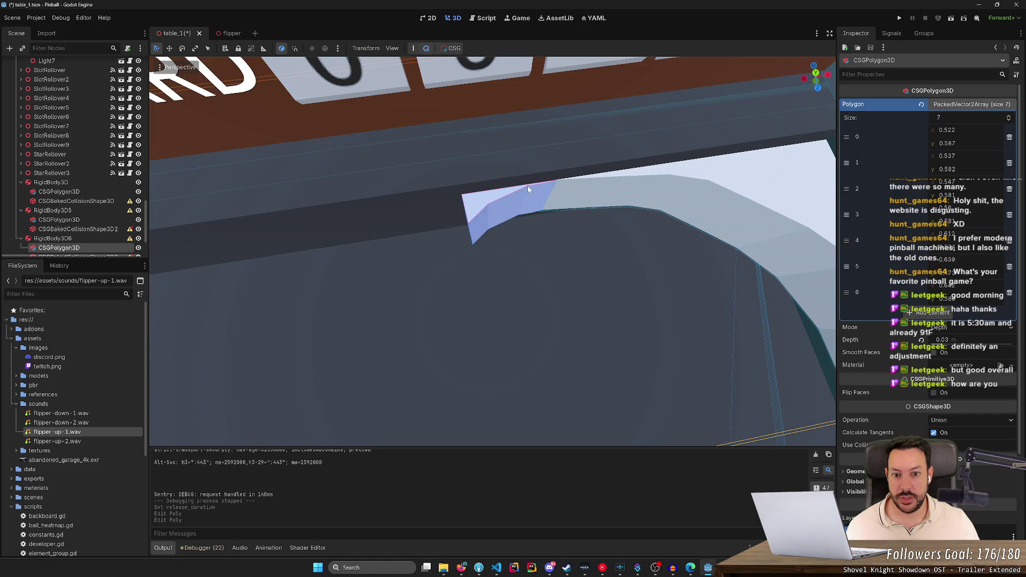
scroll(529, 189, "down", 5)
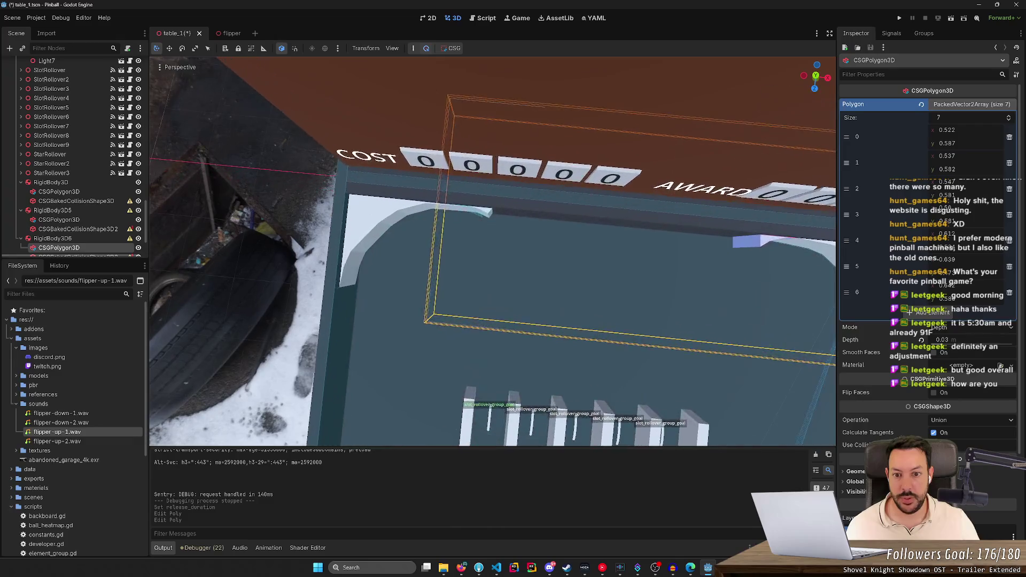
key("ctrl+s")
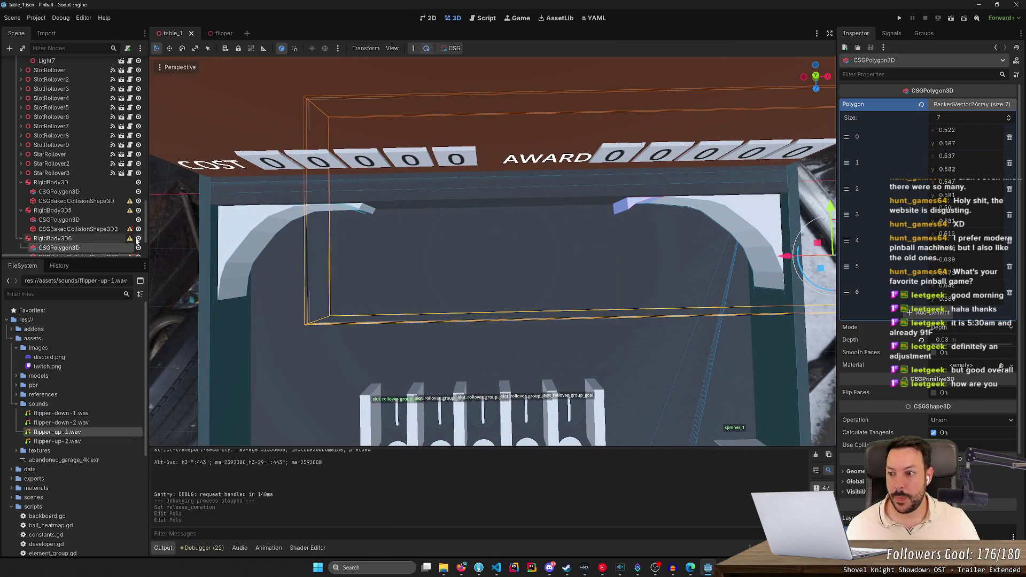
- Bake a fresh collision shape from the rail polygon, delete the outdated one, and run with F5
left_click(455, 49)
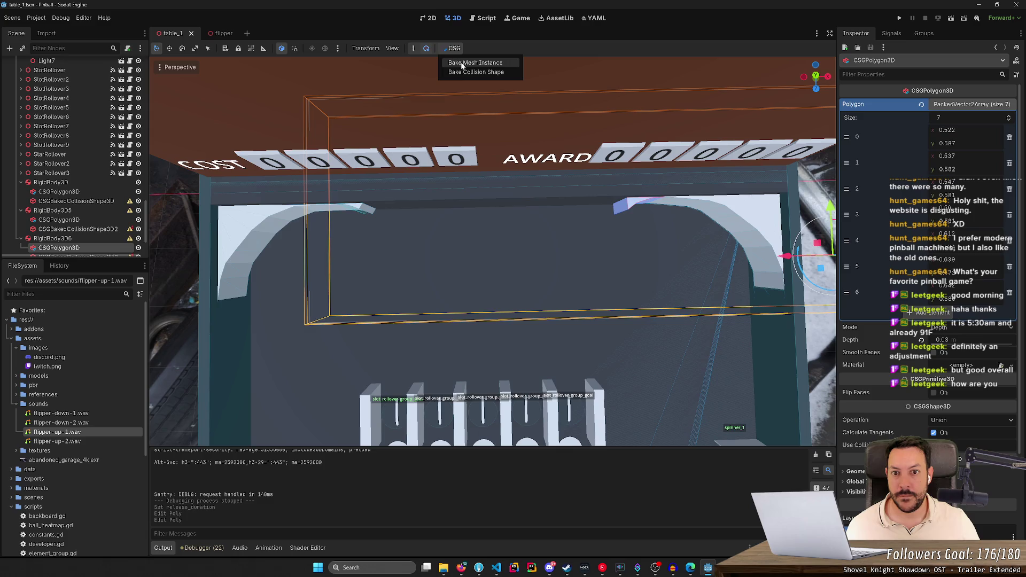
left_click(463, 72)
scroll(117, 236, "down", 1)
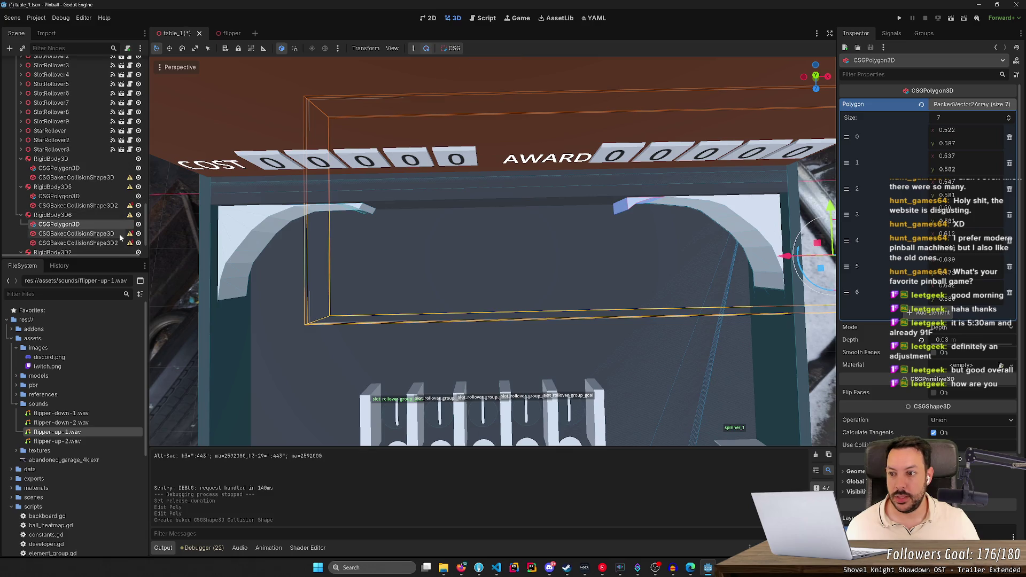
left_click(138, 234)
left_click(105, 234)
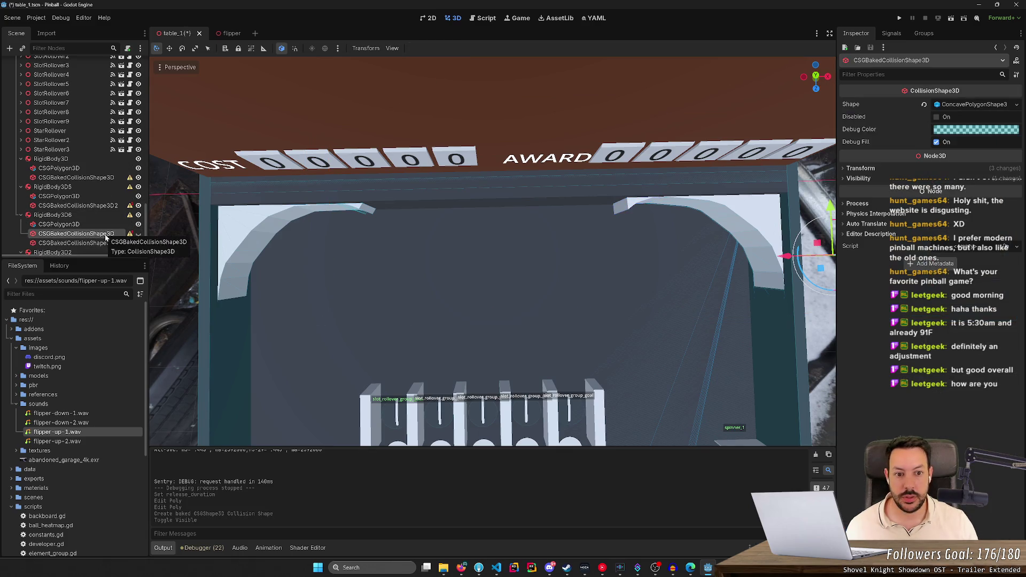
key("Delete")
key("Escape")
key("F5")
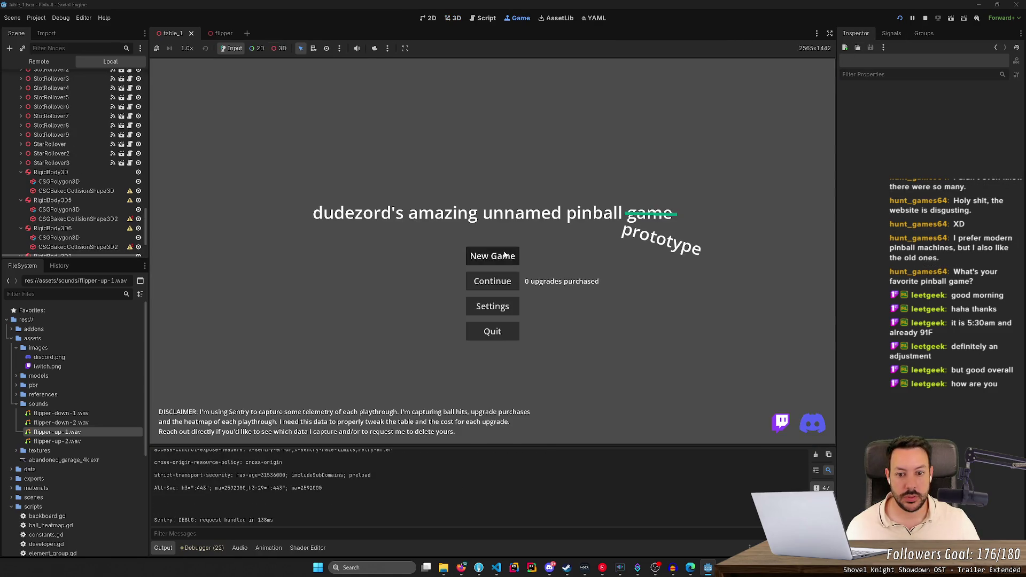
- Start a New Game to reach the table at ball 1, then stop the test run
left_click(490, 319)
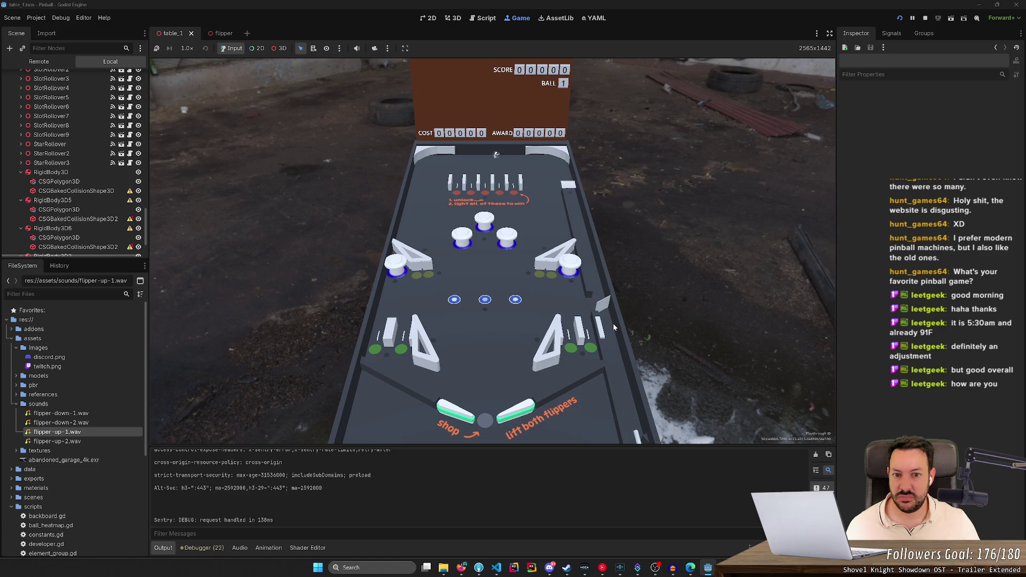
left_click(926, 17)
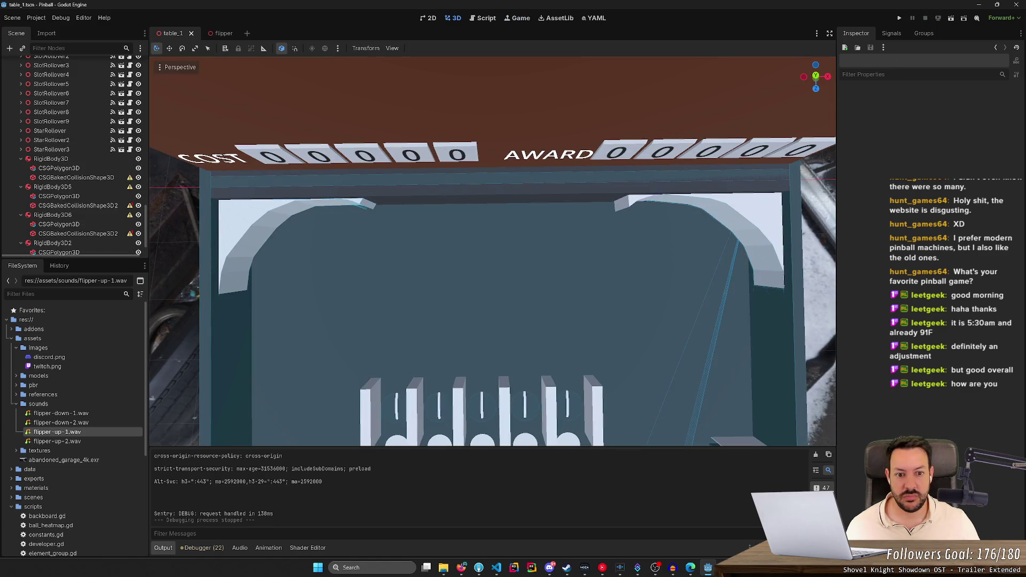
- Show RigidBody3D6's collision layers and frame its newly baked CSGBakedCollisionShape3D2 at the rail corner
mouse_move(491, 252)
left_mouse_down()
mouse_move(438, 224)
mouse_move(636, 190)
left_mouse_up()
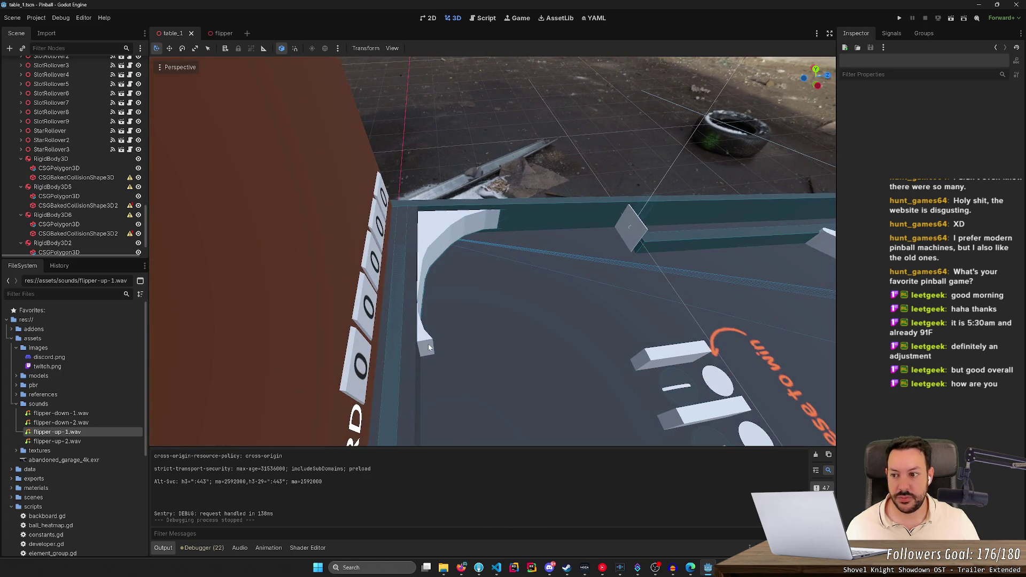
left_click(83, 226)
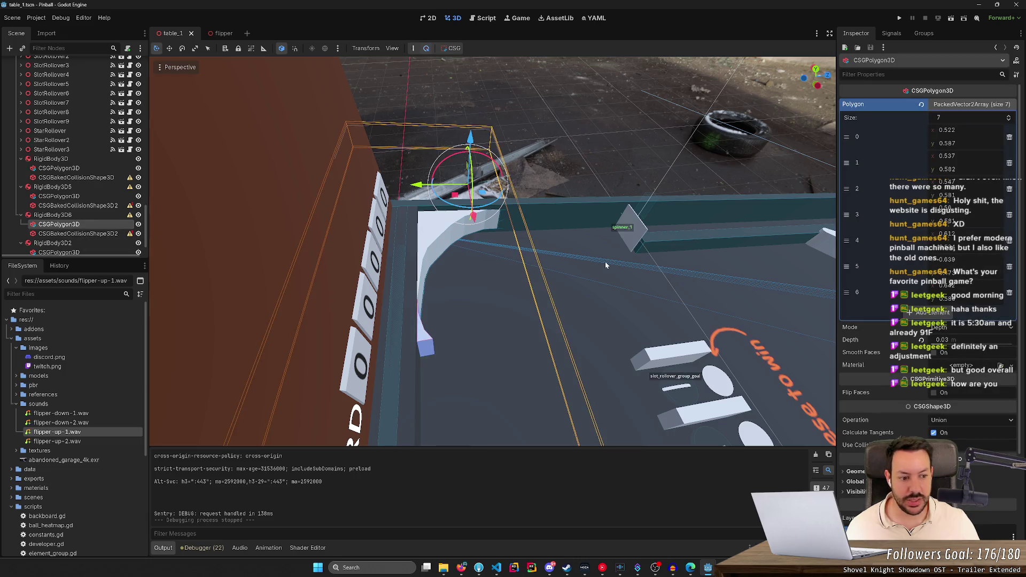
left_click(54, 215)
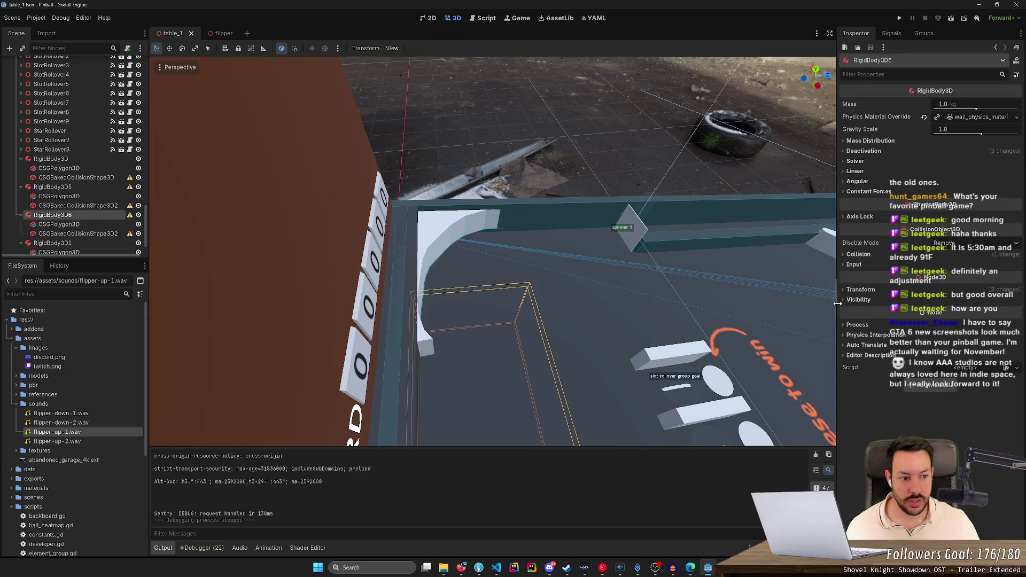
left_click(858, 255)
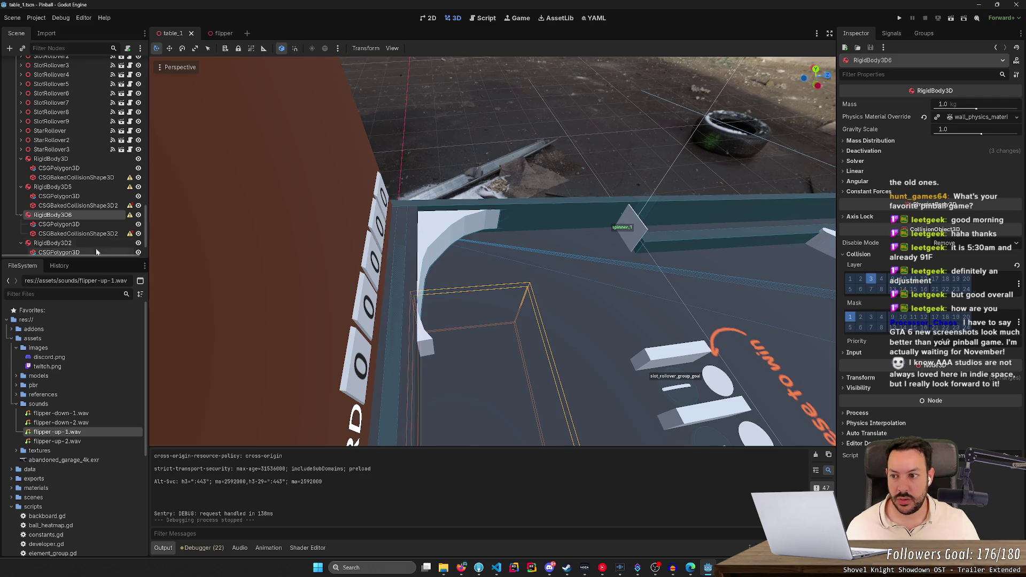
left_click(85, 234)
key("f")
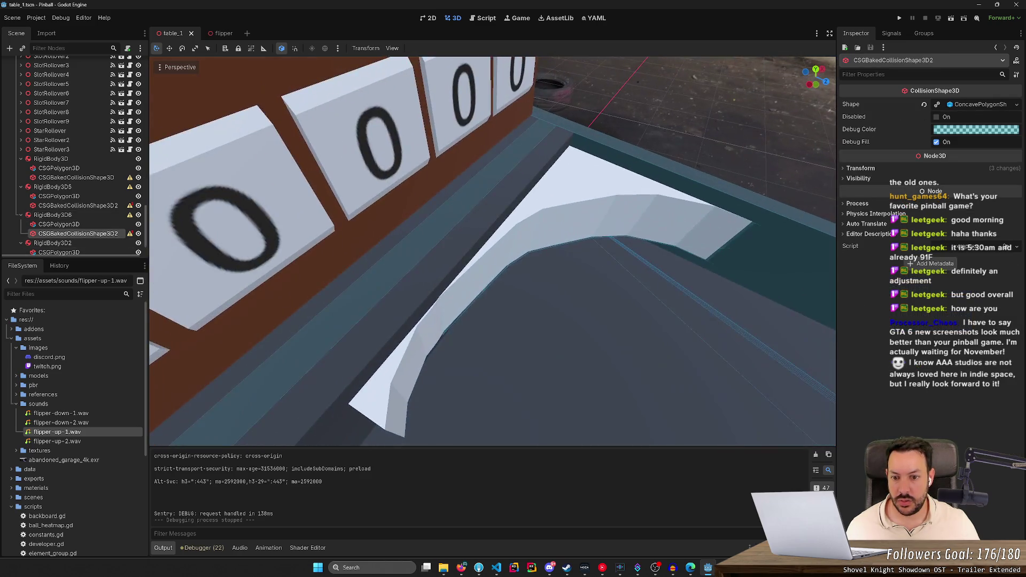
- Toggle the rail polygon's visibility to inspect the baked shape, then save and run the game
left_click(138, 235)
left_click(138, 235)
left_click(138, 235)
left_click(138, 235)
left_click(138, 236)
left_click(138, 235)
left_click(138, 235)
key("f")
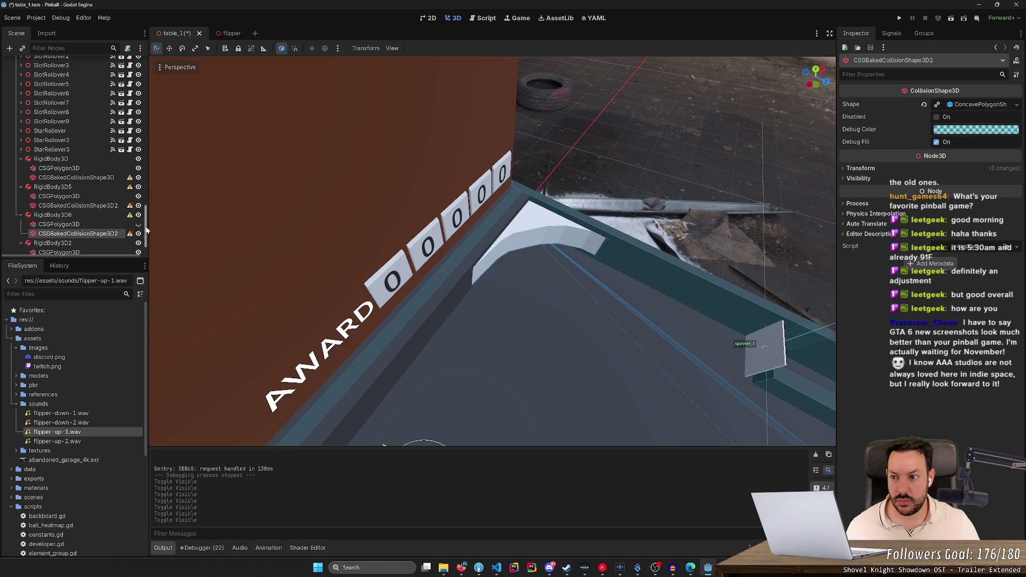
left_click(137, 224)
key("ctrl+s")
scroll(193, 231, "up", 5)
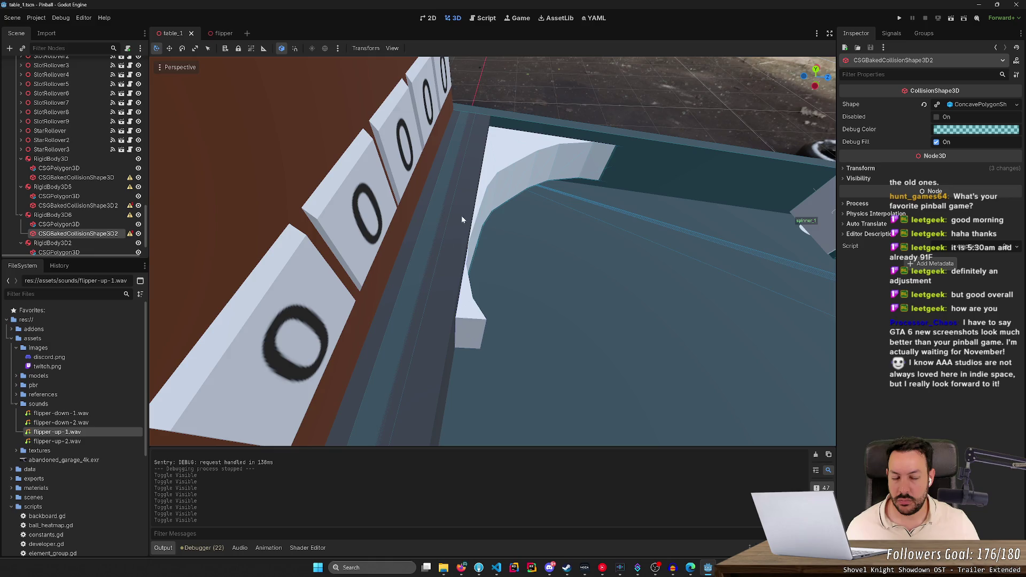
left_click(906, 18)
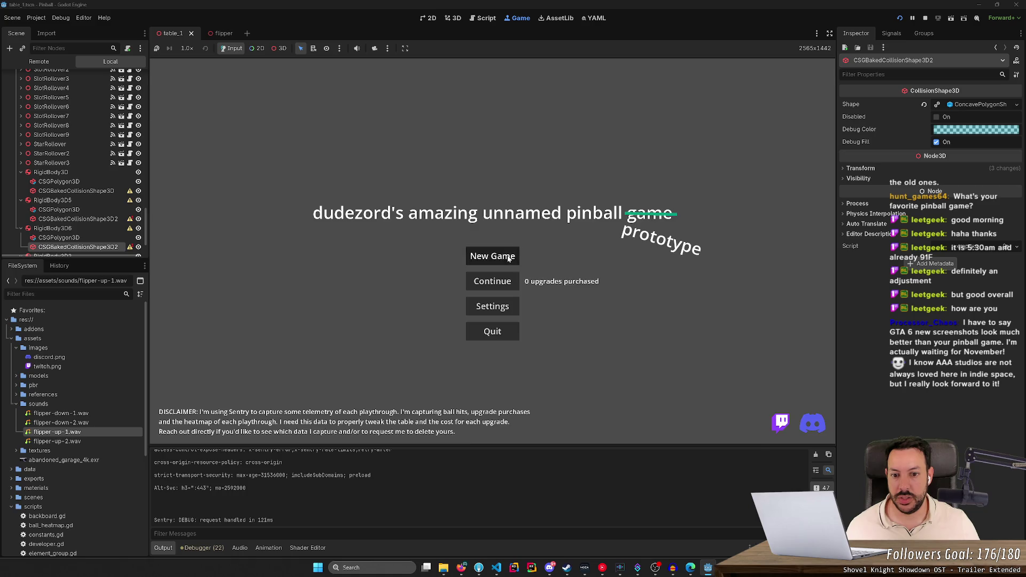
- Start a new game and use the 3D camera override to zoom onto the right rail
left_click(509, 258)
left_click(278, 48)
left_click(375, 48)
scroll(200, 79, "up", 5)
scroll(201, 79, "up", 5)
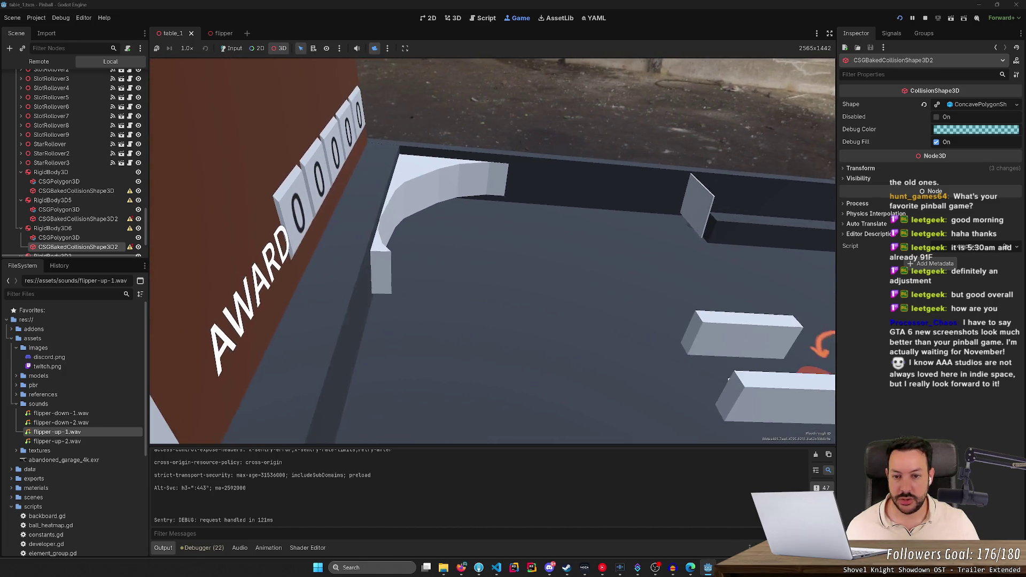
scroll(441, 177, "up", 5)
- Return input to the game, flip the right flipper three times, and stop with F8
left_click(231, 48)
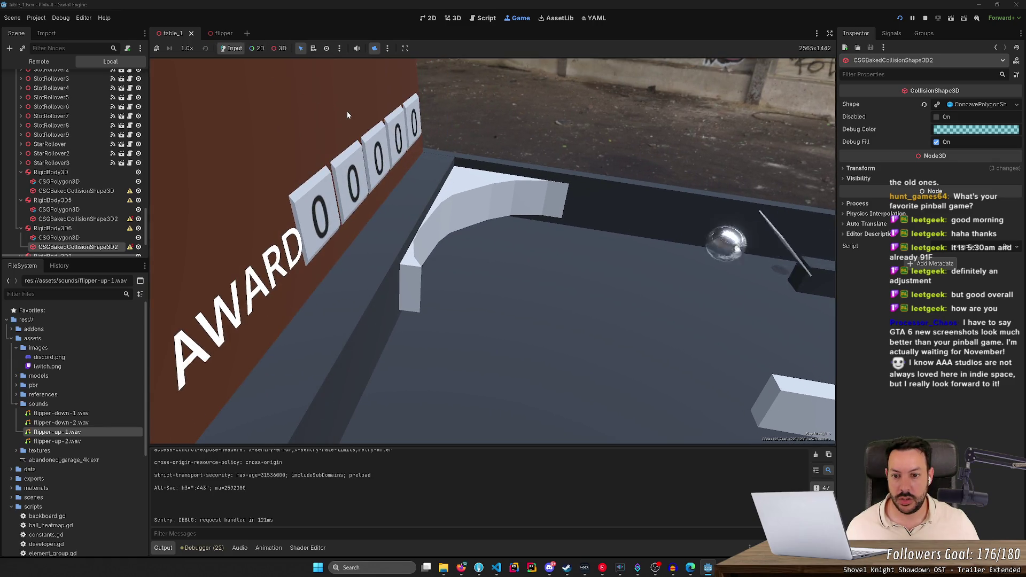
key("Right")
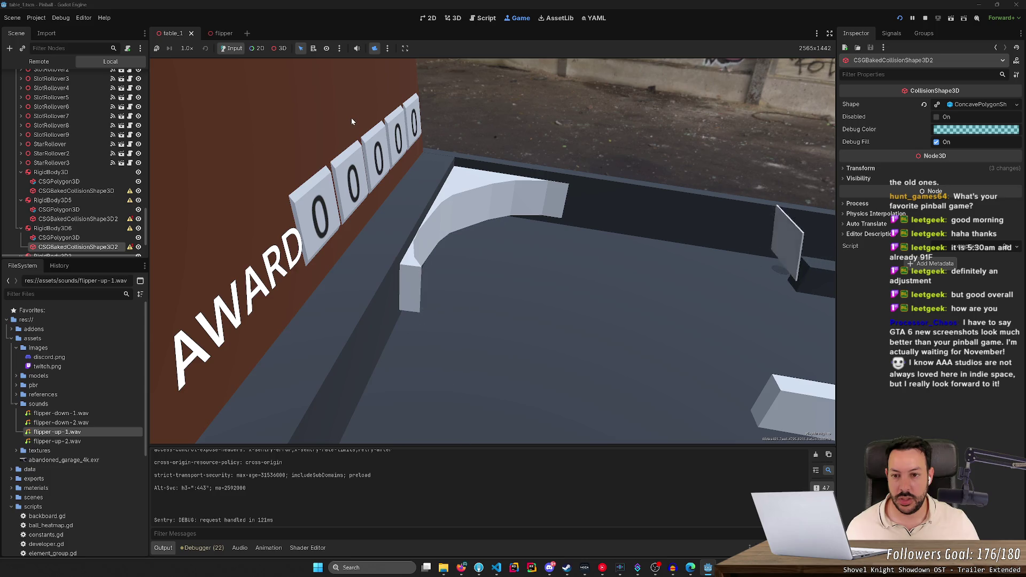
key("Right")
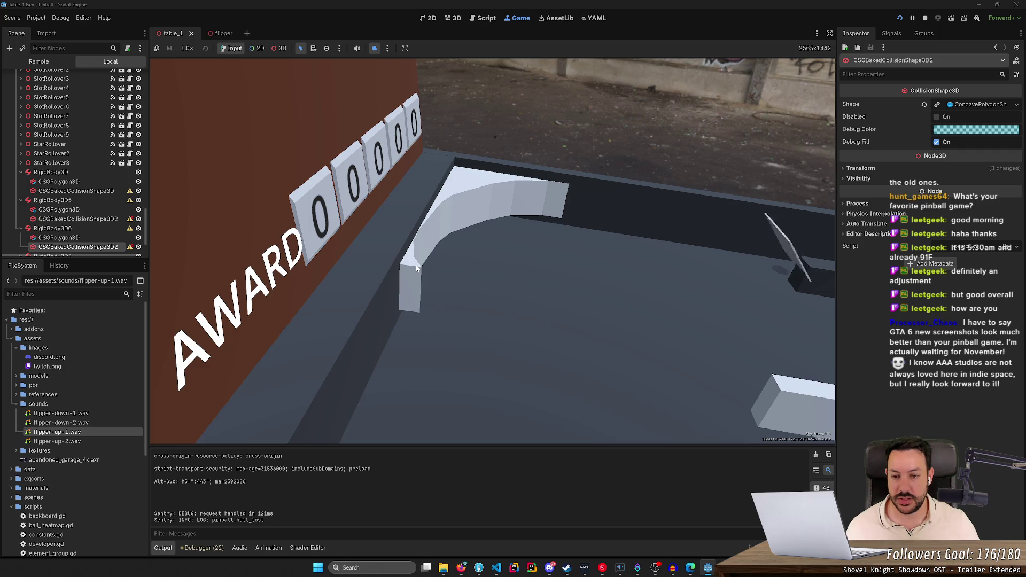
key("Right")
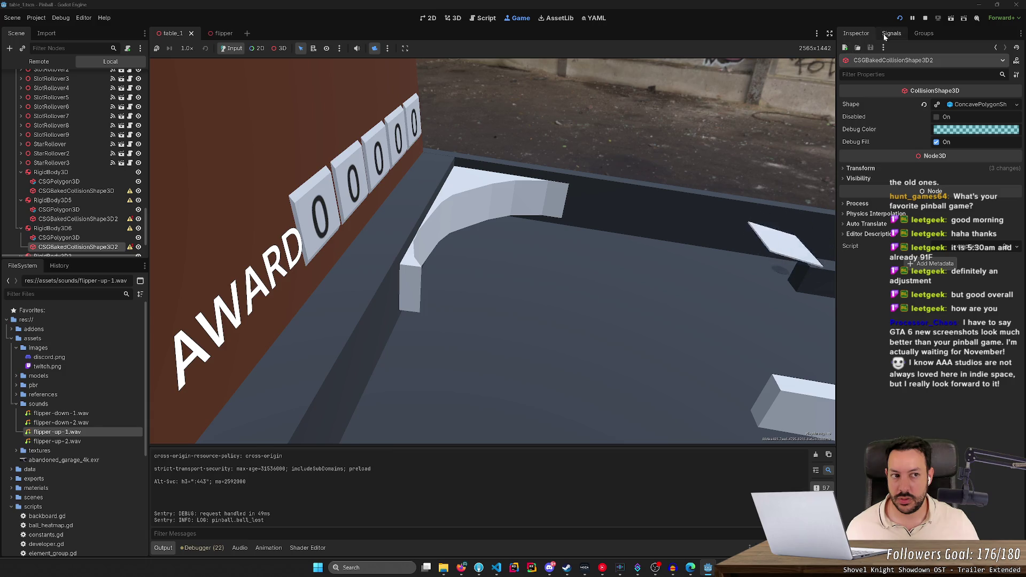
key("F8")
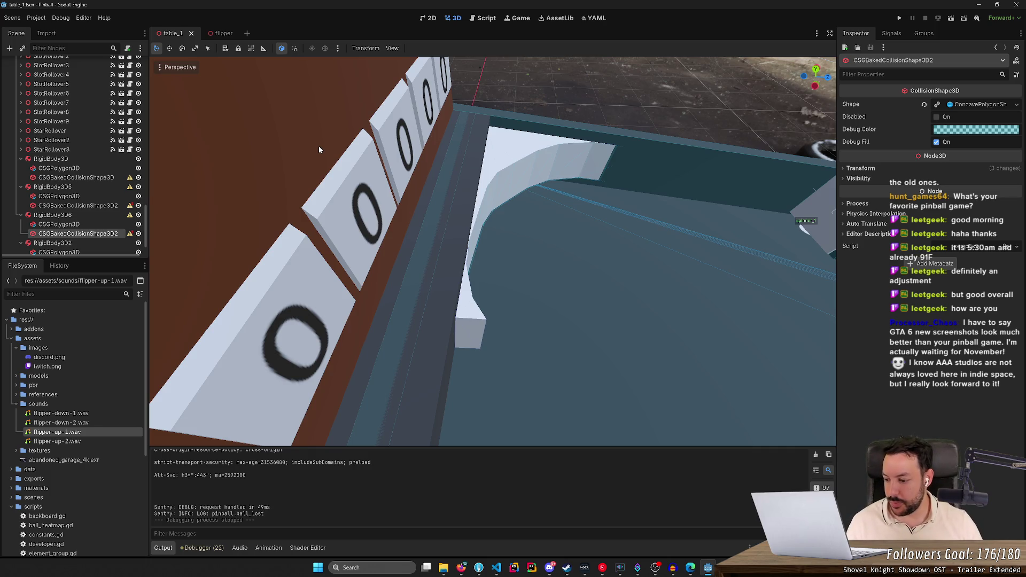
- Fly the view back over the whole table and clear the selection
scroll(319, 158, "up", 5)
key("s")
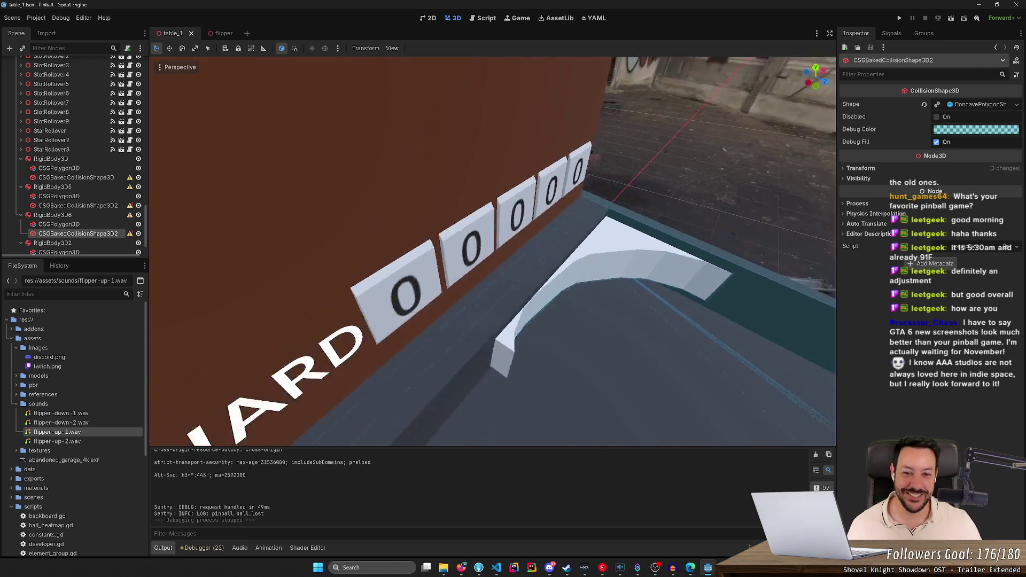
key("w")
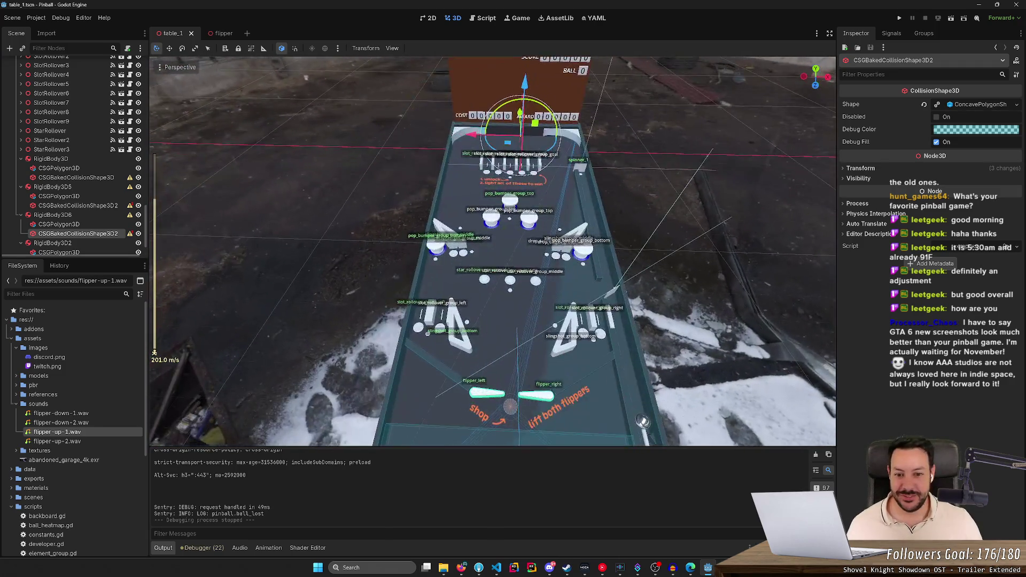
left_click(703, 210)
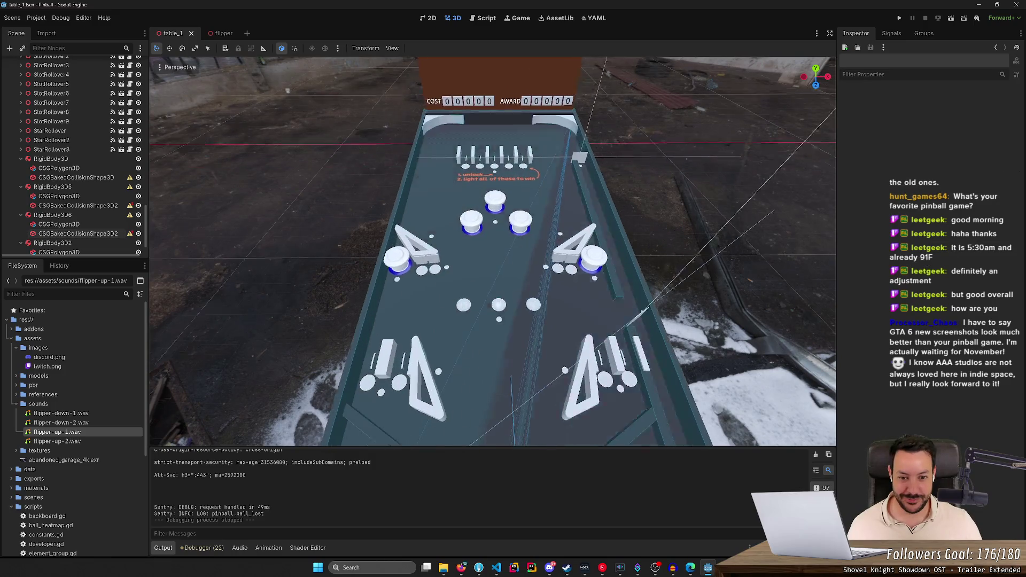
- Undo the rail edits and collision rebake with Ctrl+Z, save the table, and switch to Firefox
key("ctrl+z")
key("ctrl+z")
key("ctrl+z")
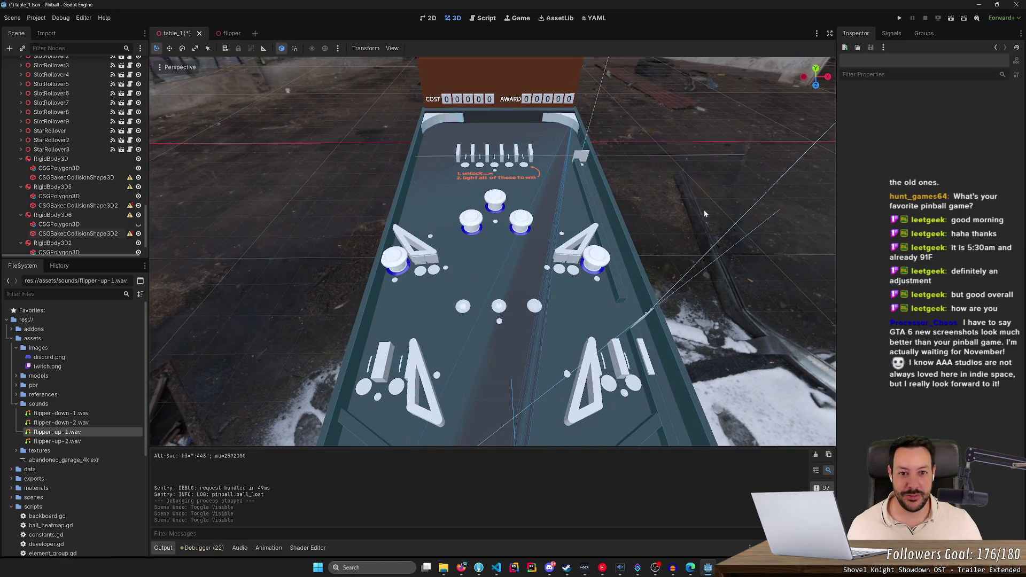
key("ctrl+z")
key("ctrl+z")
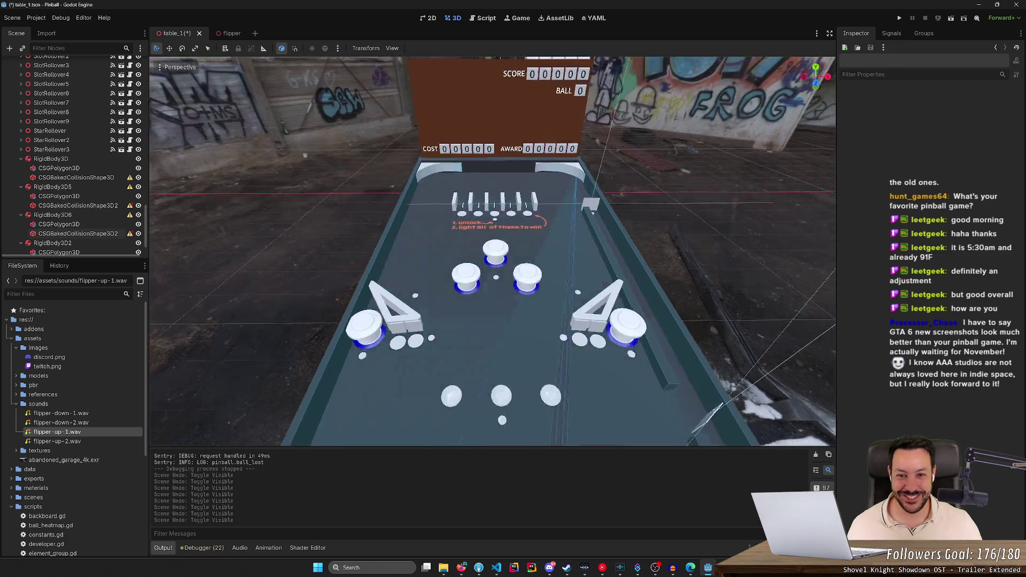
key("ctrl+z")
key("ctrl+z")
key("ctrl+z")
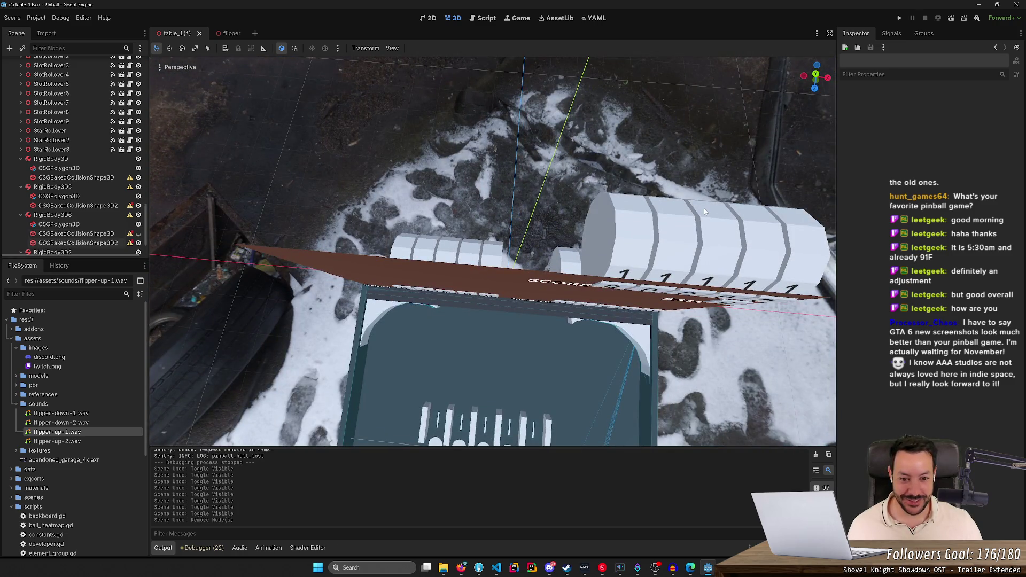
left_click_drag(704, 212, 709, 396)
key("ctrl+s")
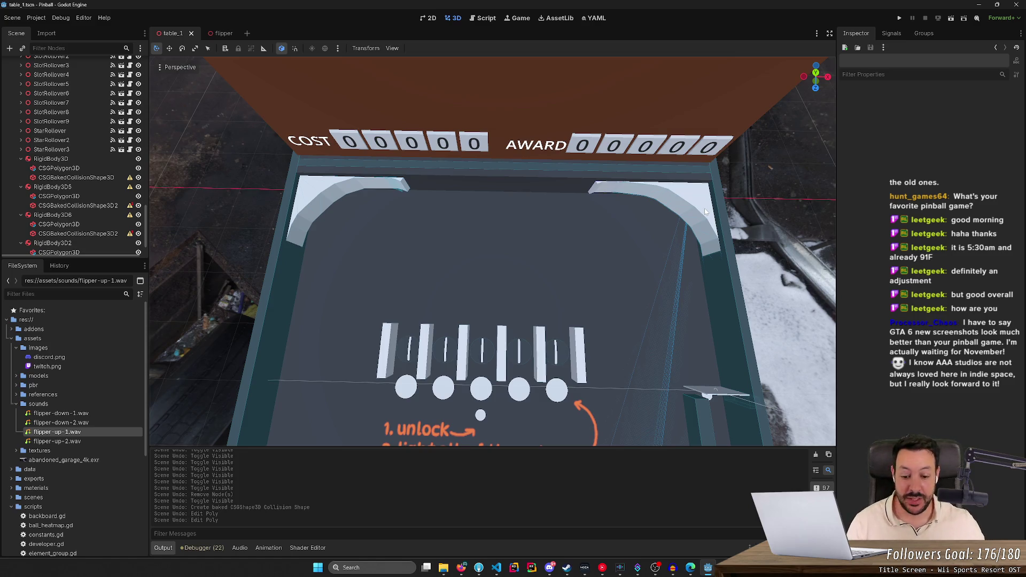
left_click(462, 567)
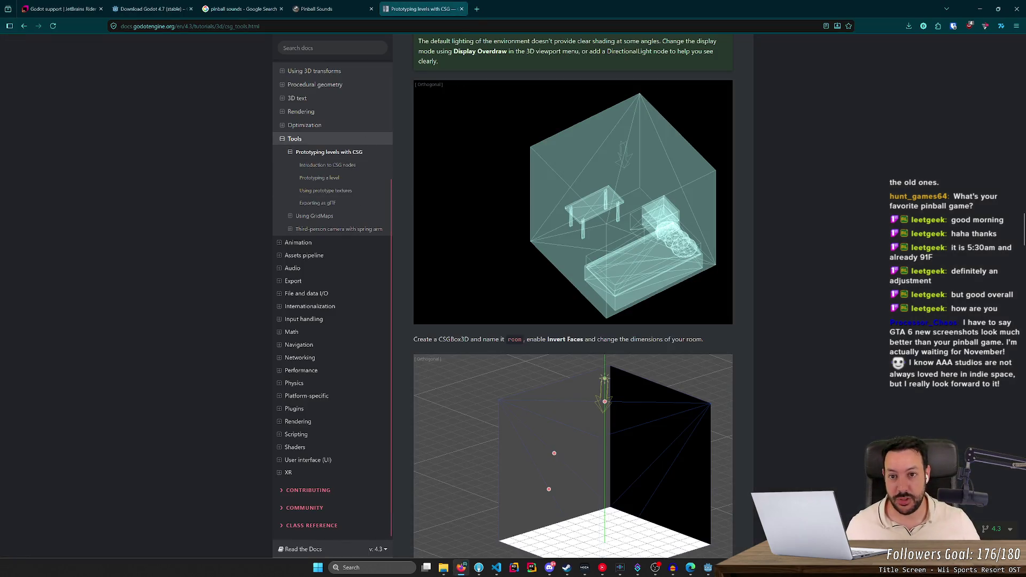
- Search Google for 'gta 6' in a new tab and open Rockstar's Grand Theft Auto VI page
left_click(474, 15)
type("gta ")
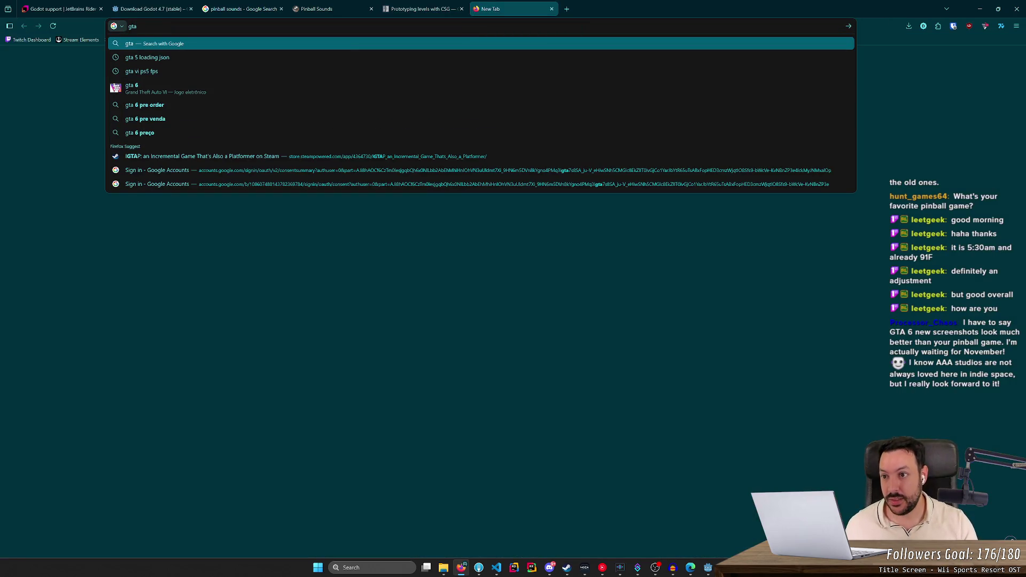
type("6")
key("Return")
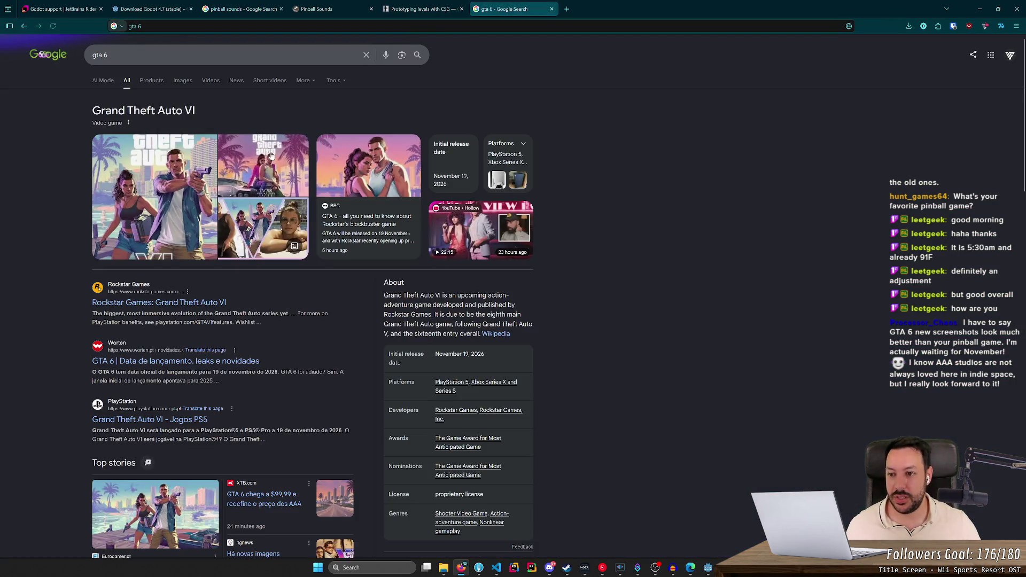
left_click(163, 303)
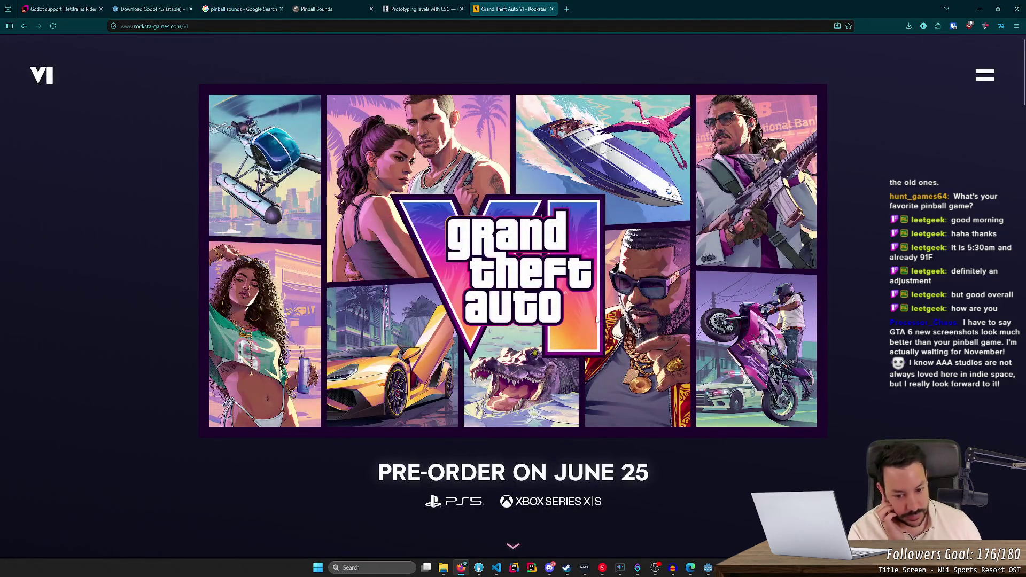
scroll(595, 323, "down", 10)
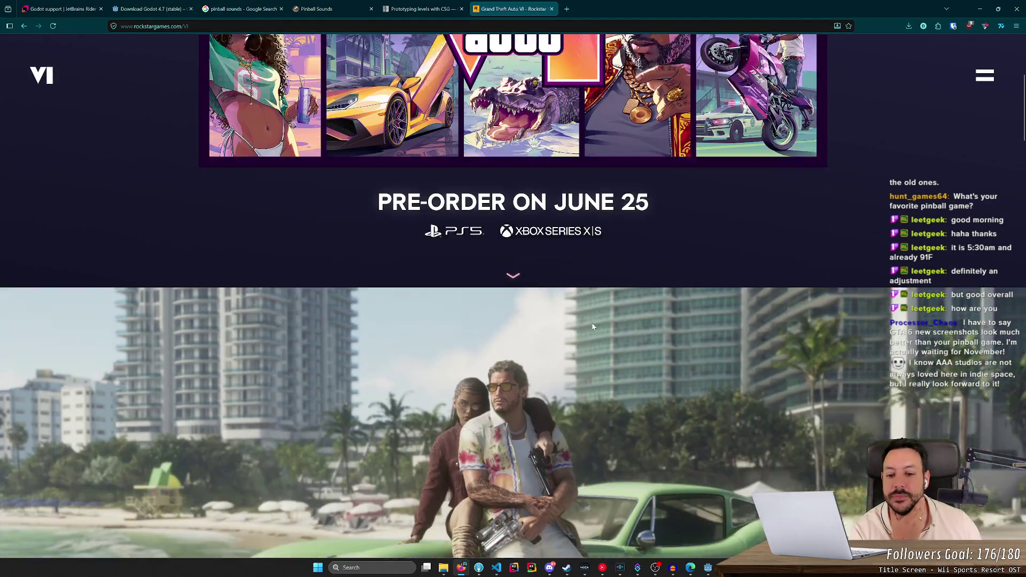
scroll(592, 330, "down", 1)
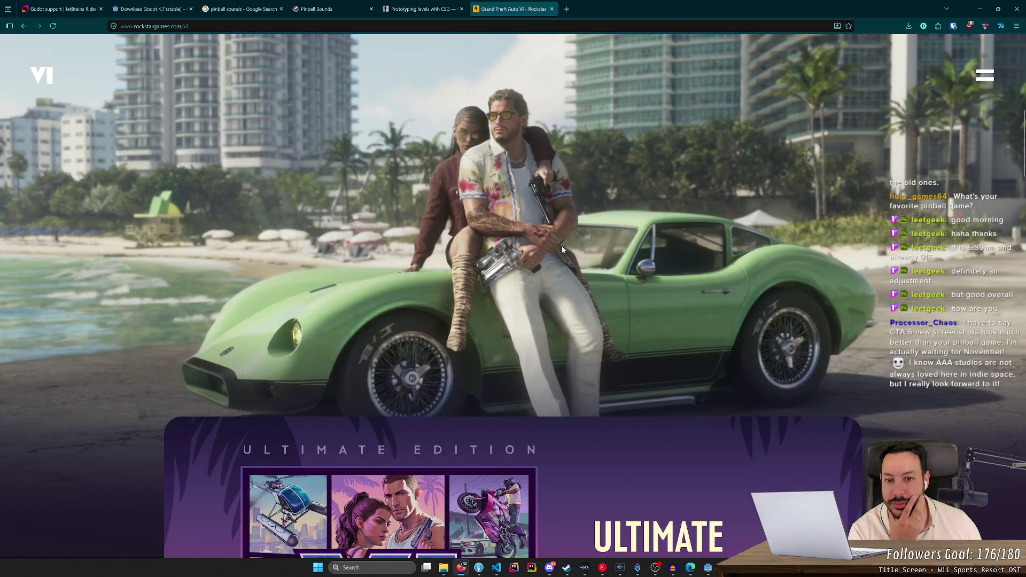
scroll(539, 219, "down", 5)
scroll(529, 262, "up", 5)
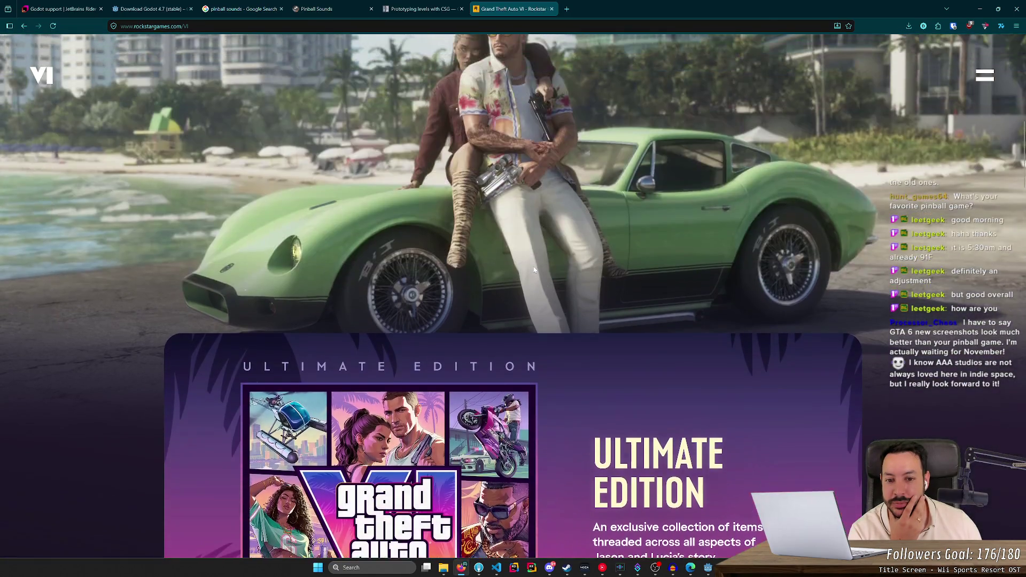
scroll(534, 269, "up", 2)
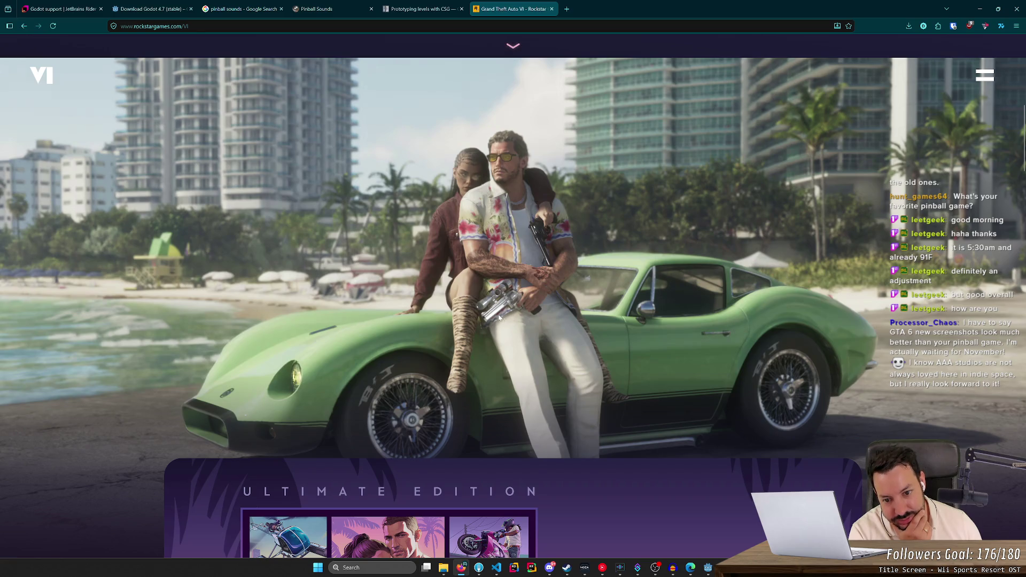
scroll(513, 314, "down", 10)
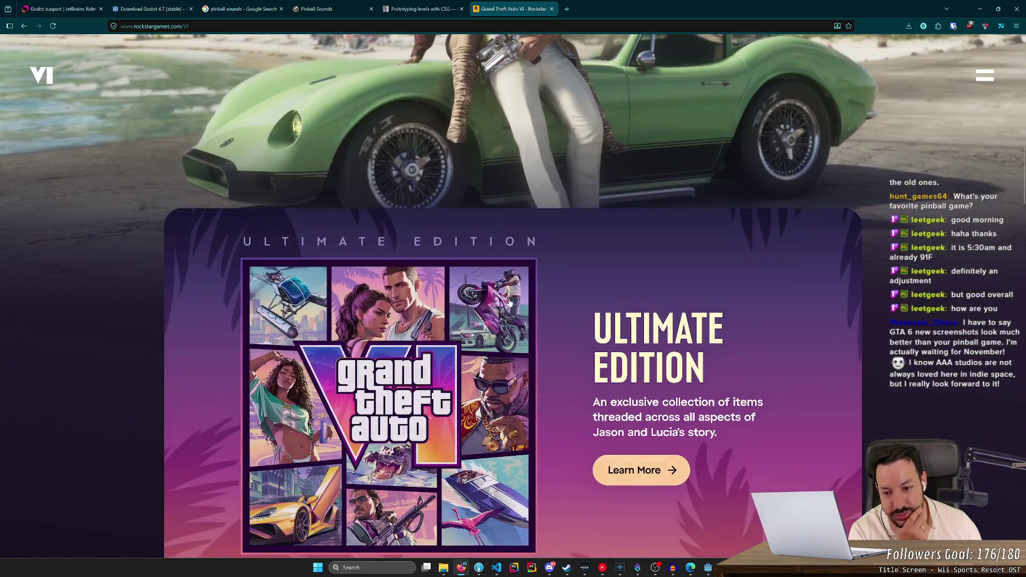
scroll(513, 307, "down", 1)
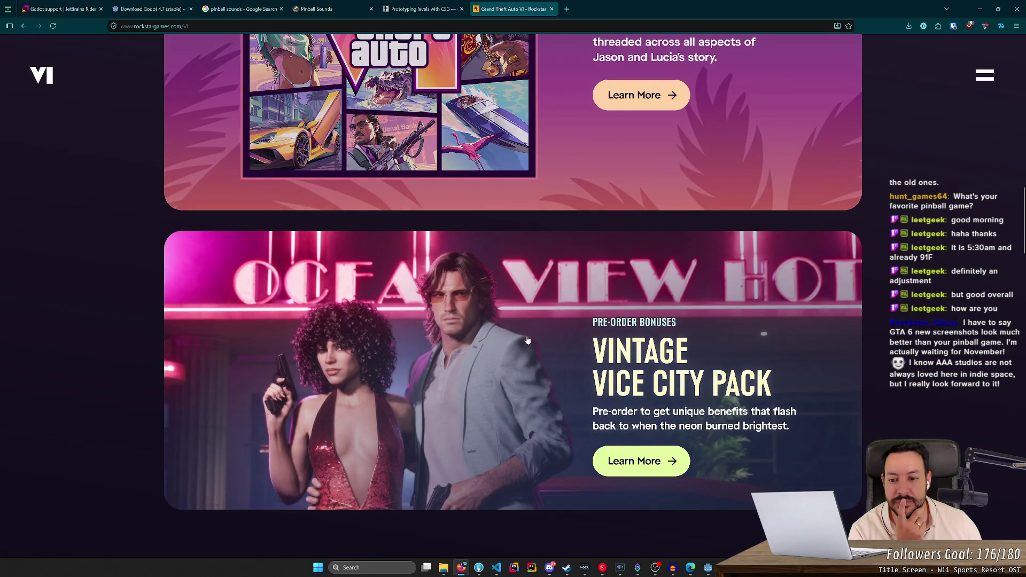
scroll(419, 289, "down", 10)
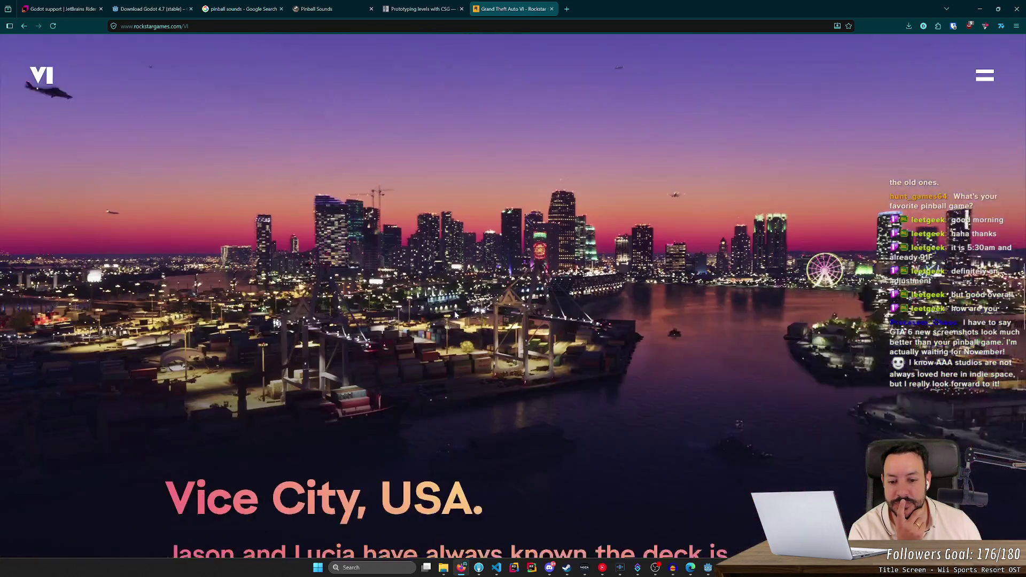
scroll(456, 316, "down", 18)
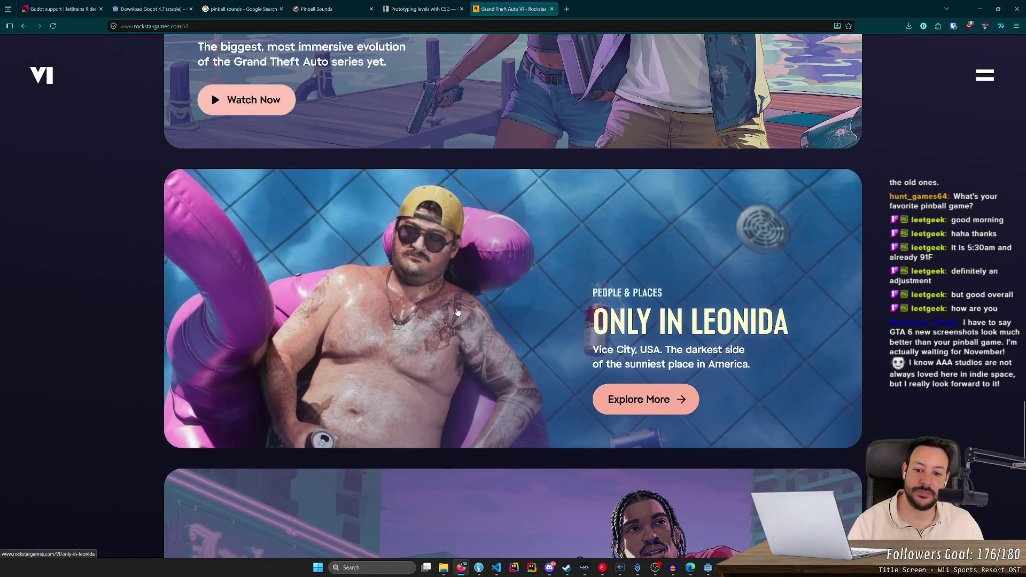
scroll(458, 312, "down", 7)
scroll(457, 312, "up", 6)
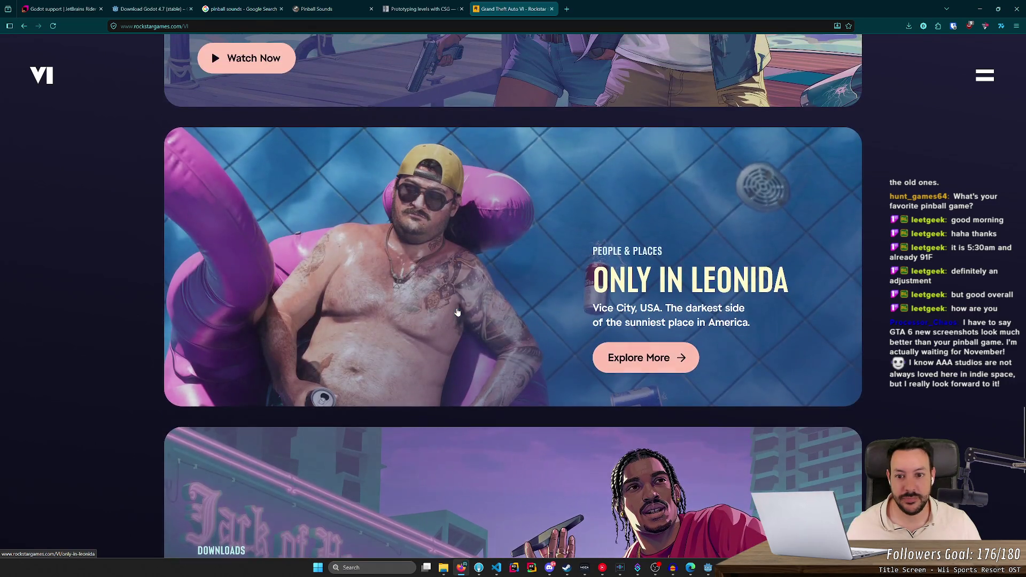
scroll(458, 313, "down", 10)
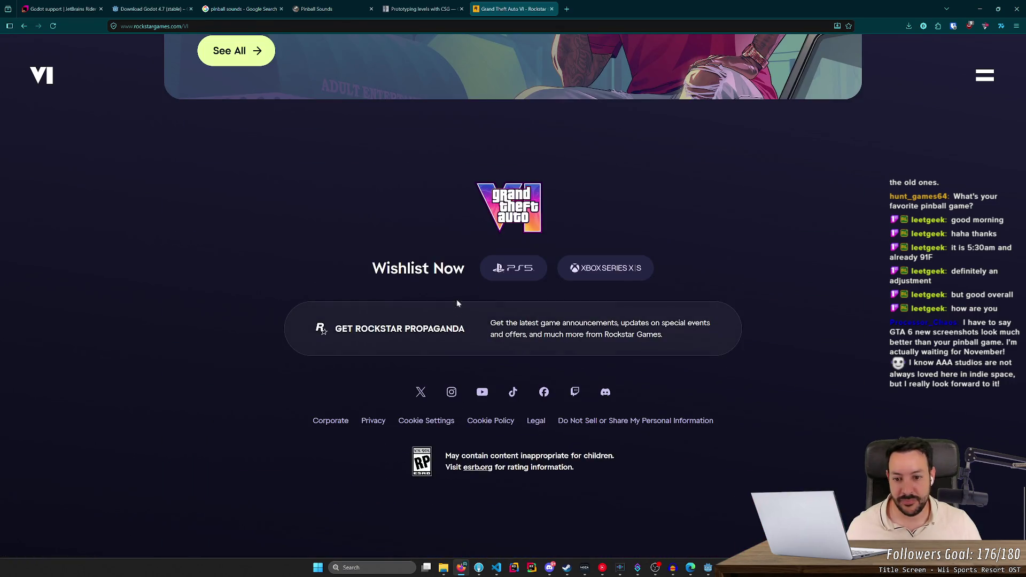
scroll(458, 308, "up", 5)
key("Home")
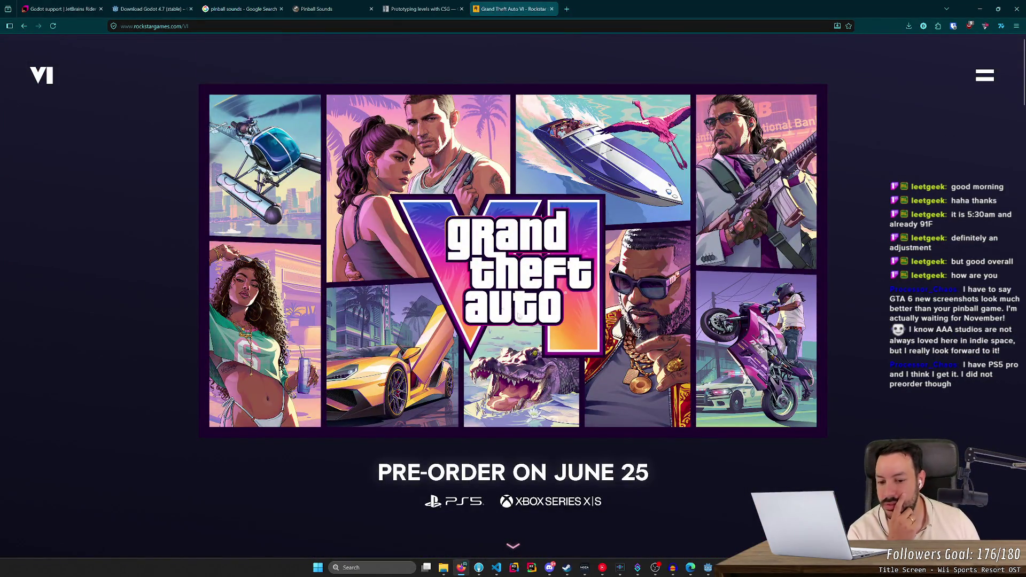
left_click(990, 79)
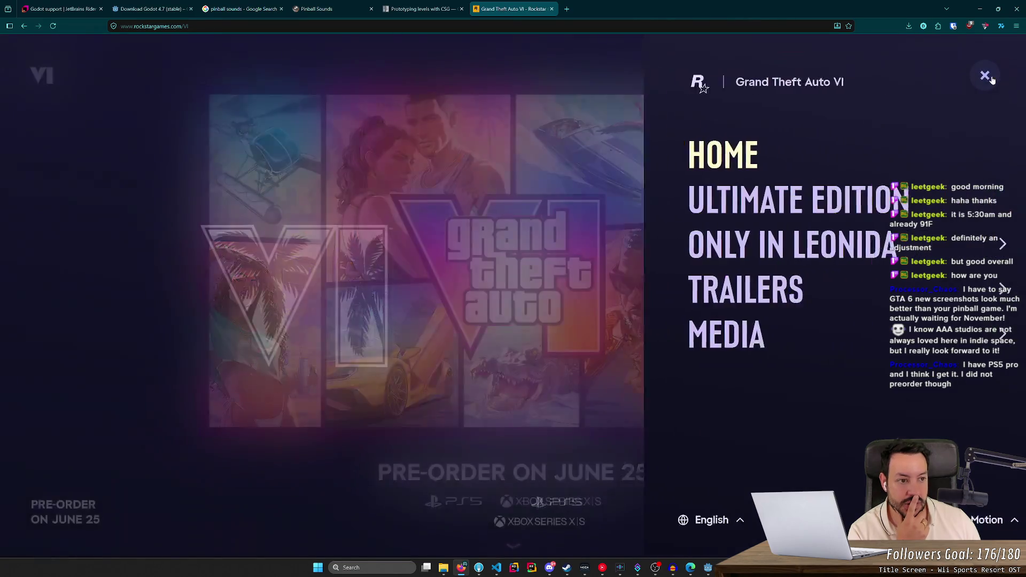
left_click(984, 83)
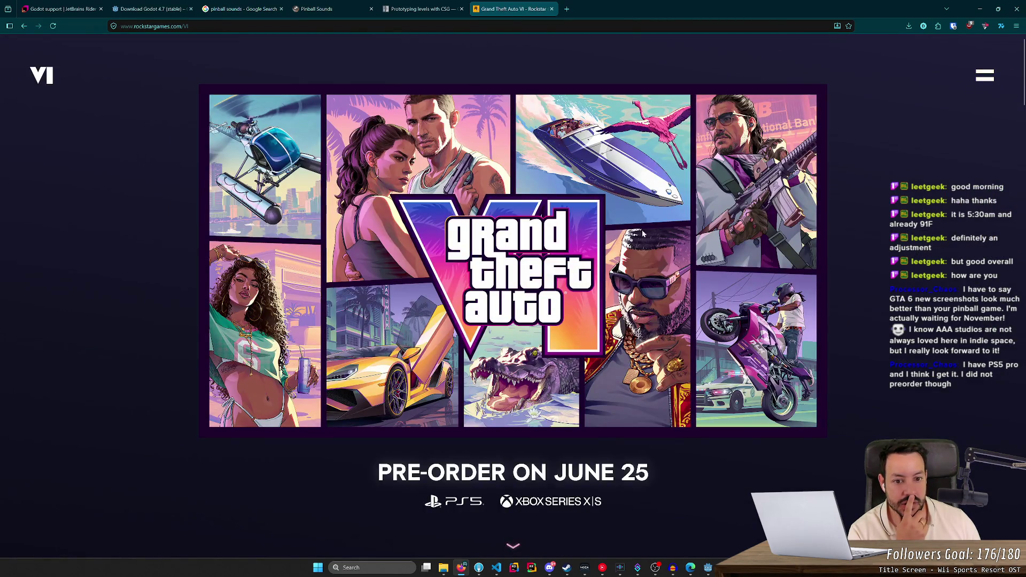
scroll(670, 225, "down", 5)
scroll(514, 285, "down", 2)
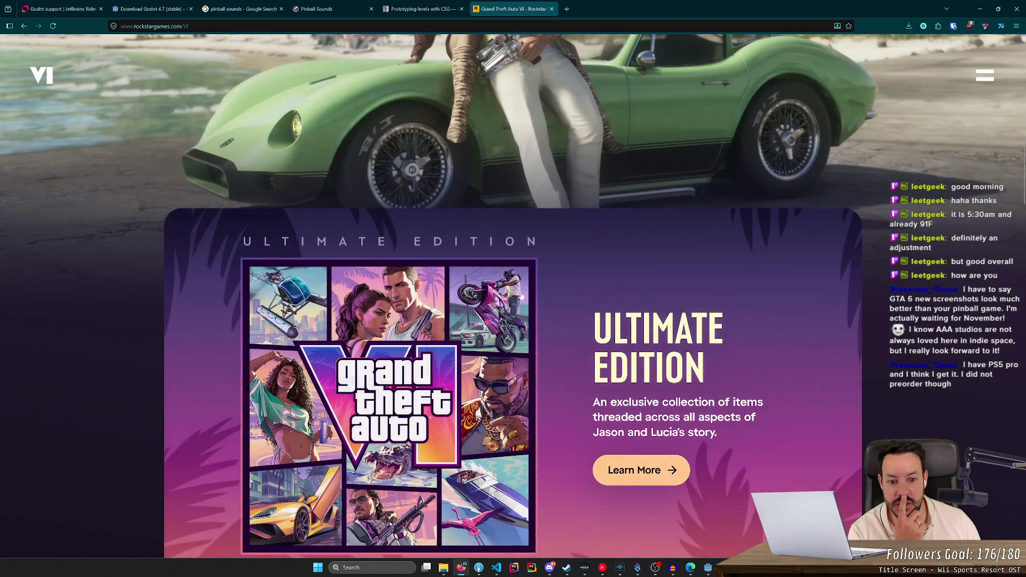
left_click(514, 285)
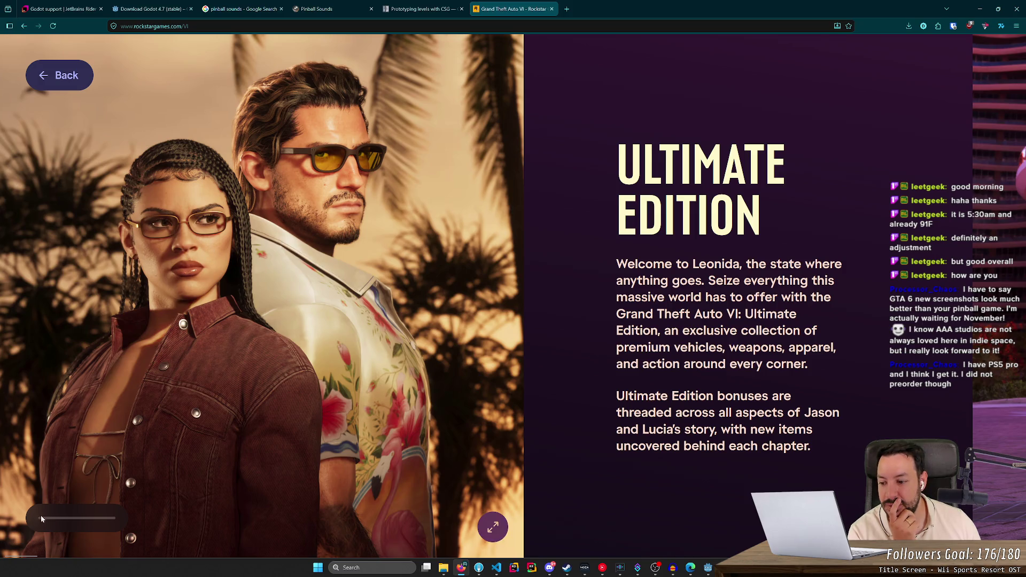
- View the Ultimate Edition artwork full screen, then scroll on through the extras
left_click(493, 528)
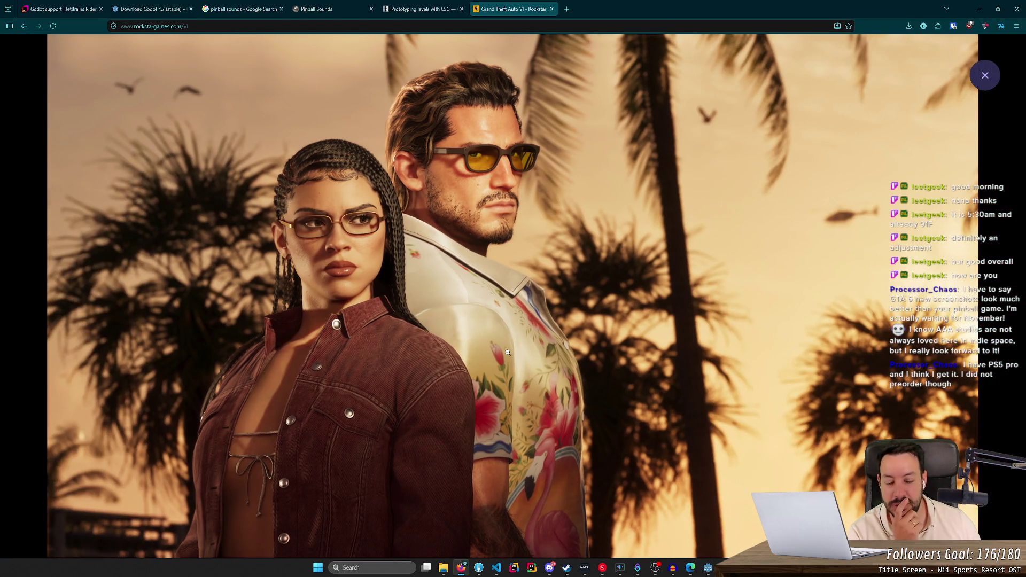
left_click(986, 75)
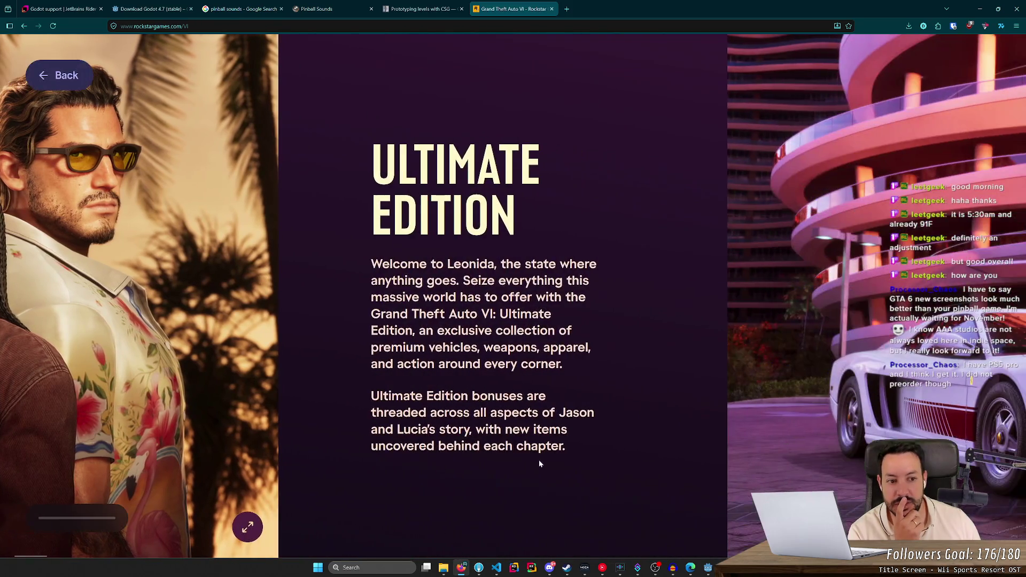
scroll(539, 462, "down", 5)
scroll(539, 459, "down", 3)
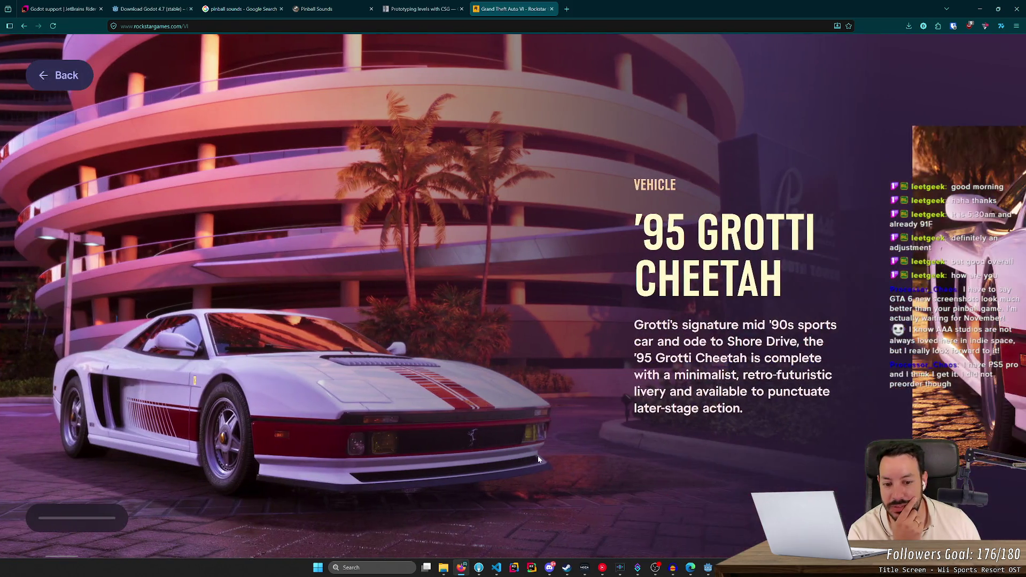
scroll(537, 460, "up", 2)
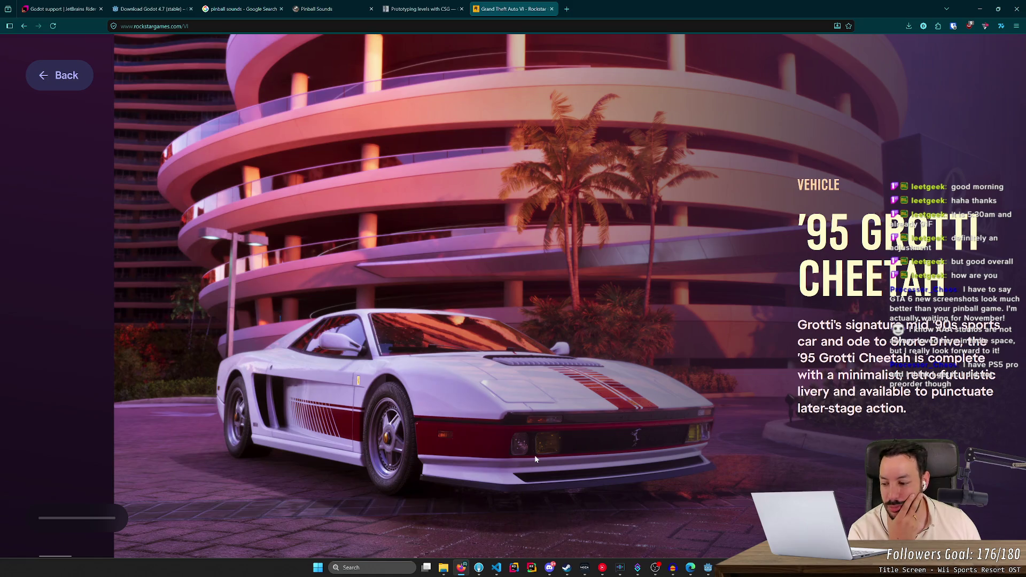
scroll(551, 451, "down", 3)
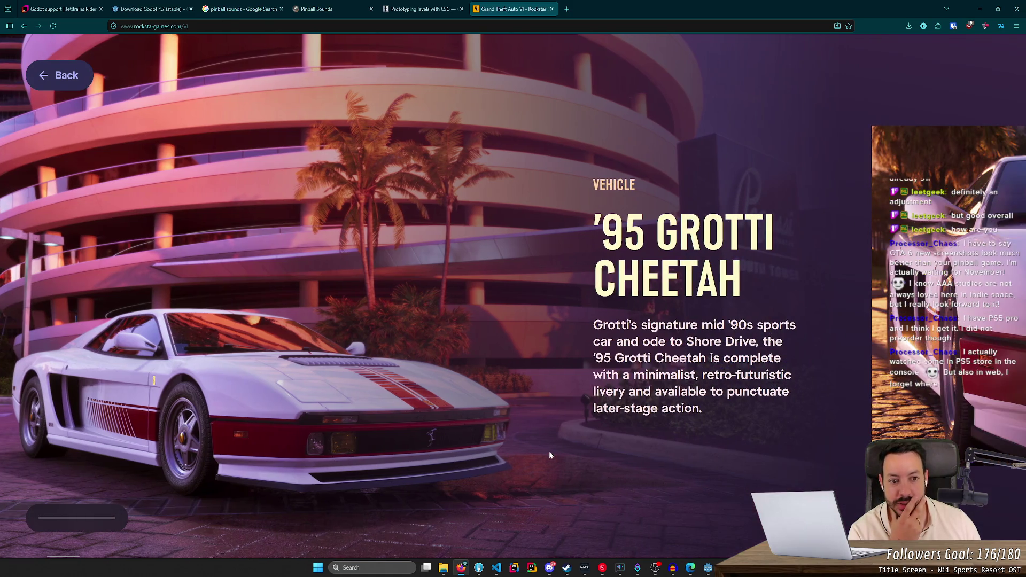
scroll(550, 452, "down", 5)
scroll(542, 446, "down", 2)
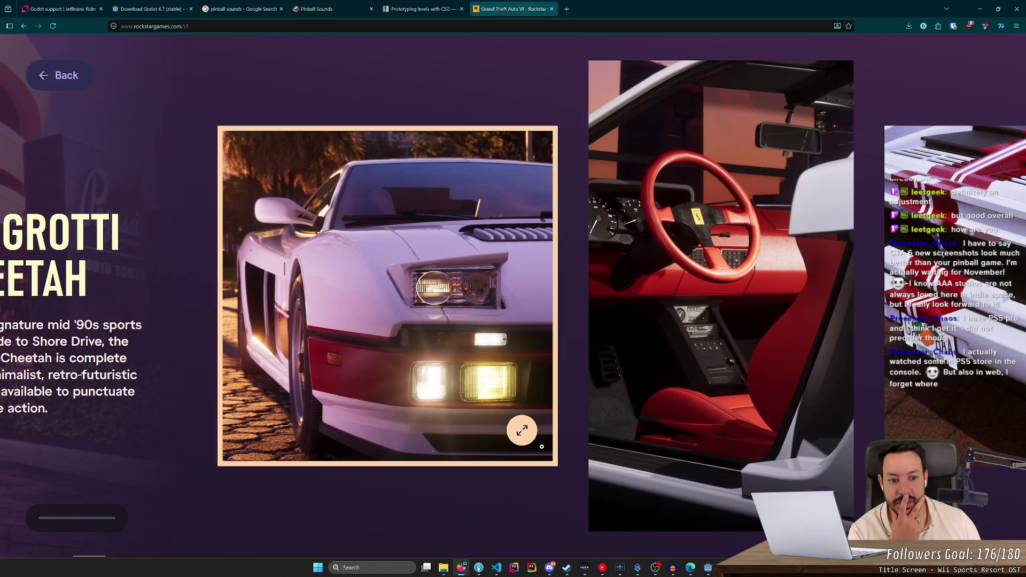
scroll(541, 447, "down", 5)
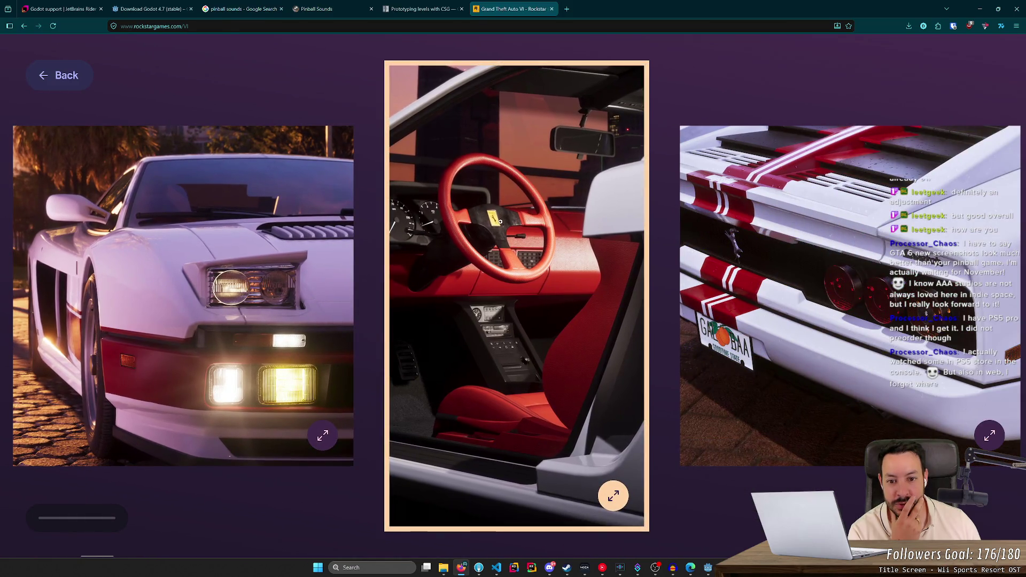
- Enlarge the red car interior photo and continue through the extras to the Classic Car Collection
left_click(497, 221)
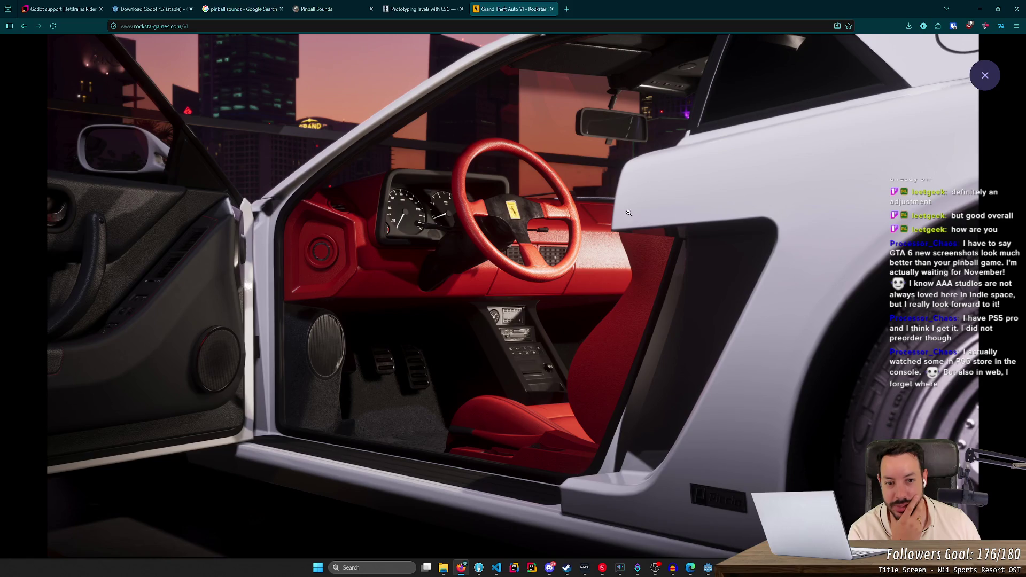
key("Escape")
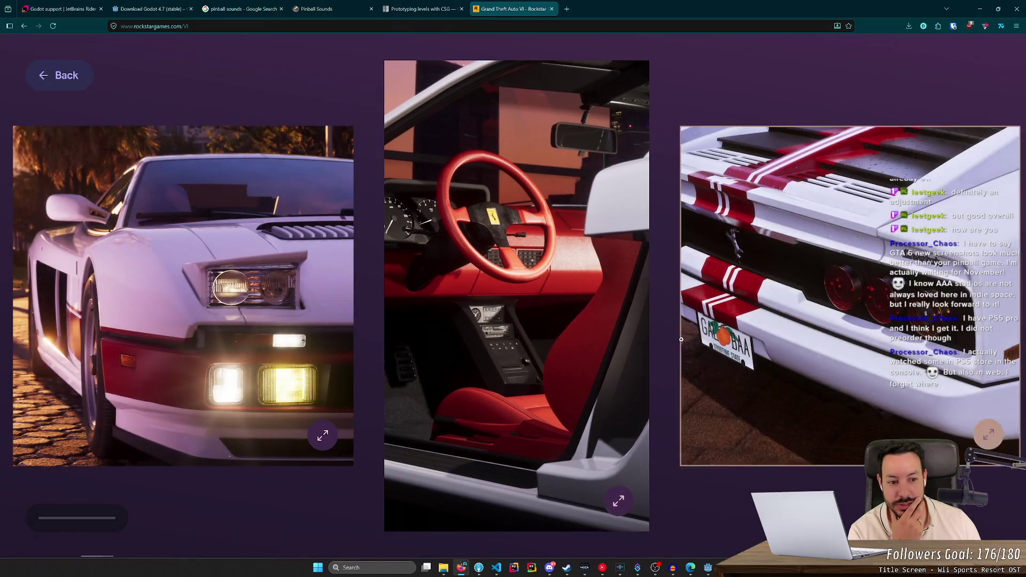
scroll(682, 340, "down", 10)
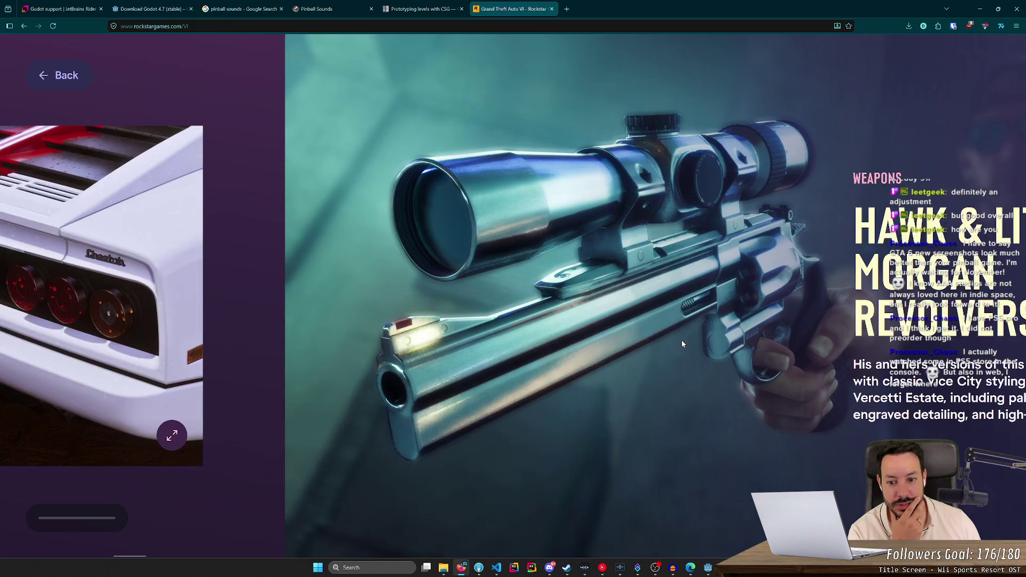
scroll(676, 357, "down", 5)
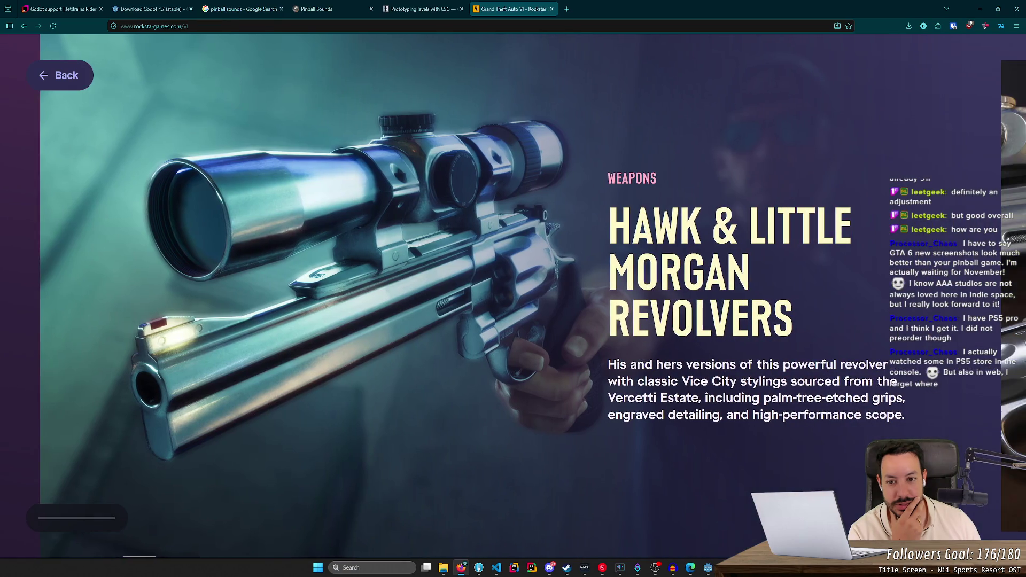
scroll(674, 350, "down", 8)
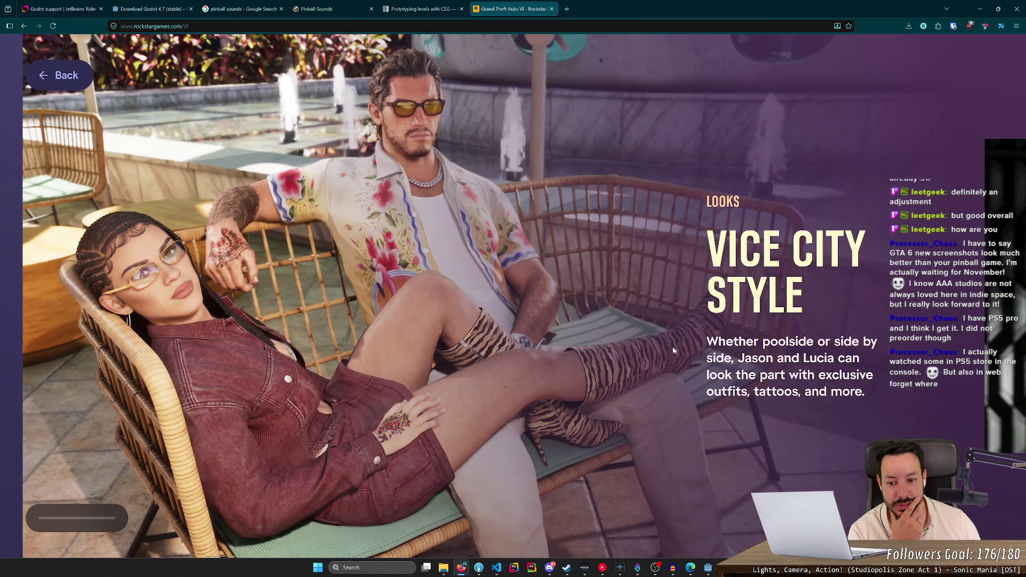
scroll(674, 351, "down", 5)
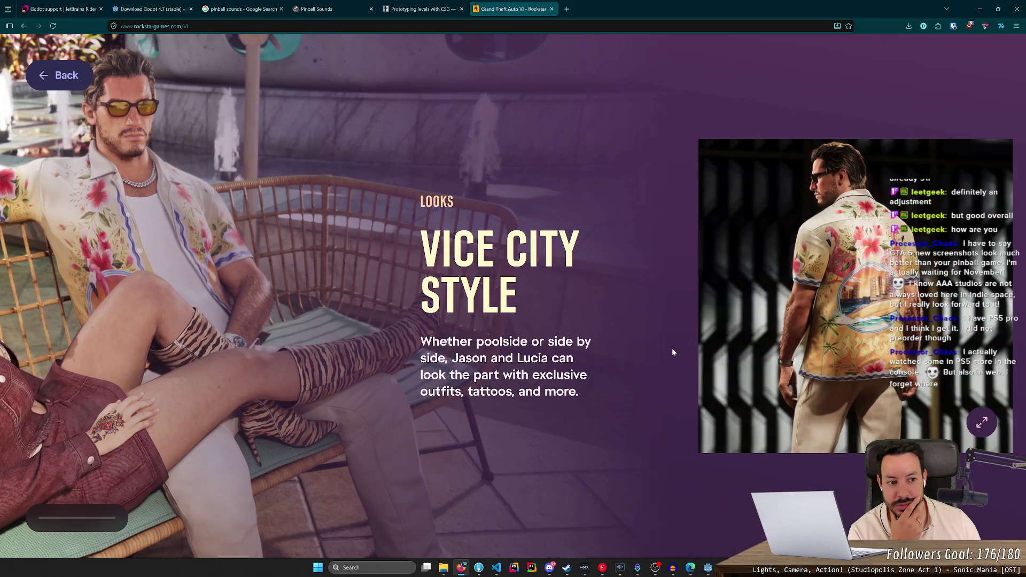
scroll(672, 348, "down", 3)
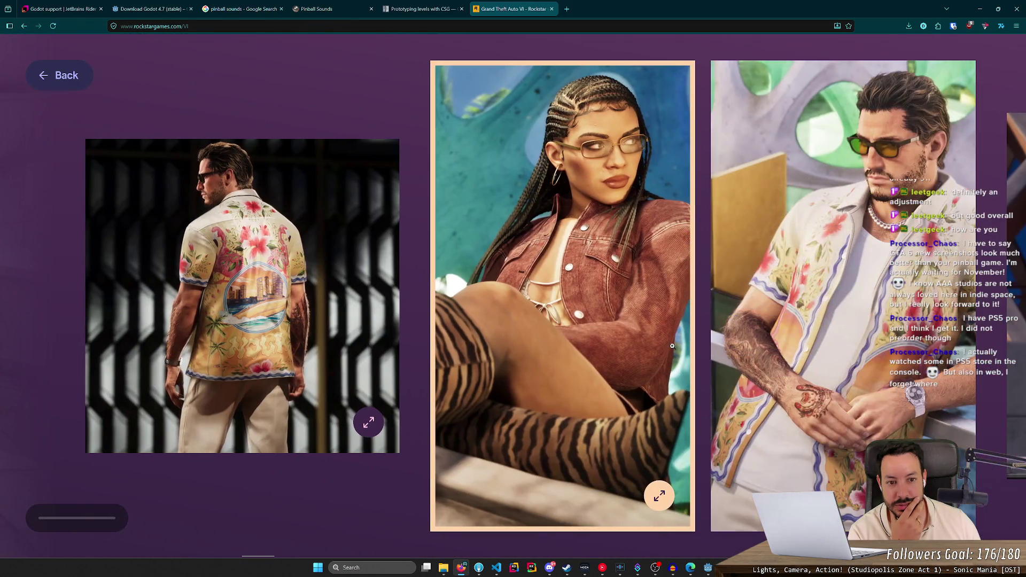
scroll(858, 361, "down", 1)
scroll(856, 364, "down", 4)
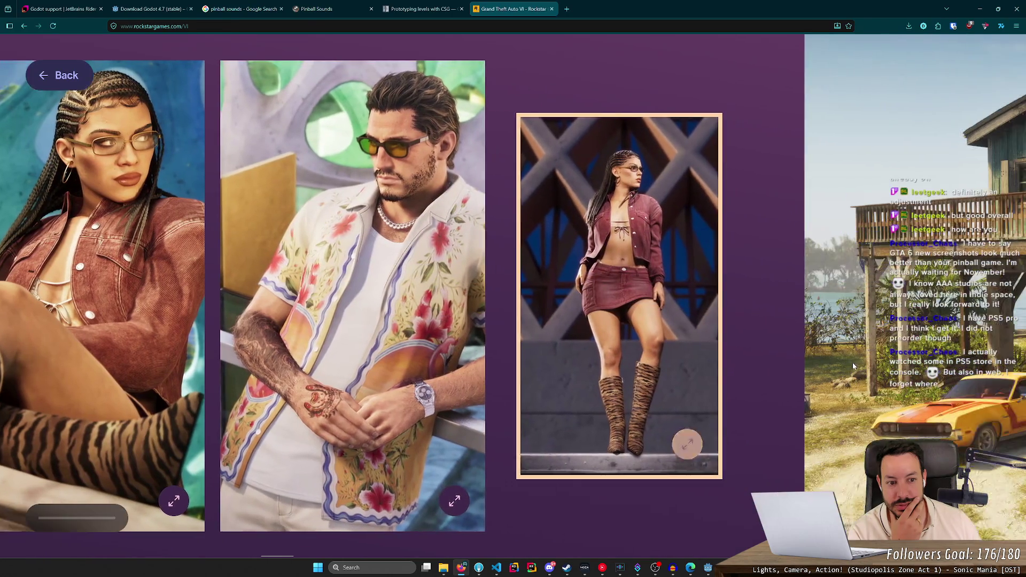
scroll(853, 368, "down", 2)
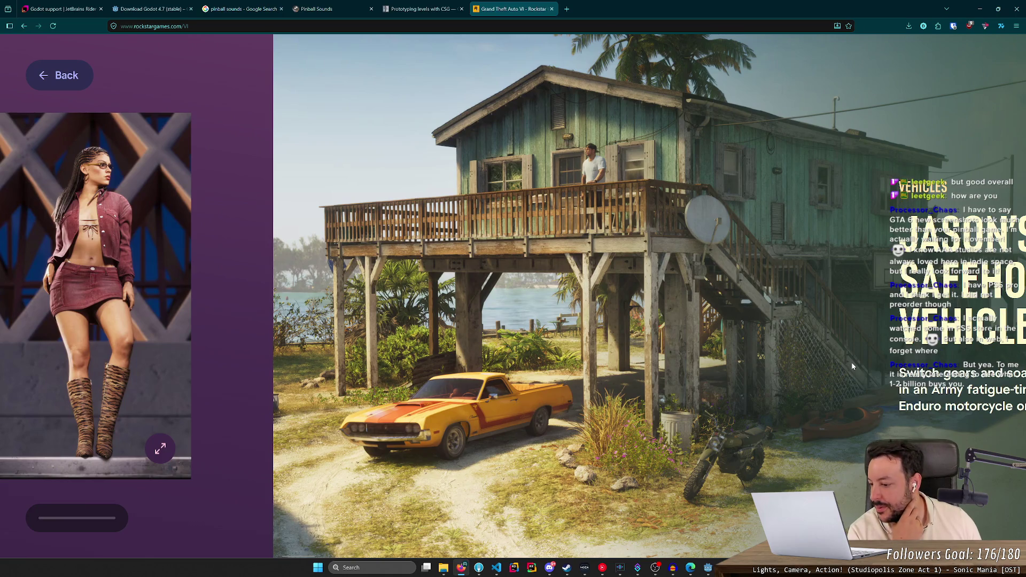
scroll(854, 367, "down", 2)
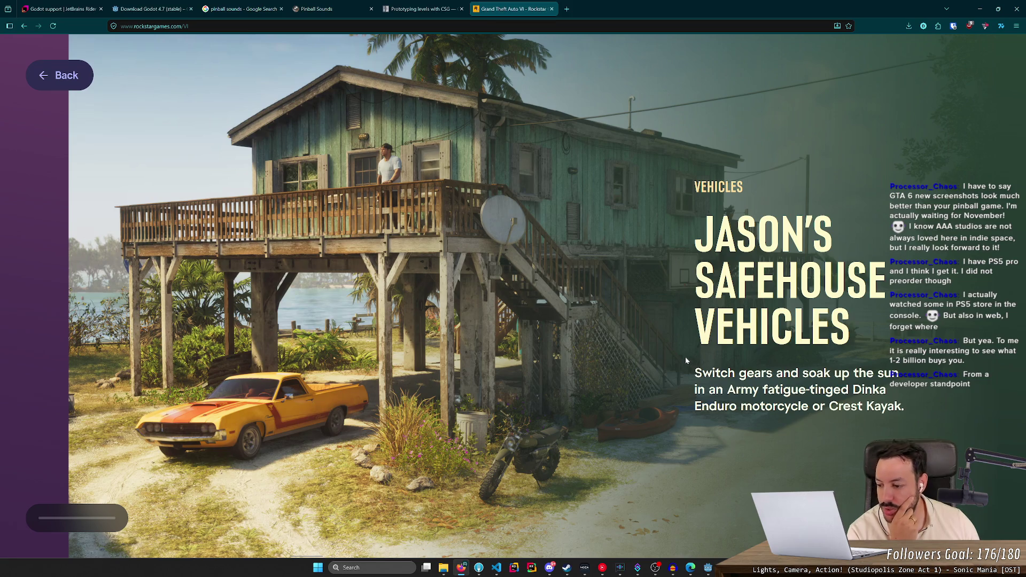
scroll(686, 357, "down", 5)
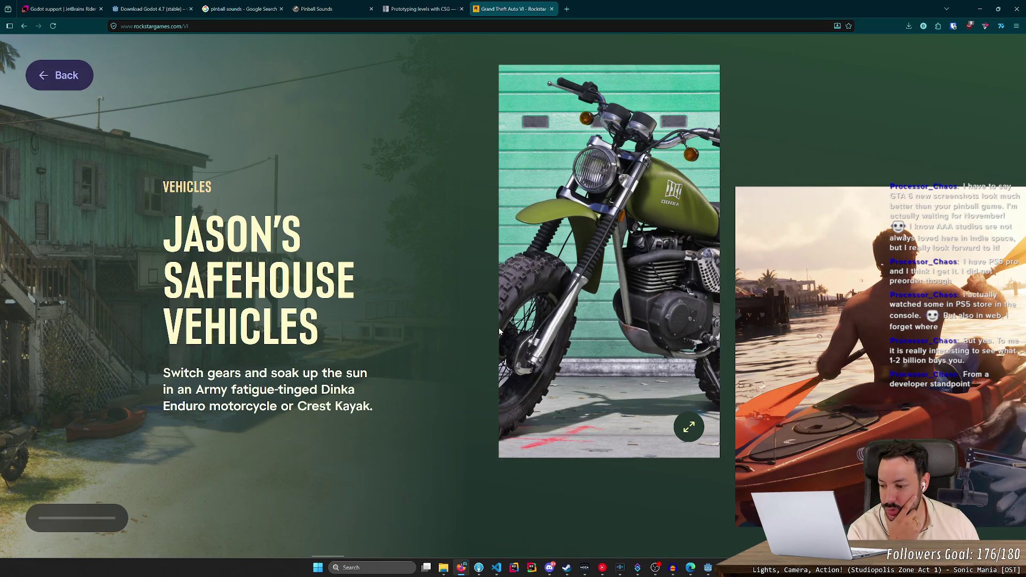
- Scroll down the main Grand Theft Auto VI page to Vice City's skyline
scroll(500, 332, "down", 5)
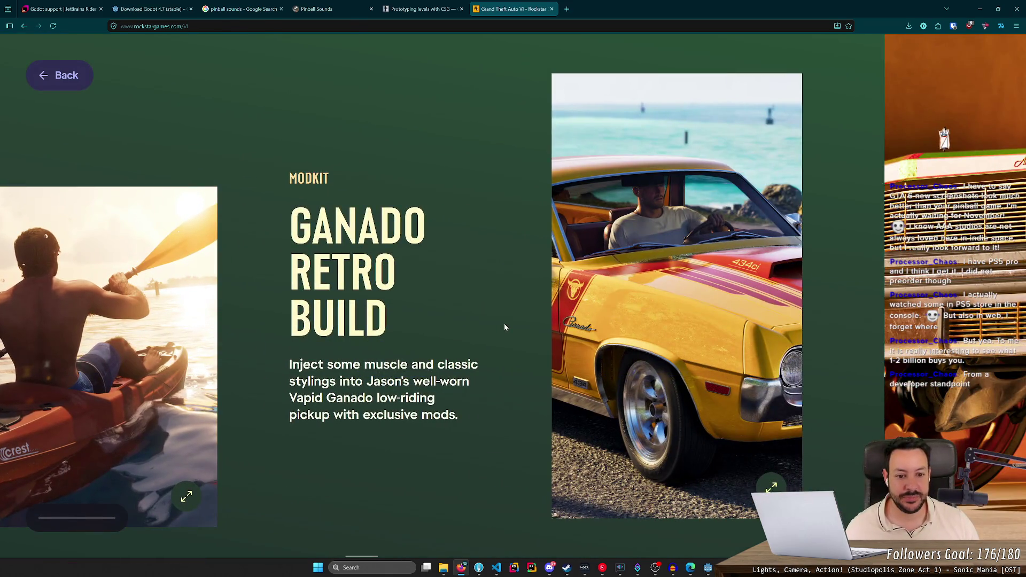
scroll(505, 327, "down", 5)
scroll(505, 342, "down", 5)
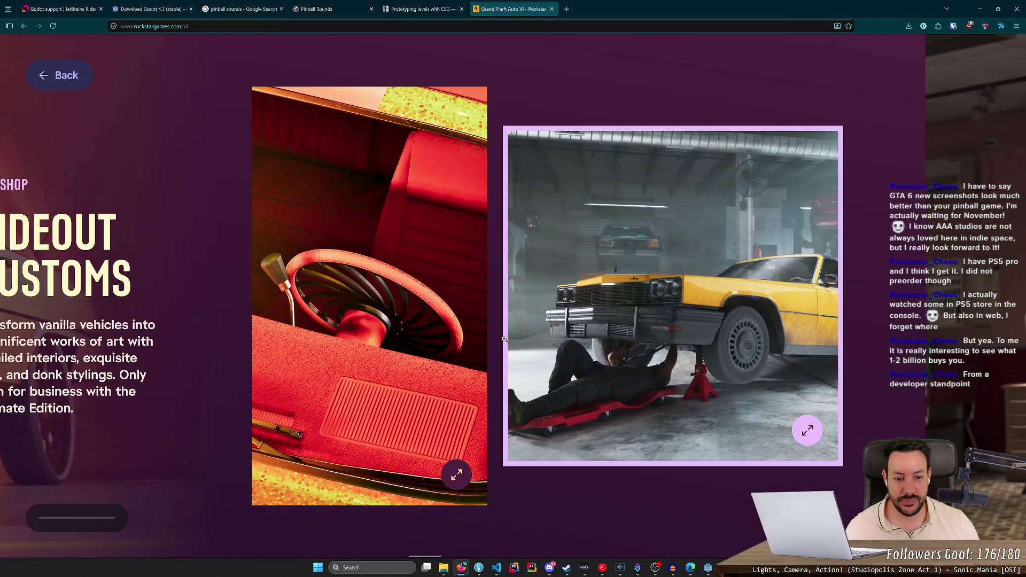
scroll(504, 339, "down", 5)
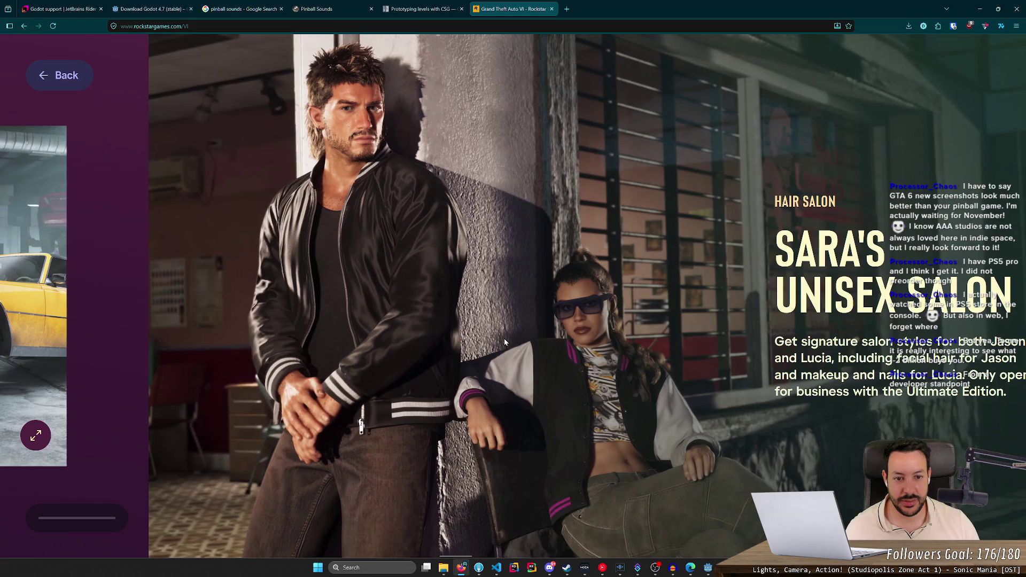
scroll(505, 339, "down", 5)
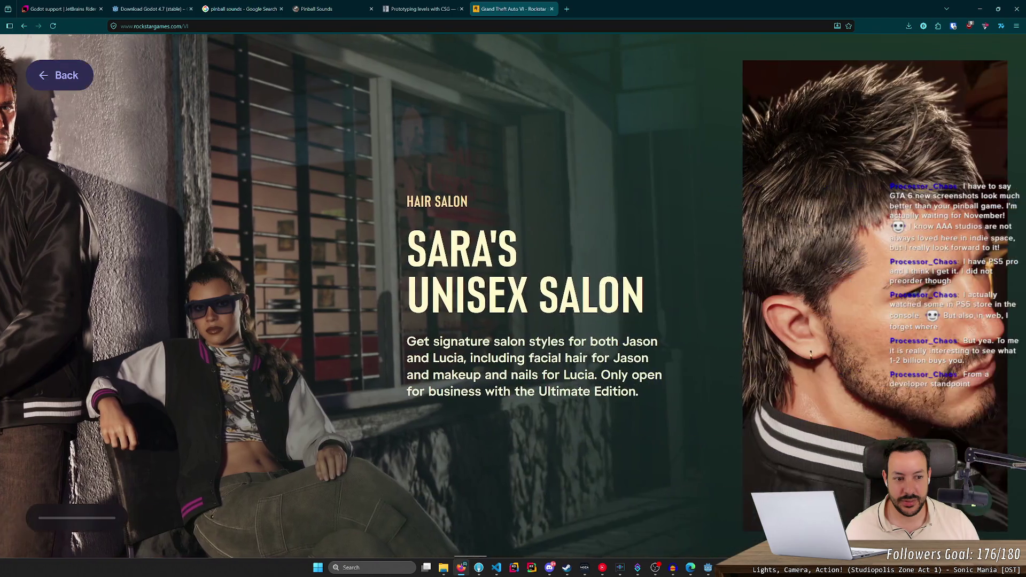
scroll(504, 339, "down", 5)
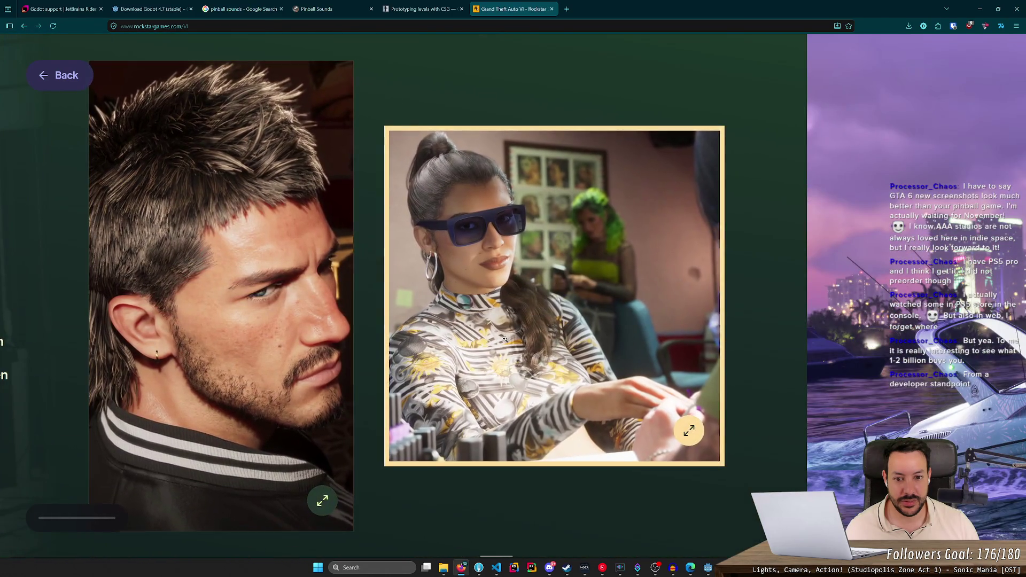
scroll(504, 342, "down", 3)
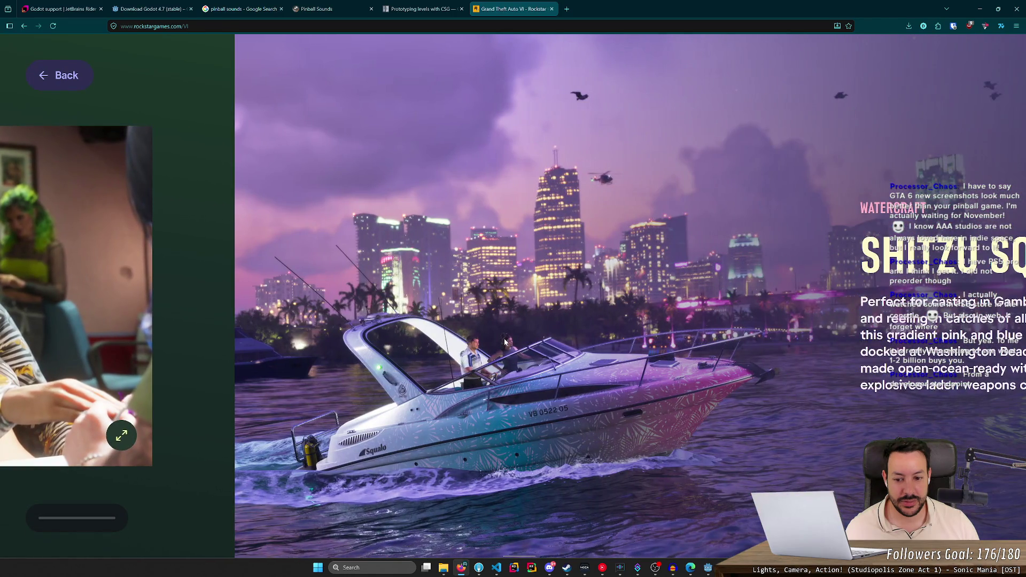
scroll(505, 341, "down", 8)
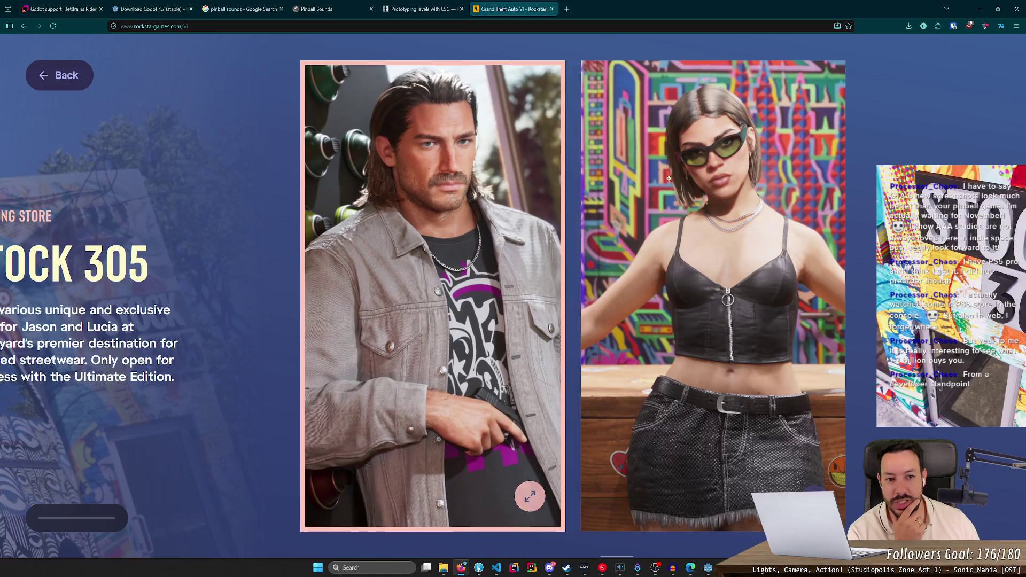
scroll(248, 248, "up", 5)
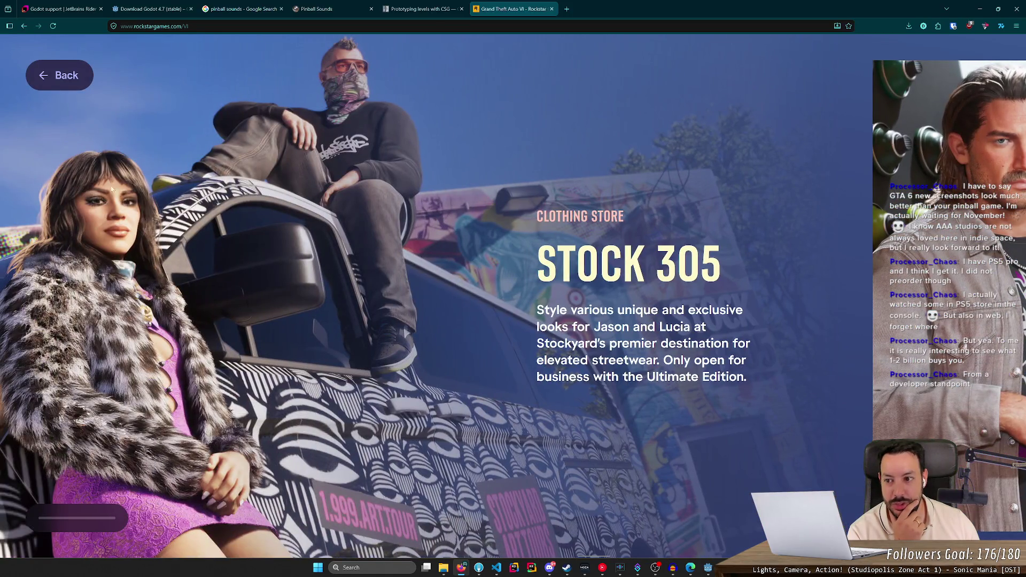
scroll(96, 198, "down", 5)
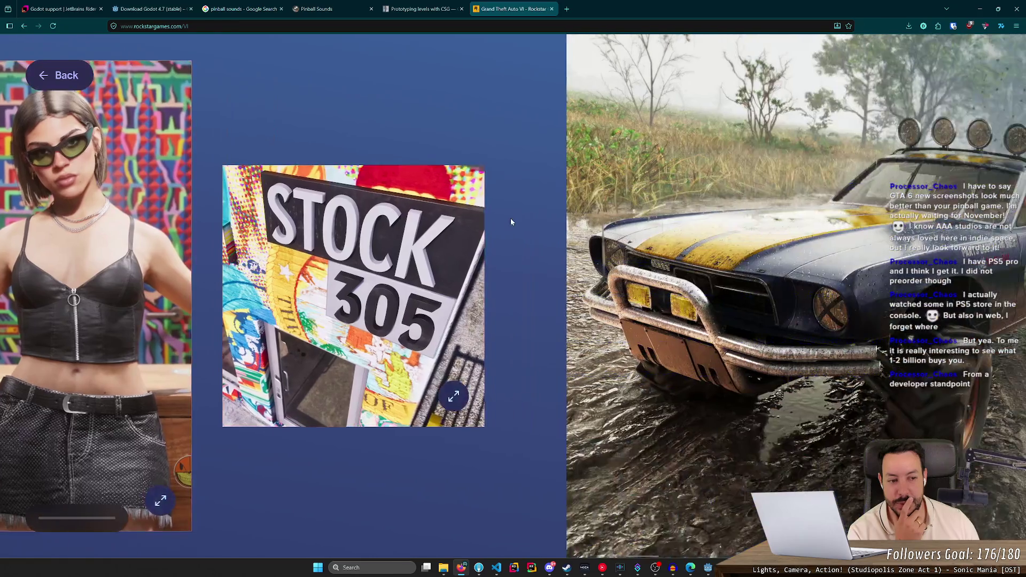
scroll(511, 219, "down", 3)
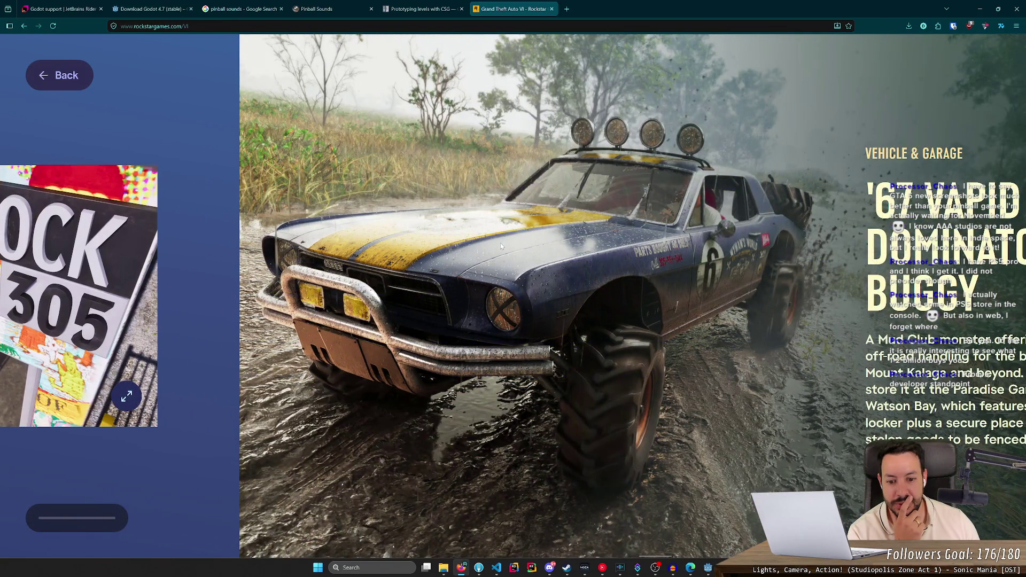
scroll(501, 246, "down", 8)
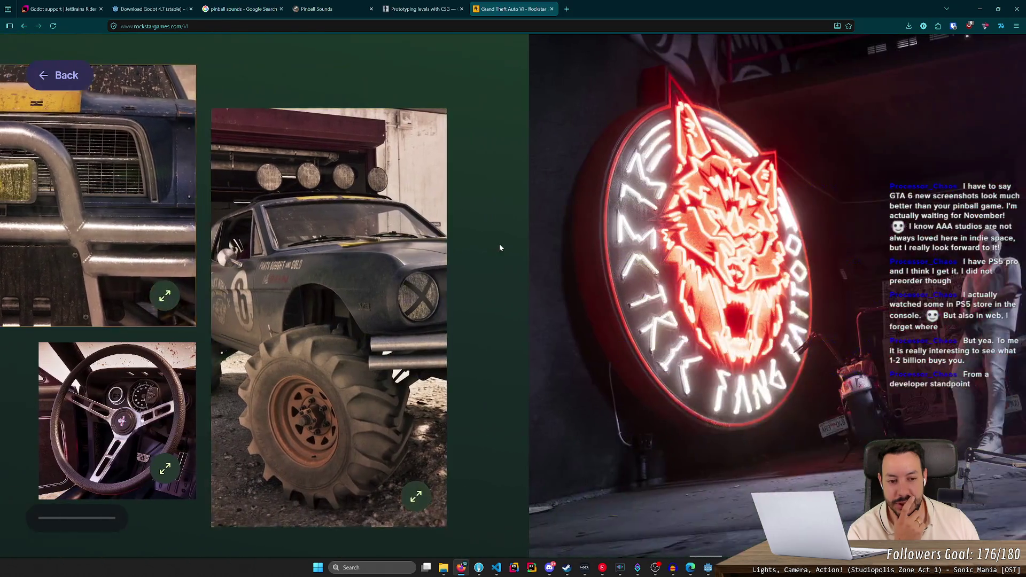
scroll(500, 246, "down", 8)
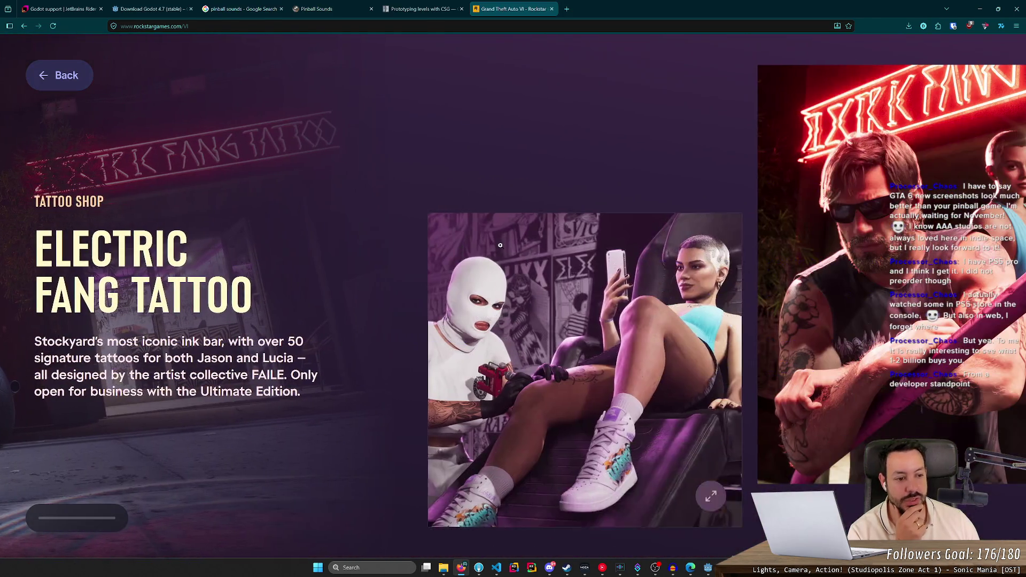
scroll(577, 239, "down", 1)
scroll(576, 239, "down", 4)
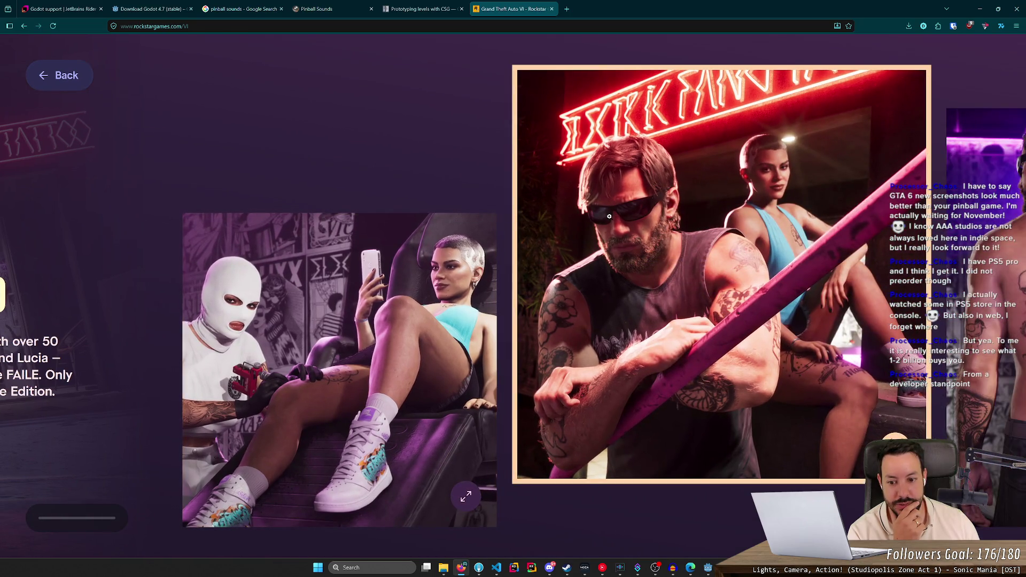
scroll(609, 217, "down", 5)
scroll(609, 217, "down", 10)
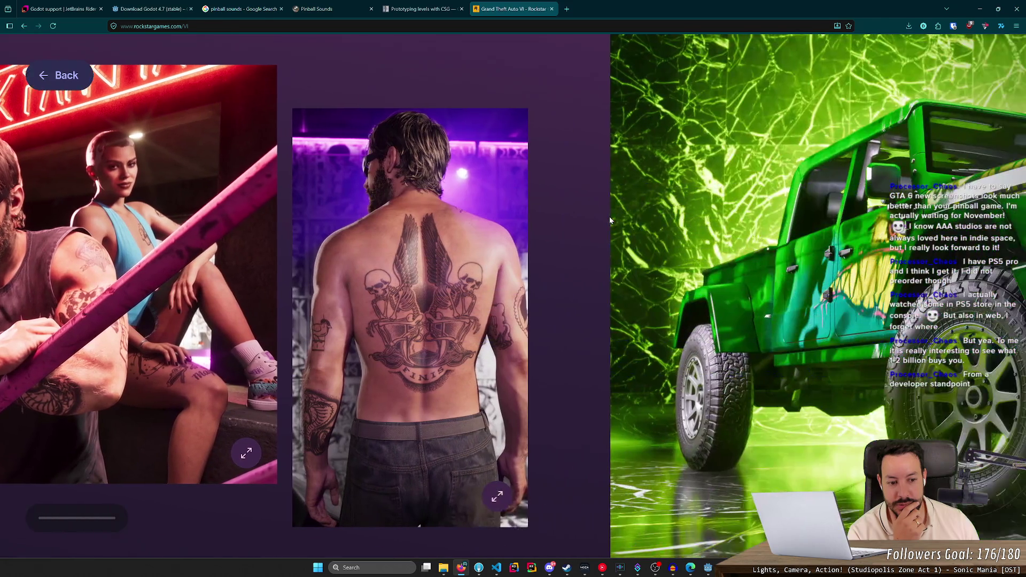
scroll(609, 216, "down", 10)
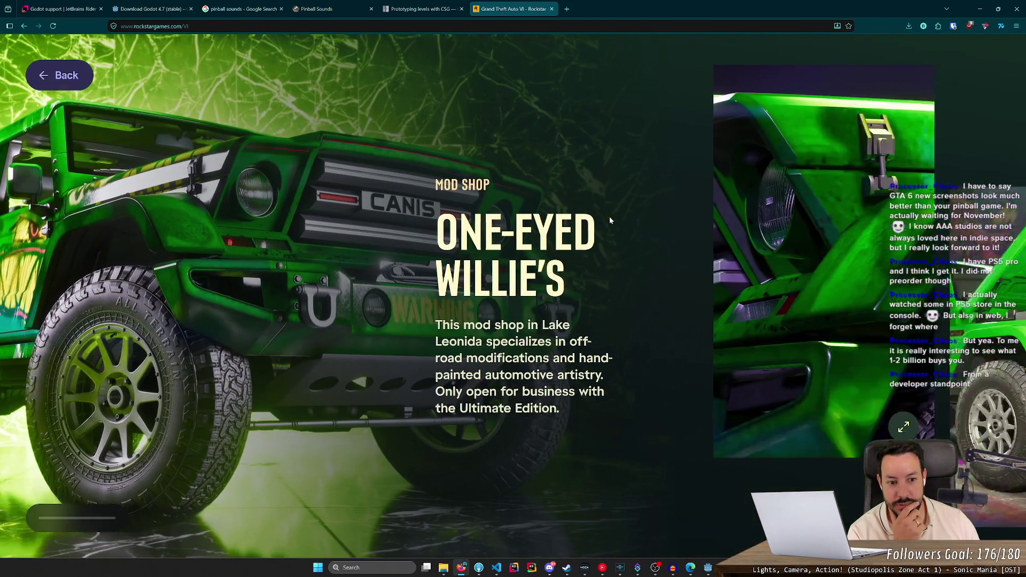
scroll(741, 220, "down", 8)
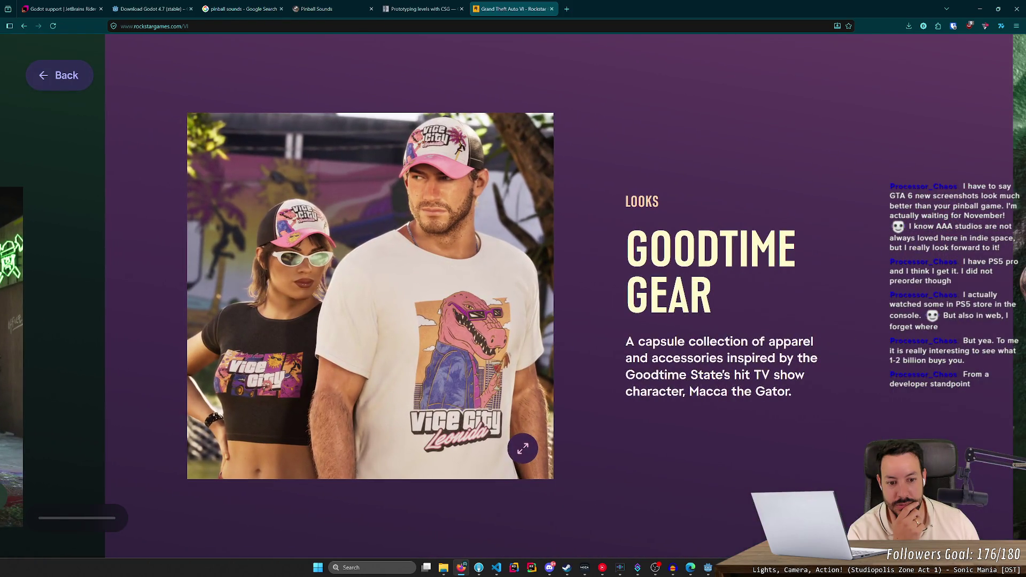
scroll(686, 225, "down", 8)
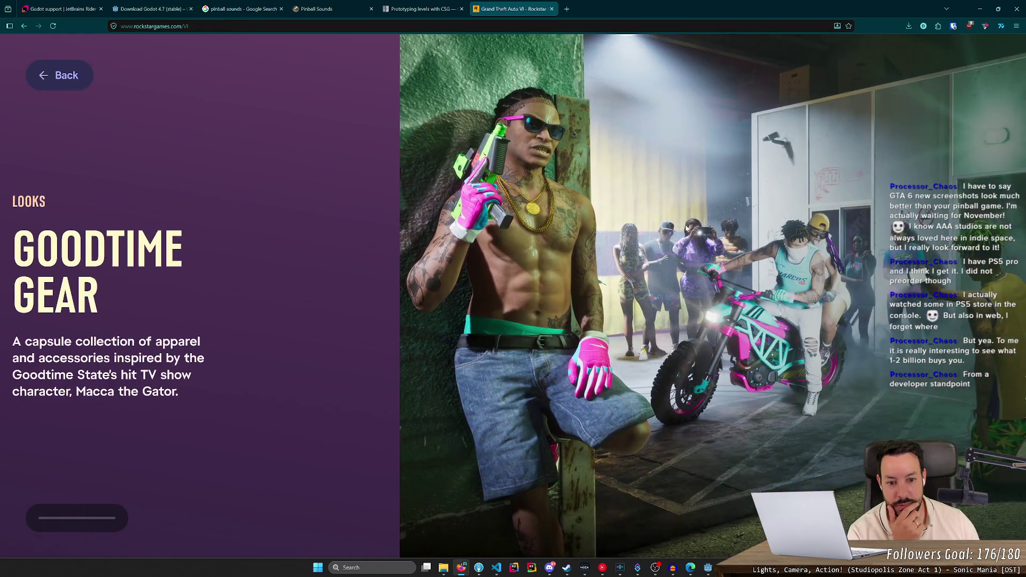
scroll(686, 227, "down", 4)
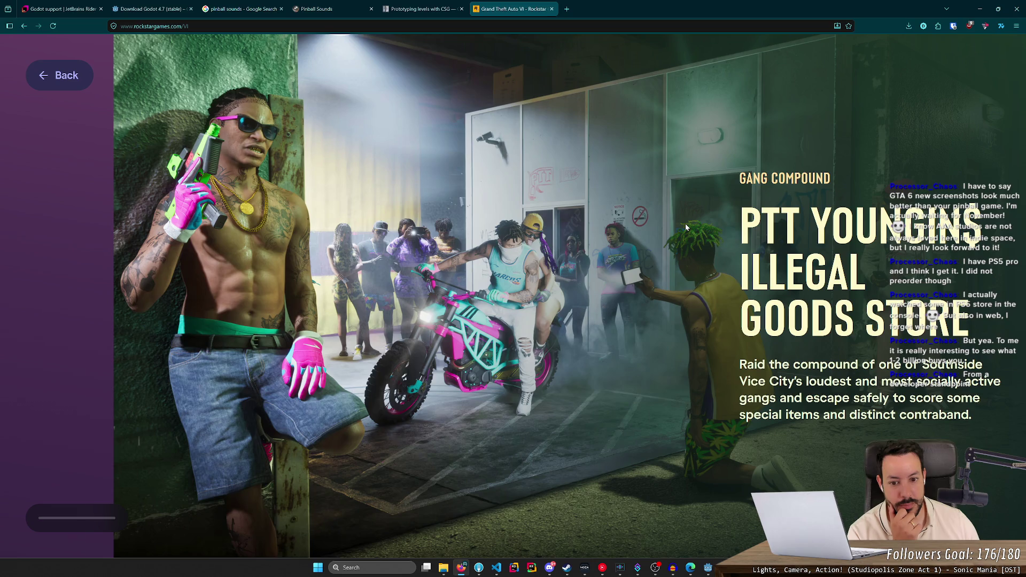
scroll(685, 223, "down", 10)
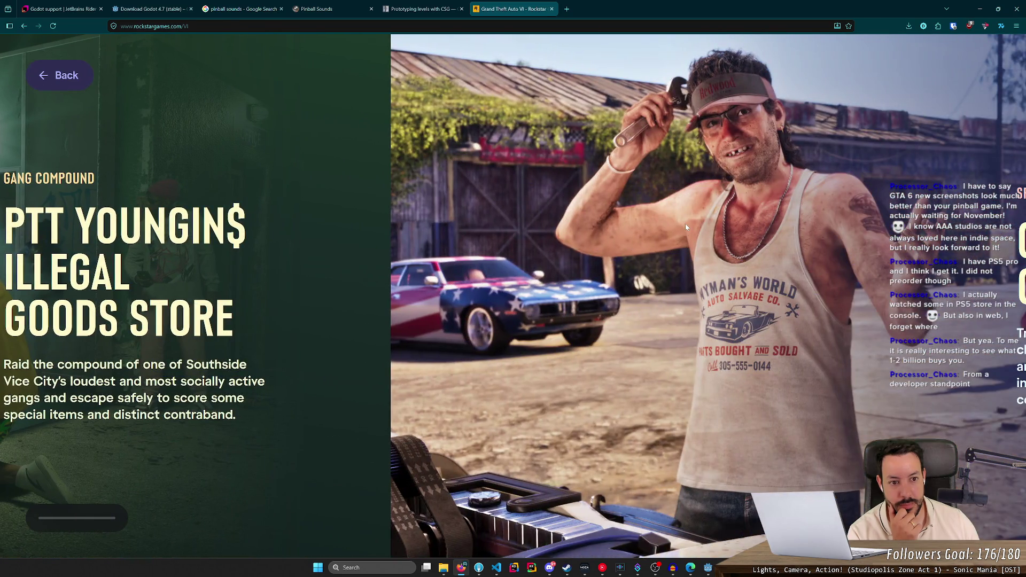
scroll(685, 223, "down", 12)
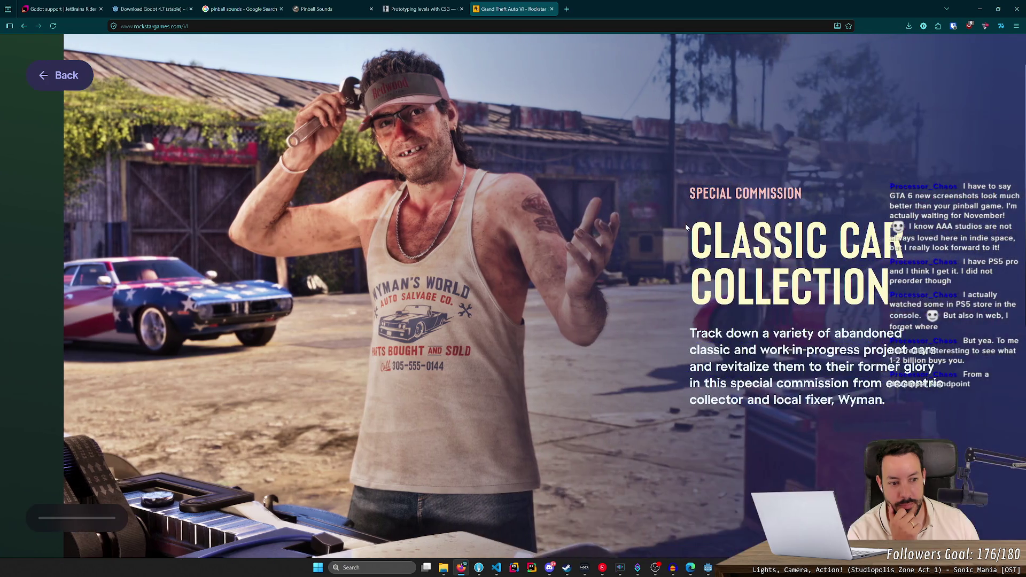
scroll(677, 226, "down", 10)
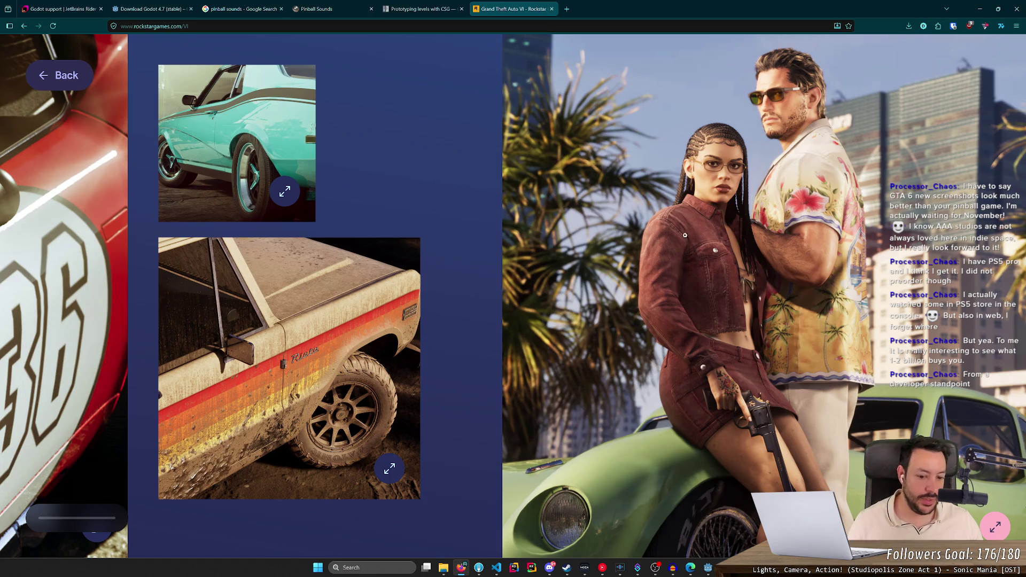
scroll(257, 113, "down", 5)
scroll(155, 110, "down", 15)
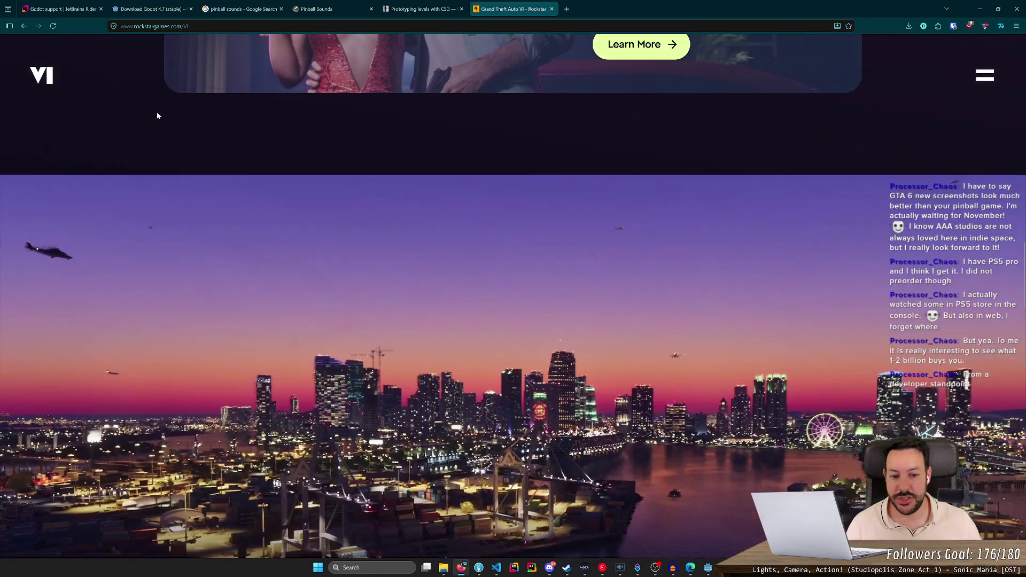
- Open the full GTA VI media and artwork page and scroll through it
scroll(243, 143, "down", 12)
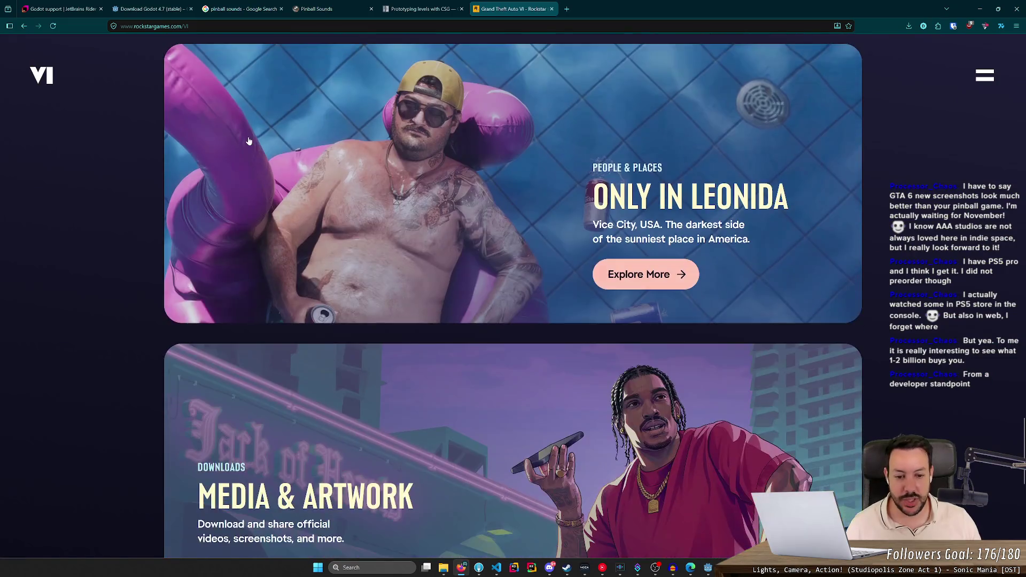
scroll(270, 131, "down", 5)
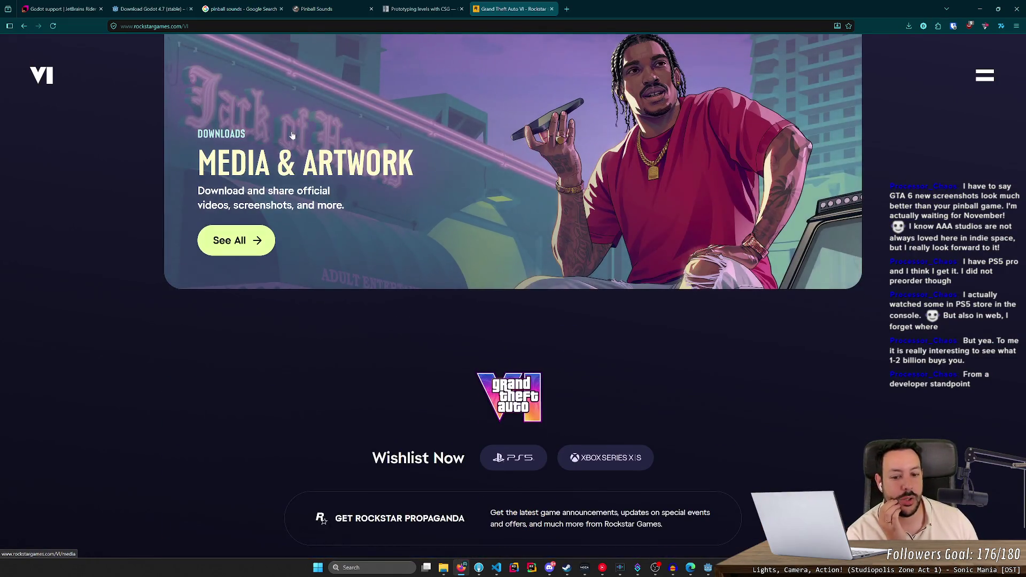
scroll(316, 140, "up", 5)
scroll(448, 300, "down", 5)
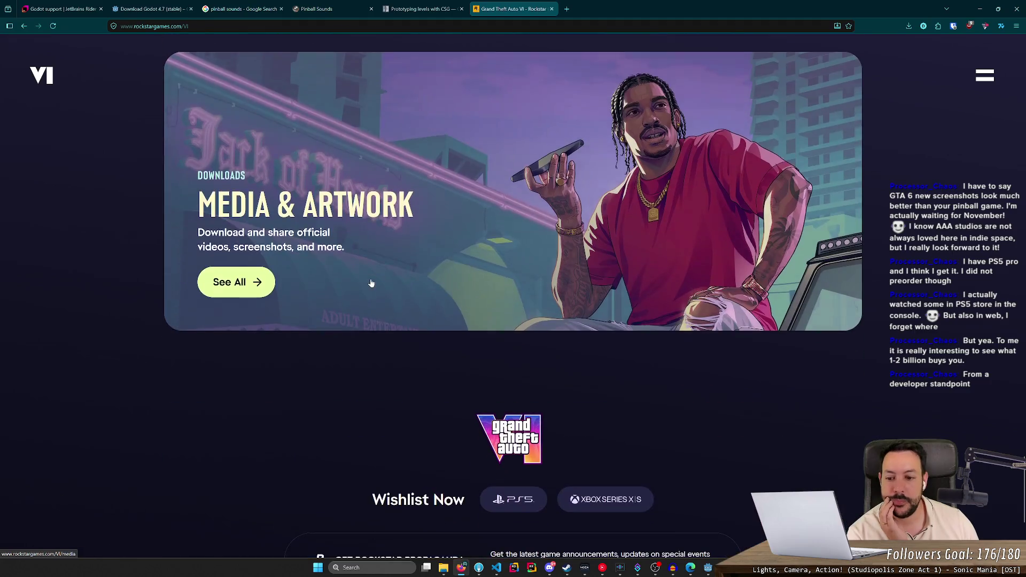
left_click(221, 280)
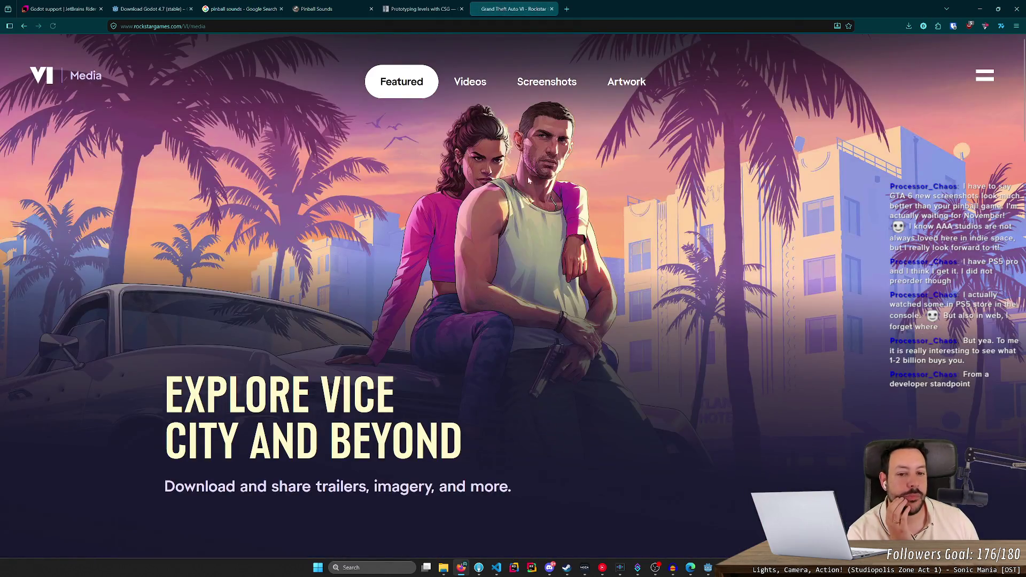
scroll(497, 230, "down", 5)
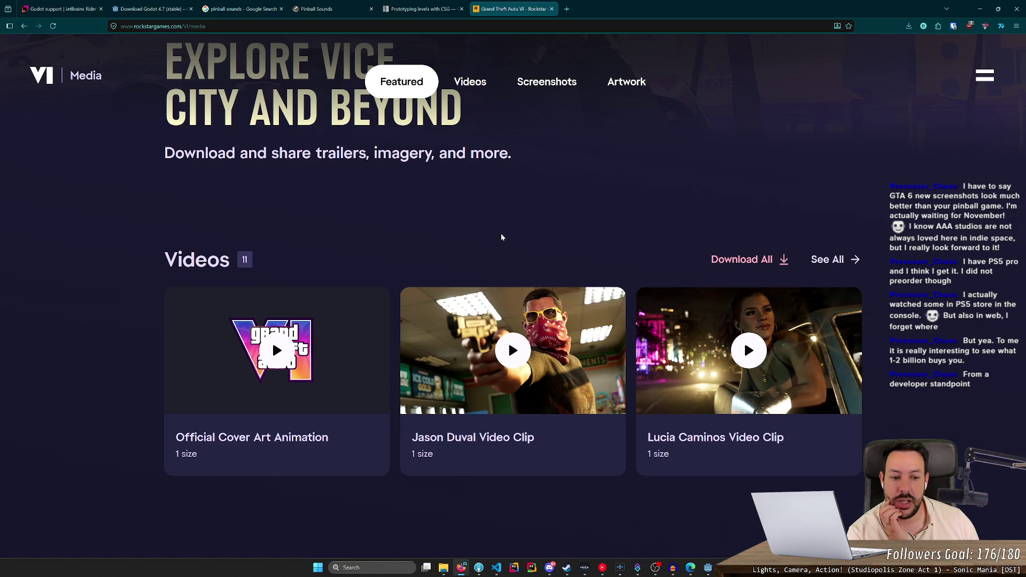
scroll(501, 238, "down", 6)
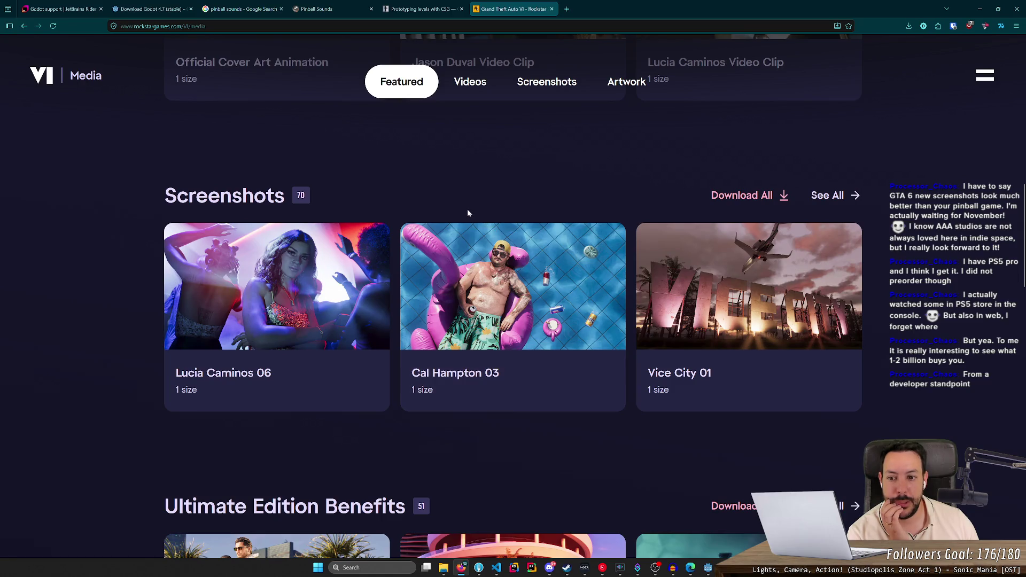
scroll(468, 213, "up", 10)
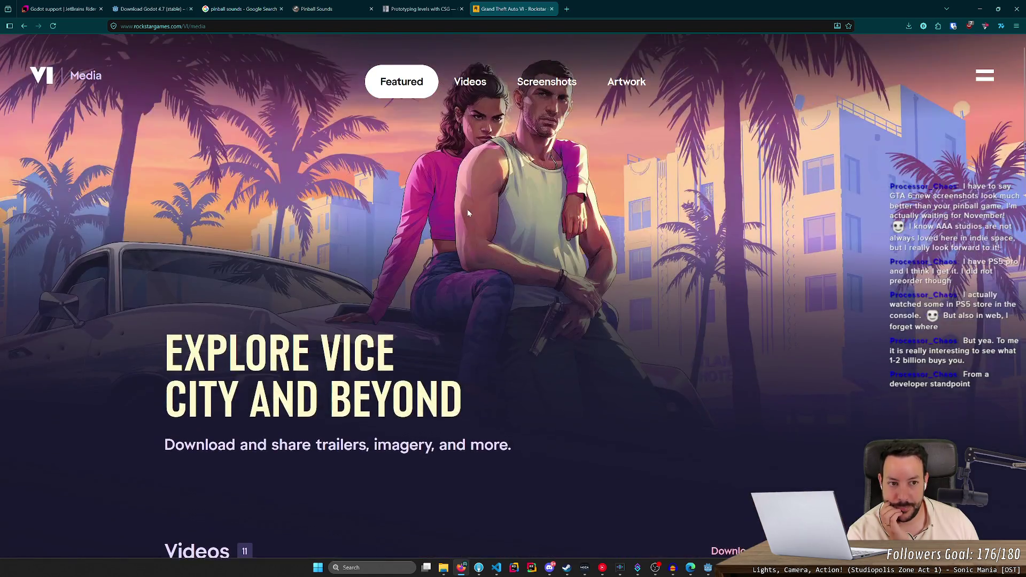
scroll(467, 213, "up", 2)
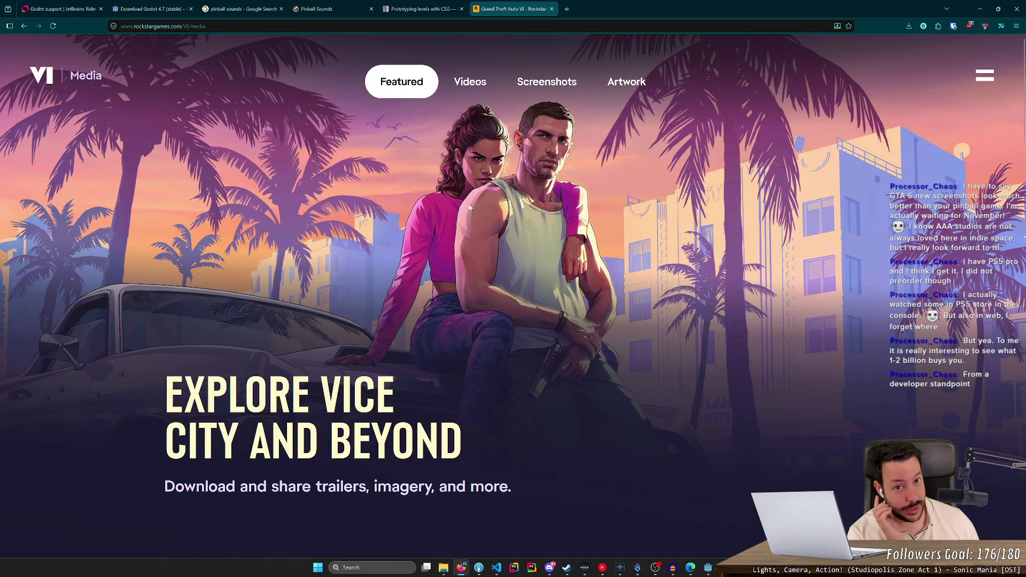
- Close the GTA VI, CSG prototyping docs and pinball sounds tabs
middle_click(492, 3)
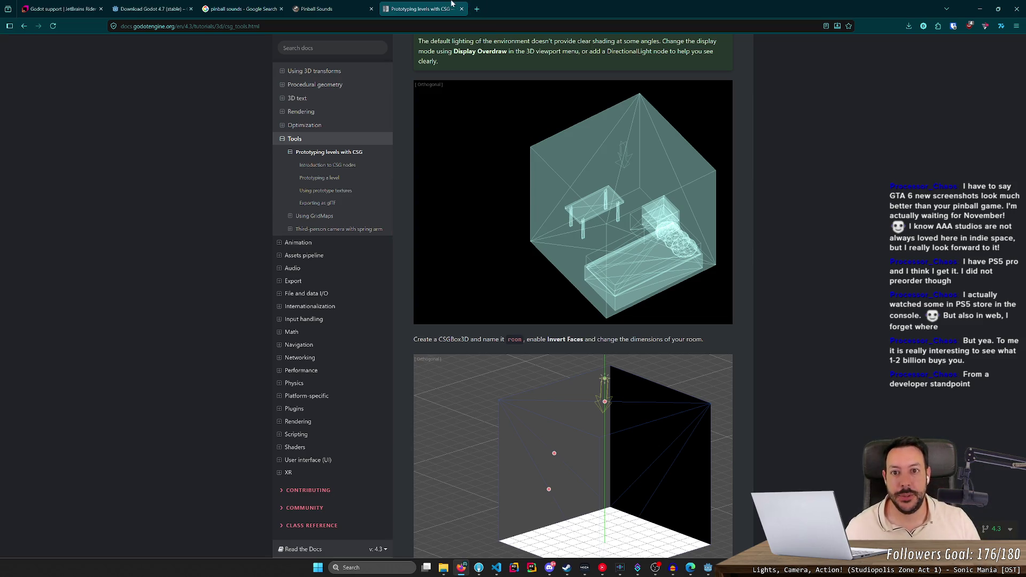
middle_click(454, 4)
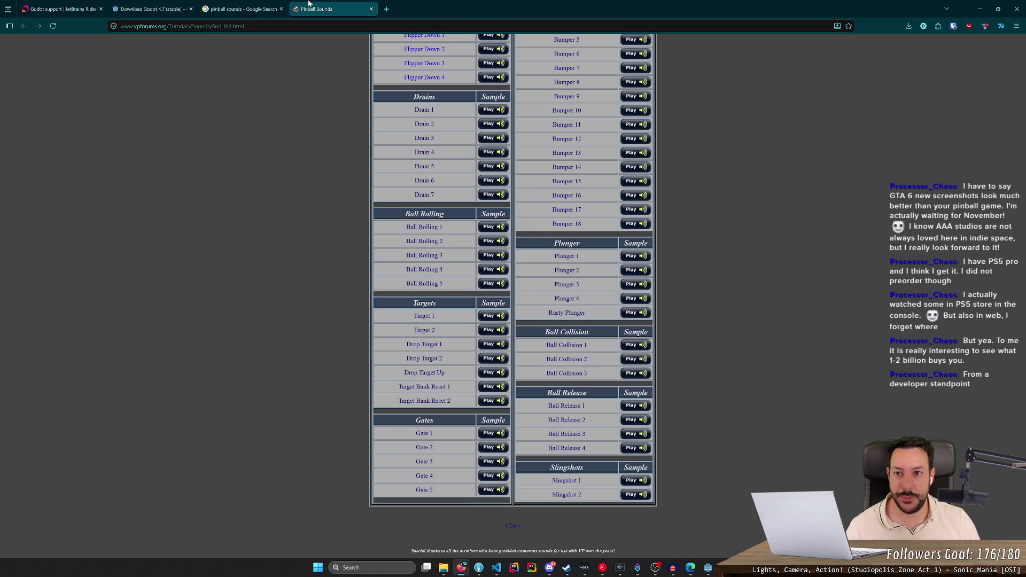
key("ctrl+w")
- Return to the Godot editor and fly the view down low onto the pinball table
left_click(980, 9)
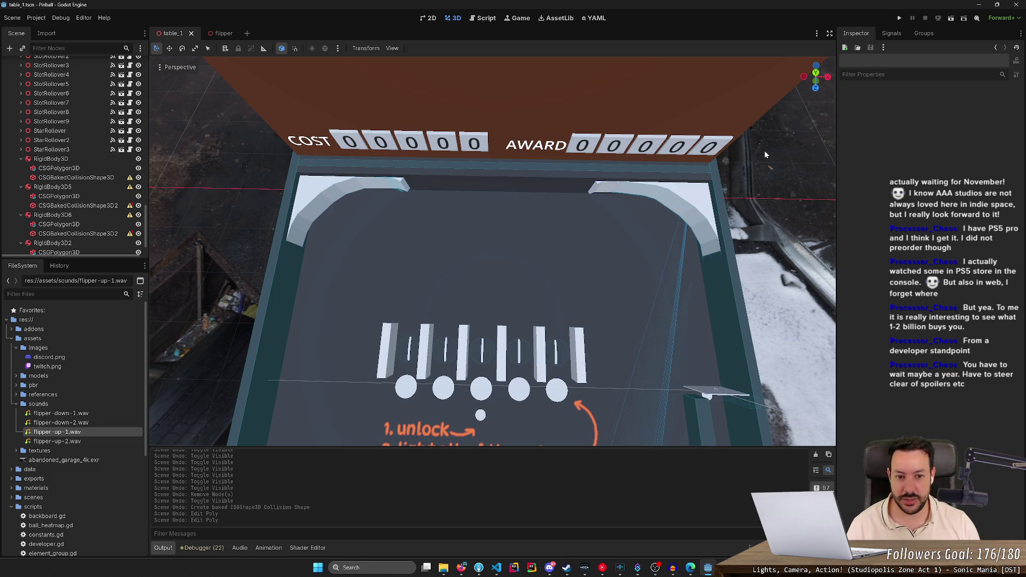
mouse_move(765, 149)
left_mouse_down()
mouse_move(765, 107)
mouse_move(727, 150)
mouse_move(738, 128)
left_mouse_up()
key("w")
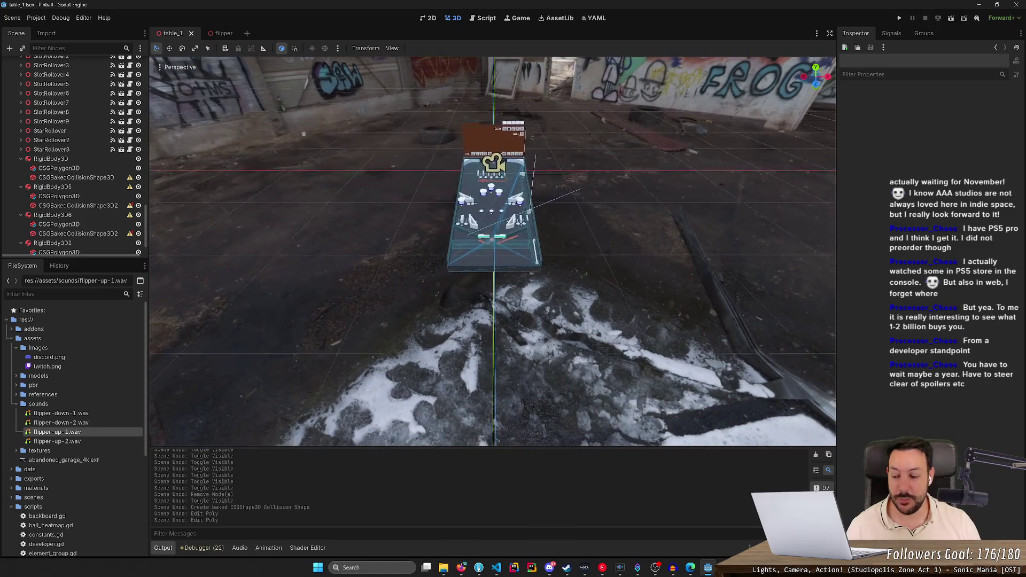
scroll(492, 251, "up", 2)
key("w")
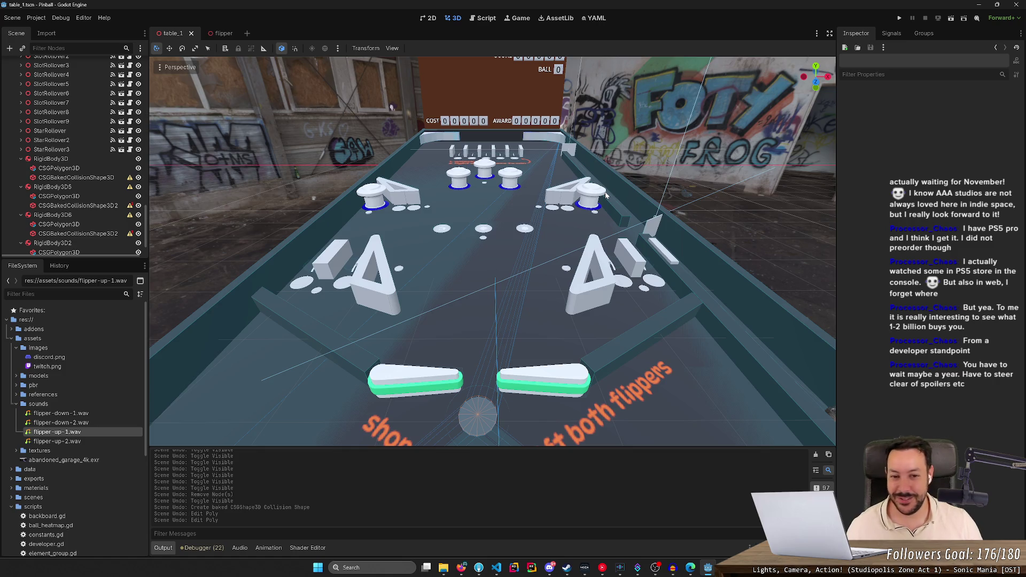
- Fly up toward the backboard, pull back over the whole table, then close in low
key("s")
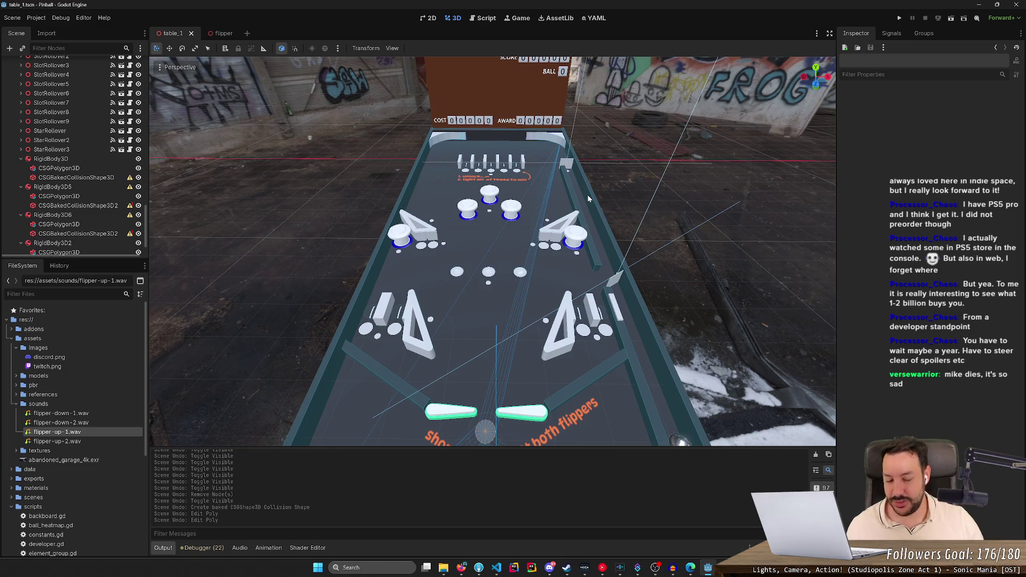
key("w")
key("s")
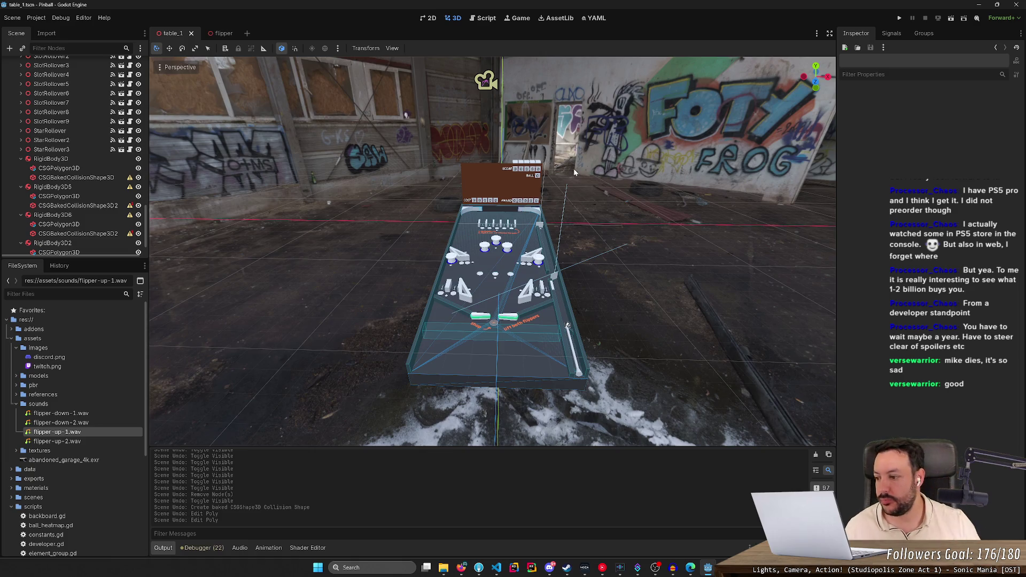
scroll(620, 181, "up", 3)
scroll(402, 113, "up", 5)
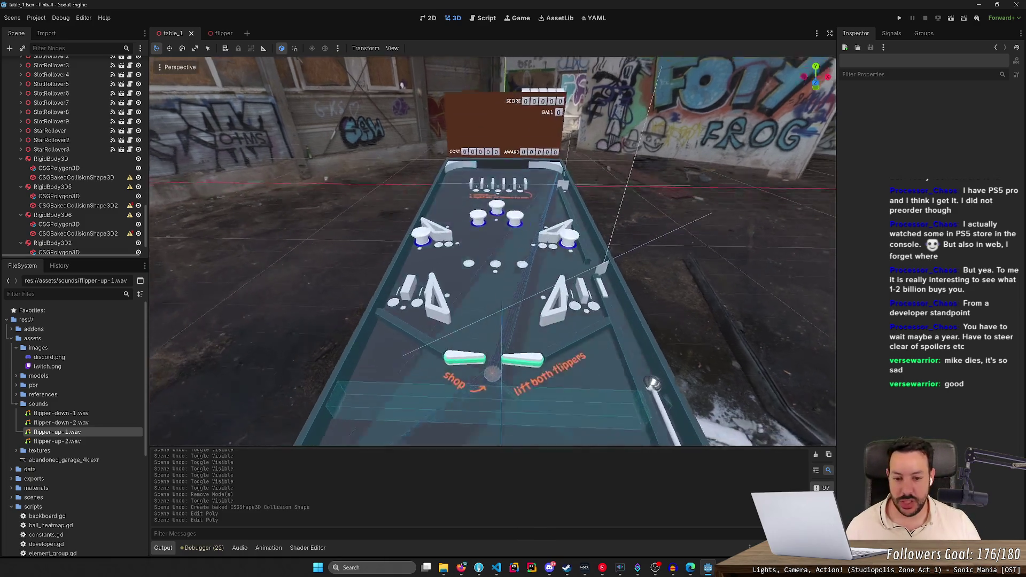
scroll(379, 69, "down", 5)
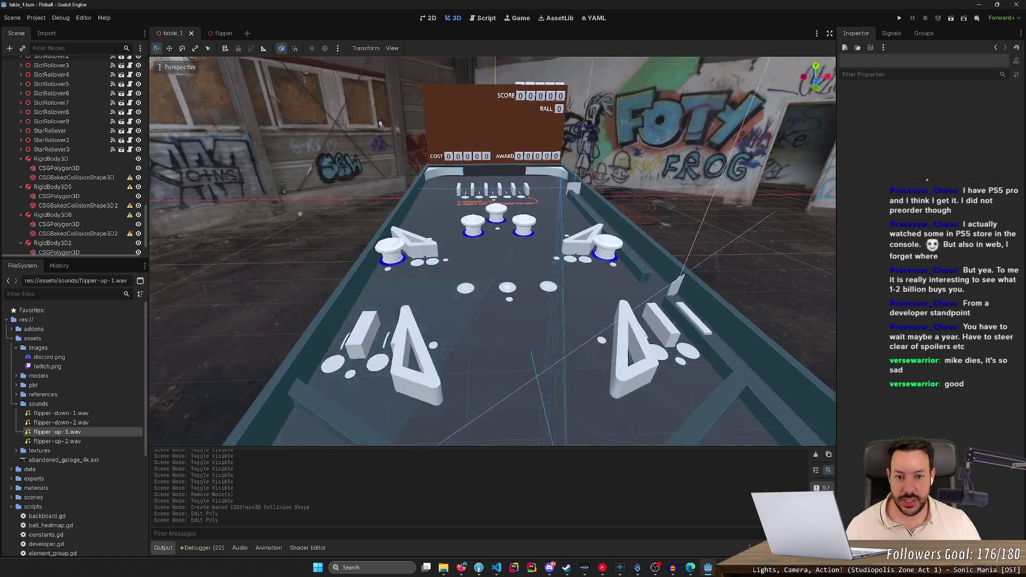
key("w")
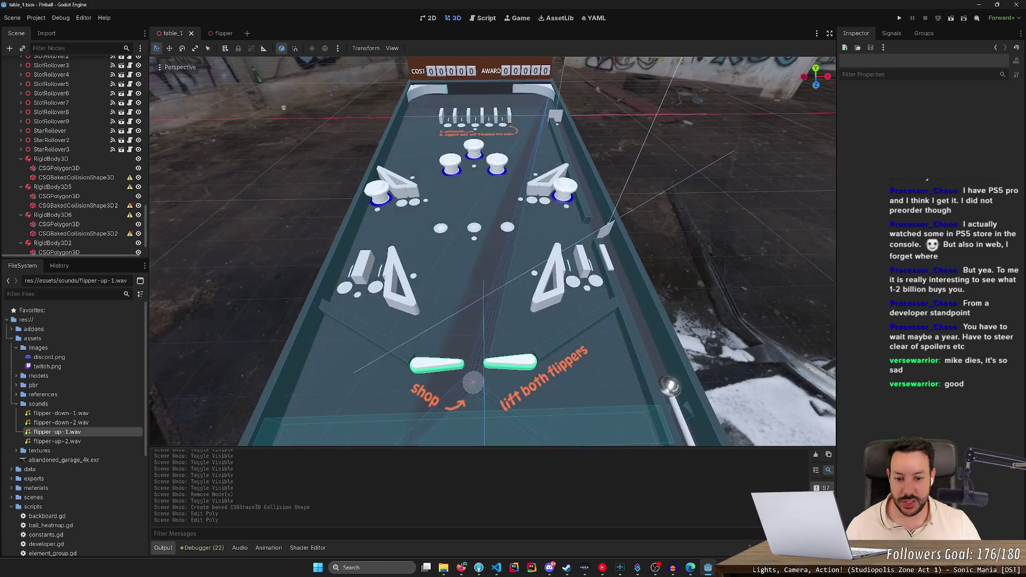
- Bring the VPF Sound Library back up and play a Drain sample
left_click(690, 568)
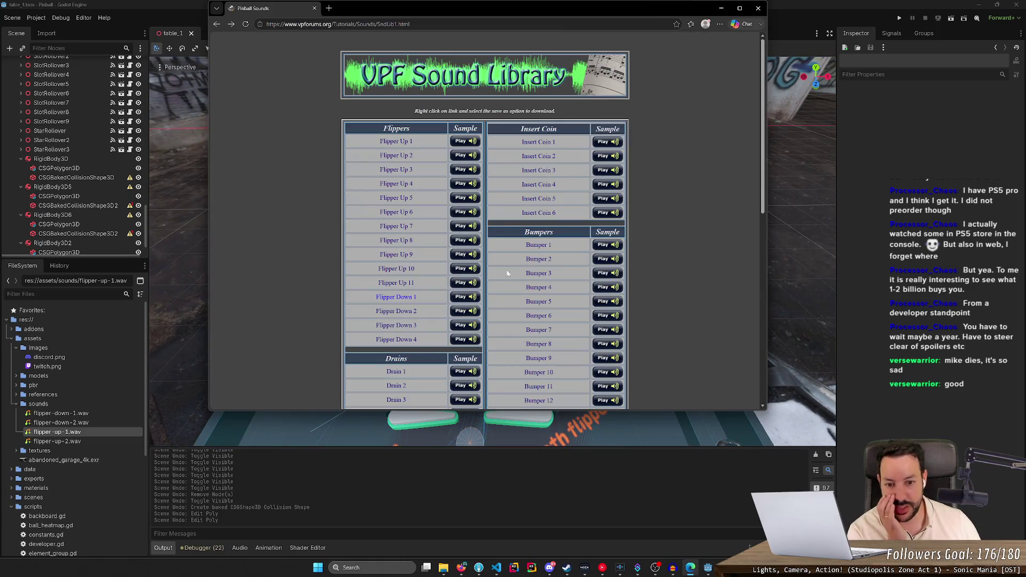
scroll(560, 200, "down", 5)
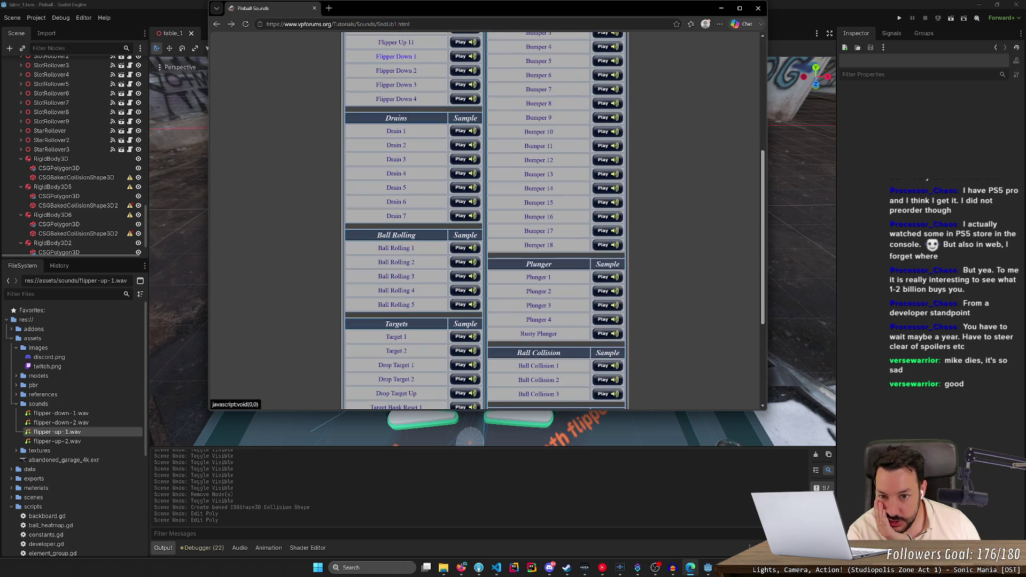
left_click(467, 138)
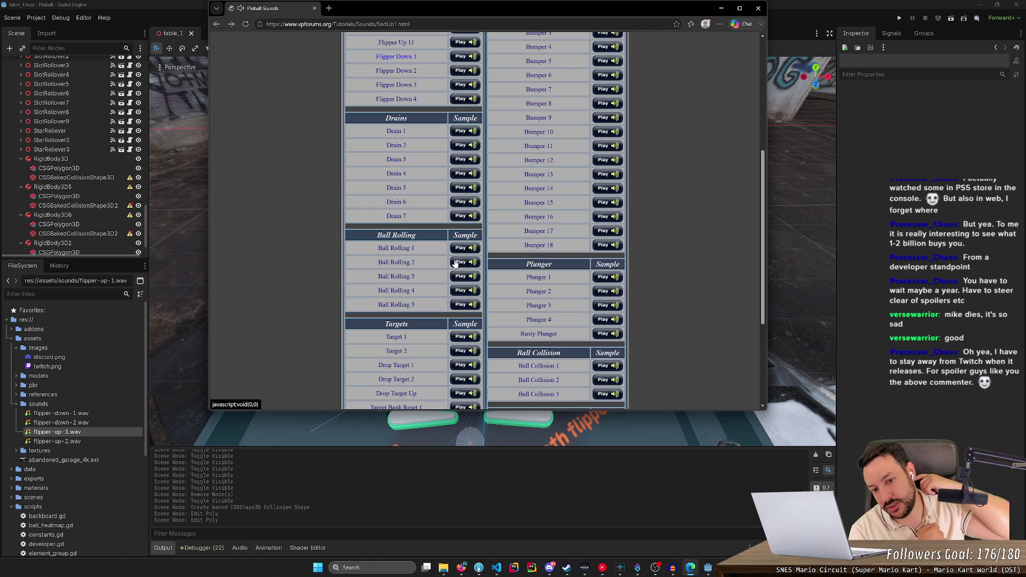
- Play a Drop Target sample, browse the list, and switch back to the editor
scroll(455, 263, "down", 2)
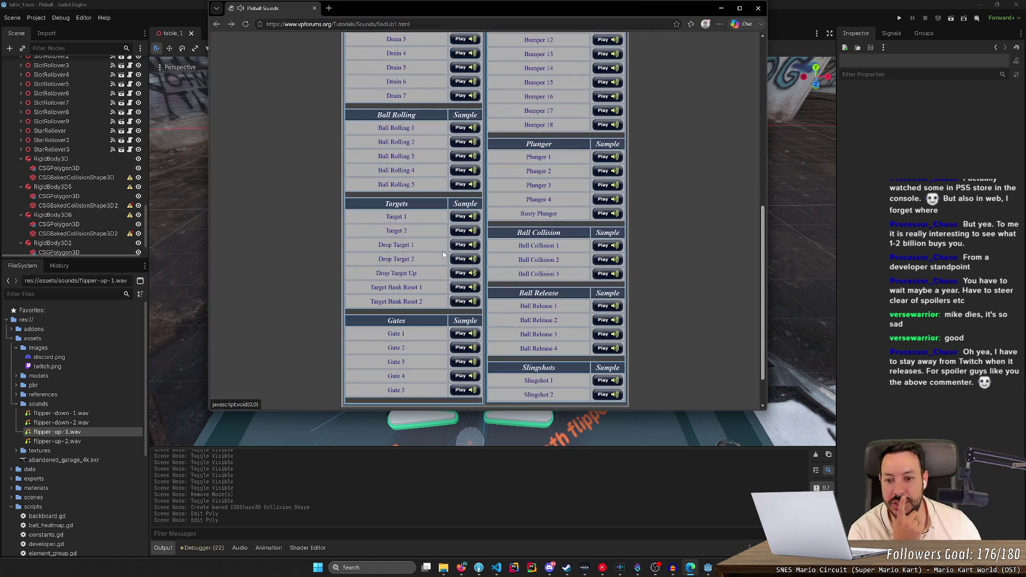
left_click(464, 247)
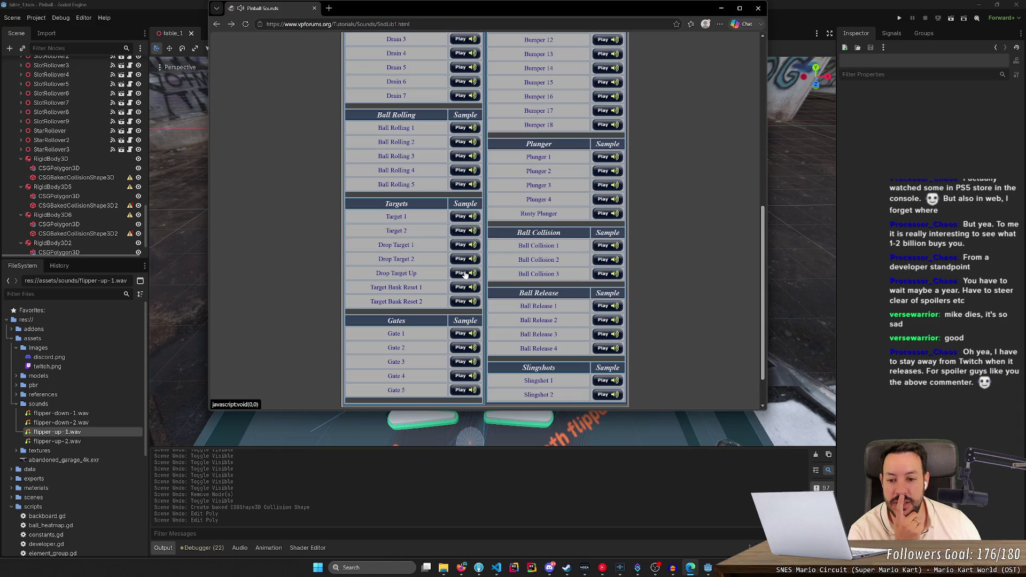
scroll(458, 284, "down", 1)
scroll(458, 285, "down", 1)
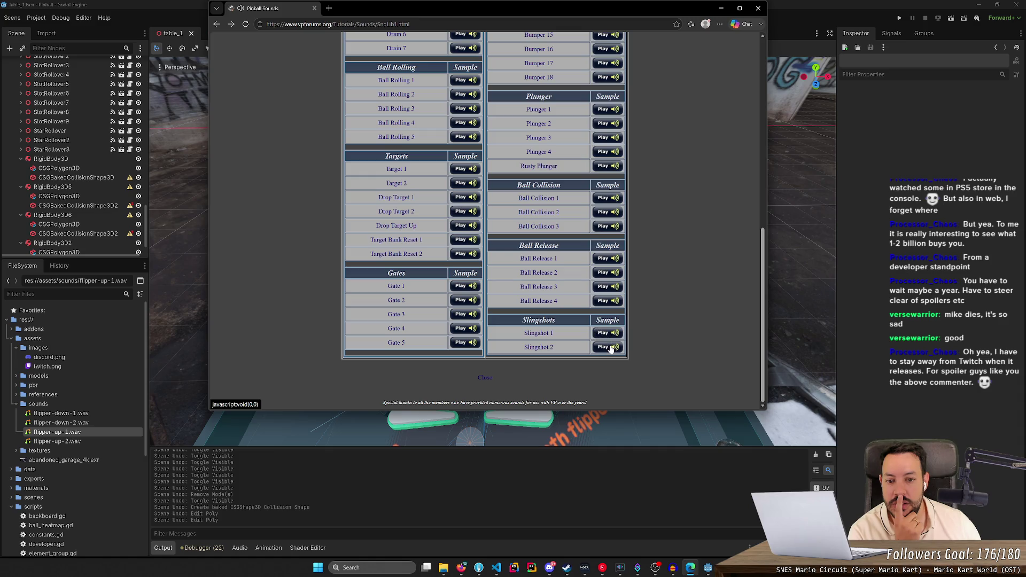
scroll(611, 291, "up", 3)
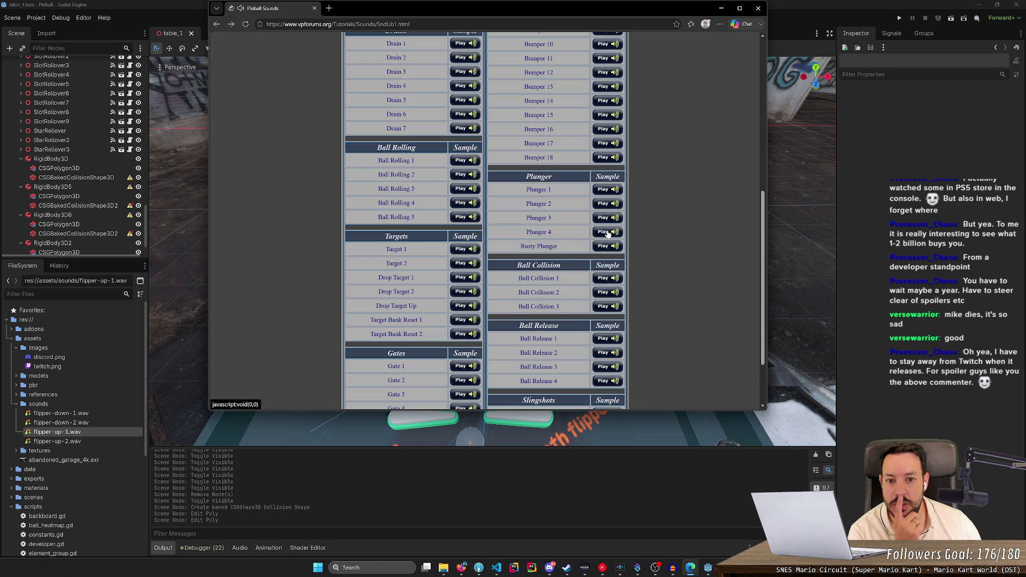
scroll(608, 234, "up", 6)
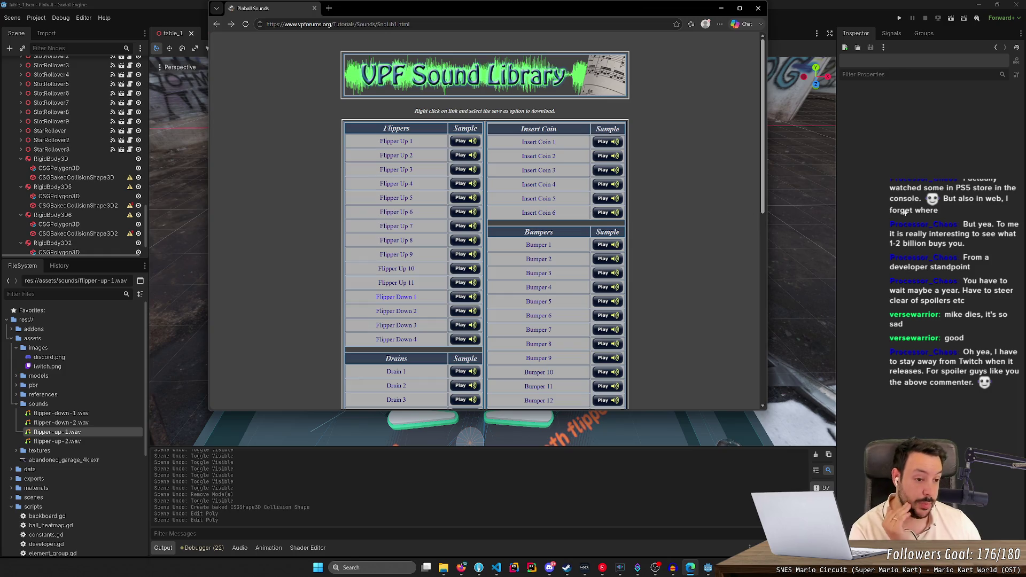
key("alt+Tab")
- Move in on the centred table and orbit toward the COST and AWARD counters
left_click_drag(695, 225, 695, 226)
left_click_drag(522, 270, 522, 270)
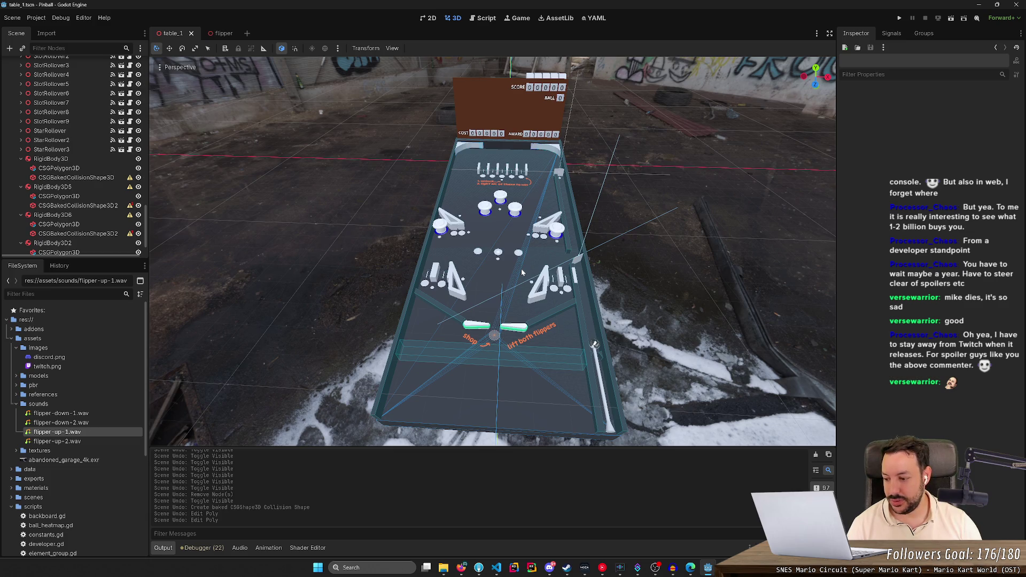
left_click_drag(523, 272, 522, 273)
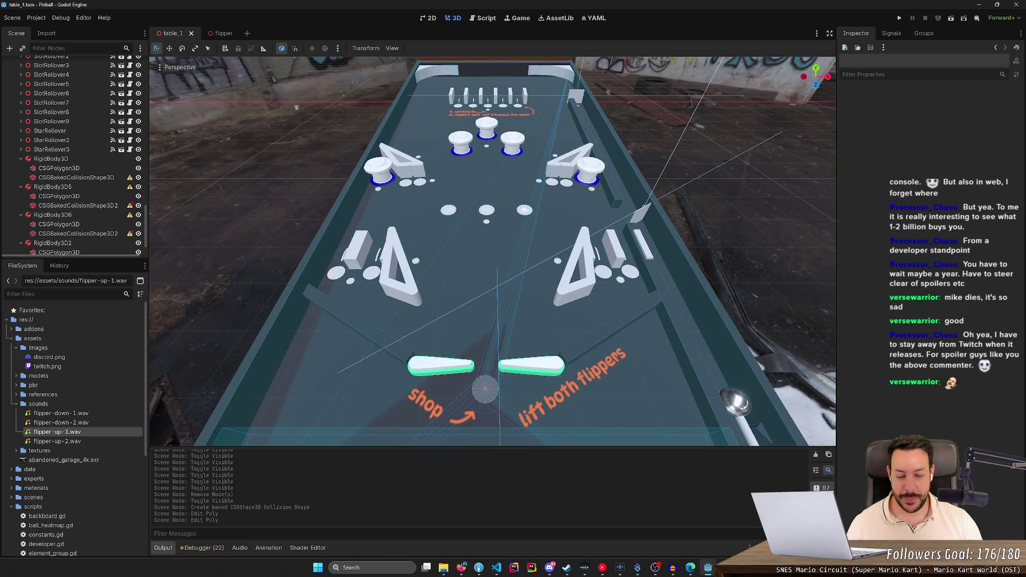
scroll(535, 247, "down", 3)
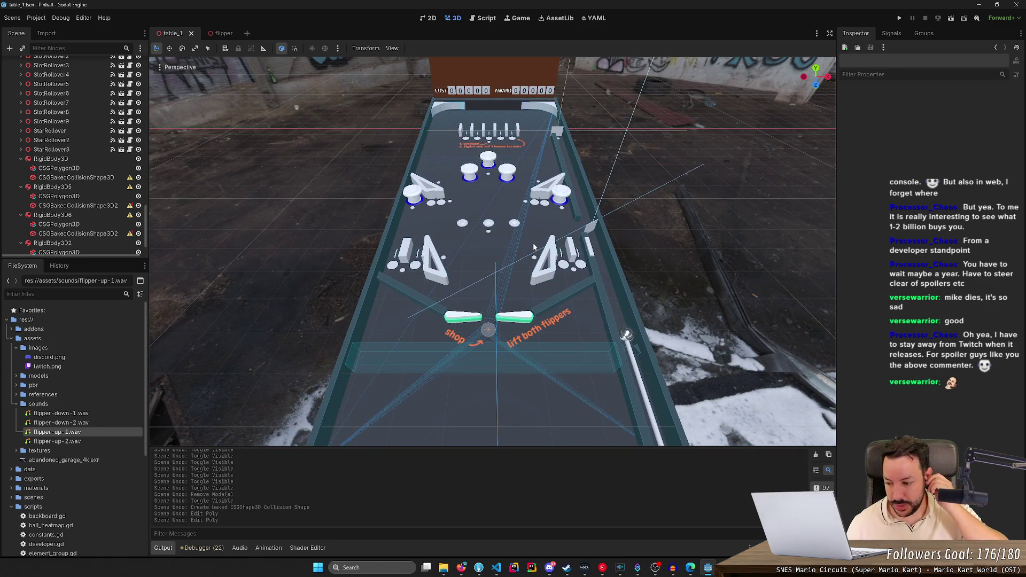
- Orbit to a top-down view, pull back over table and backboard, then check the side
left_click_drag(534, 247, 535, 247)
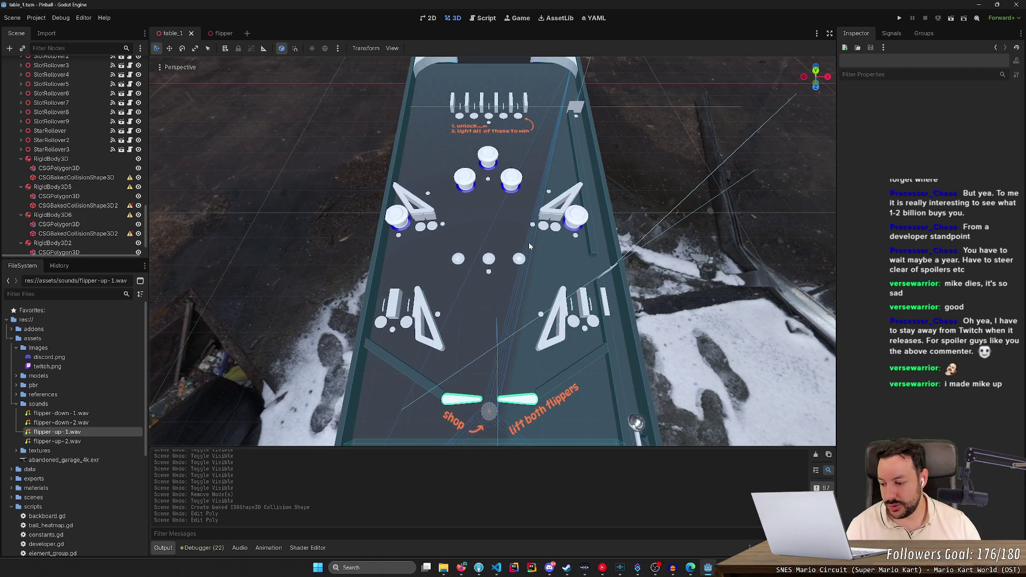
left_click_drag(472, 153, 486, 143)
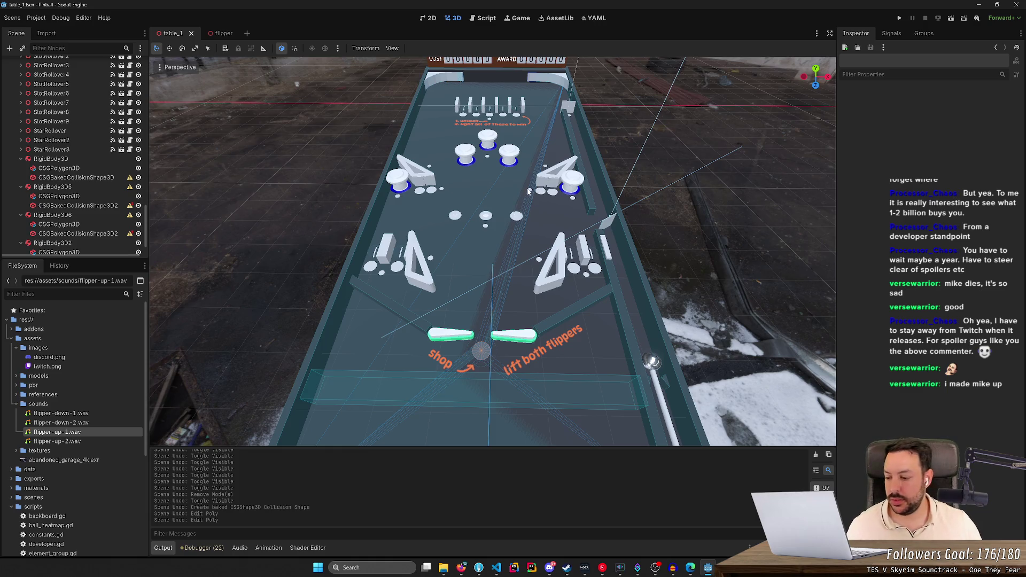
mouse_move(528, 191)
left_mouse_down()
mouse_move(615, 198)
mouse_move(494, 188)
left_mouse_up()
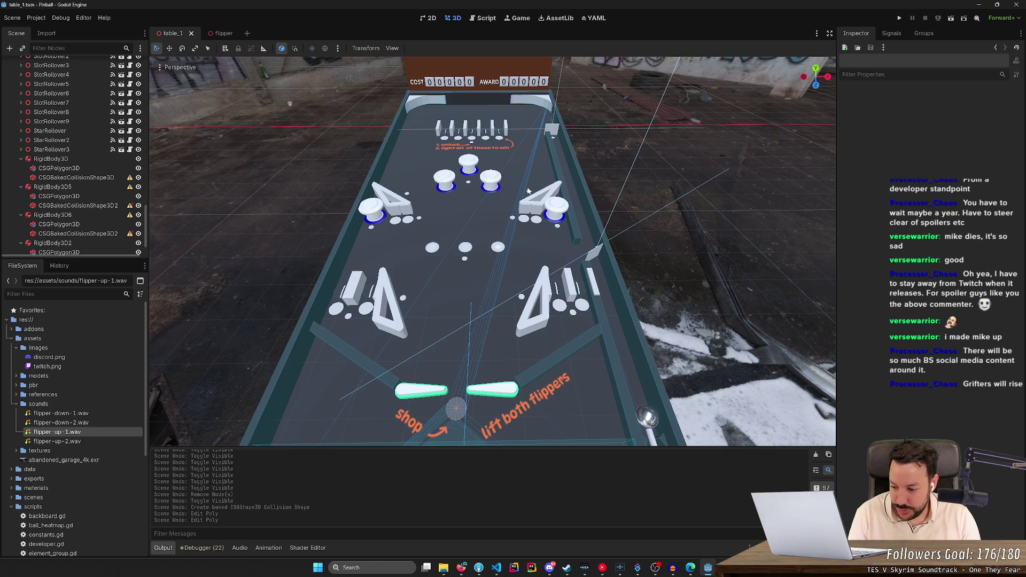
mouse_move(528, 191)
left_mouse_down()
mouse_move(588, 192)
mouse_move(529, 191)
left_mouse_up()
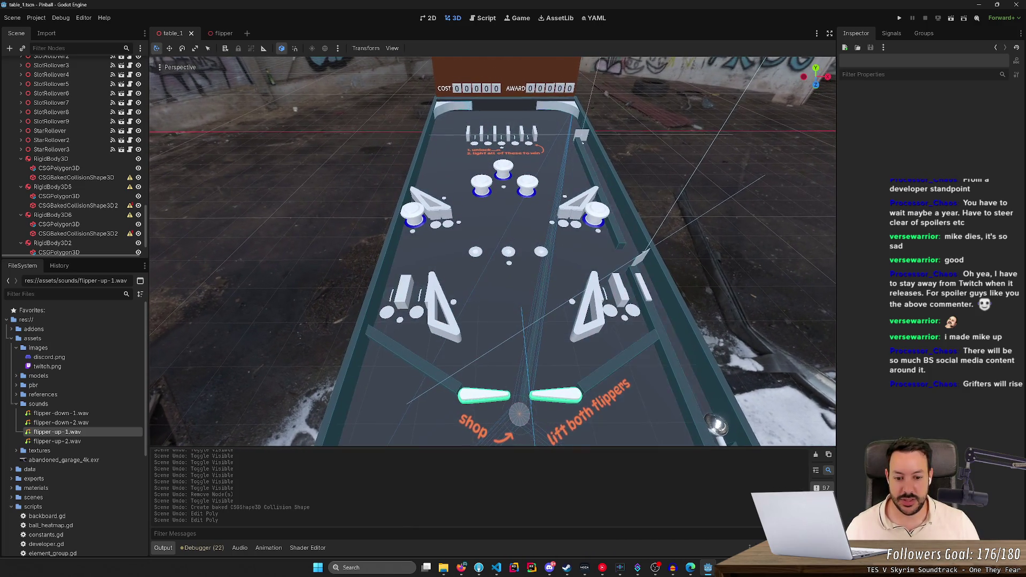
scroll(492, 251, "up", 2)
key("s")
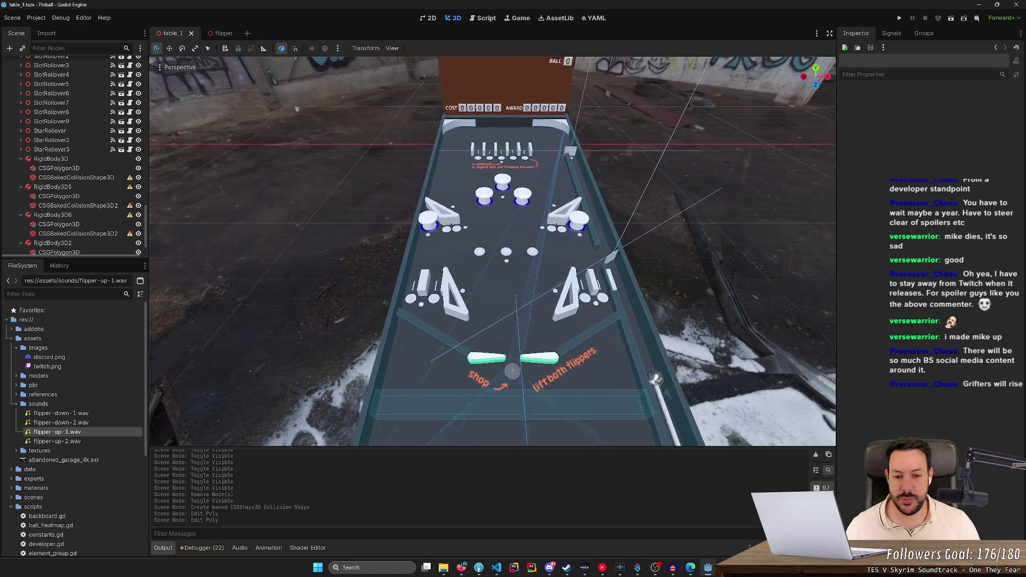
key("w")
key("s")
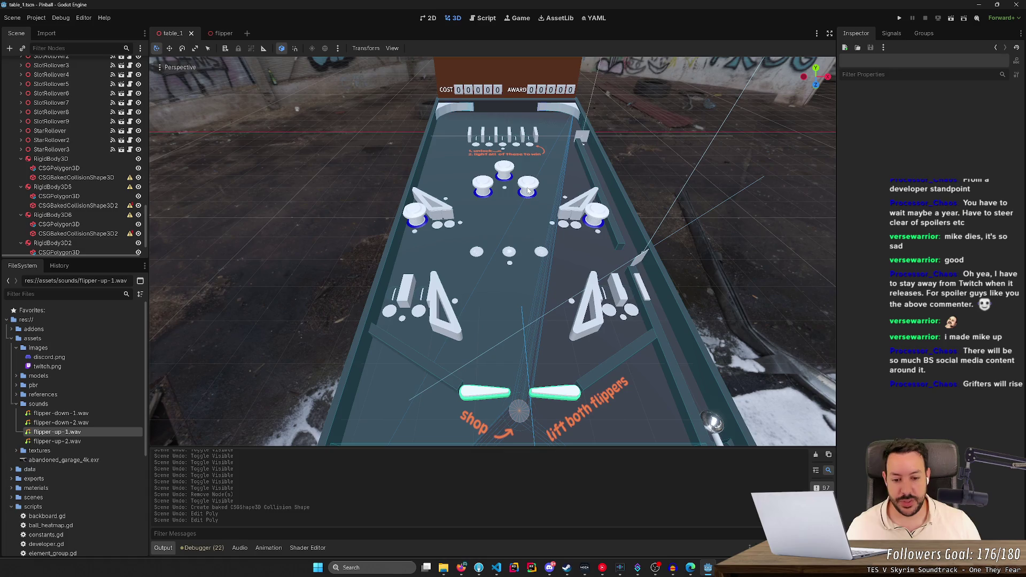
scroll(528, 191, "up", 3)
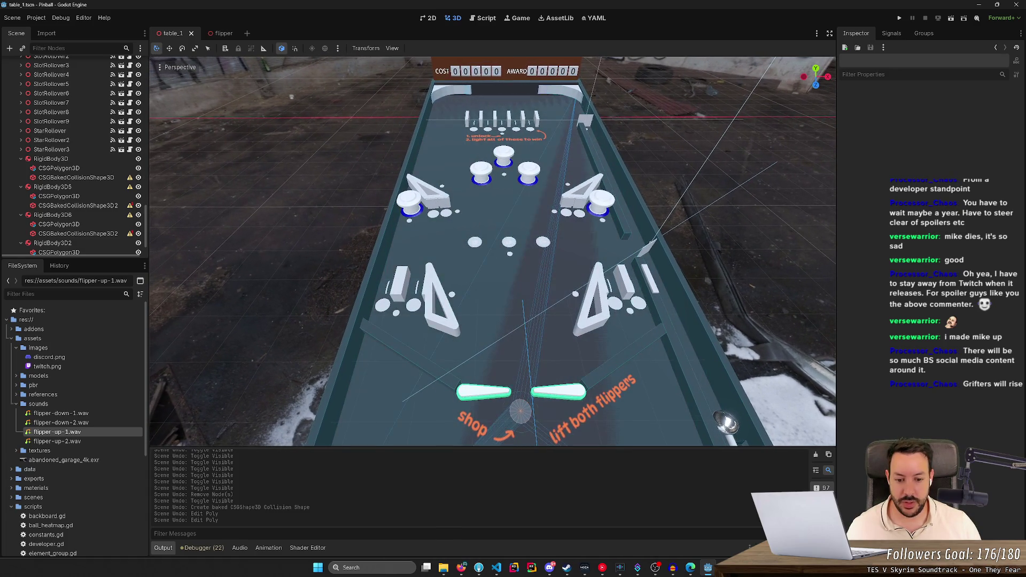
scroll(492, 251, "down", 5)
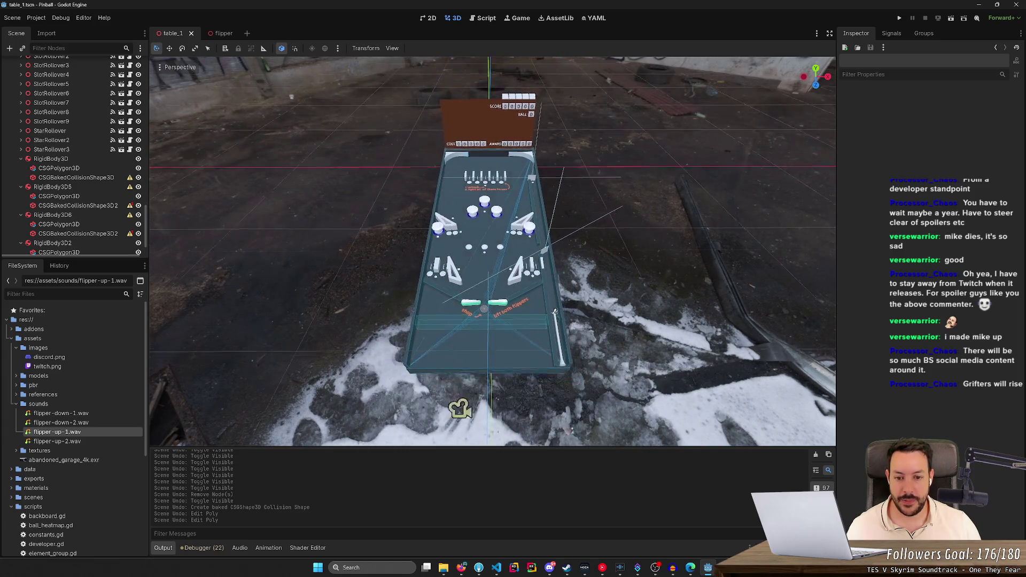
scroll(492, 251, "up", 5)
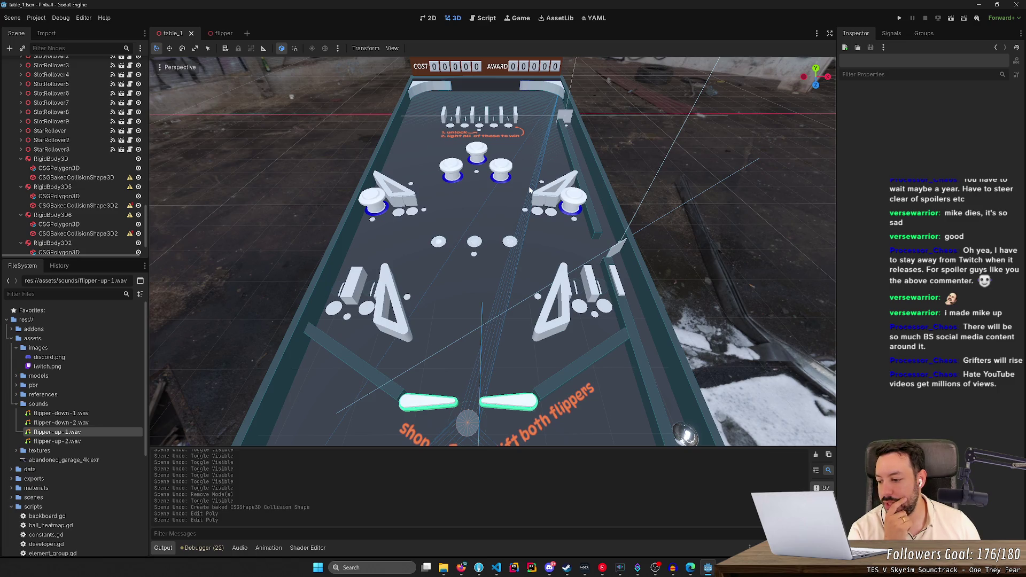
mouse_move(530, 190)
left_mouse_down()
mouse_move(540, 170)
mouse_move(578, 176)
mouse_move(593, 201)
left_mouse_up()
mouse_move(592, 318)
left_mouse_down()
mouse_move(649, 279)
mouse_move(683, 218)
left_mouse_up()
key("w")
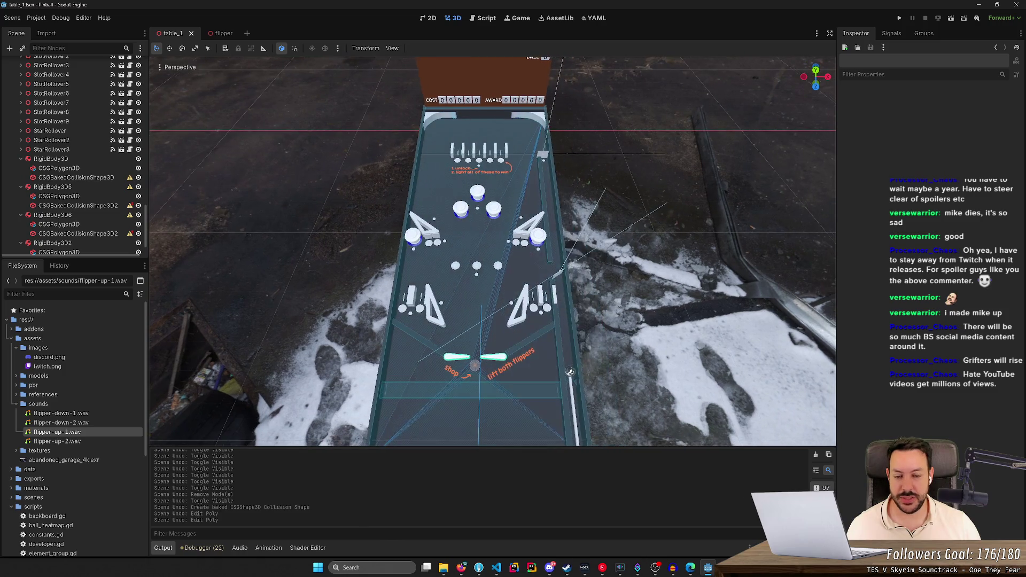
key("w")
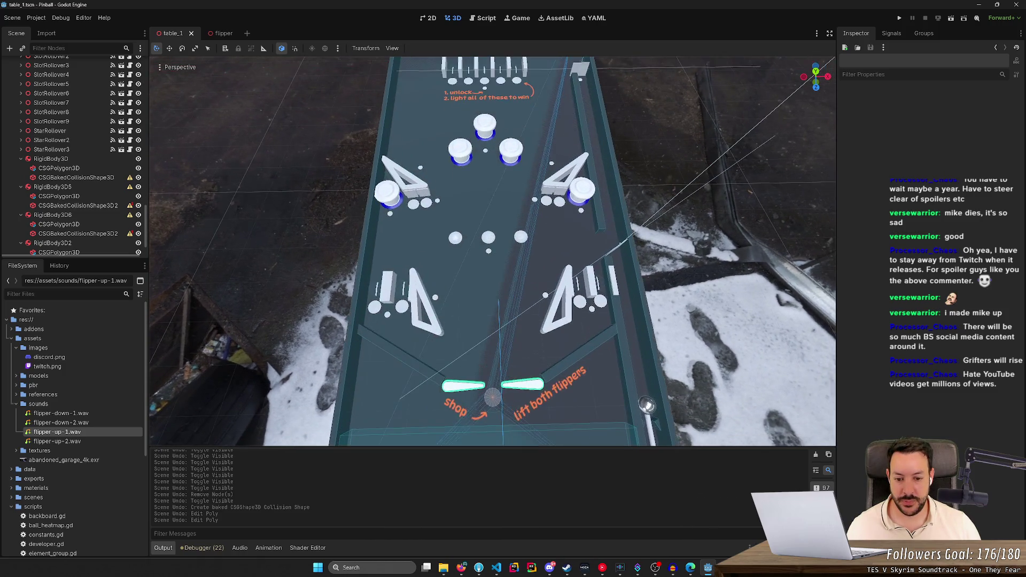
key("s")
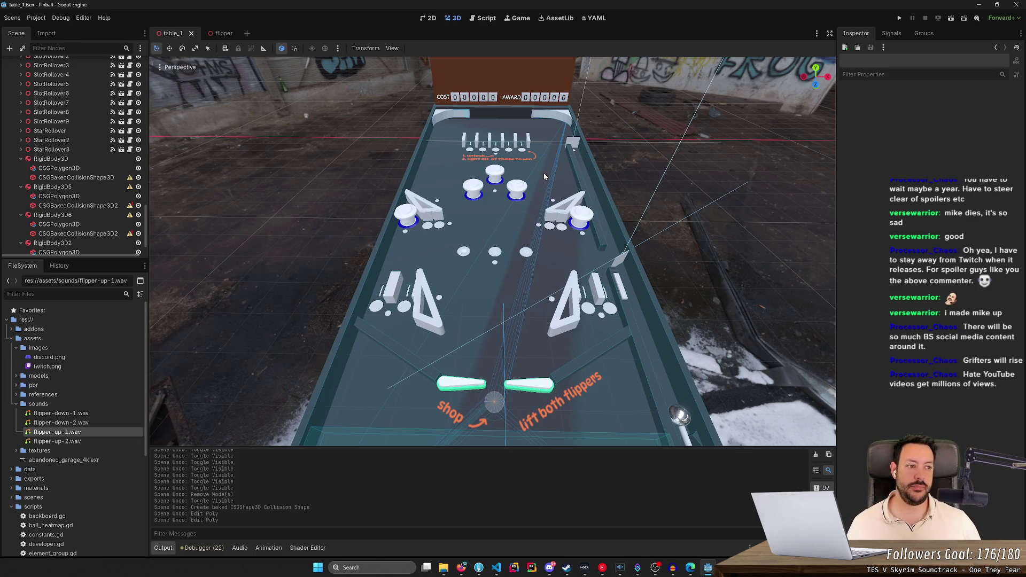
left_click_drag(544, 172, 544, 184)
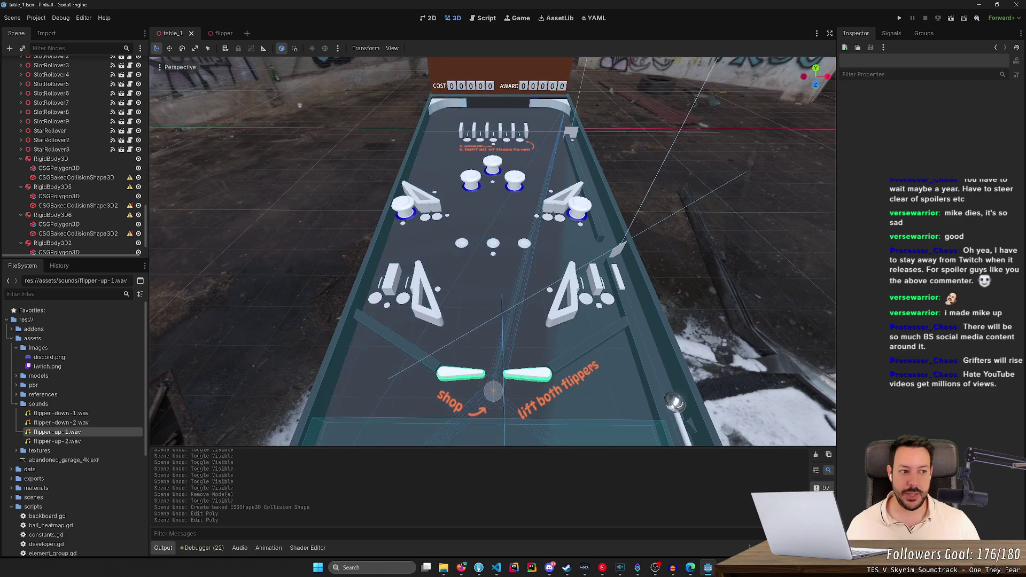
key("w")
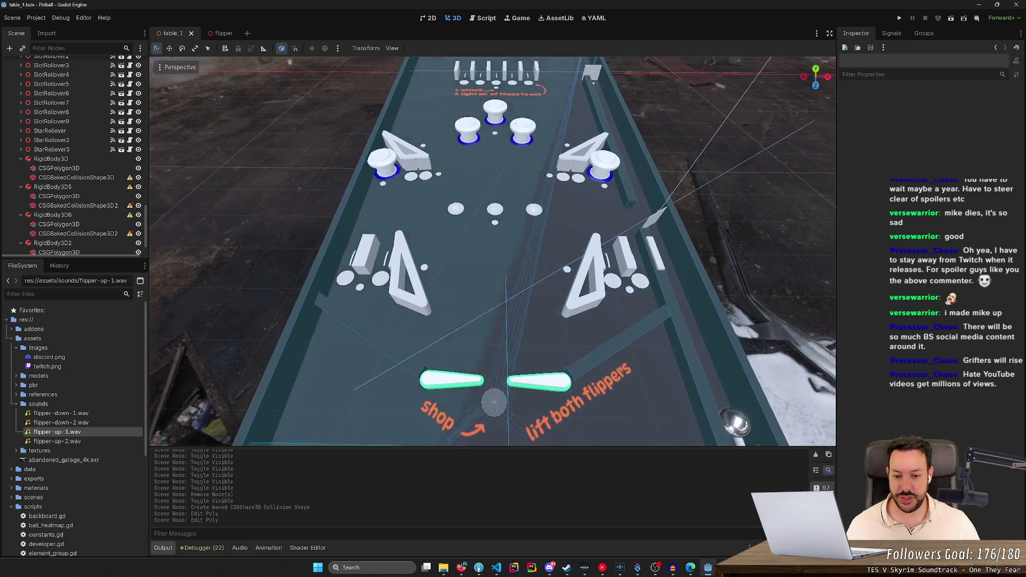
key("a")
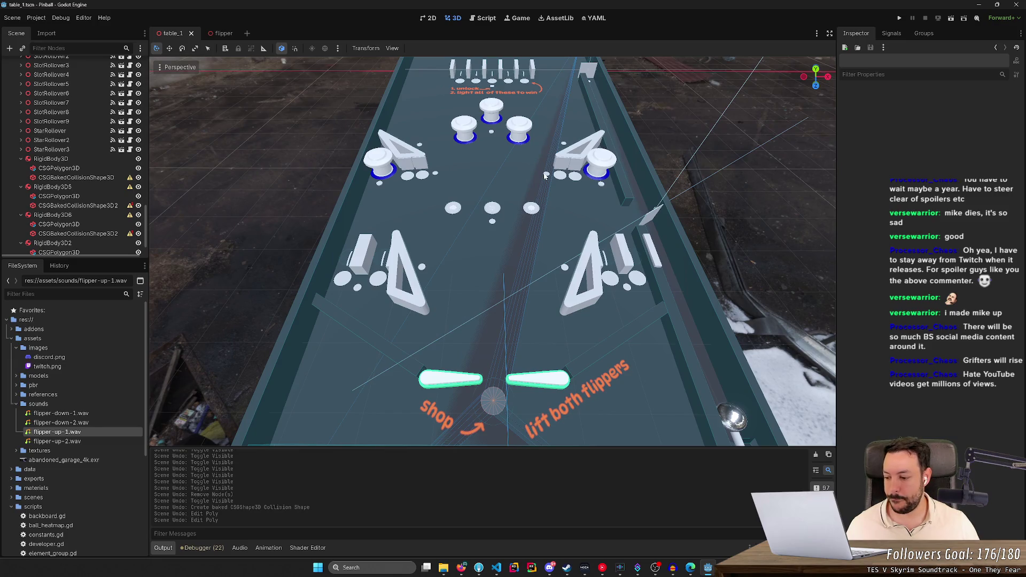
key("s")
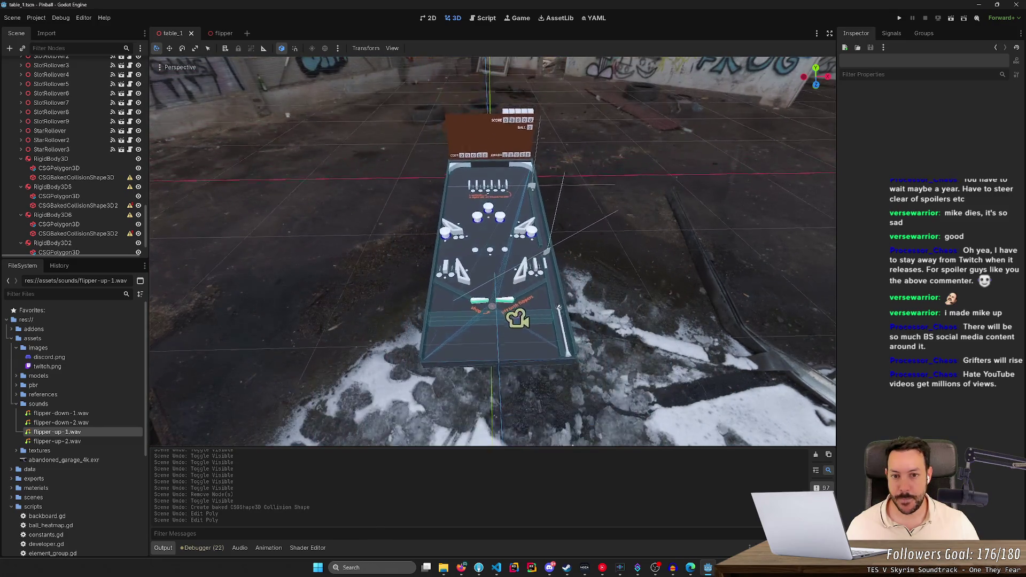
key("d")
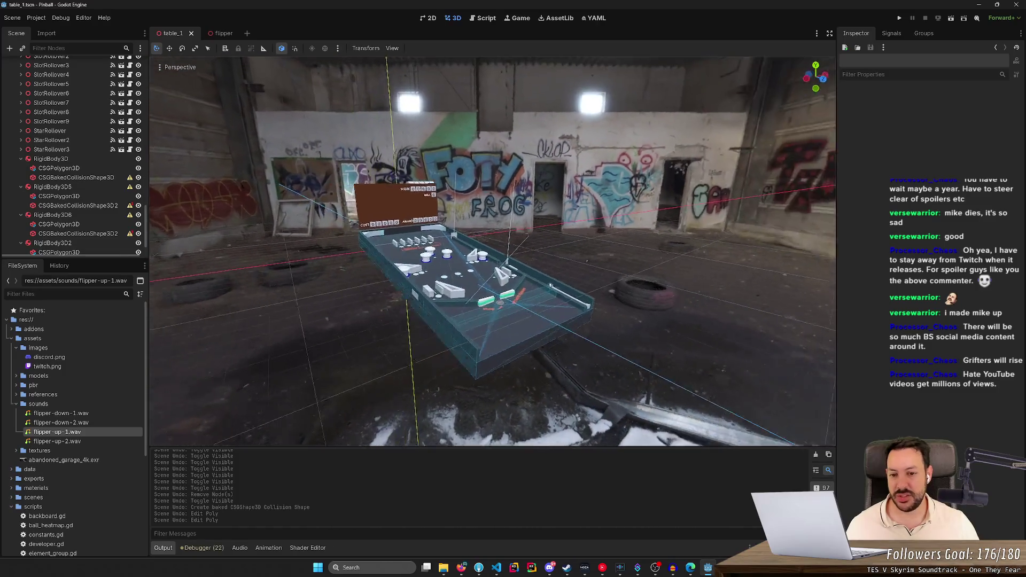
key("w")
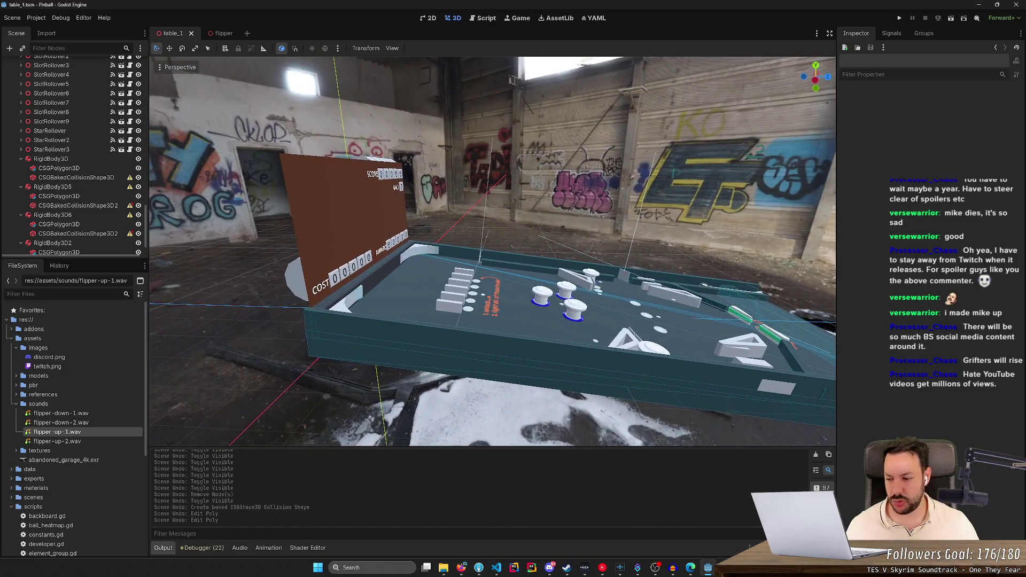
key("d")
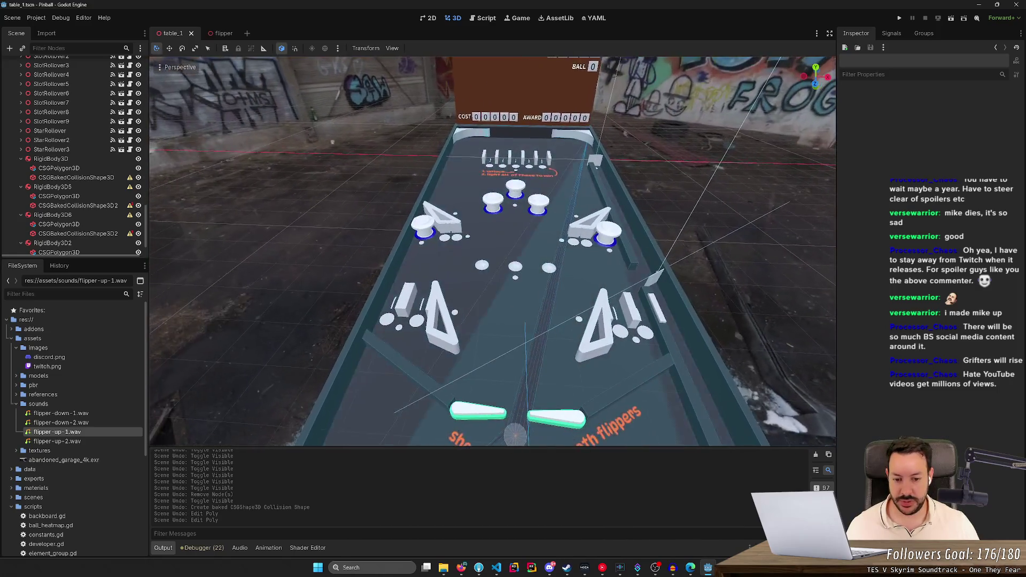
key("s")
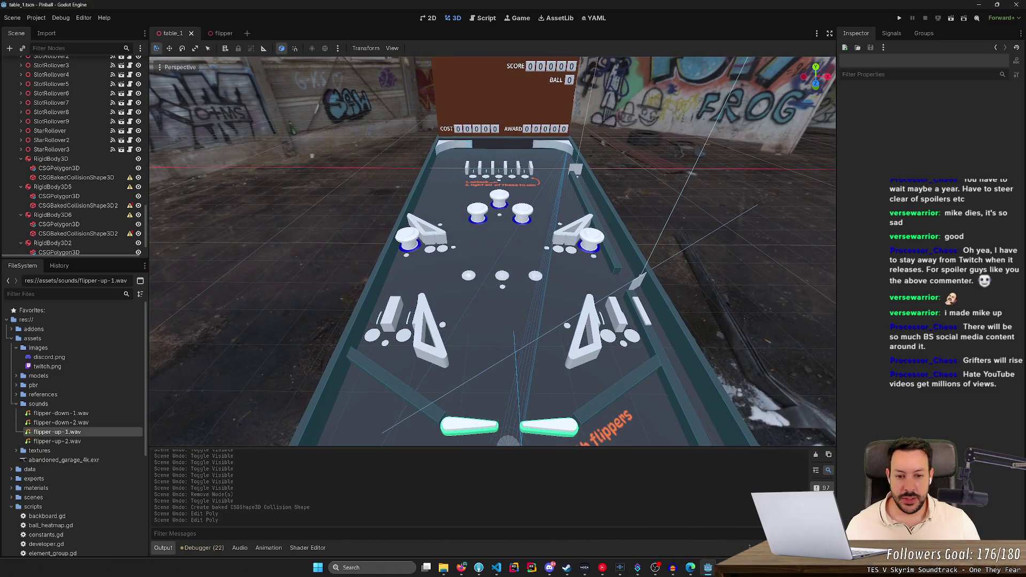
scroll(492, 251, "up", 3)
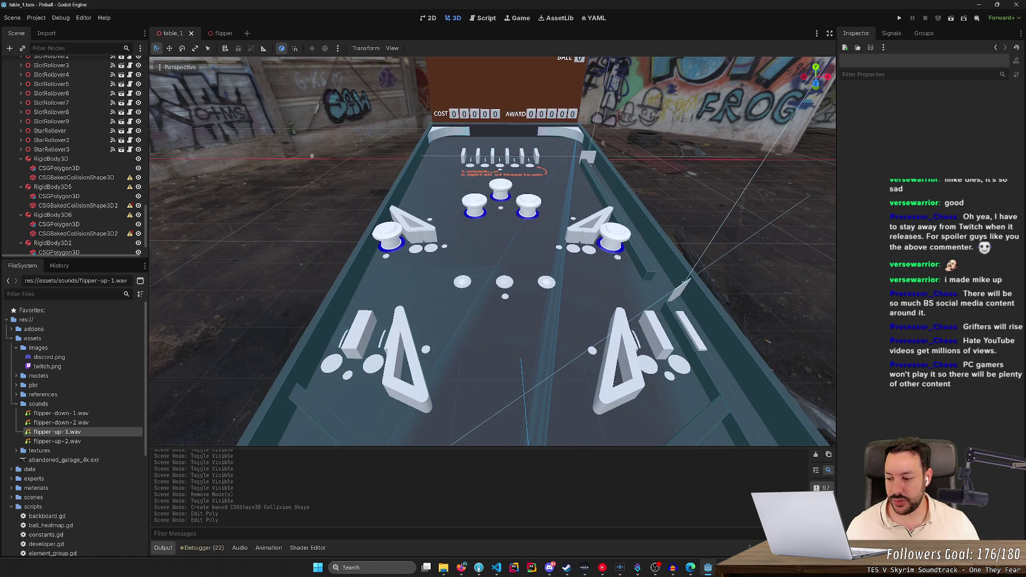
scroll(493, 251, "up", 5)
scroll(493, 251, "down", 8)
left_click_drag(387, 69, 404, 215)
scroll(546, 175, "up", 5)
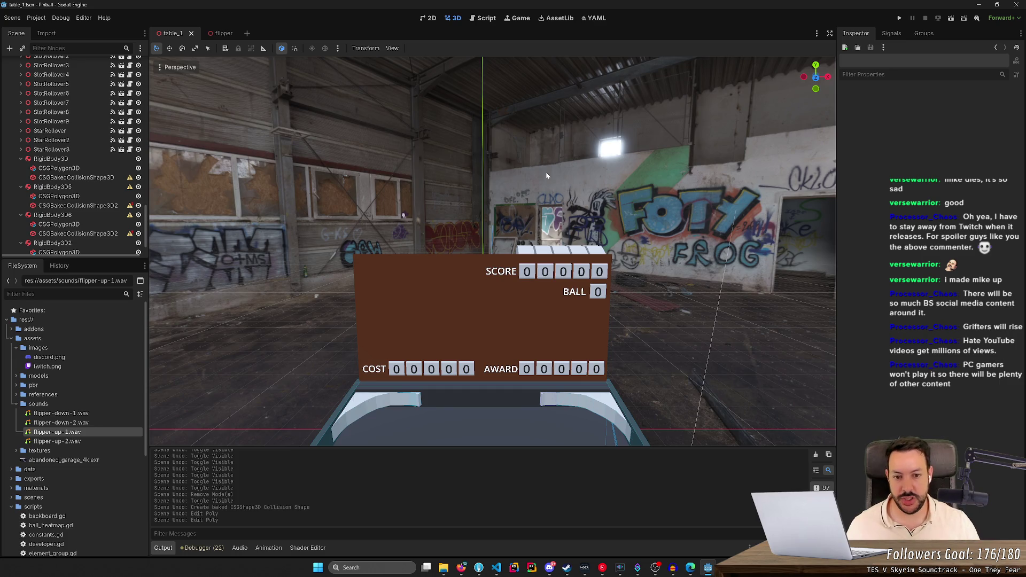
scroll(547, 175, "down", 5)
left_click_drag(400, 167, 397, 140)
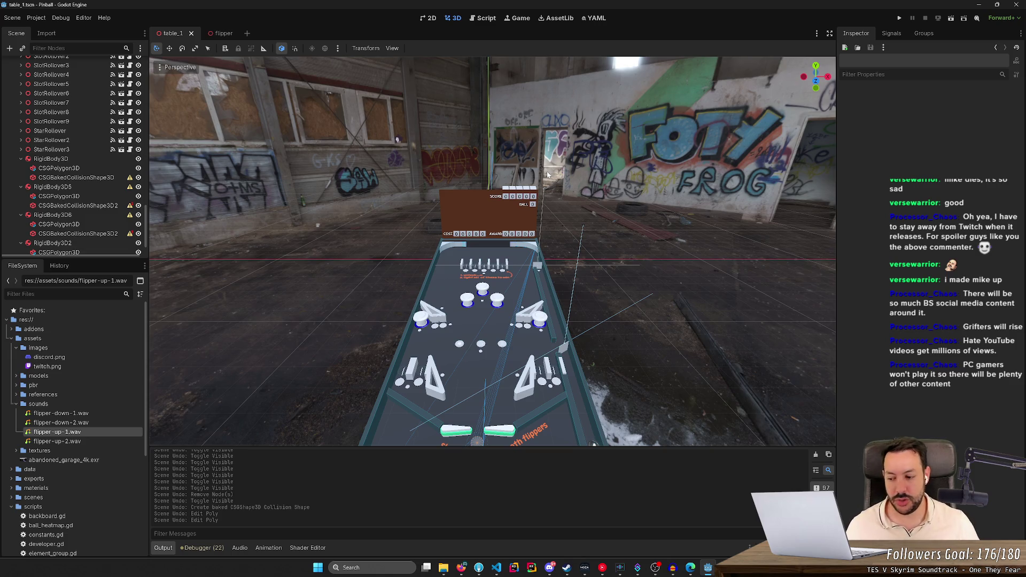
key("a")
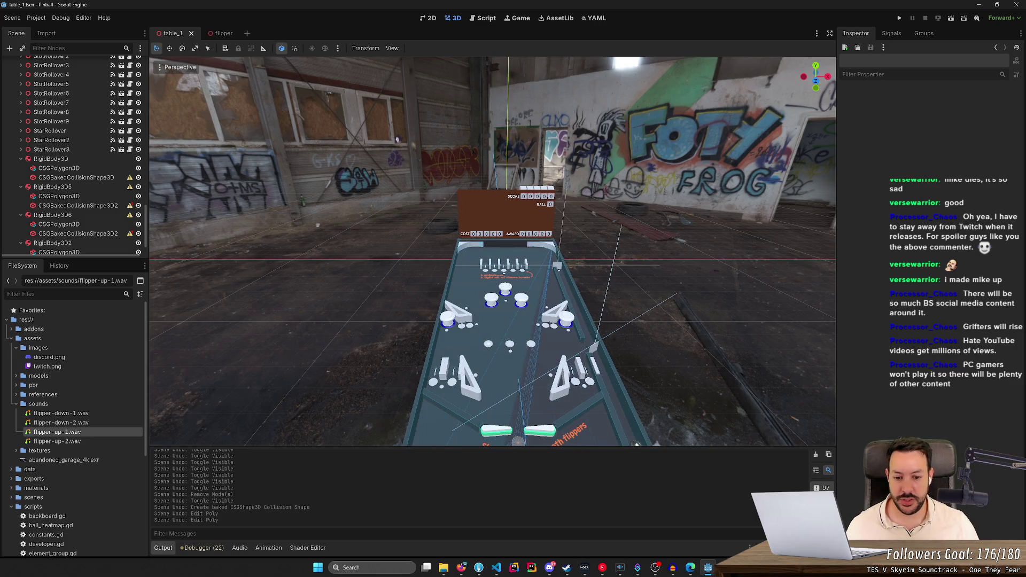
key("s")
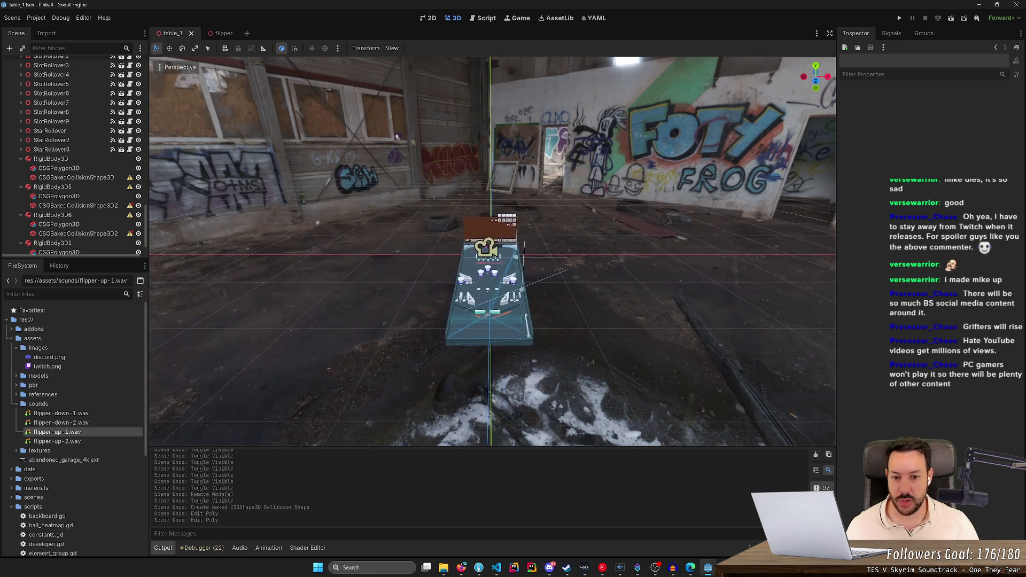
key("w")
key("w")
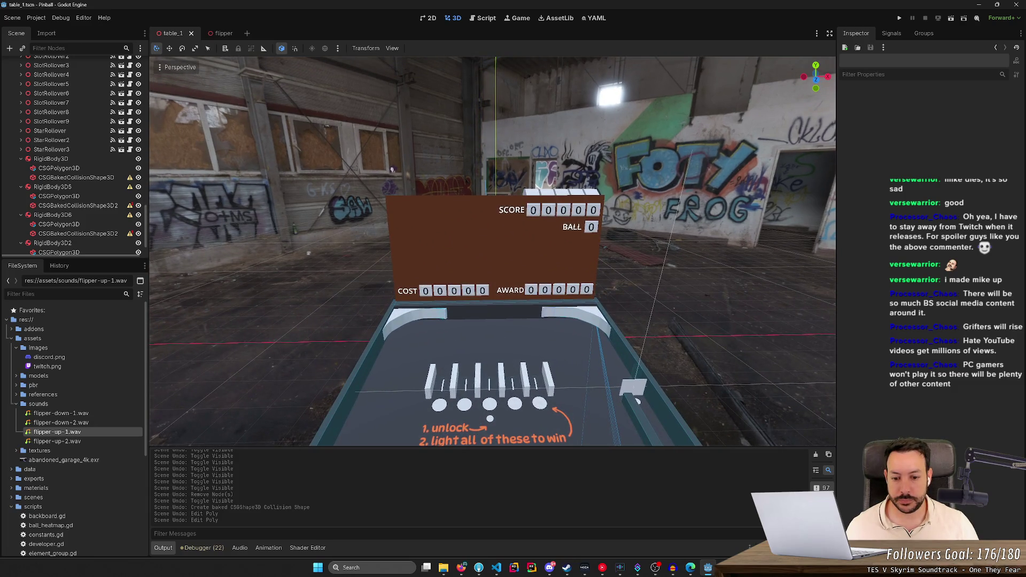
key("w")
key("s")
key("s")
key("w")
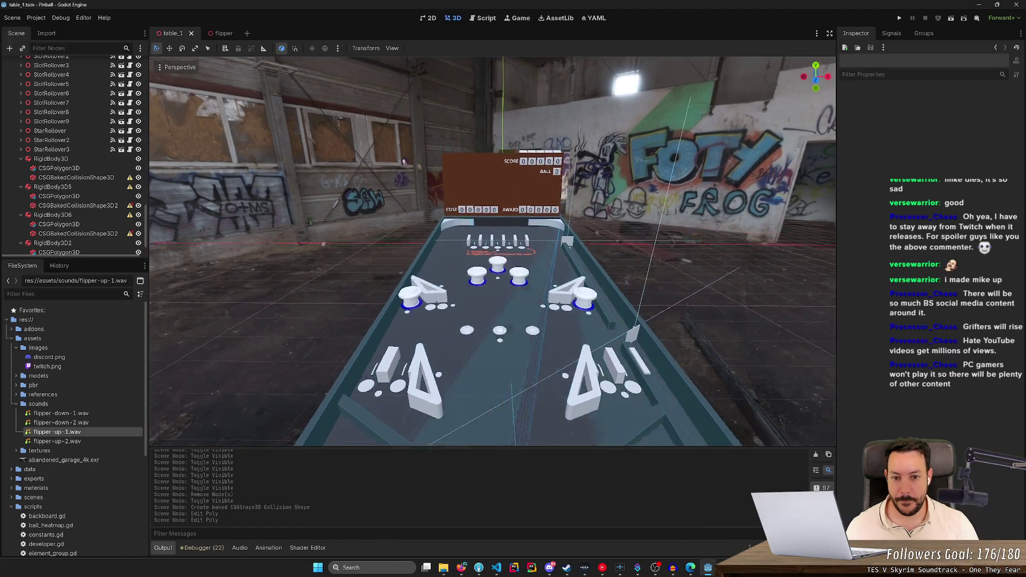
key("w")
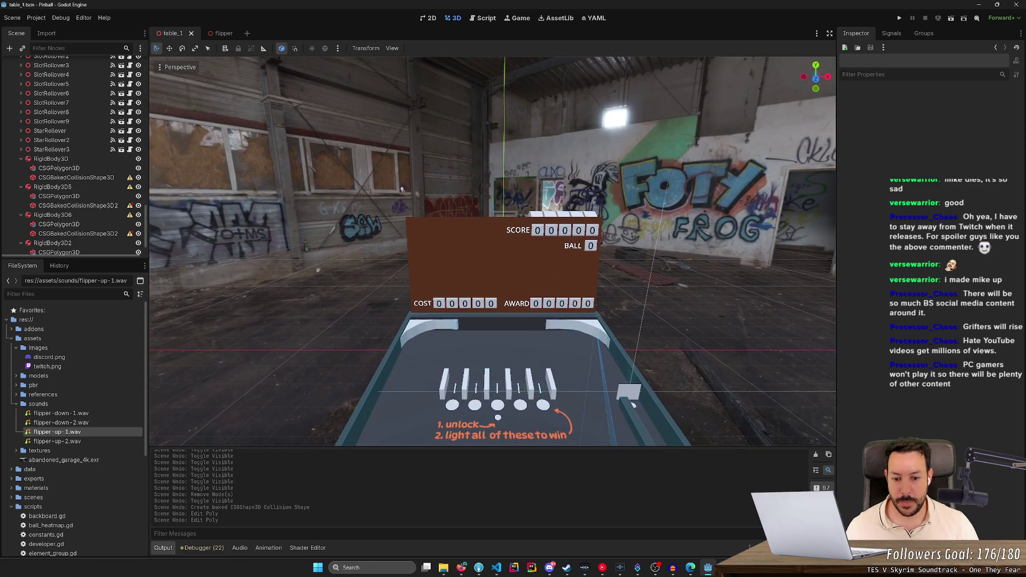
key("q")
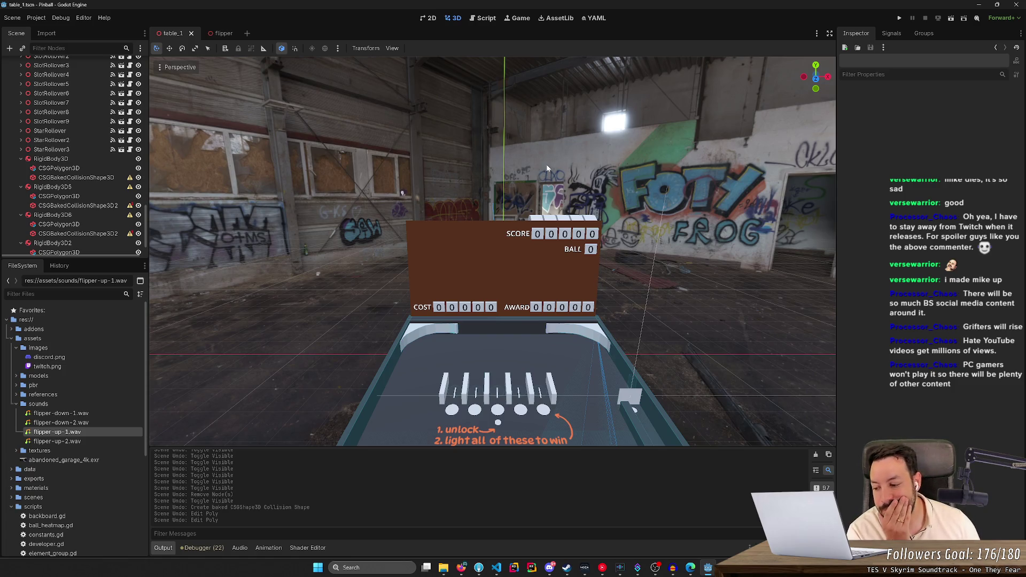
left_click_drag(546, 164, 776, 224)
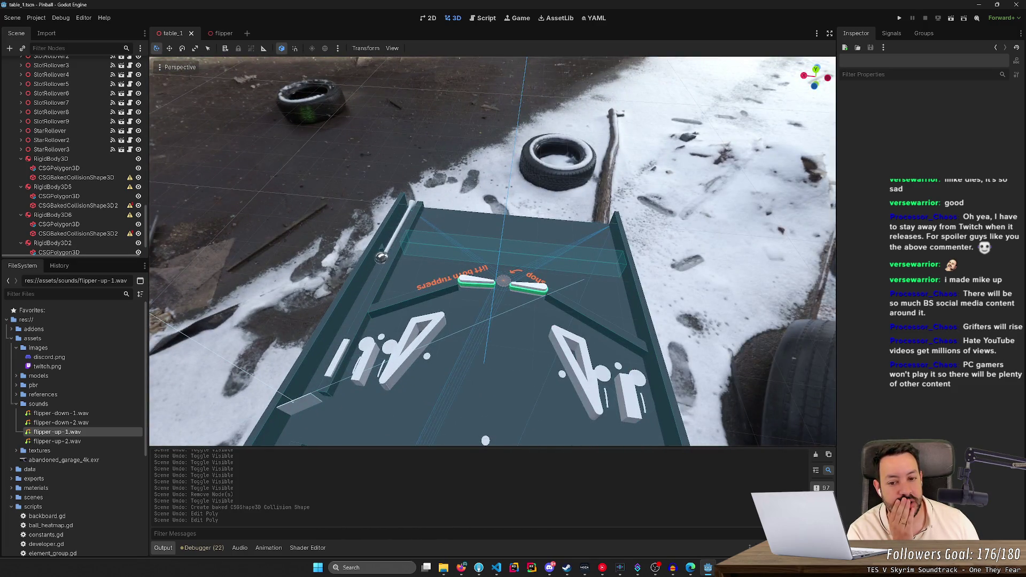
mouse_move(481, 252)
left_mouse_down()
mouse_move(636, 240)
mouse_move(546, 164)
left_mouse_up()
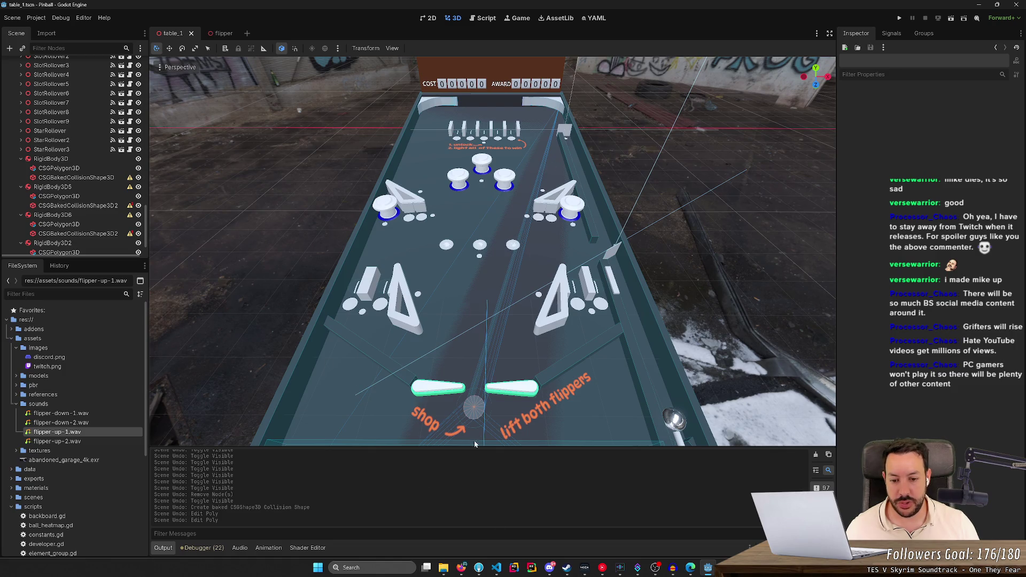